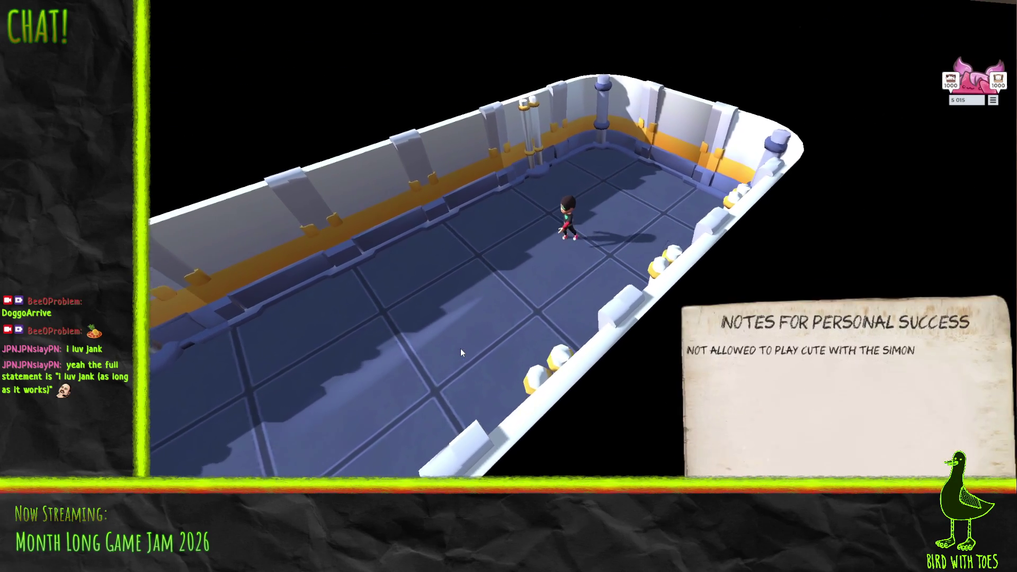
Step: Walk the character down the arena corridor with the A key, then exit fullscreen
{"action": "key", "text": "a"}
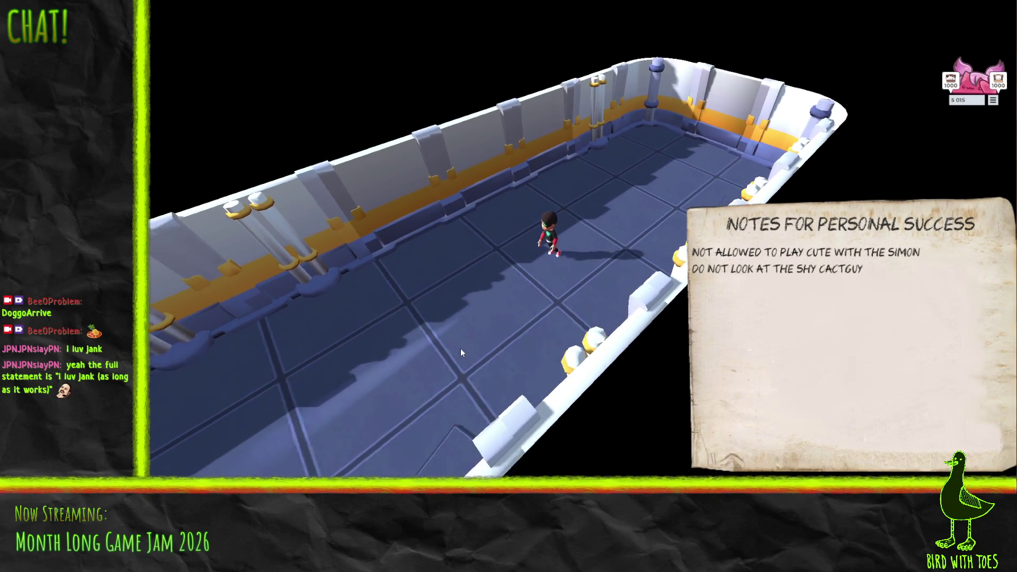
{"action": "key", "text": "a"}
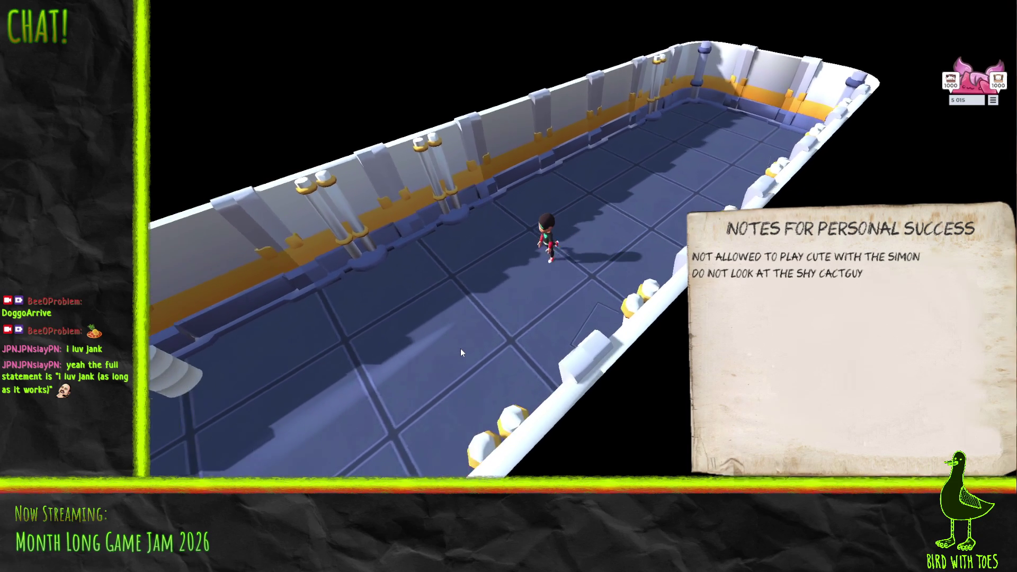
{"action": "key", "text": "a"}
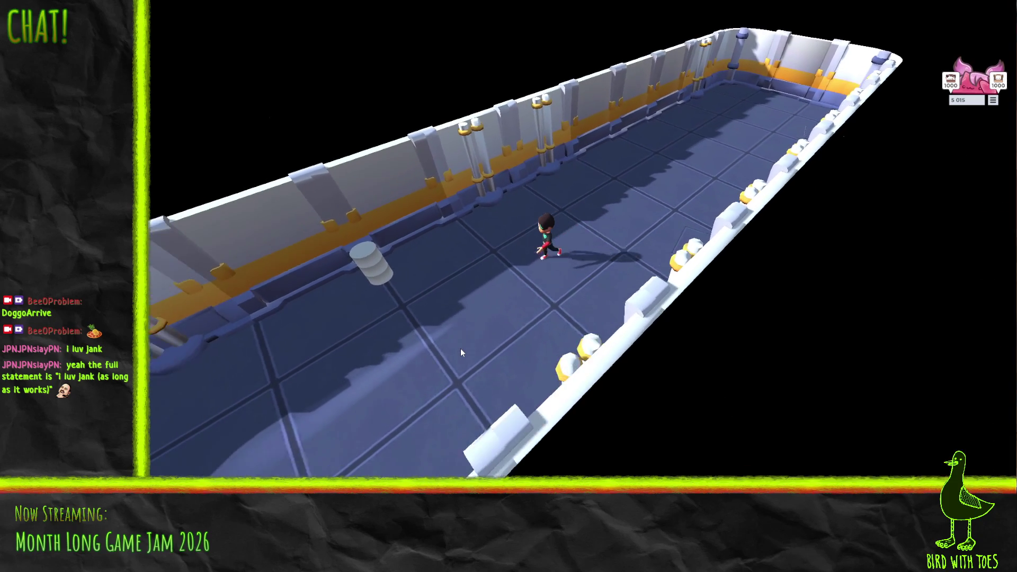
{"action": "key", "text": "Escape"}
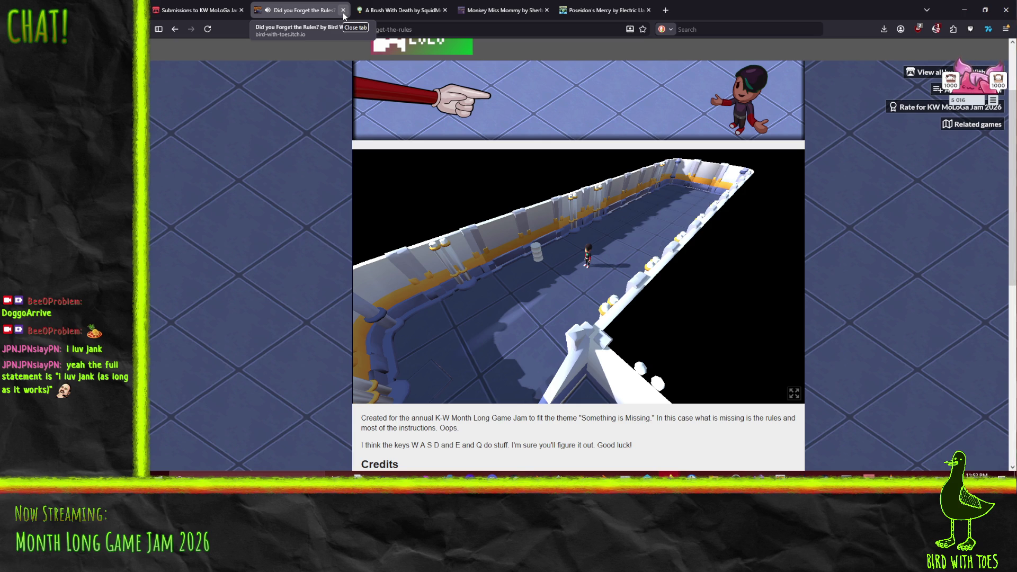
Step: Close the Did you Forget the Rules? tab, minimize Firefox and switch to the libsndfile GitHub window
{"action": "left_click", "coordinate": [341, 10]}
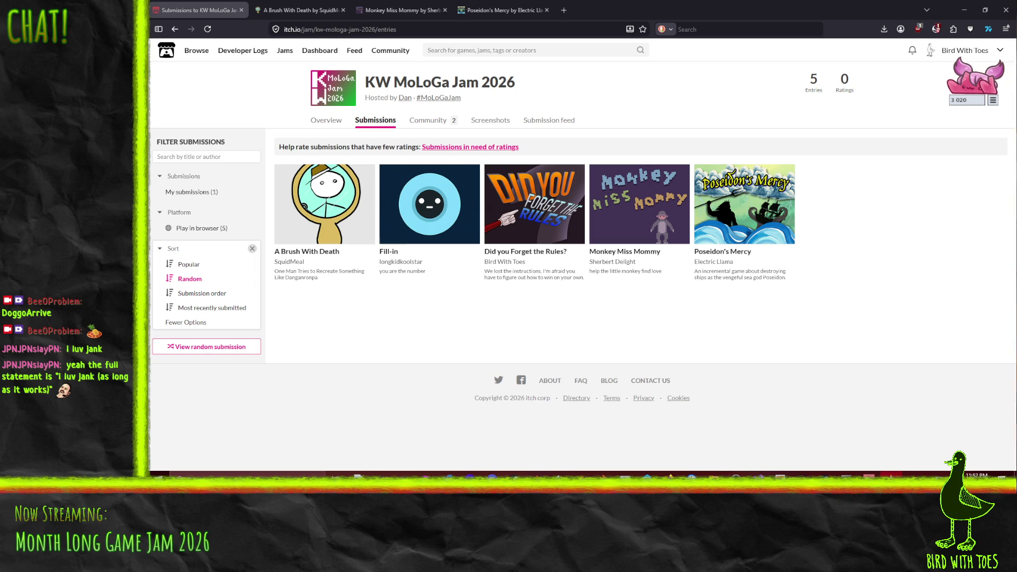
{"action": "left_click", "coordinate": [964, 10]}
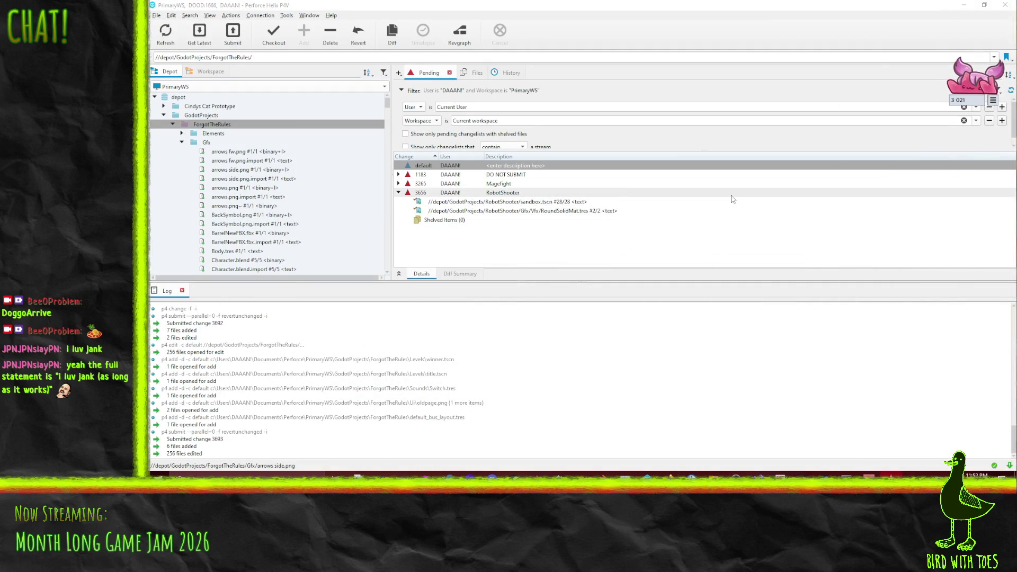
{"action": "mouse_move", "coordinate": [668, 475]}
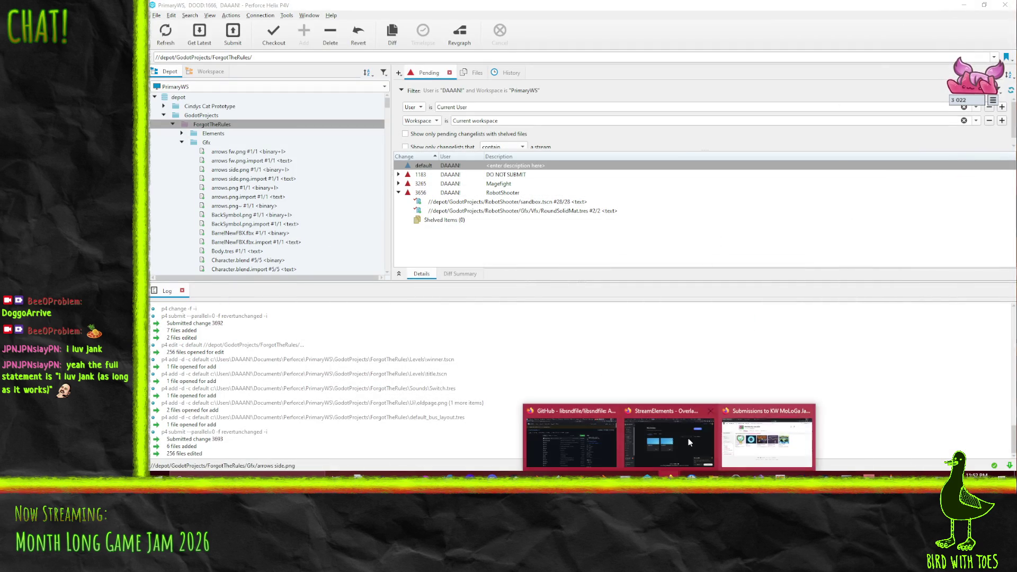
{"action": "left_click", "coordinate": [548, 433]}
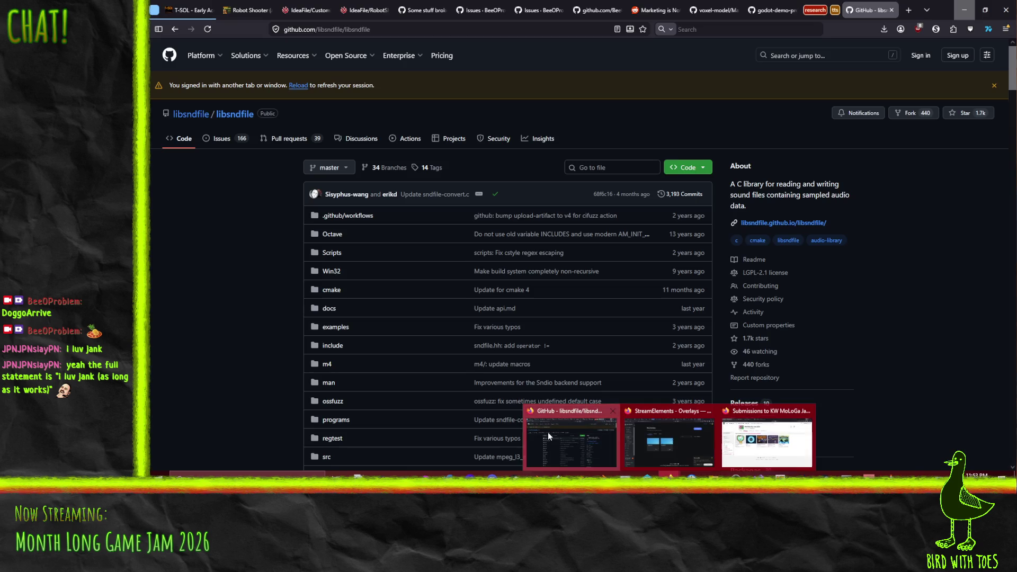
Step: Scroll through the Robot Shooter page, then switch to the IdeaFile/RobotShooter kanban board
{"action": "left_click", "coordinate": [244, 10]}
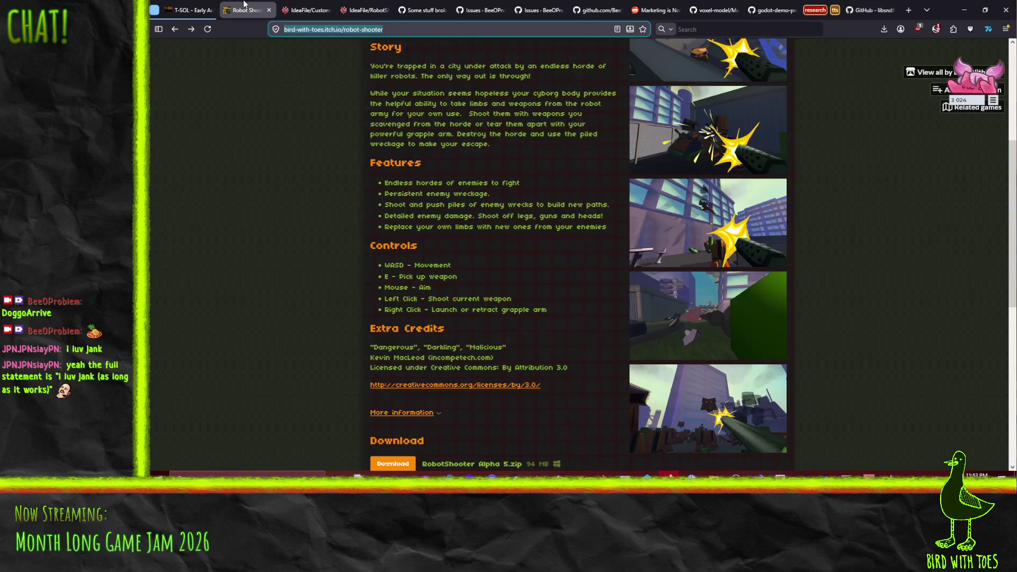
{"action": "left_click", "coordinate": [276, 250]}
{"action": "scroll", "coordinate": [277, 251], "scroll_direction": "up", "scroll_amount": 2}
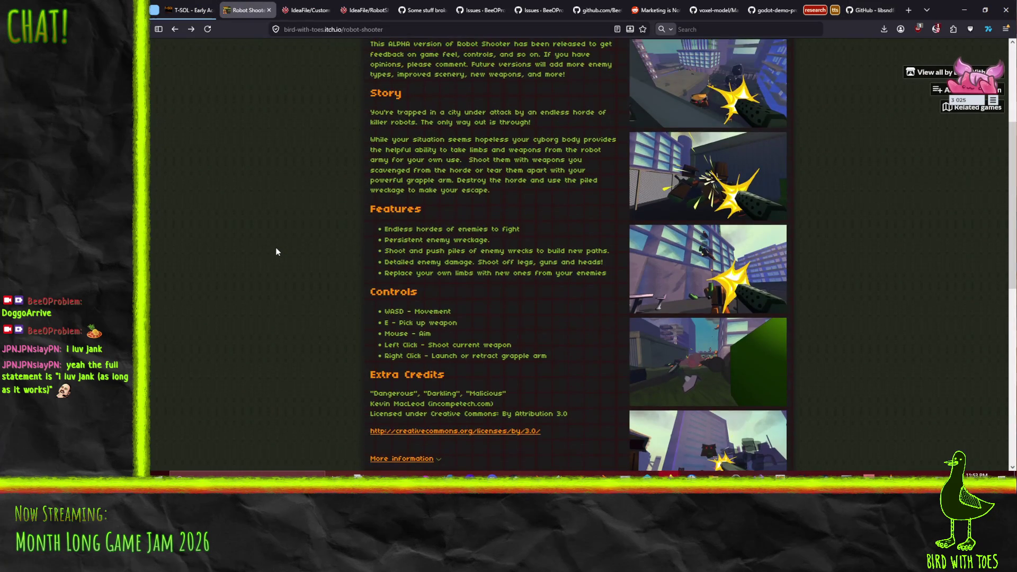
{"action": "scroll", "coordinate": [276, 252], "scroll_direction": "up", "scroll_amount": 3}
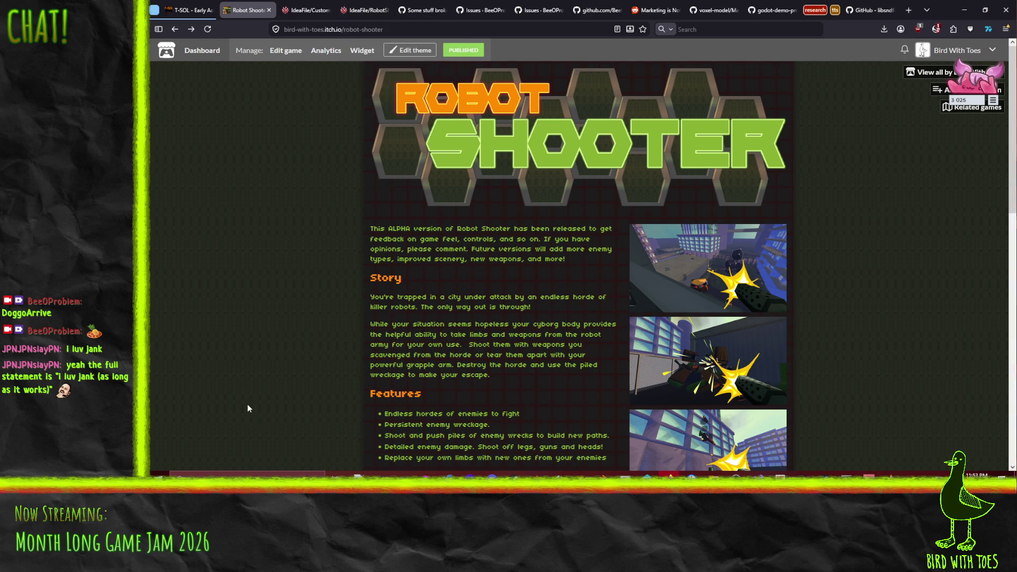
{"action": "scroll", "coordinate": [241, 400], "scroll_direction": "down", "scroll_amount": 7}
{"action": "scroll", "coordinate": [238, 352], "scroll_direction": "down", "scroll_amount": 1}
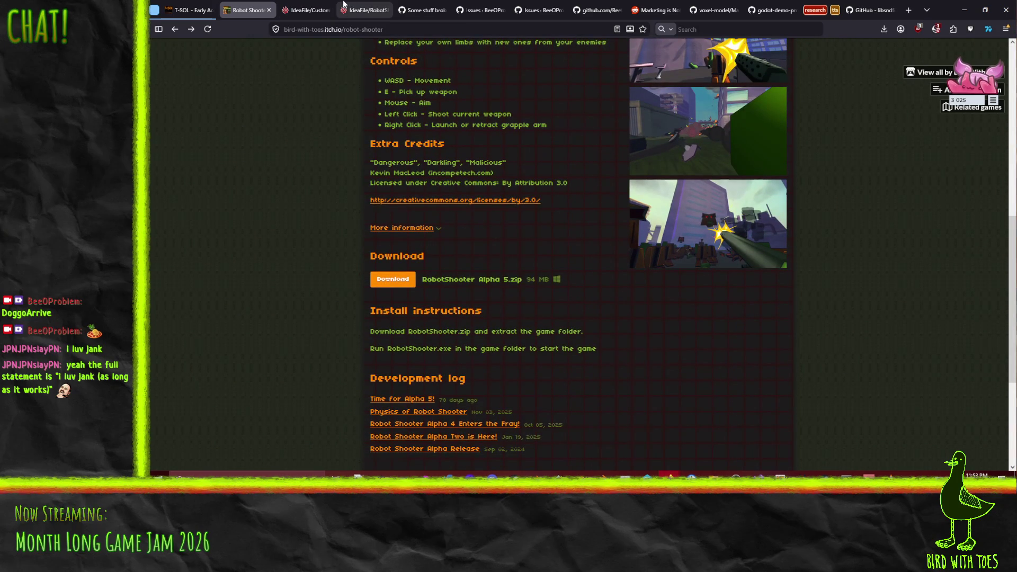
{"action": "left_click", "coordinate": [296, 4]}
{"action": "left_click", "coordinate": [359, 6]}
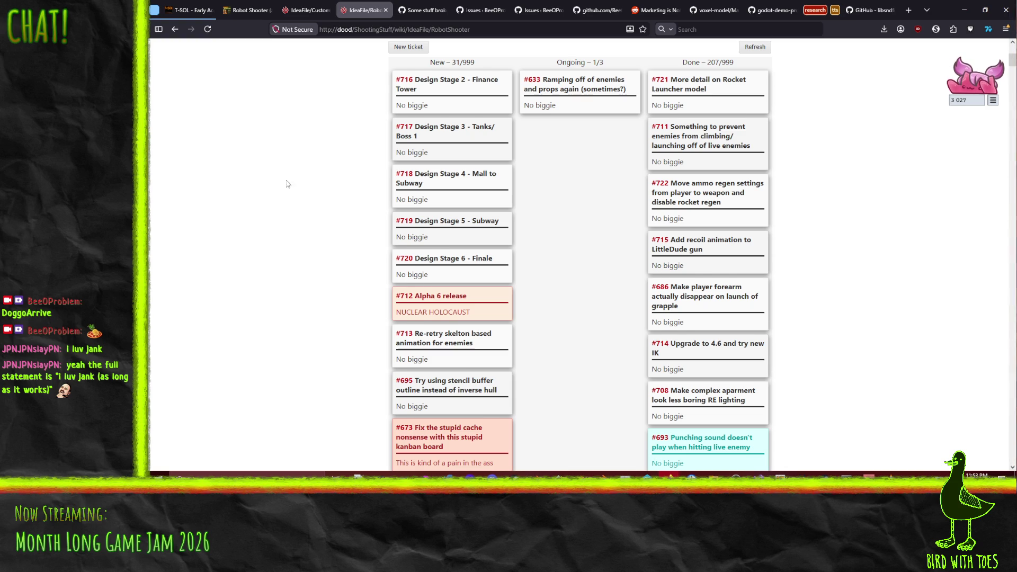
{"action": "scroll", "coordinate": [289, 183], "scroll_direction": "down", "scroll_amount": 1}
{"action": "scroll", "coordinate": [294, 169], "scroll_direction": "up", "scroll_amount": 2}
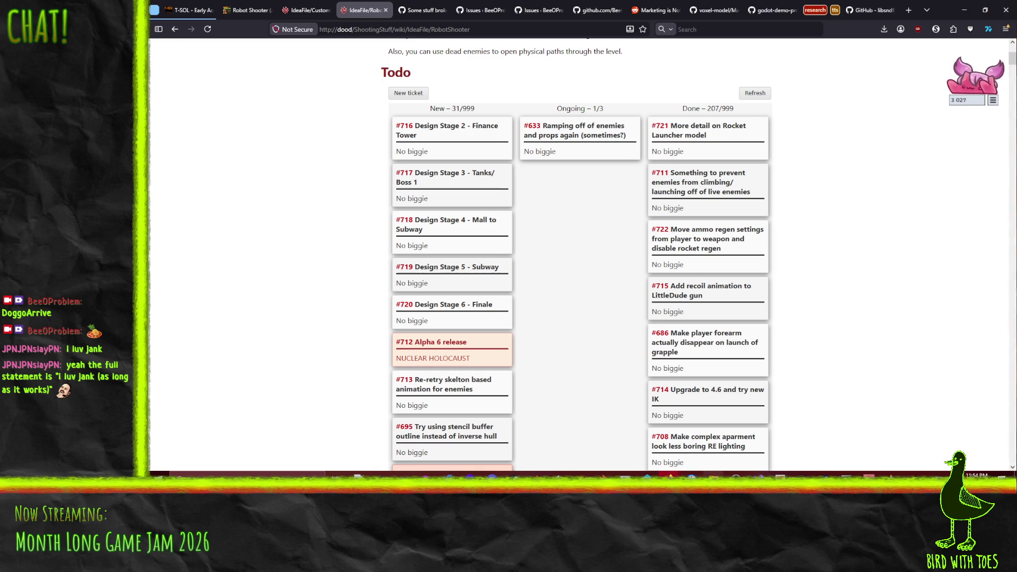
{"action": "left_click", "coordinate": [647, 475]}
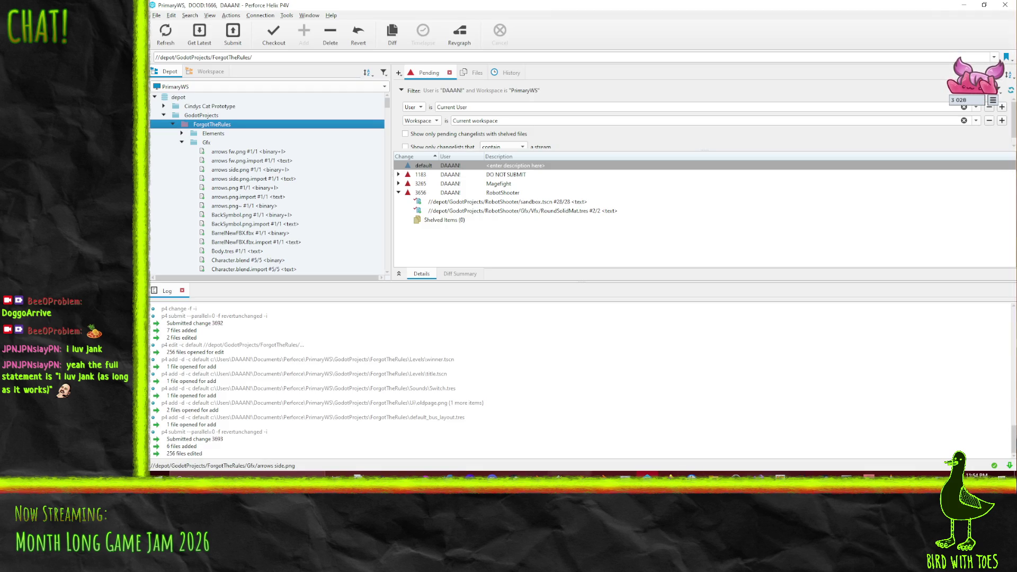
Step: Launch Godot 4.6.1 from the download folder twice, closing its Project Manager each time
{"action": "mouse_move", "coordinate": [703, 475]}
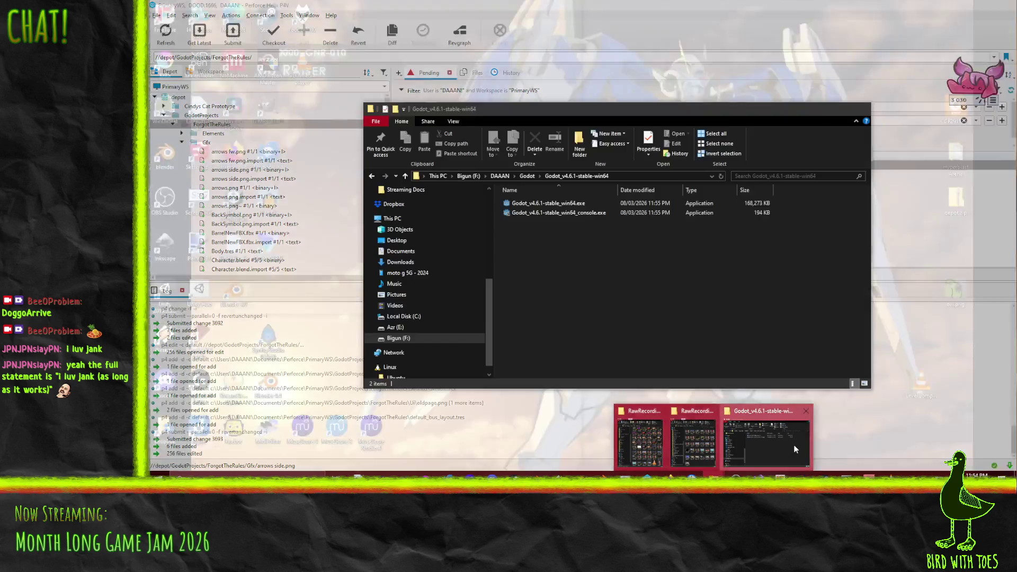
{"action": "left_click", "coordinate": [795, 450]}
{"action": "double_click", "coordinate": [557, 203]}
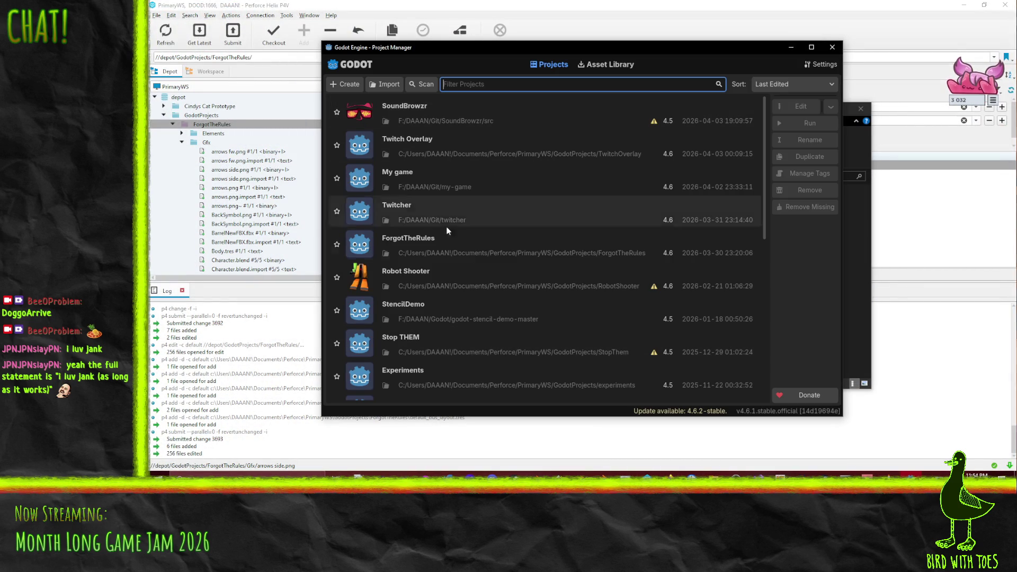
{"action": "left_click", "coordinate": [486, 279]}
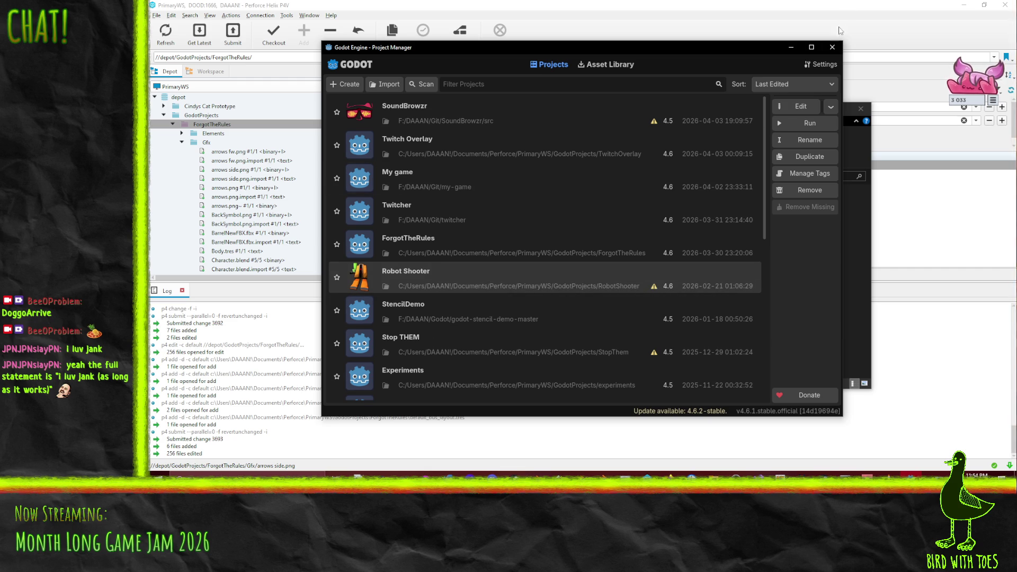
{"action": "left_click", "coordinate": [832, 47]}
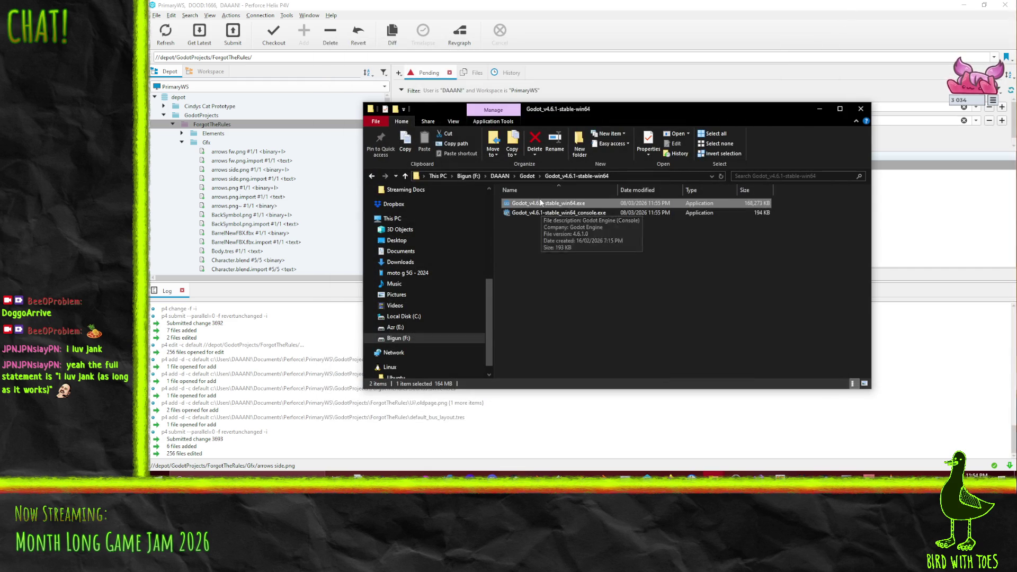
{"action": "double_click", "coordinate": [541, 203]}
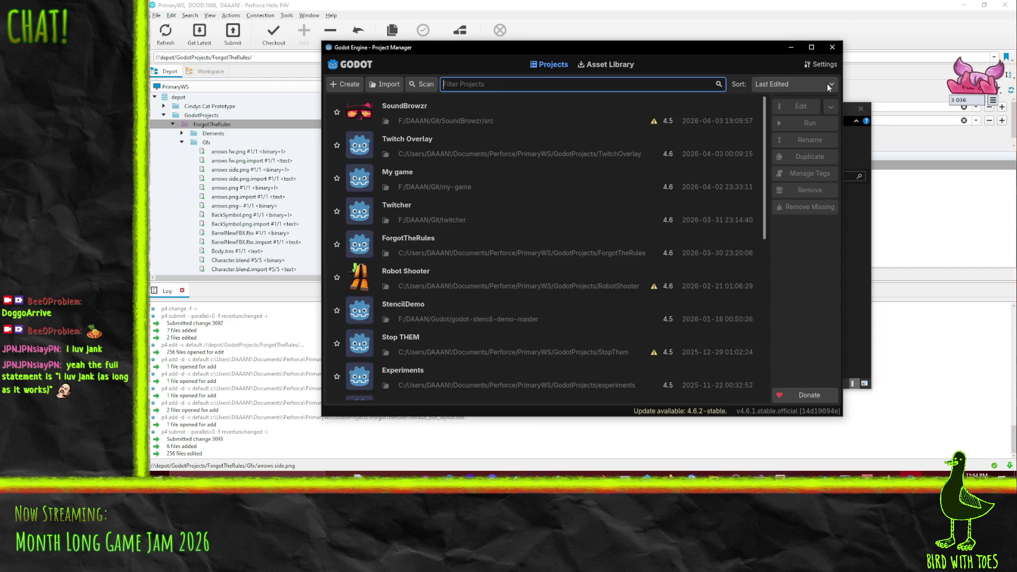
{"action": "left_click", "coordinate": [833, 47]}
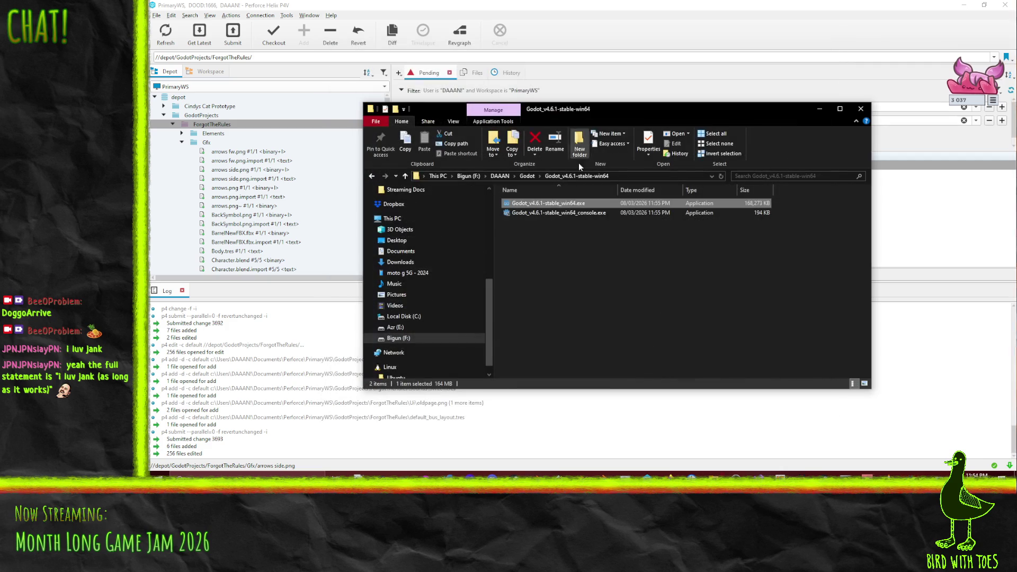
Step: Run the Godot 4.6.1 mono build and open the Robot Shooter project
{"action": "left_click", "coordinate": [526, 175]}
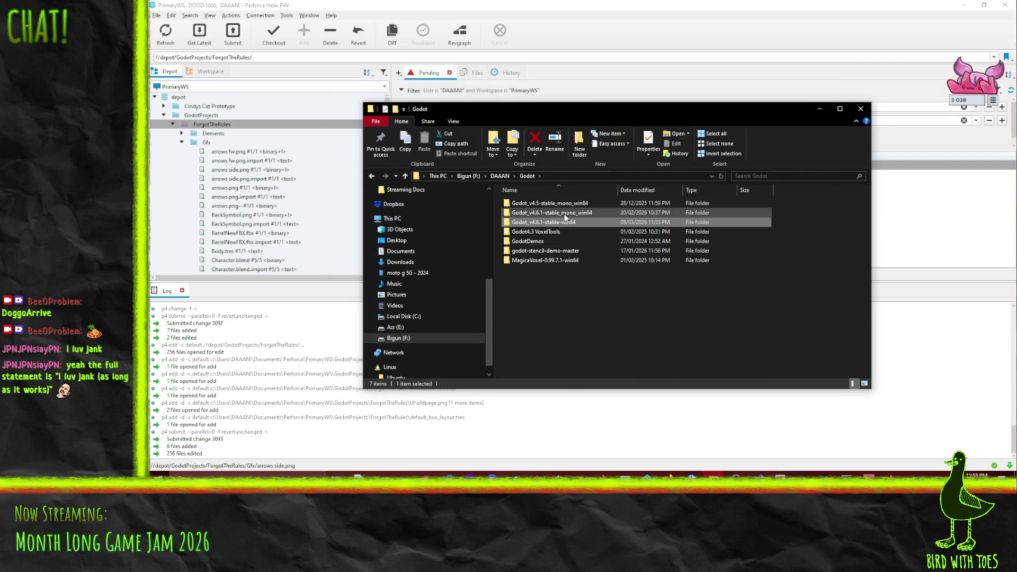
{"action": "double_click", "coordinate": [564, 215]}
{"action": "double_click", "coordinate": [553, 214]}
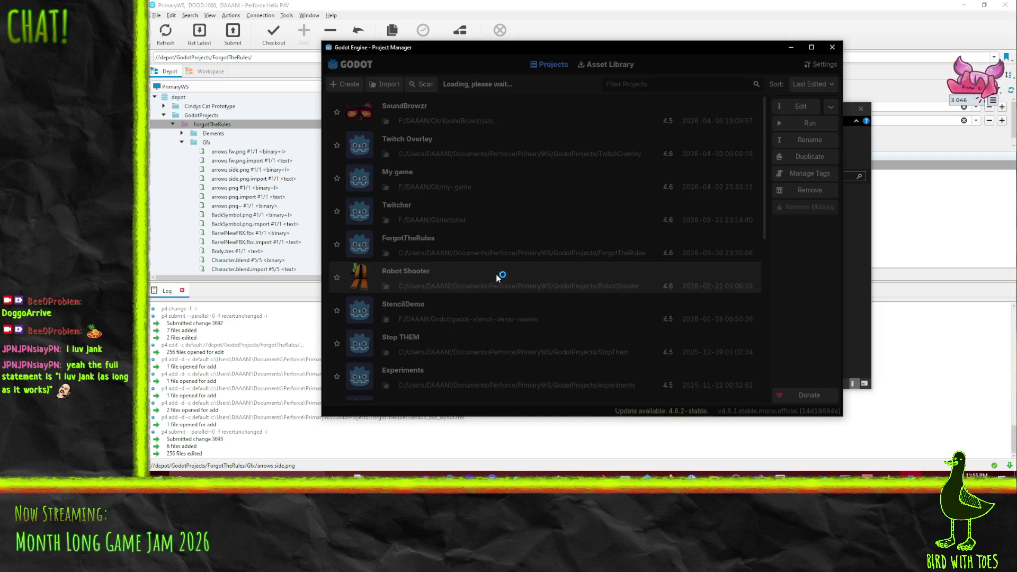
{"action": "double_click", "coordinate": [496, 274]}
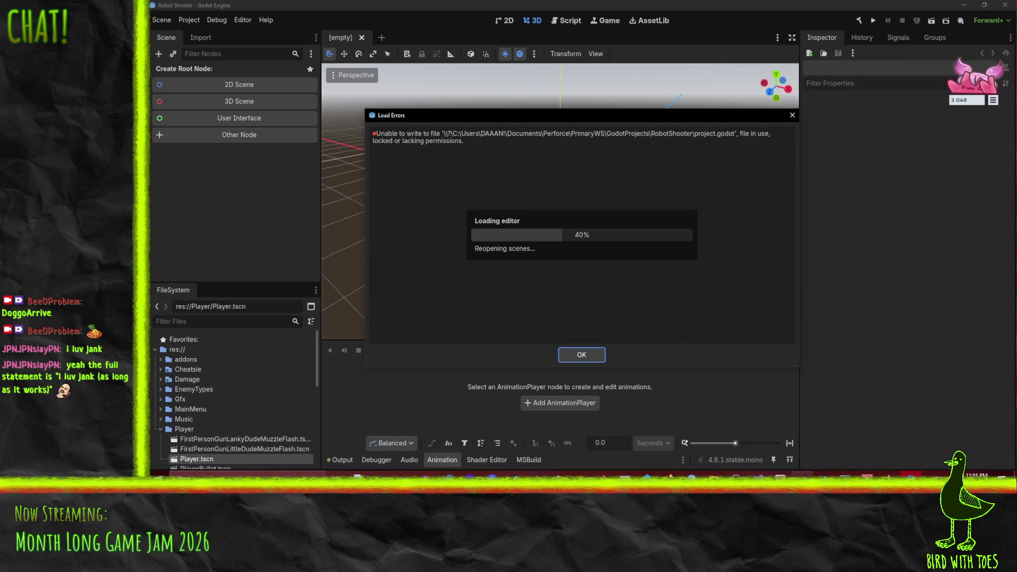
Step: Check out the project folder in P4V's pending changelist, then minimize P4V
{"action": "left_click", "coordinate": [647, 475]}
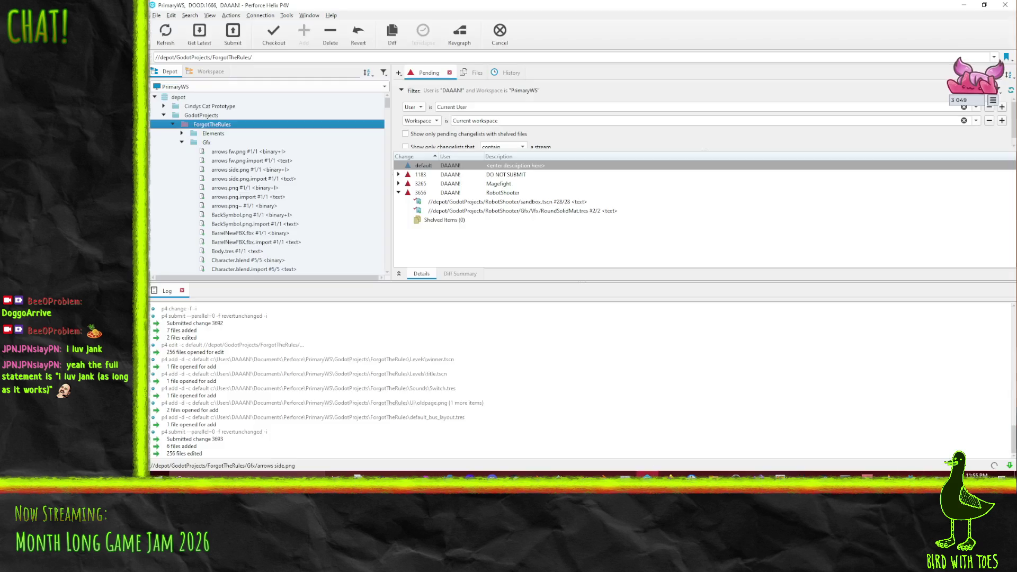
{"action": "mouse_move", "coordinate": [229, 127]}
{"action": "left_mouse_down"}
{"action": "mouse_move", "coordinate": [382, 166]}
{"action": "mouse_move", "coordinate": [450, 169]}
{"action": "left_mouse_up"}
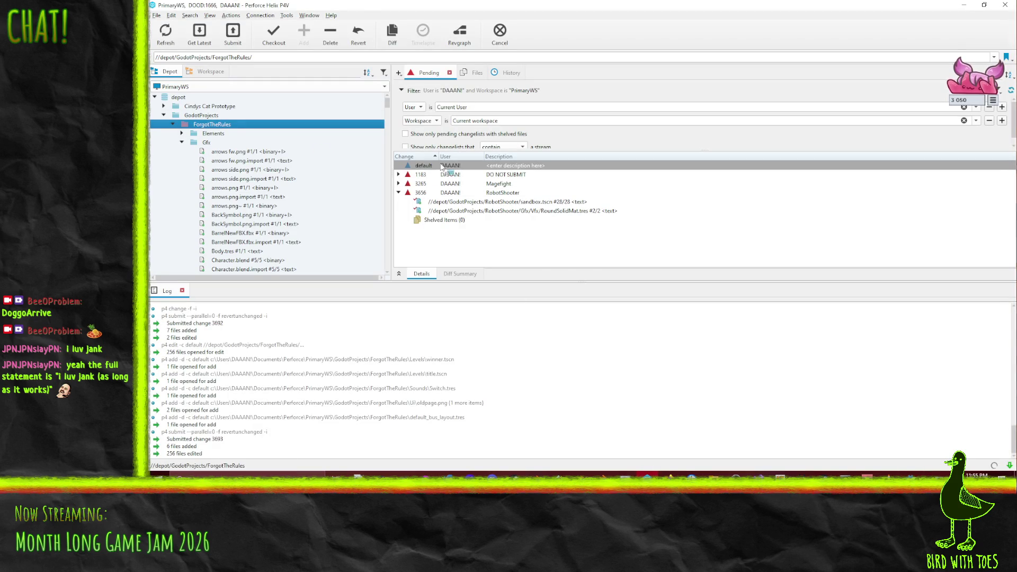
{"action": "left_click", "coordinate": [964, 5]}
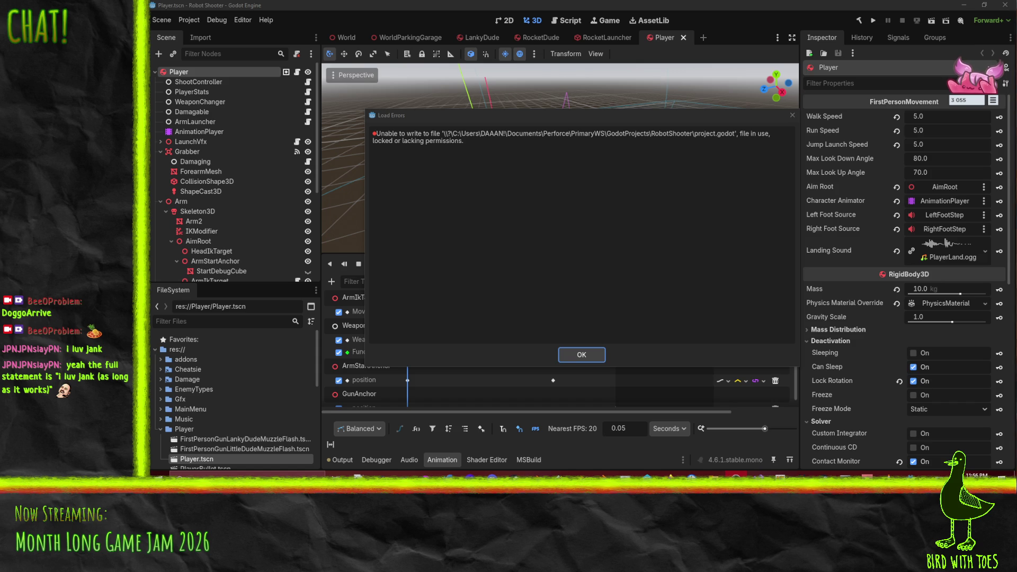
Step: Dismiss the load errors, orbit the 3D view around the player and run the project
{"action": "left_click", "coordinate": [582, 354]}
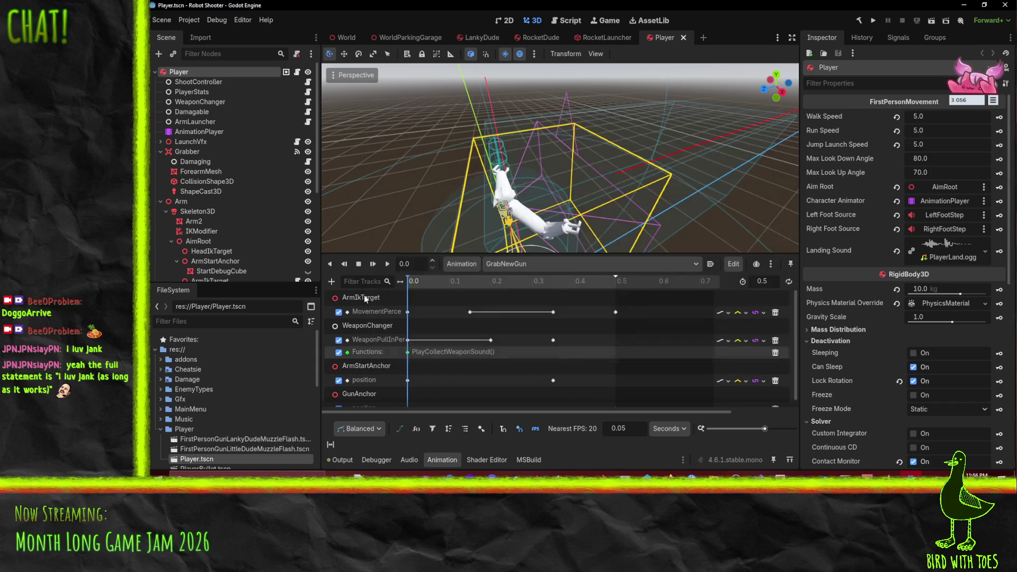
{"action": "left_click_drag", "start_coordinate": [622, 204], "coordinate": [583, 206]}
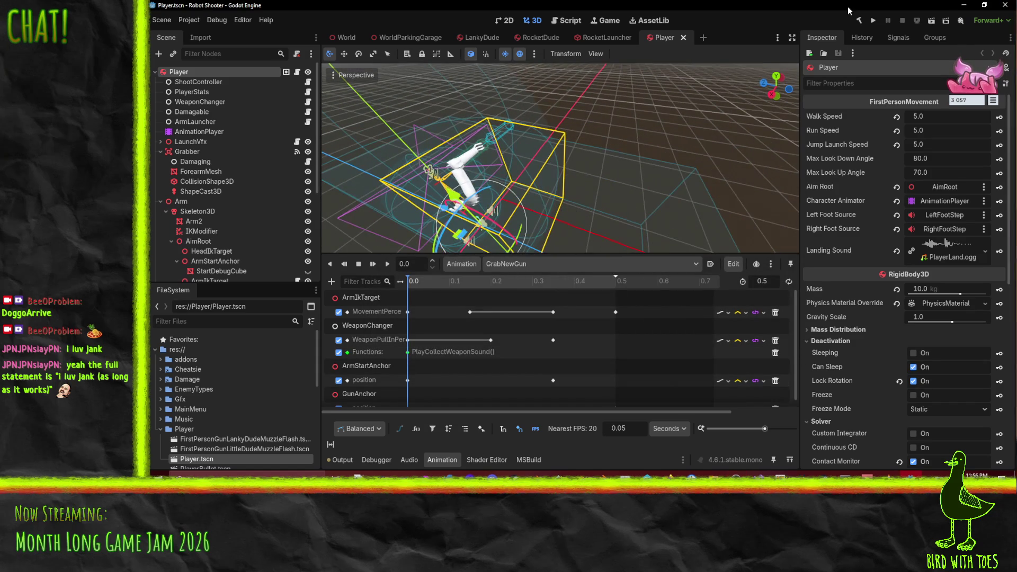
{"action": "left_click", "coordinate": [873, 21]}
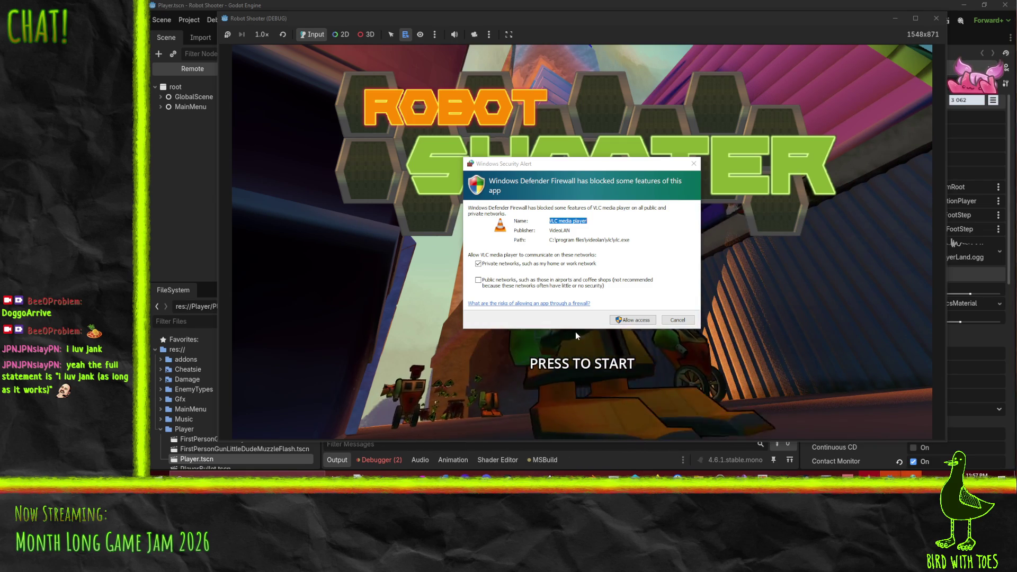
Step: Allow the firewall alert, start and pause the game, and set Music to 10 and Master Volume to 99
{"action": "left_click", "coordinate": [677, 320]}
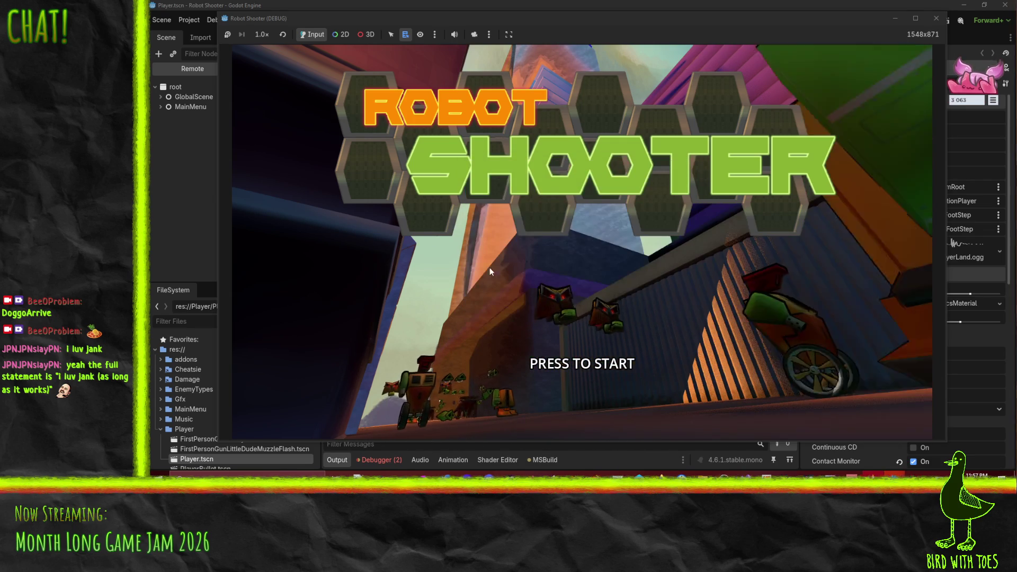
{"action": "left_click", "coordinate": [580, 247]}
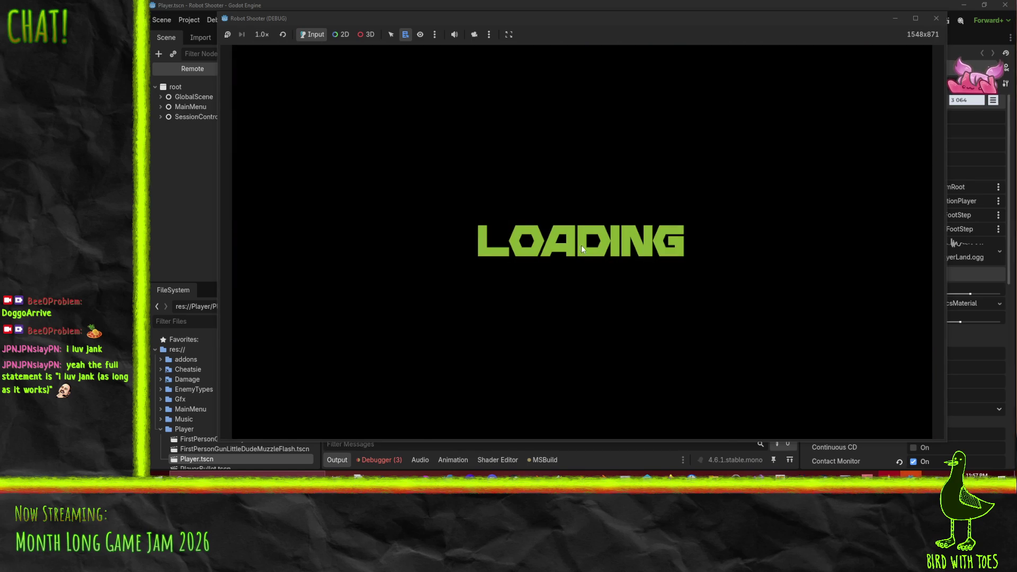
{"action": "key", "text": "Escape"}
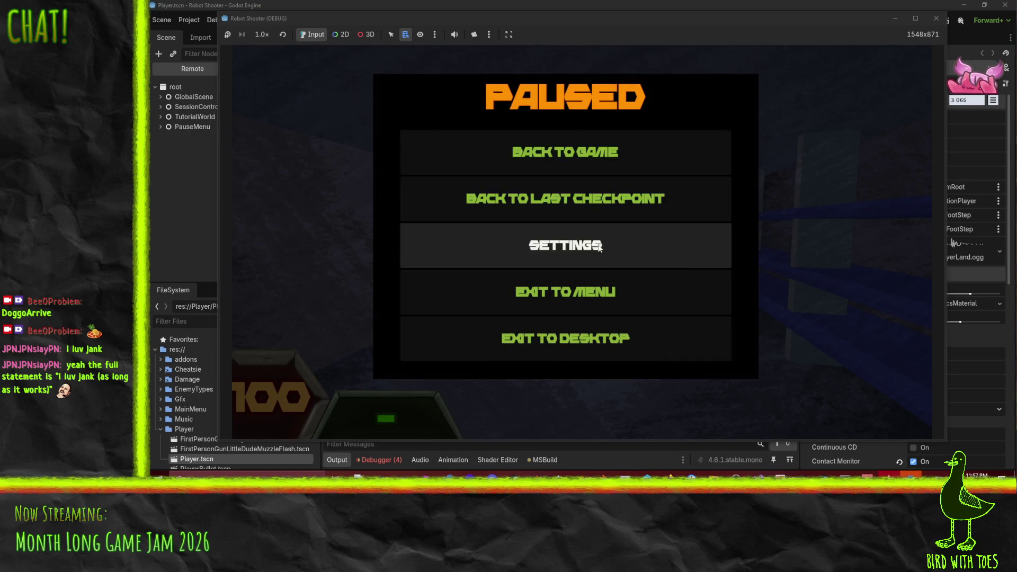
{"action": "left_click", "coordinate": [495, 247]}
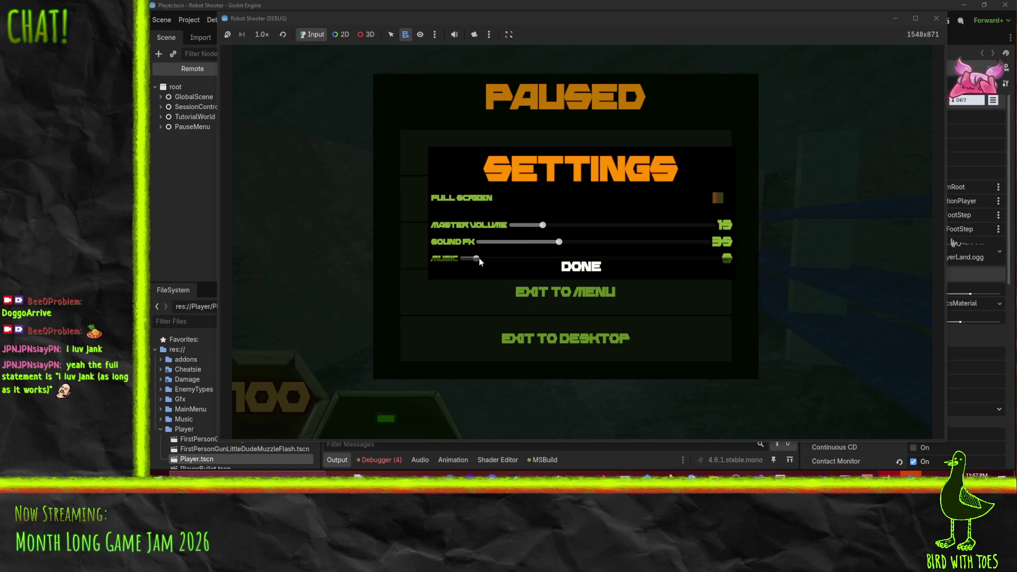
{"action": "left_click_drag", "start_coordinate": [477, 260], "coordinate": [488, 258]}
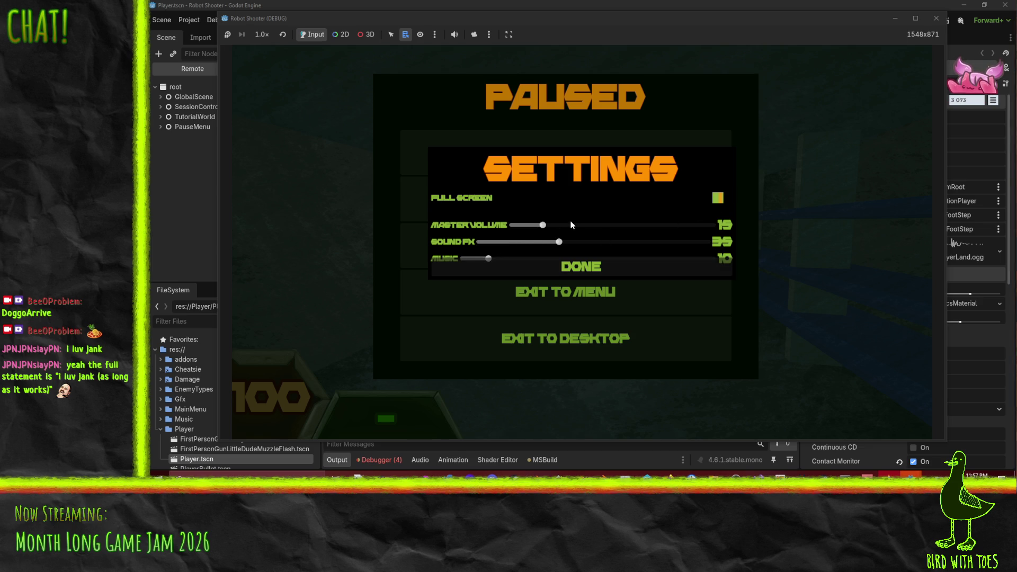
{"action": "left_click_drag", "start_coordinate": [553, 229], "coordinate": [578, 228]}
Step: Resize and reposition the game window
{"action": "left_click_drag", "start_coordinate": [219, 15], "coordinate": [167, 4]}
{"action": "left_click_drag", "start_coordinate": [357, 14], "coordinate": [387, 19]}
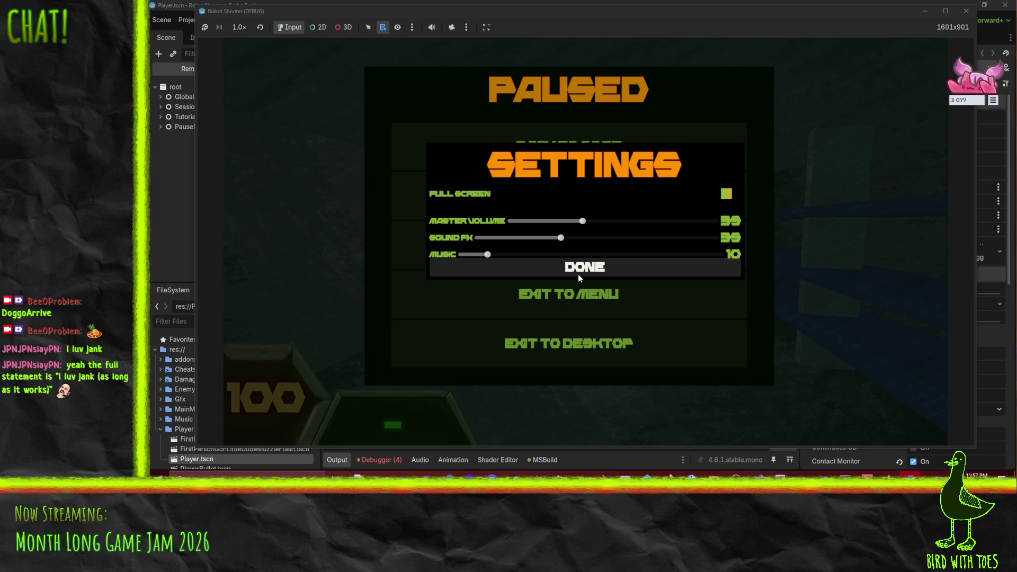
{"action": "mouse_move", "coordinate": [490, 449]}
{"action": "left_mouse_down"}
{"action": "mouse_move", "coordinate": [501, 275]}
{"action": "mouse_move", "coordinate": [508, 469]}
{"action": "left_mouse_up"}
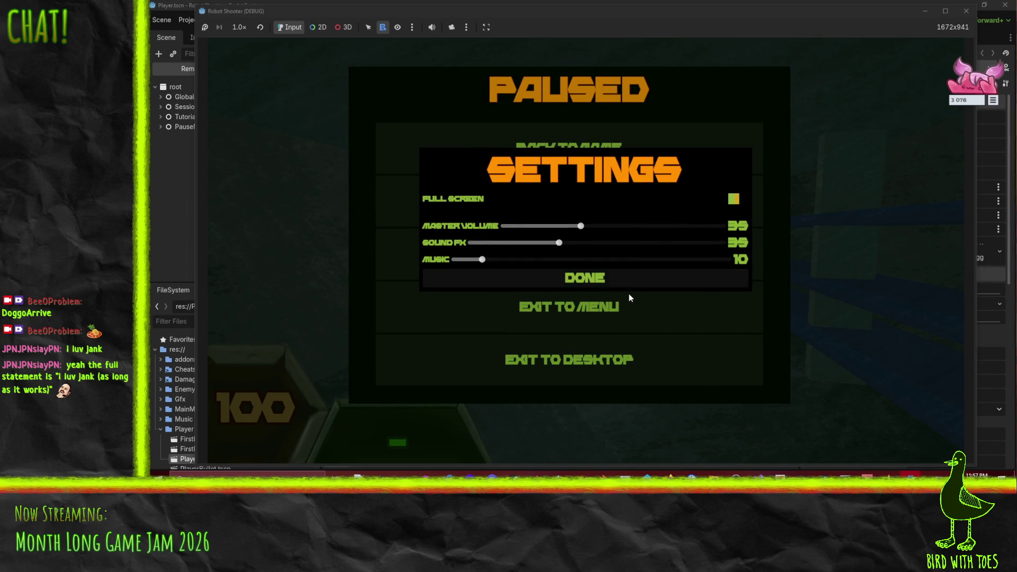
Step: Close settings, resume the game and grapple crates from the stack
{"action": "left_click", "coordinate": [598, 280]}
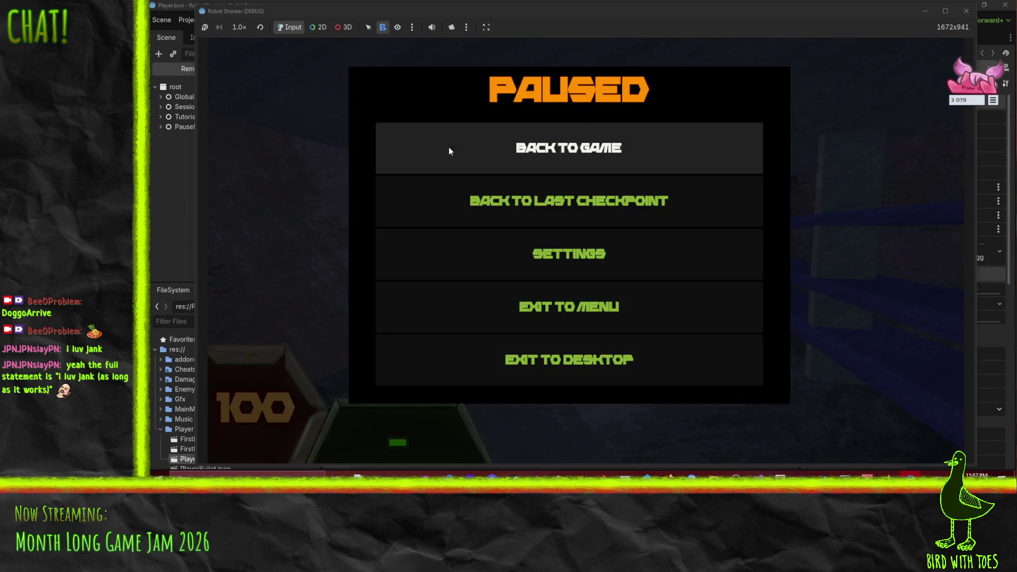
{"action": "left_click", "coordinate": [617, 151]}
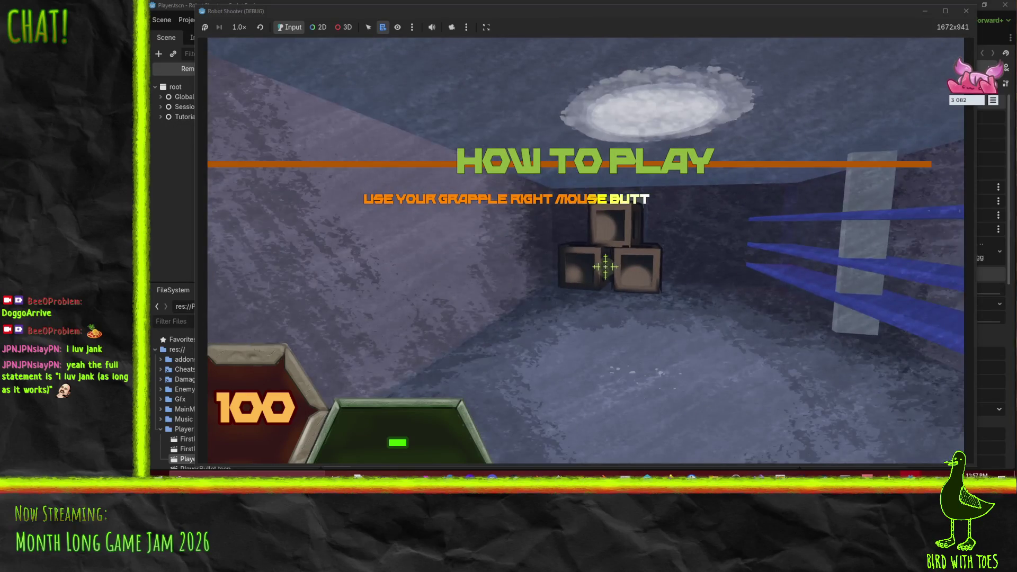
{"action": "right_click", "coordinate": [604, 263]}
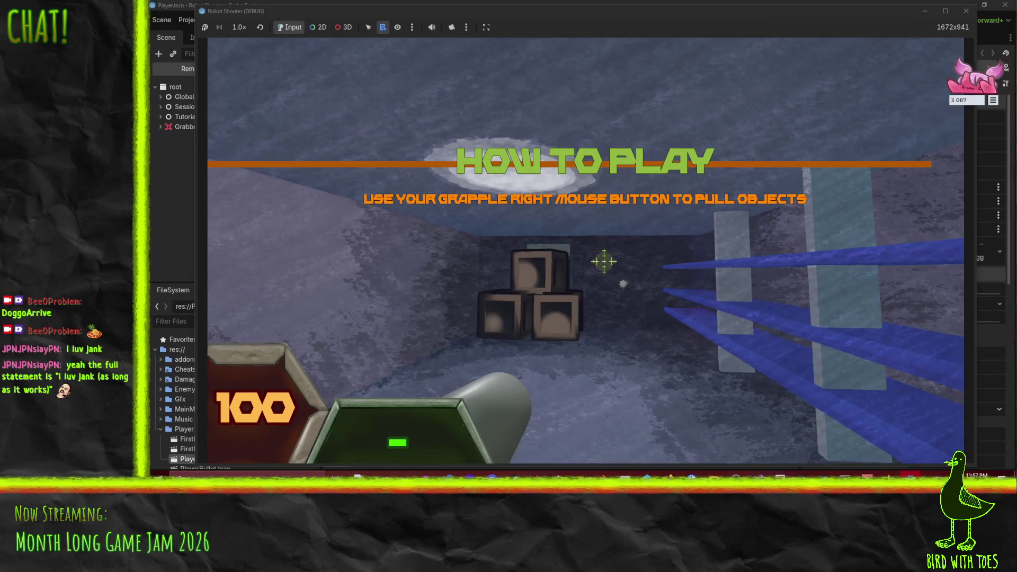
{"action": "right_click", "coordinate": [604, 262]}
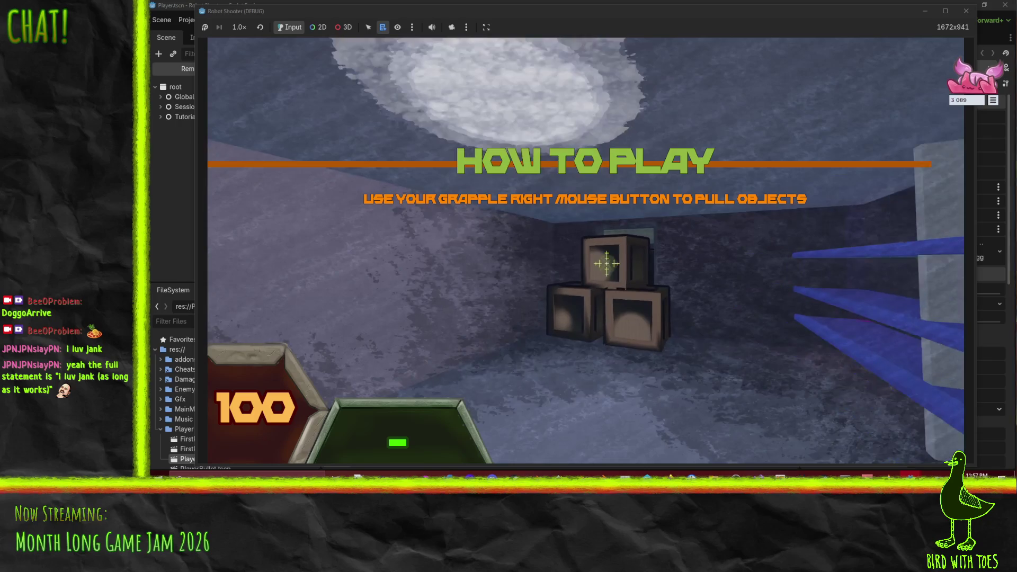
{"action": "right_click", "coordinate": [604, 262]}
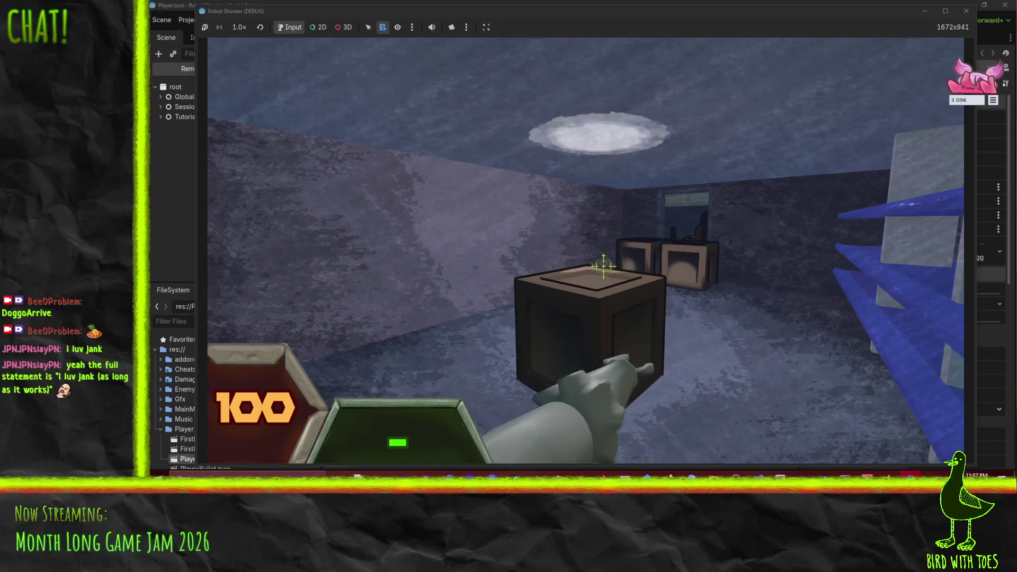
{"action": "right_click", "coordinate": [605, 266]}
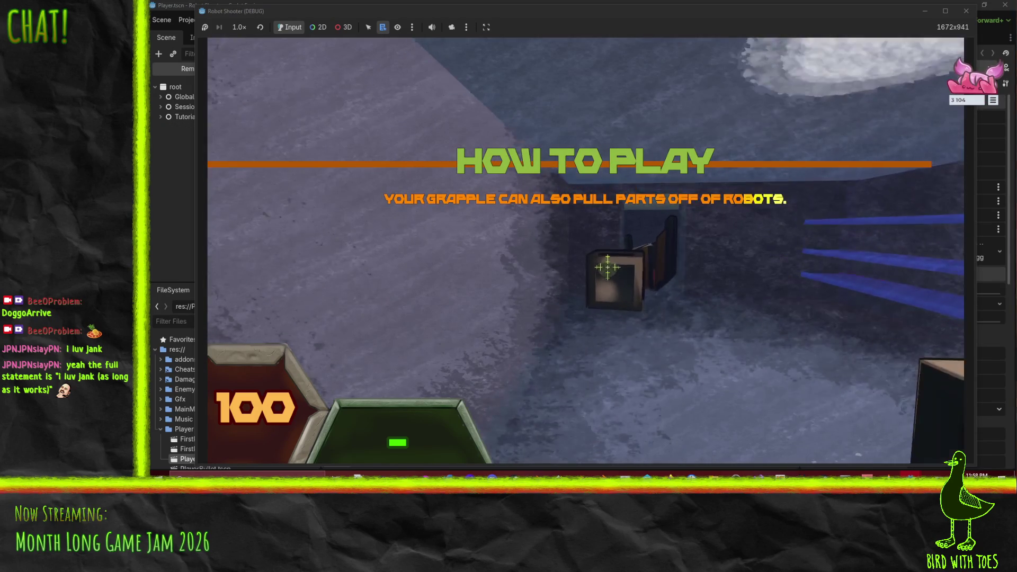
{"action": "right_click", "coordinate": [609, 269]}
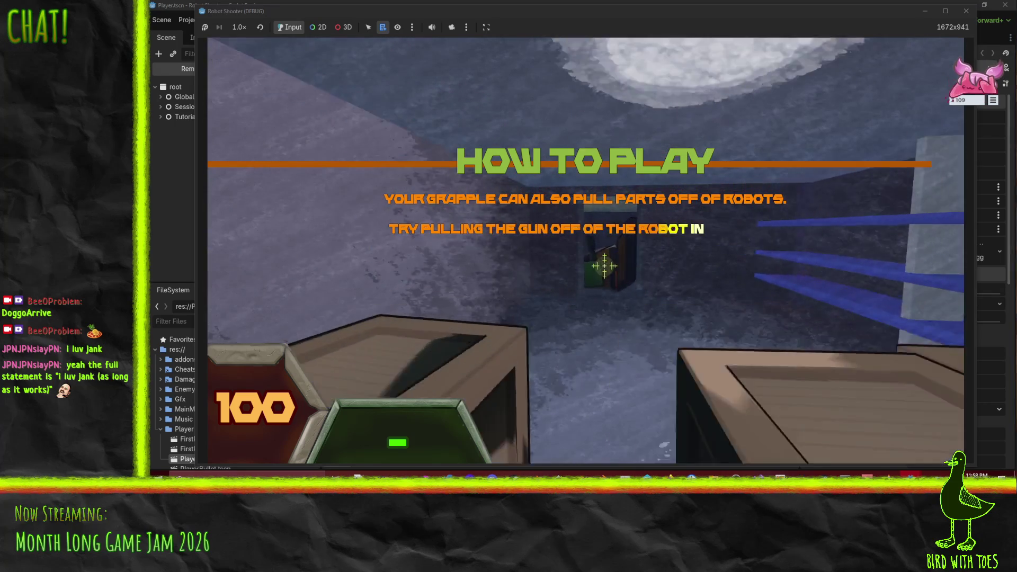
{"action": "right_click", "coordinate": [657, 294]}
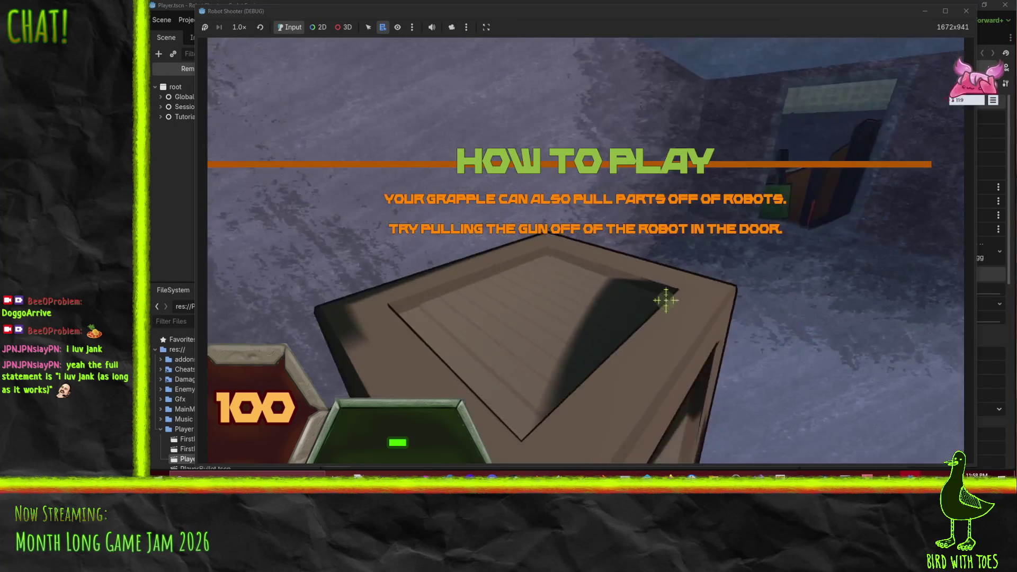
{"action": "right_click", "coordinate": [624, 280]}
Step: Exit to the main menu, start a new game, grapple a crate and fire the gun
{"action": "key", "text": "Escape"}
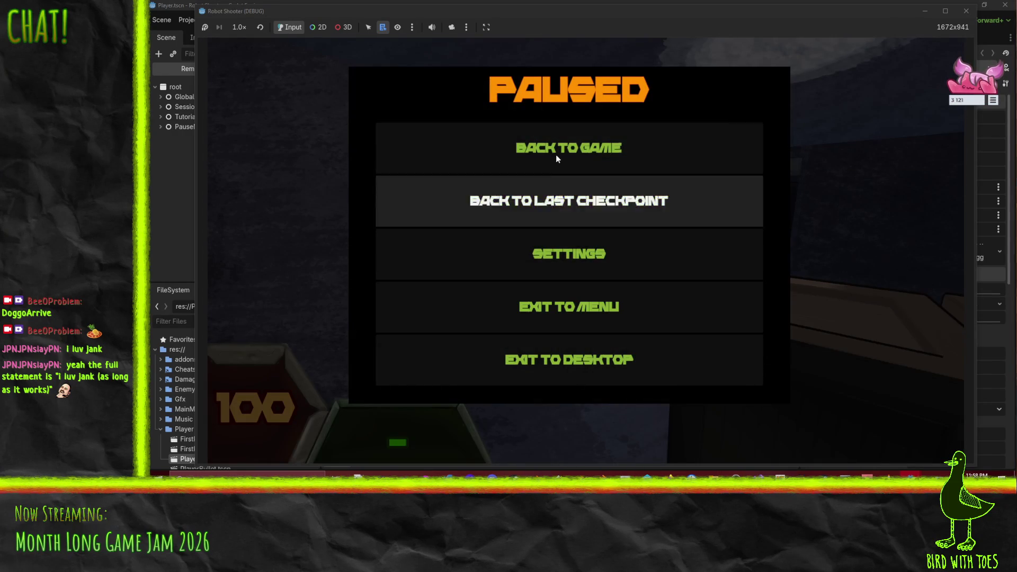
{"action": "left_click", "coordinate": [596, 319]}
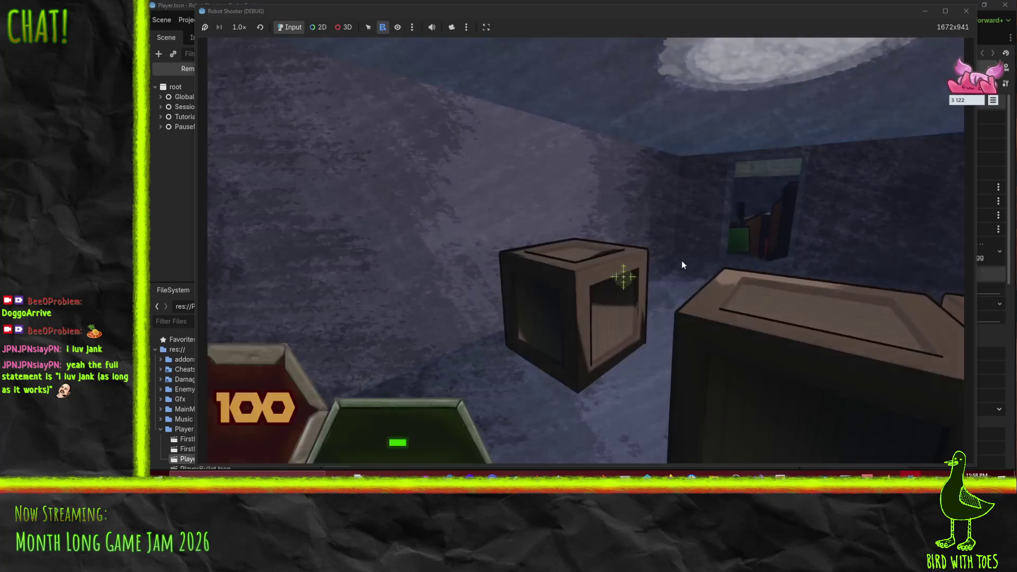
{"action": "left_click", "coordinate": [692, 258]}
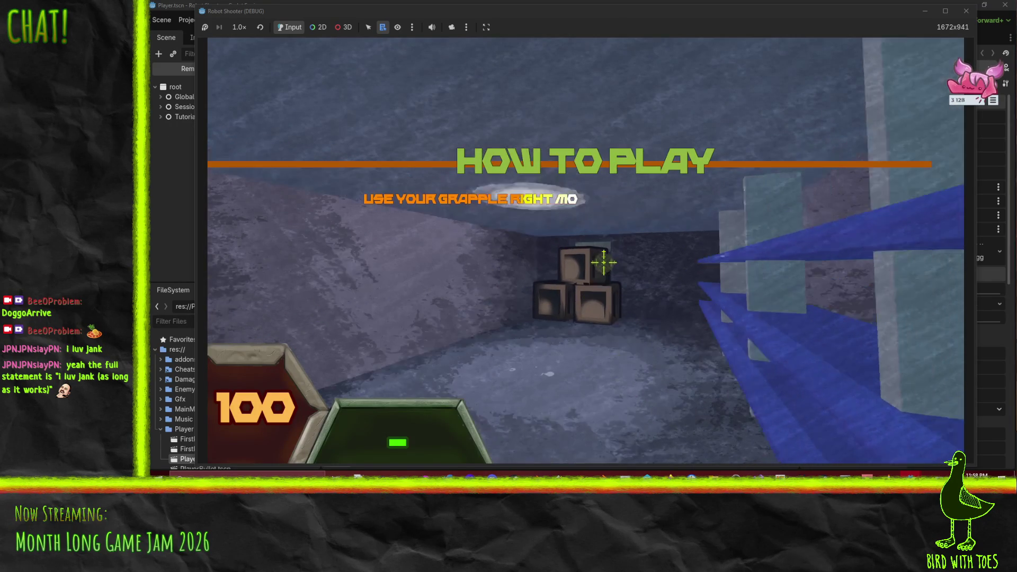
{"action": "right_click", "coordinate": [605, 263]}
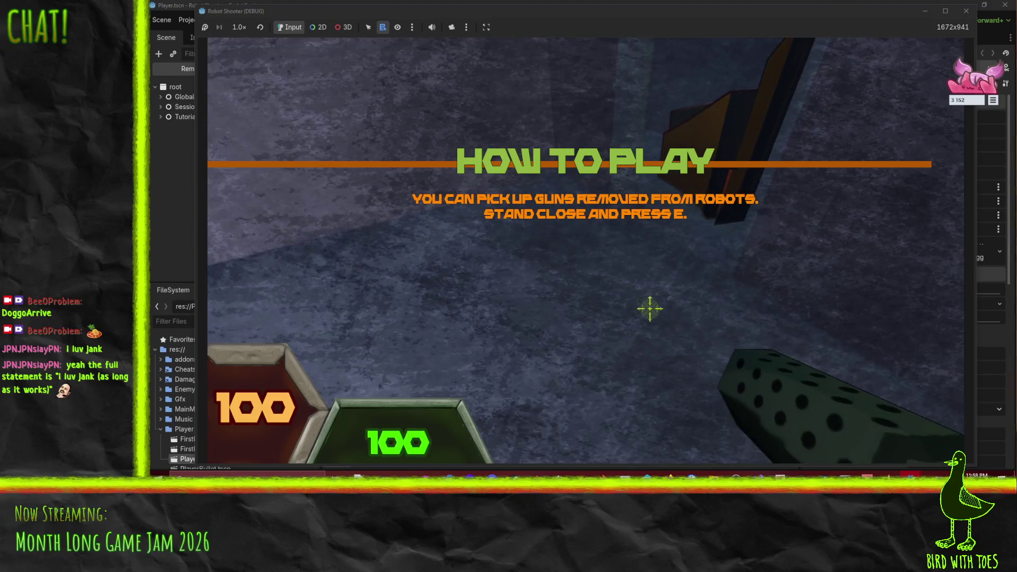
{"action": "left_click", "coordinate": [626, 281]}
{"action": "left_click", "coordinate": [620, 278]}
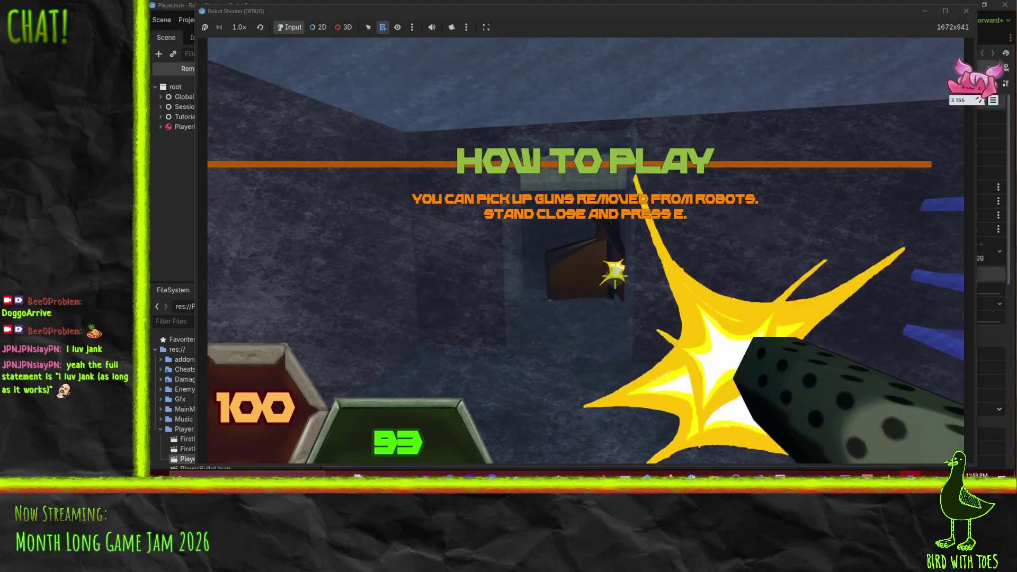
Step: Walk through the tutorial doorway, pick up the green gun and shoot robots down the alley to the Cafe Garden
{"action": "key", "text": "w"}
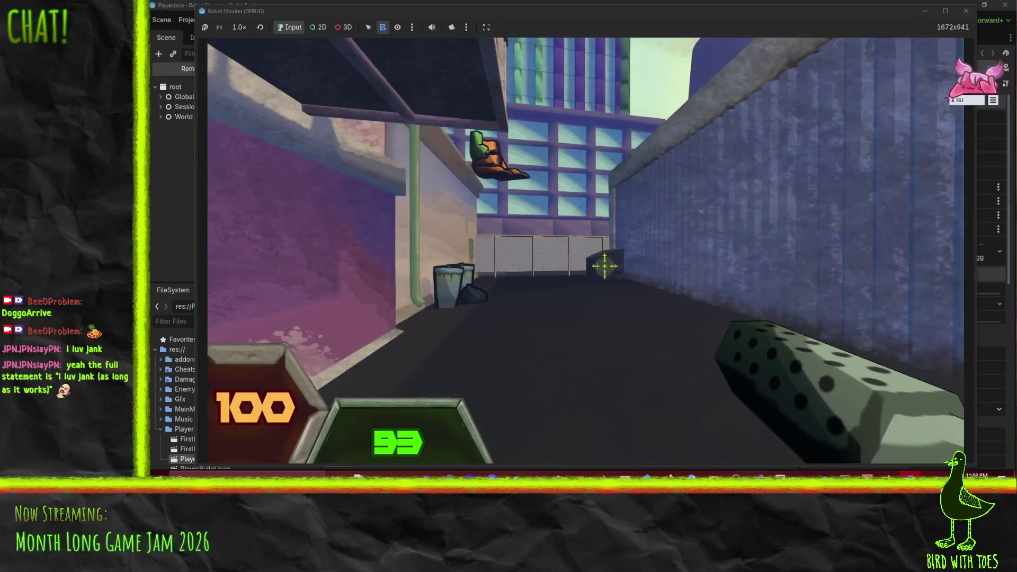
{"action": "key", "text": "w"}
{"action": "mouse_move", "coordinate": [604, 266]}
{"action": "left_mouse_down"}
{"action": "mouse_move", "coordinate": [605, 252]}
{"action": "mouse_move", "coordinate": [615, 285]}
{"action": "mouse_move", "coordinate": [609, 270]}
{"action": "left_mouse_up"}
{"action": "key", "text": "w"}
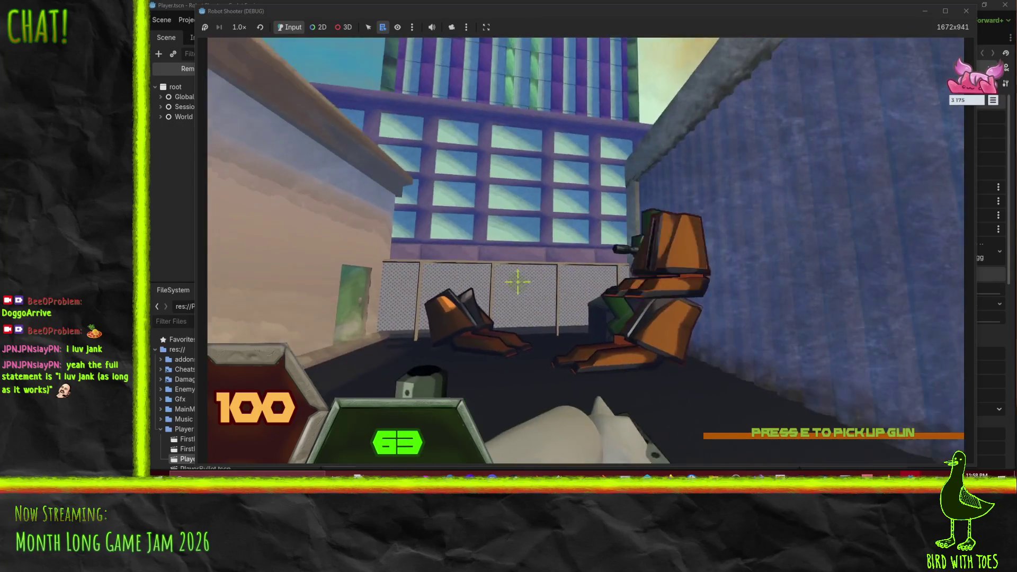
{"action": "mouse_move", "coordinate": [518, 281]}
{"action": "left_mouse_down"}
{"action": "mouse_move", "coordinate": [470, 352]}
{"action": "mouse_move", "coordinate": [610, 261]}
{"action": "mouse_move", "coordinate": [635, 274]}
{"action": "mouse_move", "coordinate": [614, 270]}
{"action": "left_mouse_up"}
{"action": "left_click", "coordinate": [613, 261]}
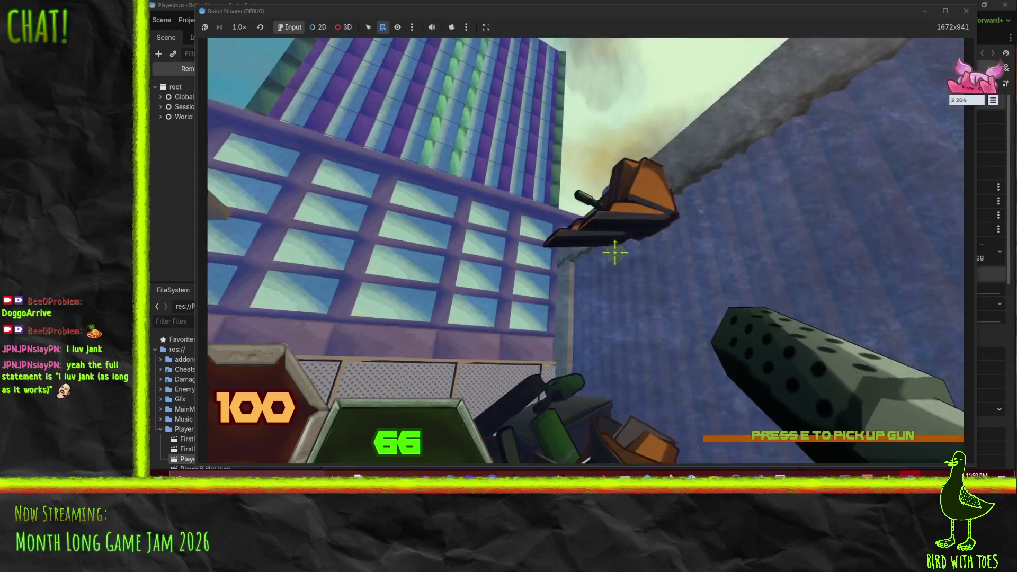
{"action": "mouse_move", "coordinate": [615, 253]}
{"action": "left_mouse_down"}
{"action": "mouse_move", "coordinate": [618, 272]}
{"action": "mouse_move", "coordinate": [717, 330]}
{"action": "left_mouse_up"}
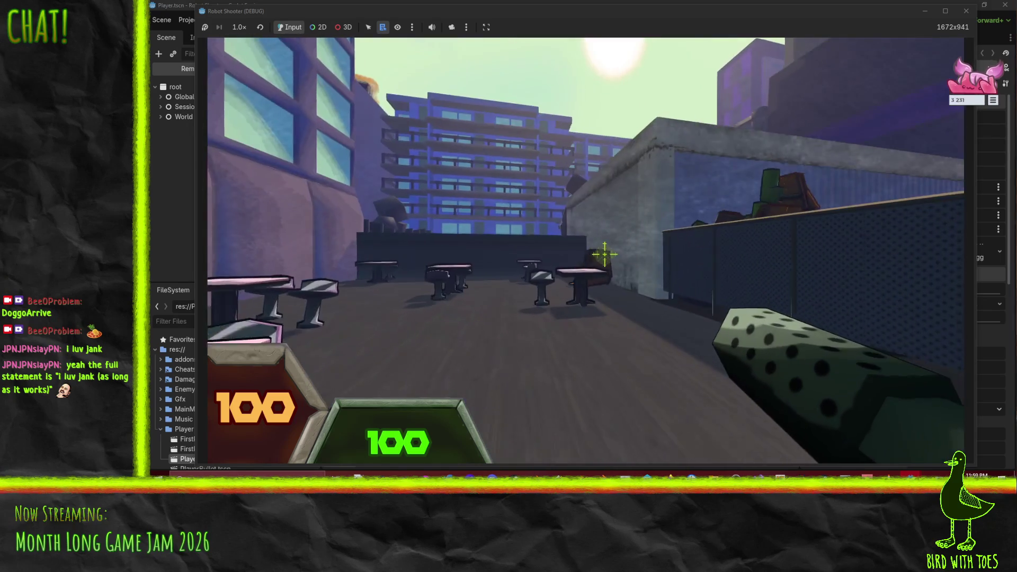
Step: Shoot robots, swap to the dropped green gun, then back to the dotted gun
{"action": "left_click_drag", "start_coordinate": [605, 255], "coordinate": [627, 272]}
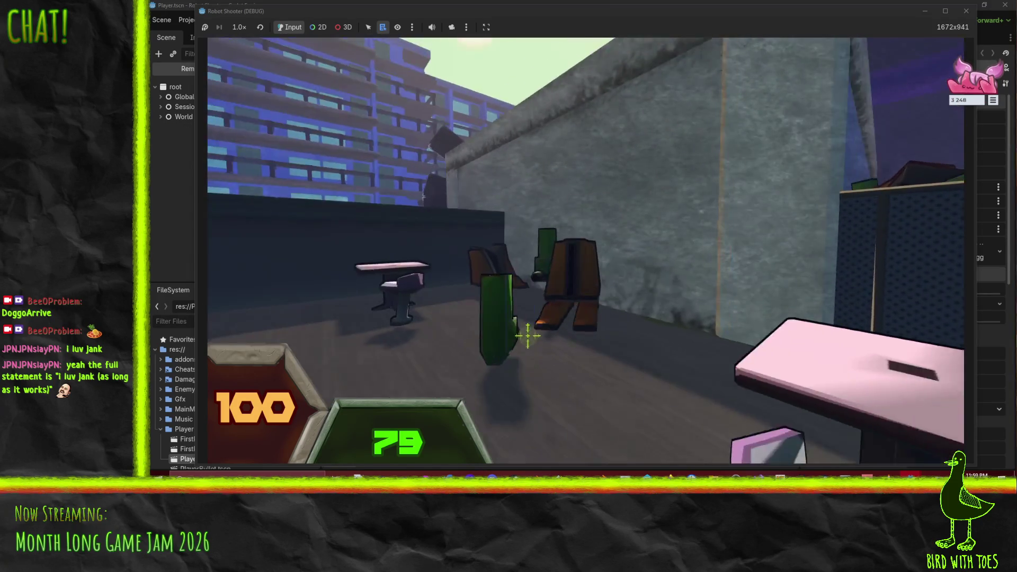
{"action": "key", "text": "e"}
{"action": "mouse_move", "coordinate": [528, 336]}
{"action": "left_mouse_down"}
{"action": "mouse_move", "coordinate": [530, 276]}
{"action": "mouse_move", "coordinate": [636, 286]}
{"action": "mouse_move", "coordinate": [599, 256]}
{"action": "mouse_move", "coordinate": [609, 267]}
{"action": "mouse_move", "coordinate": [614, 246]}
{"action": "left_mouse_up"}
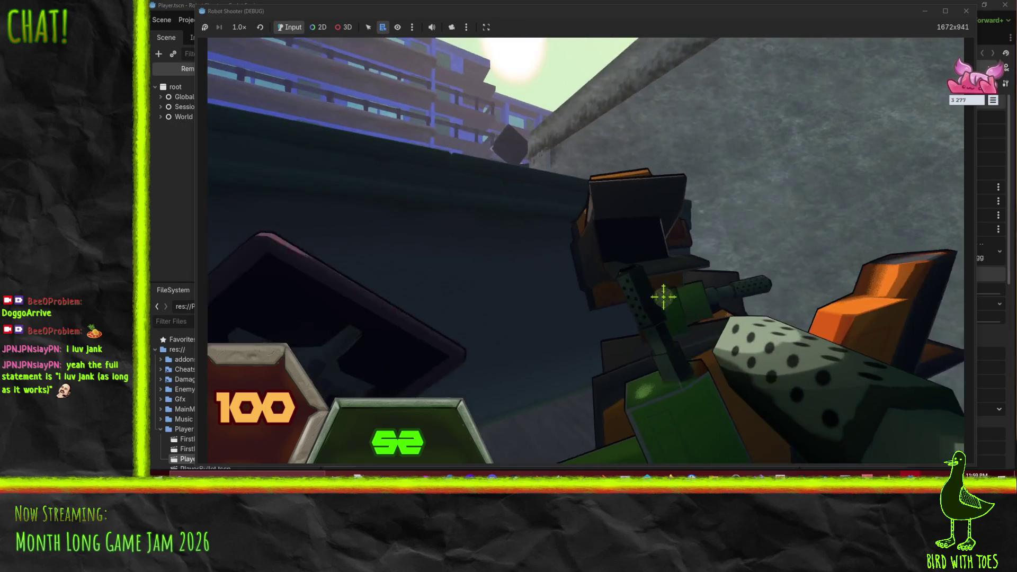
{"action": "left_click_drag", "start_coordinate": [706, 343], "coordinate": [652, 299]}
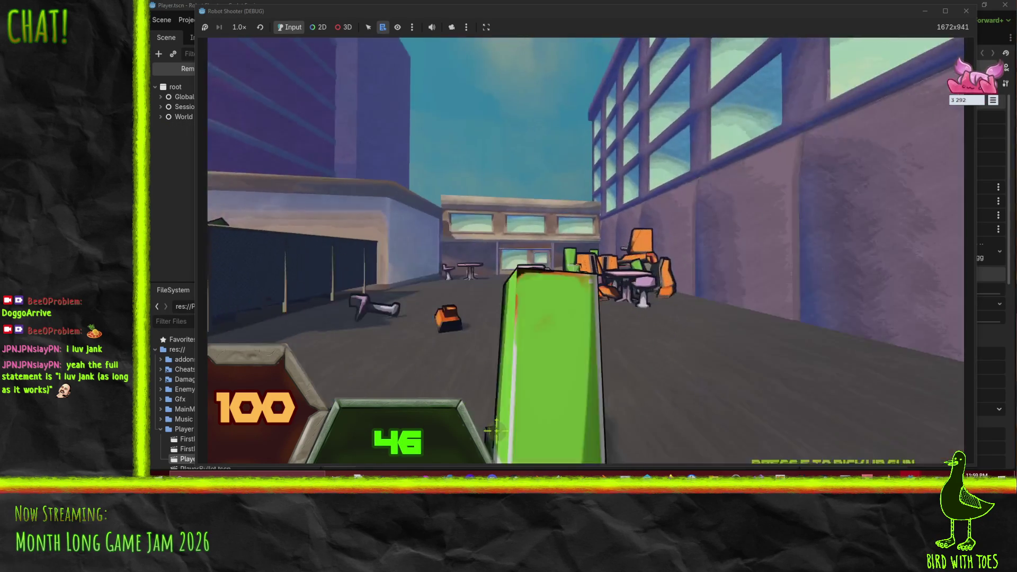
{"action": "key", "text": "e"}
Step: Sweep fire across the remaining robots, grabbing fresh dotted guns back to 100 ammo
{"action": "mouse_move", "coordinate": [497, 431]}
{"action": "left_mouse_down"}
{"action": "mouse_move", "coordinate": [636, 318]}
{"action": "mouse_move", "coordinate": [609, 257]}
{"action": "mouse_move", "coordinate": [620, 262]}
{"action": "mouse_move", "coordinate": [612, 271]}
{"action": "mouse_move", "coordinate": [605, 260]}
{"action": "left_mouse_up"}
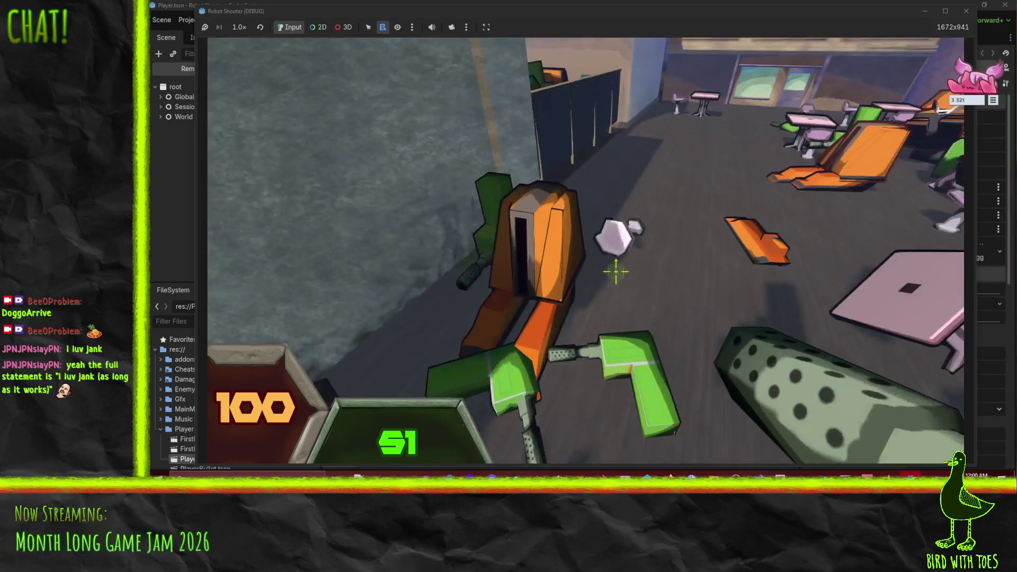
{"action": "left_click_drag", "start_coordinate": [616, 271], "coordinate": [618, 286]}
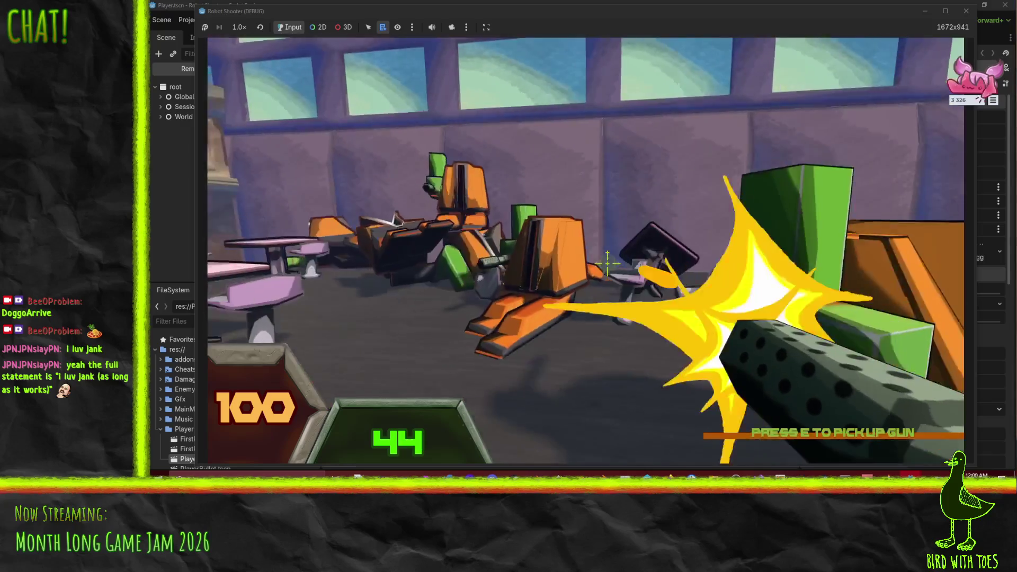
{"action": "left_click_drag", "start_coordinate": [607, 264], "coordinate": [658, 290]}
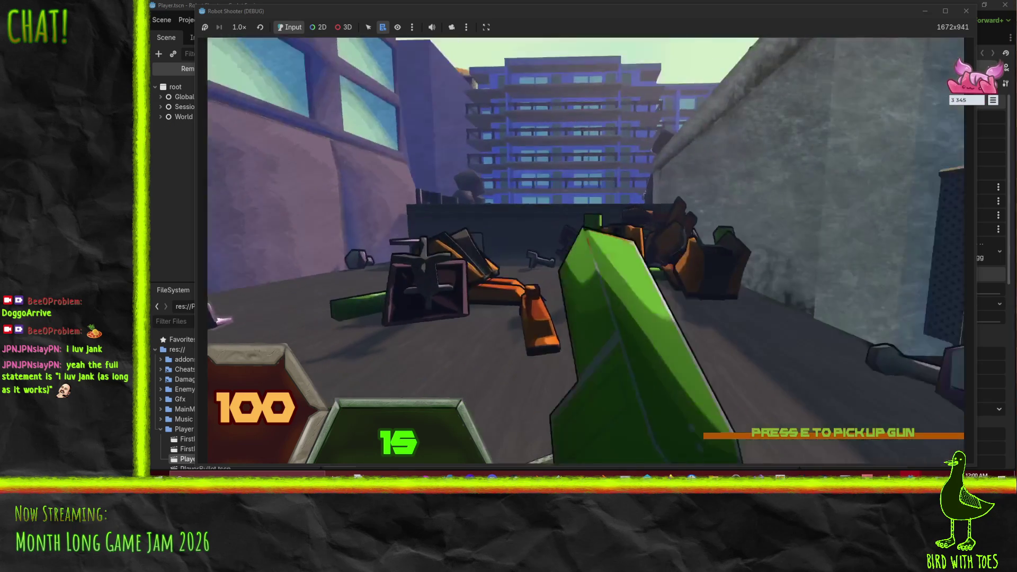
{"action": "key", "text": "e"}
{"action": "left_click_drag", "start_coordinate": [604, 253], "coordinate": [610, 266]}
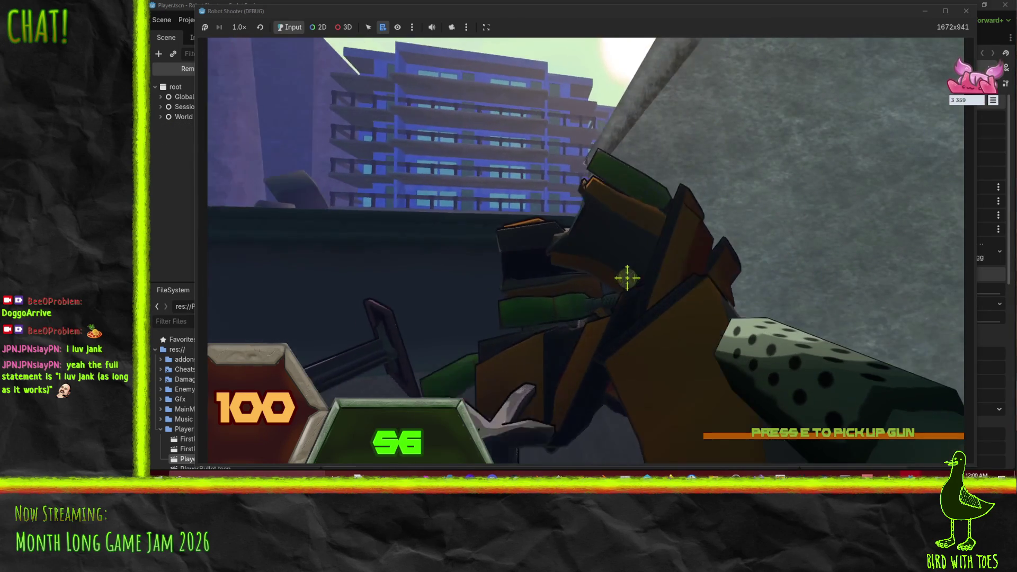
{"action": "mouse_move", "coordinate": [648, 295]}
{"action": "left_mouse_down"}
{"action": "mouse_move", "coordinate": [659, 293]}
{"action": "mouse_move", "coordinate": [614, 261]}
{"action": "mouse_move", "coordinate": [645, 317]}
{"action": "left_mouse_up"}
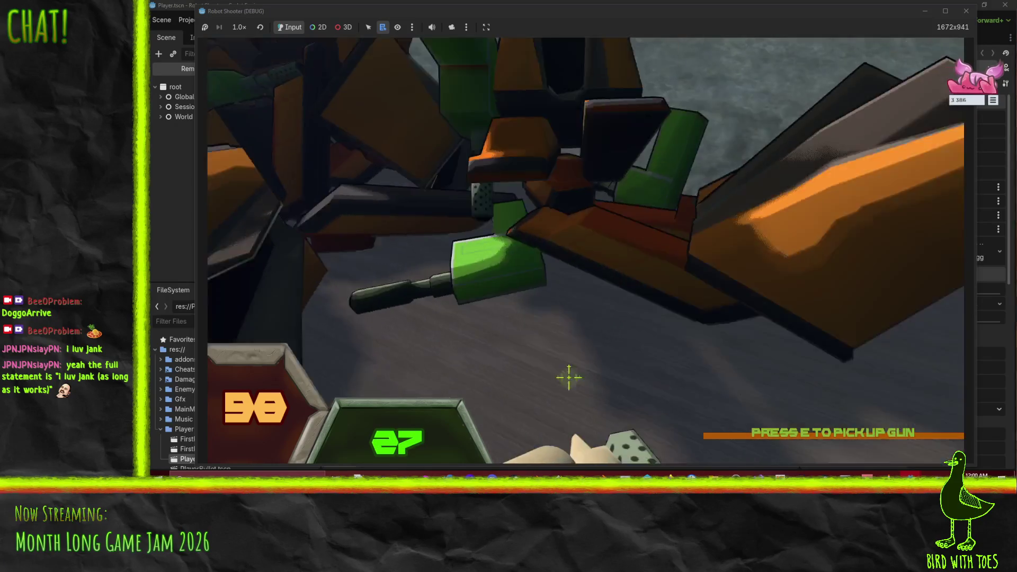
{"action": "key", "text": "e"}
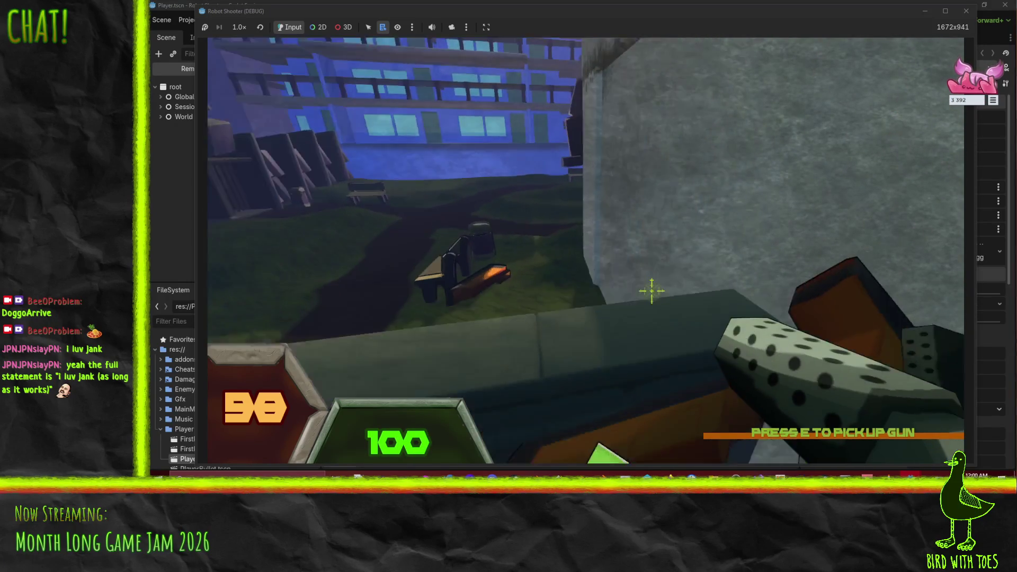
Step: Walk into the Public Park and fire rockets and the gun at the robots until overwhelmed
{"action": "key", "text": "w"}
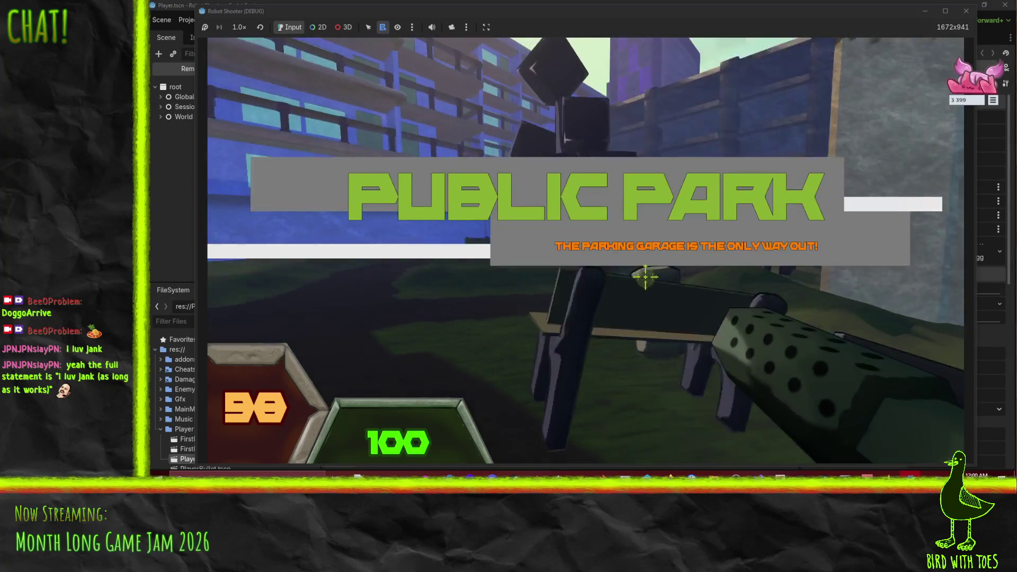
{"action": "left_click", "coordinate": [645, 276]}
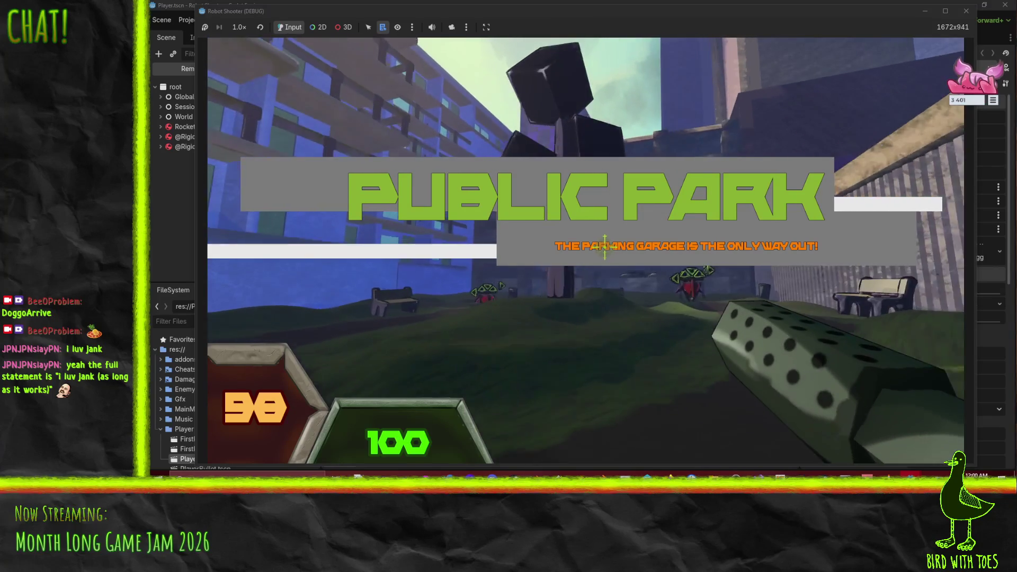
{"action": "left_click", "coordinate": [605, 249]}
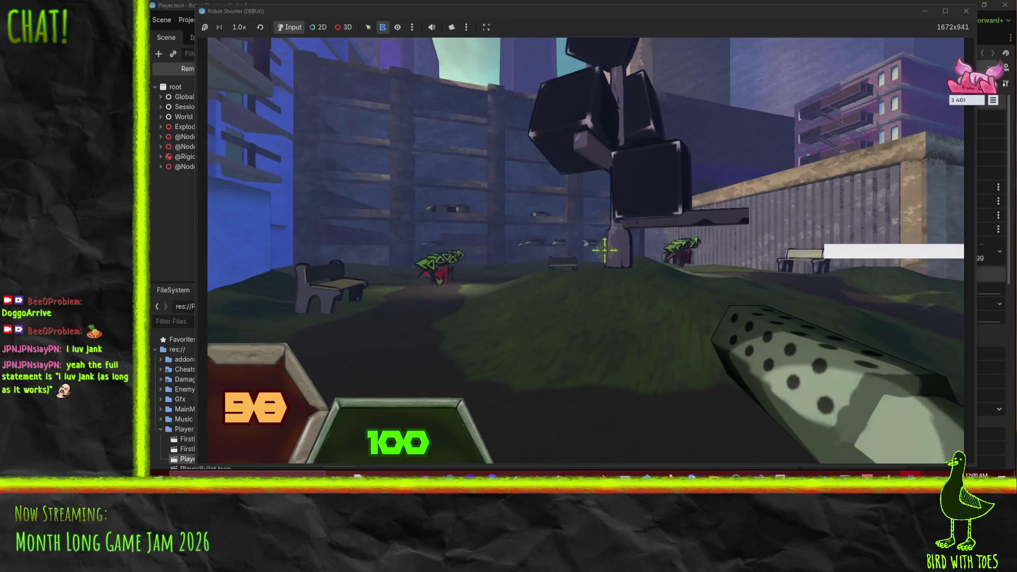
{"action": "left_click", "coordinate": [605, 250]}
{"action": "left_click", "coordinate": [605, 250]}
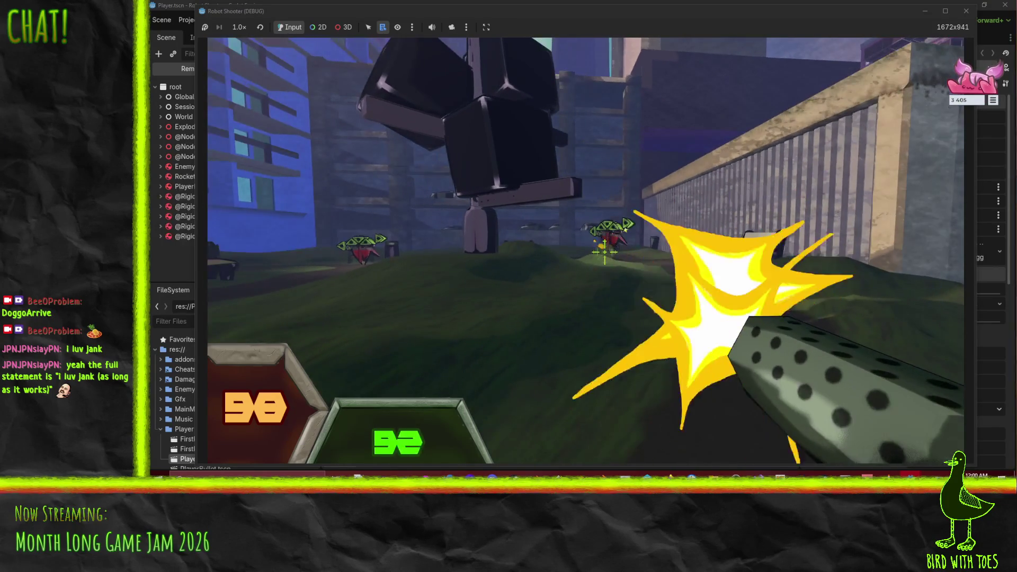
{"action": "left_click_drag", "start_coordinate": [605, 250], "coordinate": [625, 263]}
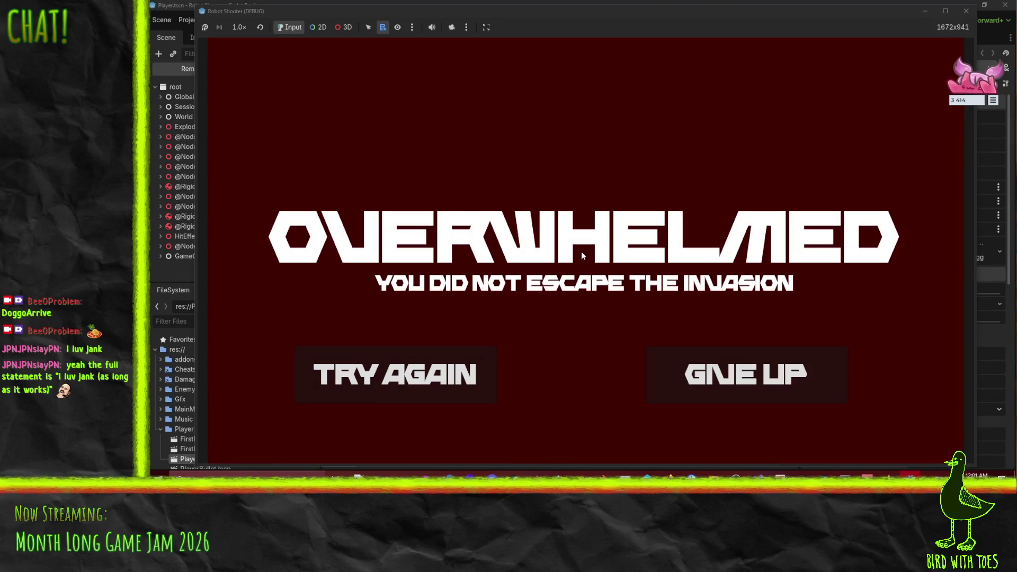
Step: Give up on the game, close the running game window, and recentre the view on the Player
{"action": "left_click", "coordinate": [735, 381]}
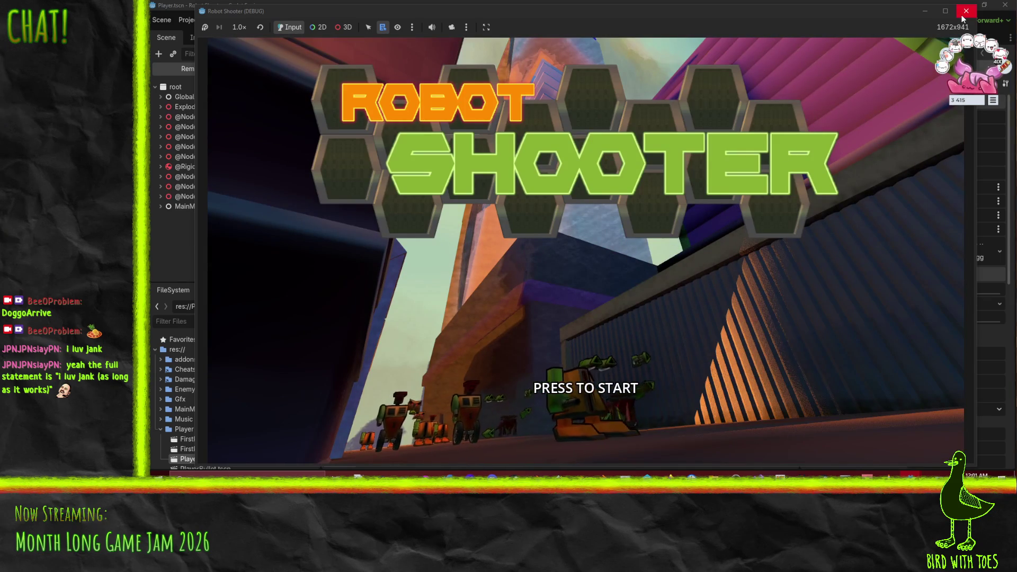
{"action": "left_click", "coordinate": [964, 16]}
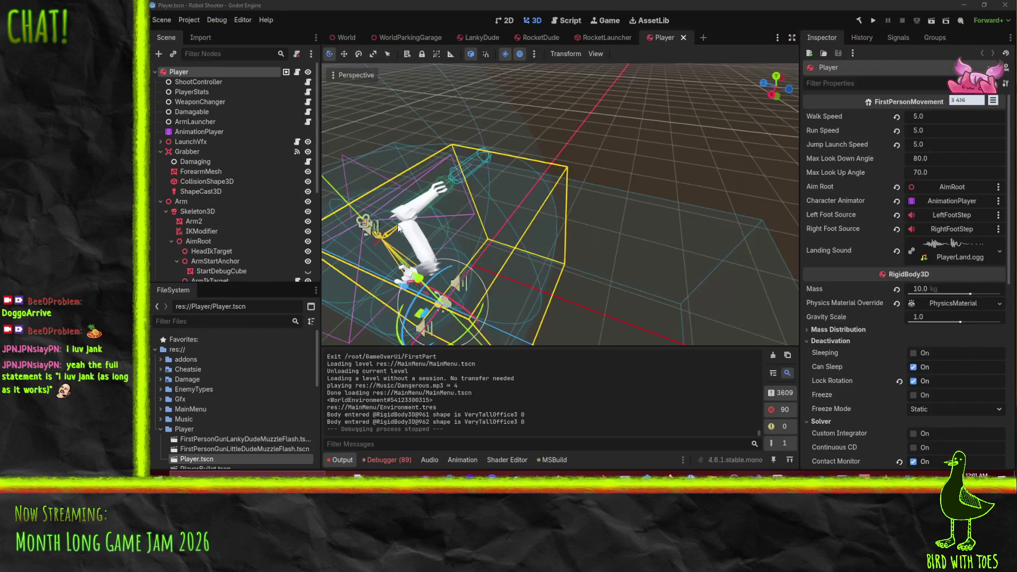
{"action": "left_click_drag", "start_coordinate": [459, 183], "coordinate": [344, 270]}
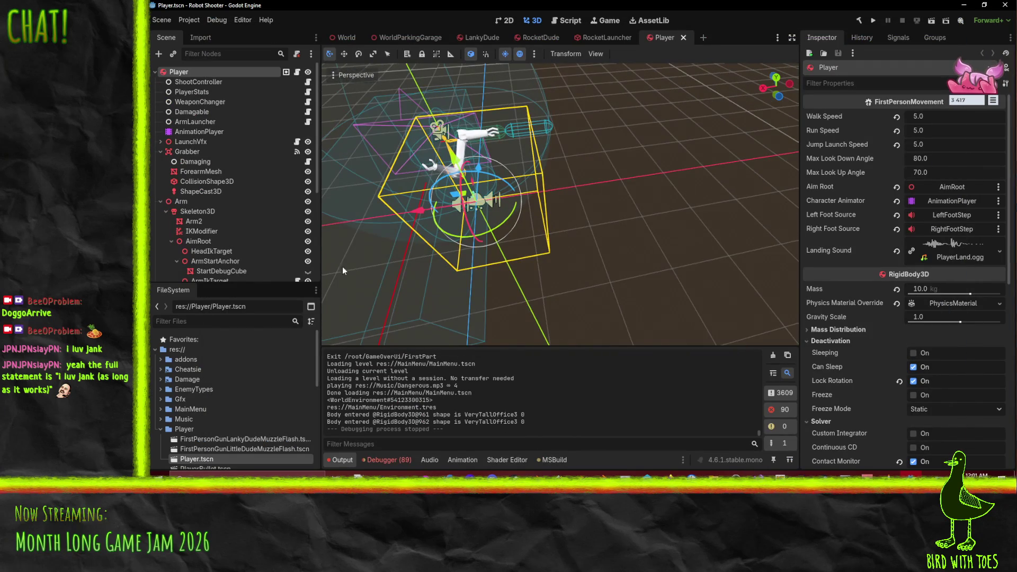
Step: Show the debugger's Errors tab and scroll through the 89 errors, including CollisionShape3D cast exceptions
{"action": "left_click", "coordinate": [395, 459]}
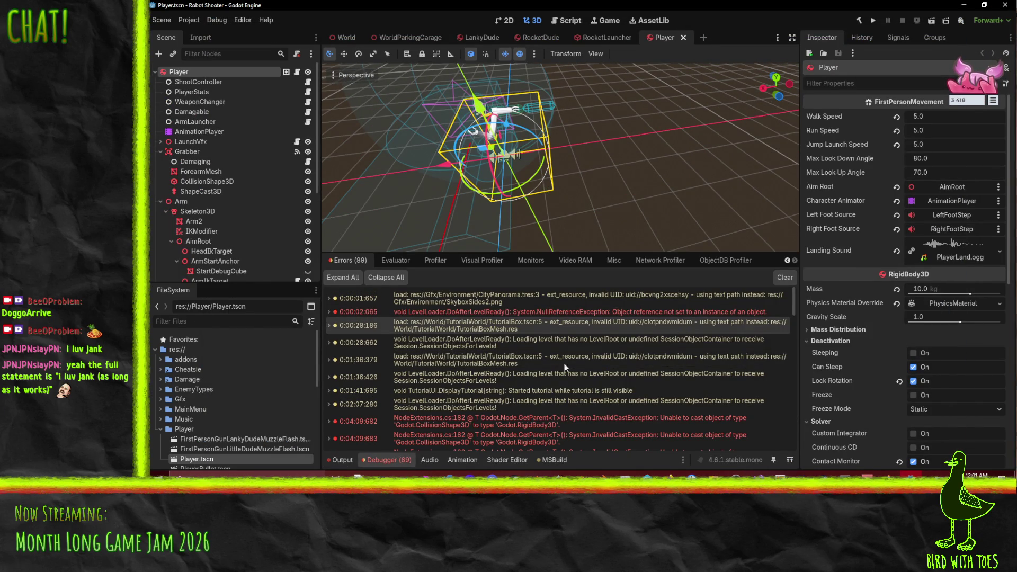
{"action": "scroll", "coordinate": [540, 372], "scroll_direction": "down", "scroll_amount": 1}
{"action": "scroll", "coordinate": [539, 372], "scroll_direction": "down", "scroll_amount": 3}
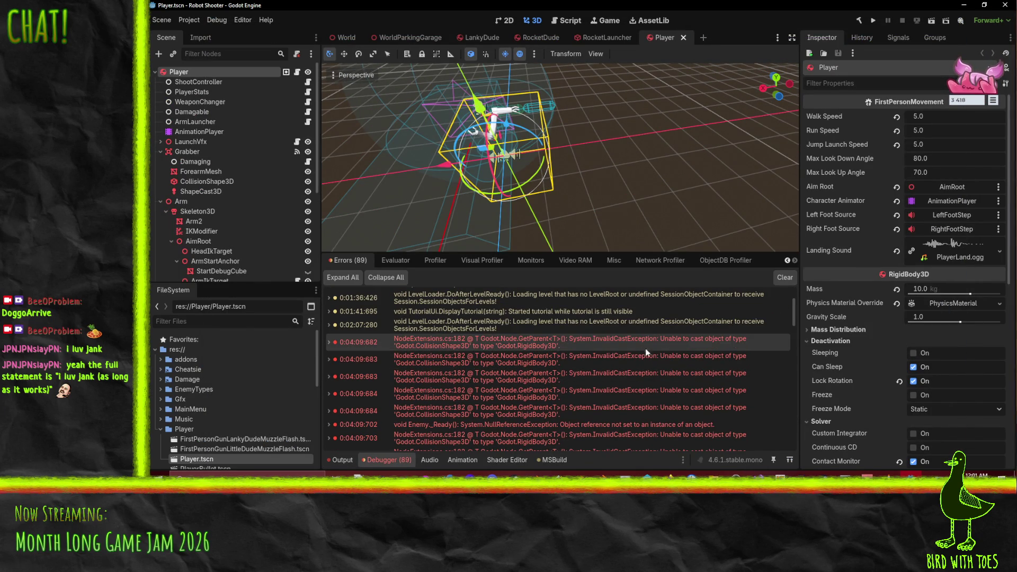
{"action": "scroll", "coordinate": [486, 351], "scroll_direction": "down", "scroll_amount": 1}
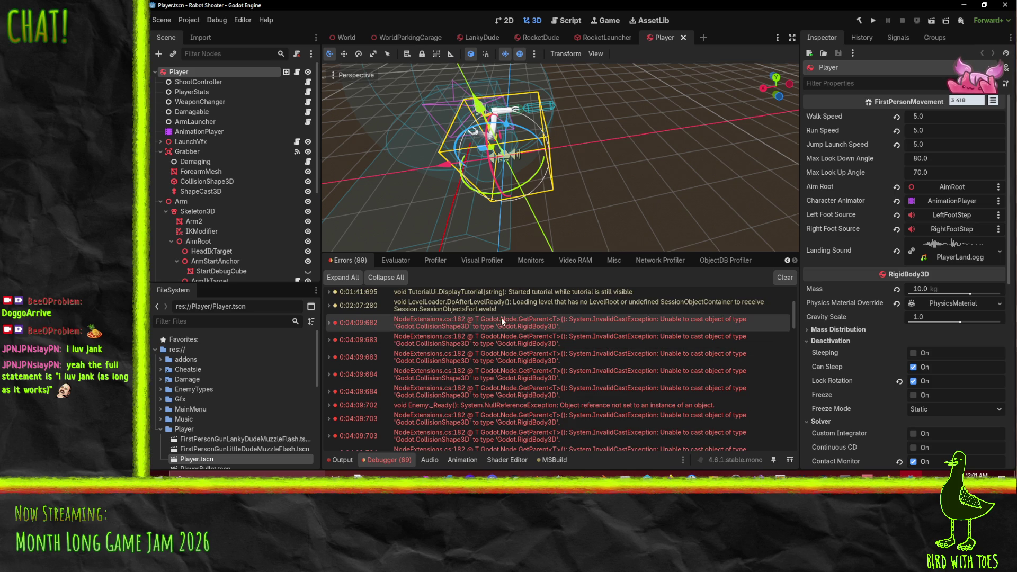
{"action": "scroll", "coordinate": [526, 311], "scroll_direction": "down", "scroll_amount": 4}
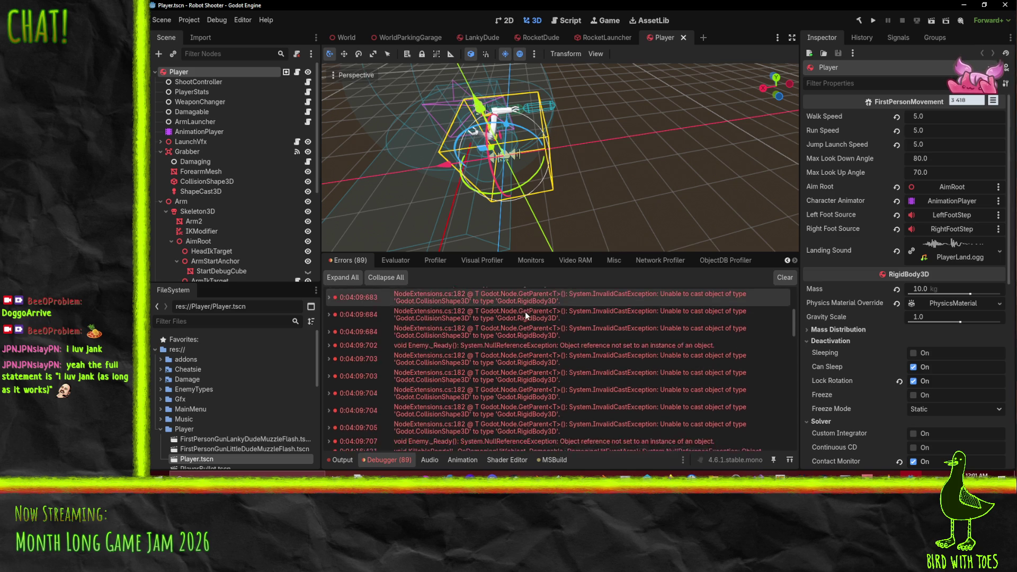
{"action": "scroll", "coordinate": [541, 314], "scroll_direction": "up", "scroll_amount": 2}
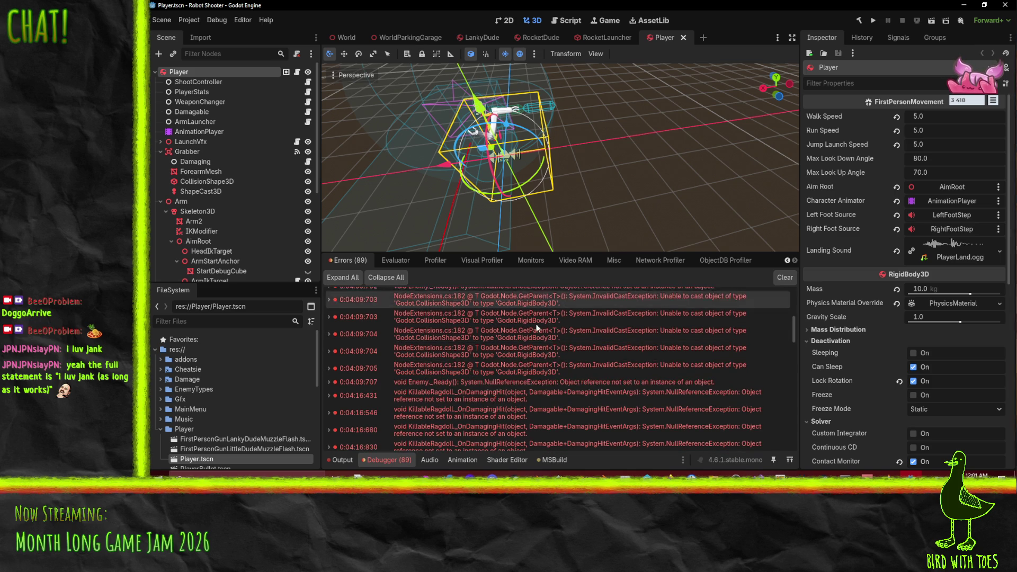
{"action": "scroll", "coordinate": [469, 393], "scroll_direction": "down", "scroll_amount": 8}
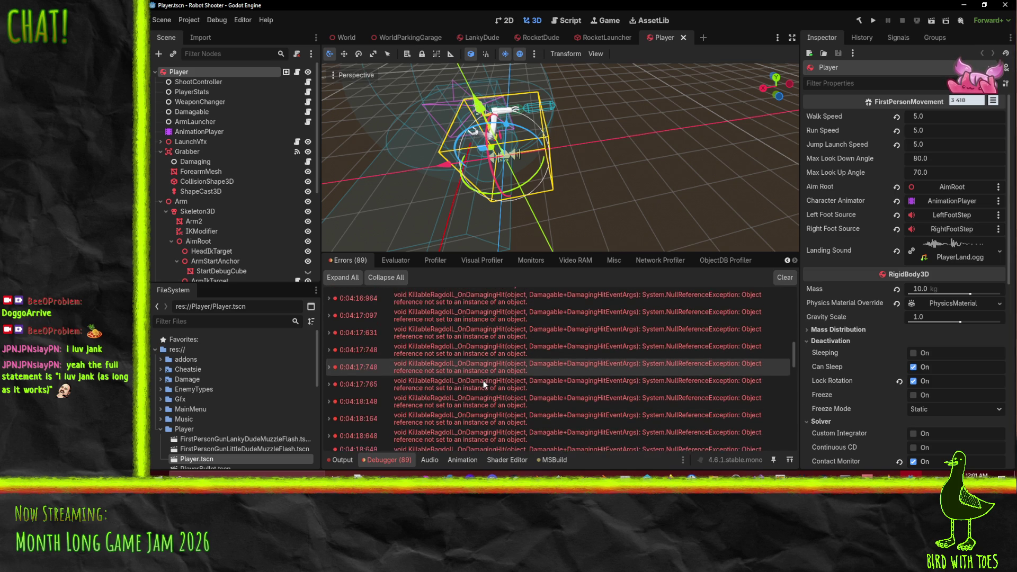
{"action": "scroll", "coordinate": [487, 381], "scroll_direction": "down", "scroll_amount": 5}
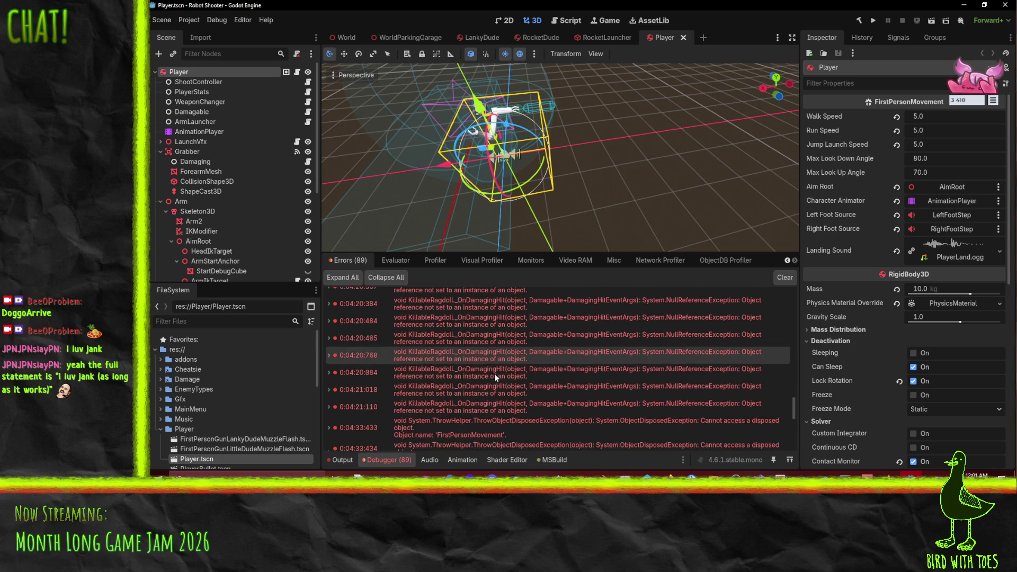
{"action": "scroll", "coordinate": [633, 403], "scroll_direction": "up", "scroll_amount": 2}
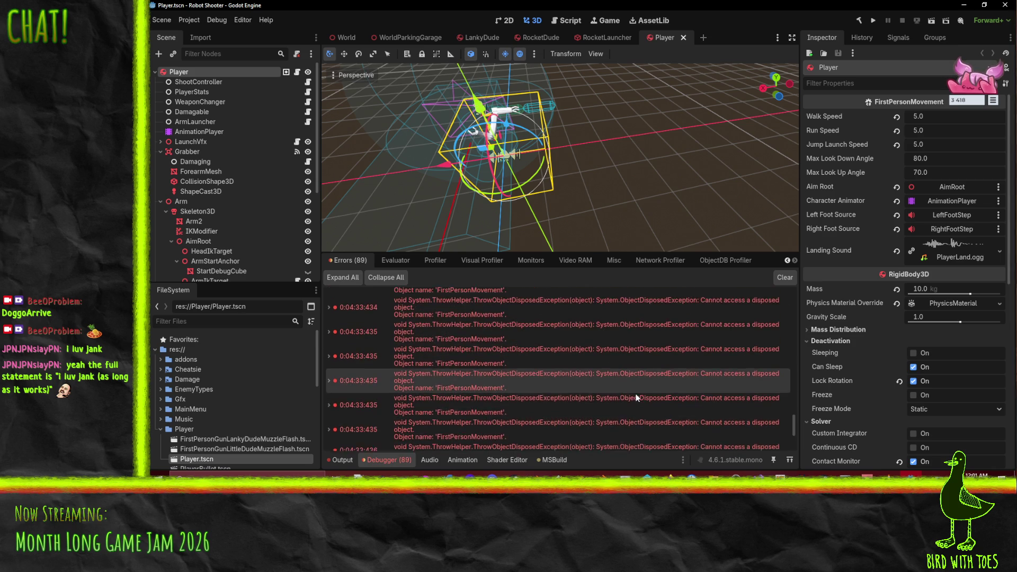
{"action": "scroll", "coordinate": [627, 374], "scroll_direction": "up", "scroll_amount": 15}
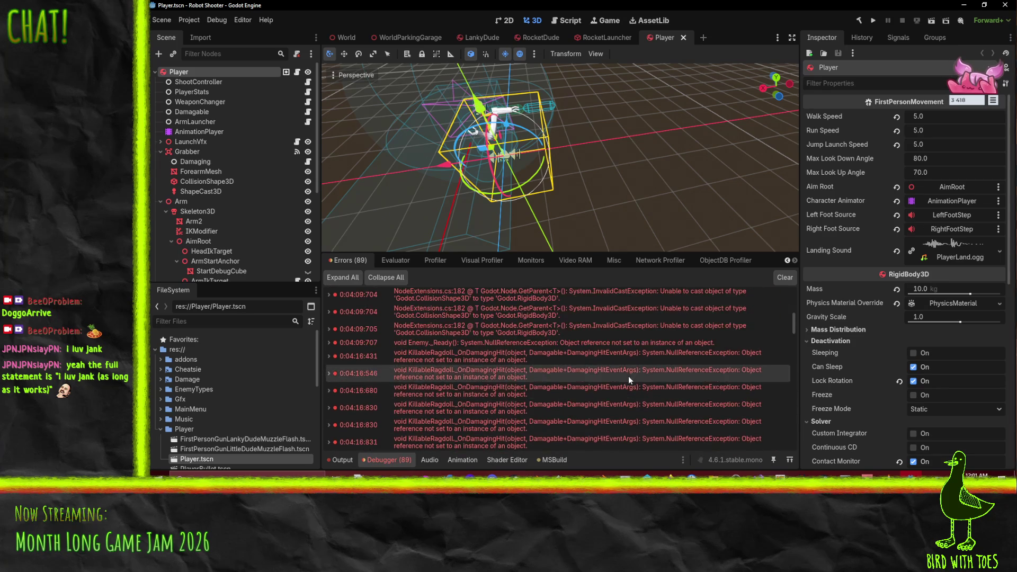
{"action": "scroll", "coordinate": [627, 377], "scroll_direction": "up", "scroll_amount": 3}
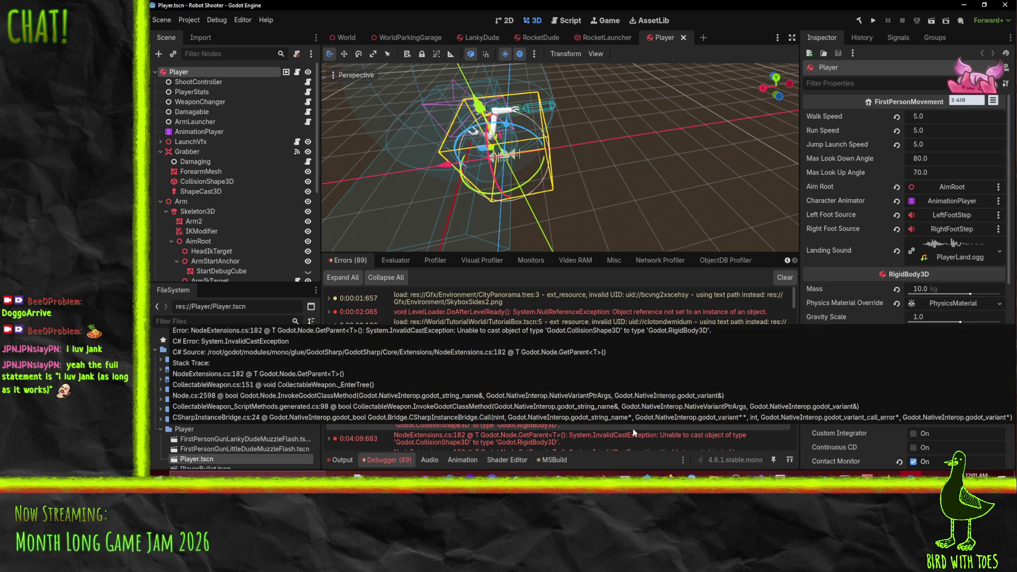
{"action": "mouse_move", "coordinate": [545, 206]}
{"action": "left_mouse_down"}
{"action": "mouse_move", "coordinate": [387, 184]}
{"action": "mouse_move", "coordinate": [628, 164]}
{"action": "left_mouse_up"}
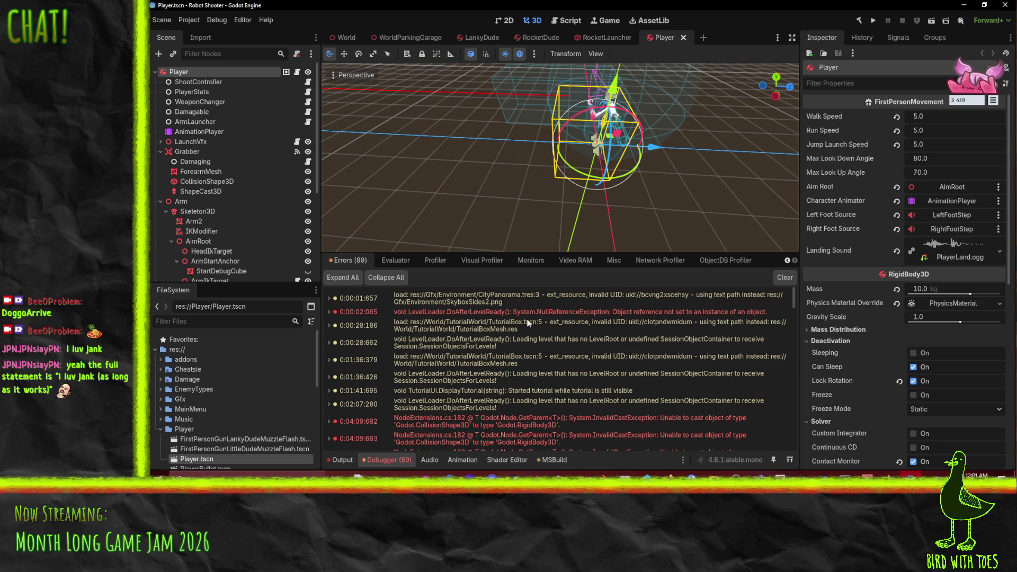
{"action": "mouse_move", "coordinate": [537, 493]}
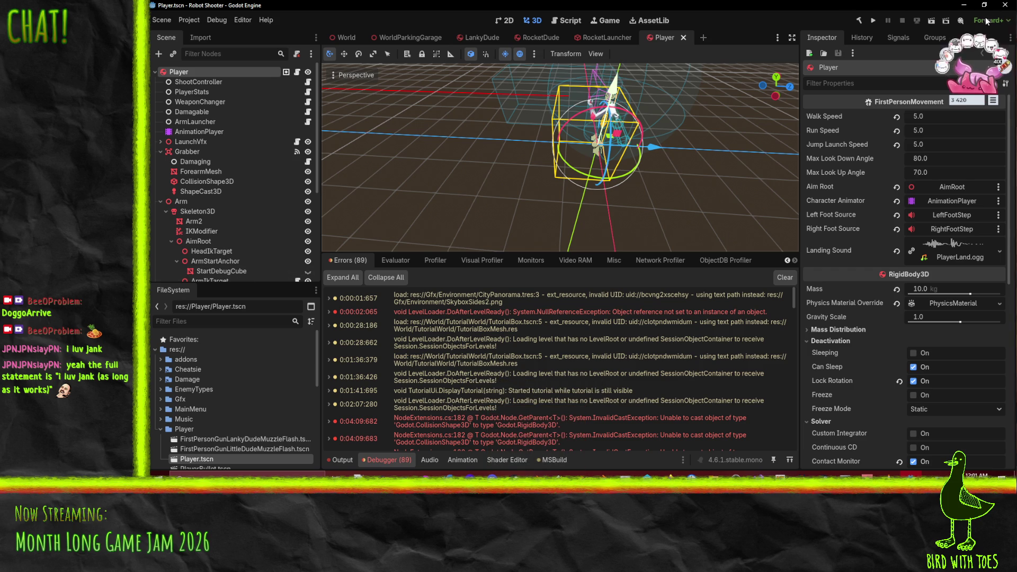
Step: Close the current editor and run the Godot 4.6.1 executable from Godot_v4.6.1-stable-win64
{"action": "left_click", "coordinate": [1001, 5]}
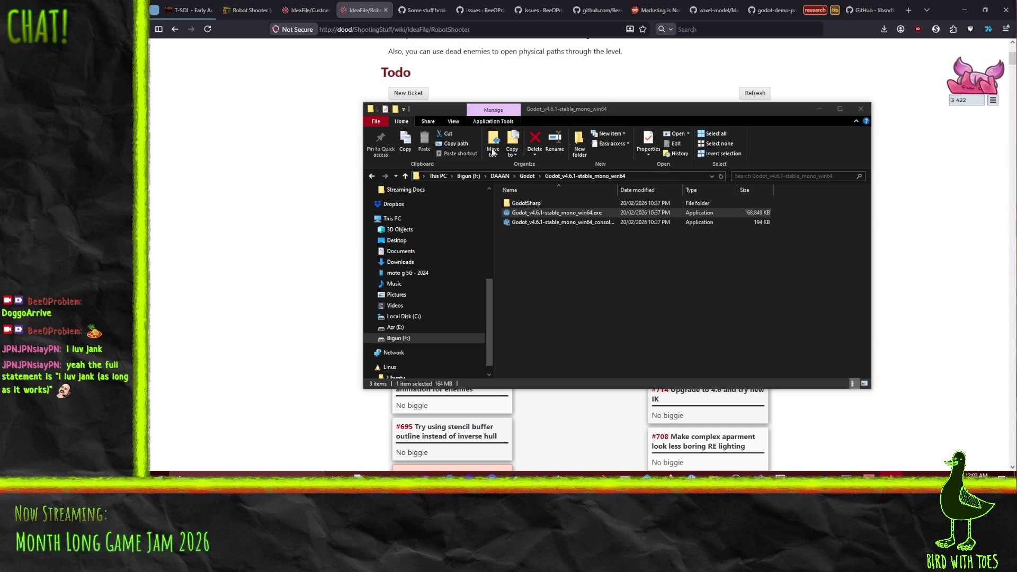
{"action": "left_click", "coordinate": [527, 176]}
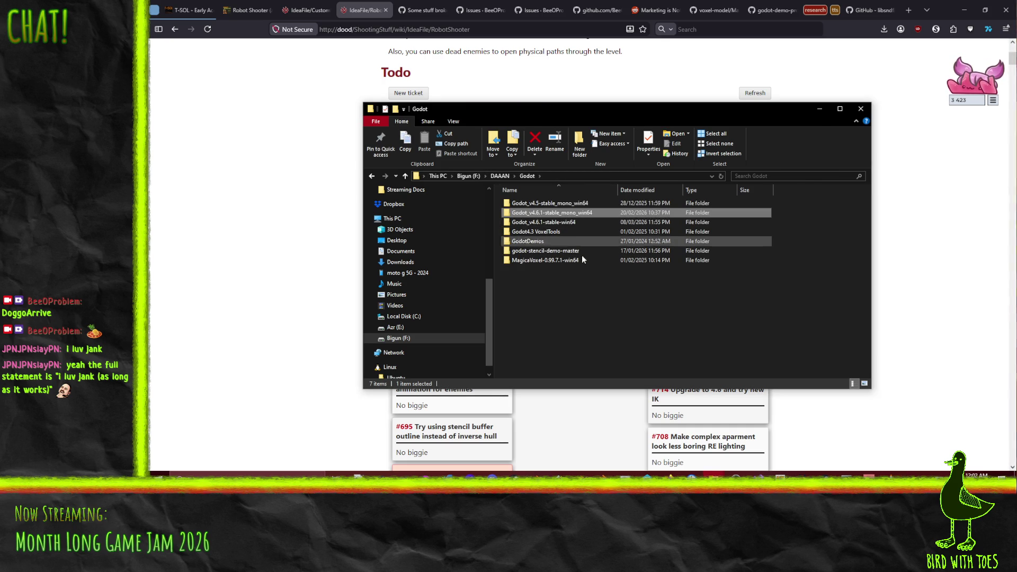
{"action": "left_click", "coordinate": [562, 222]}
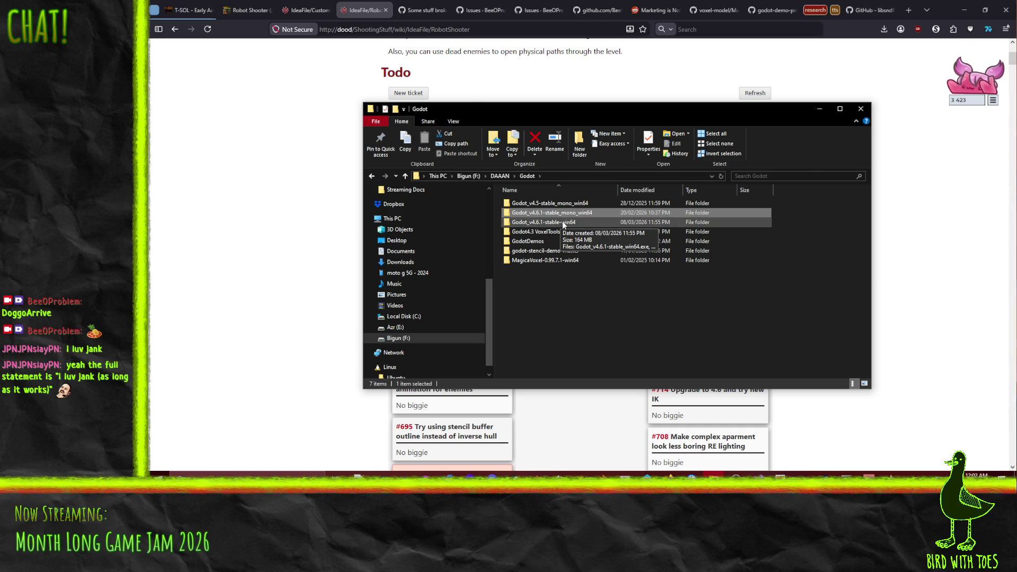
{"action": "double_click", "coordinate": [562, 222]}
{"action": "double_click", "coordinate": [553, 207]}
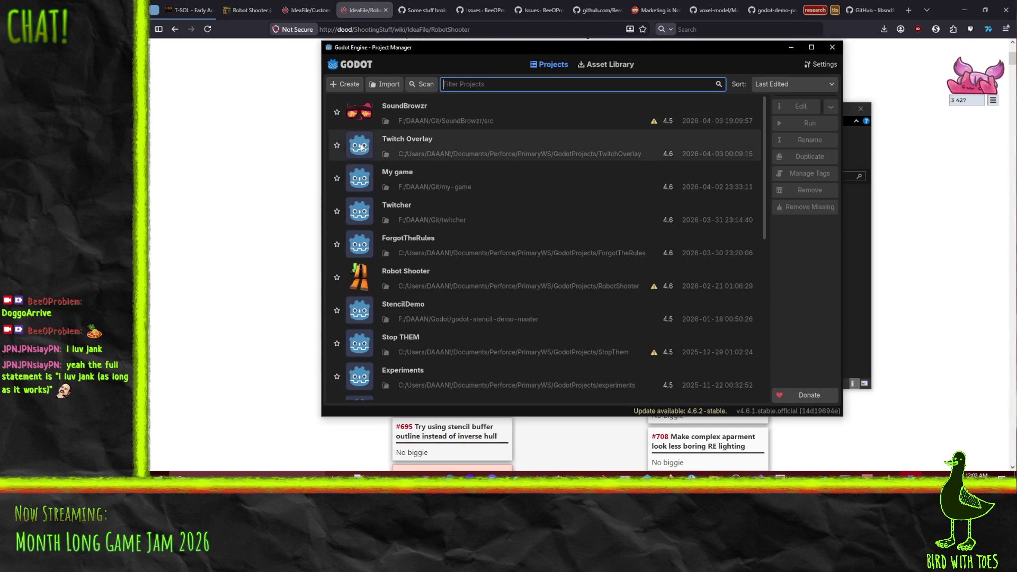
Step: Open the Twitch Overlay project from the Godot 4.6.1 Project Manager
{"action": "double_click", "coordinate": [409, 144]}
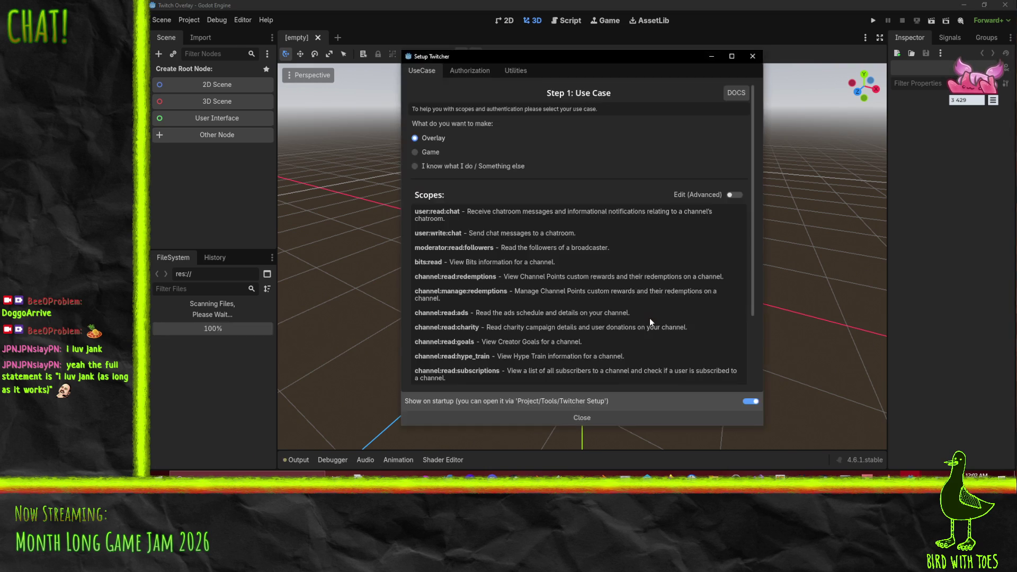
Step: Close the Setup Twitcher dialog and read through music_player.gd's threaded loading block
{"action": "left_click", "coordinate": [752, 56]}
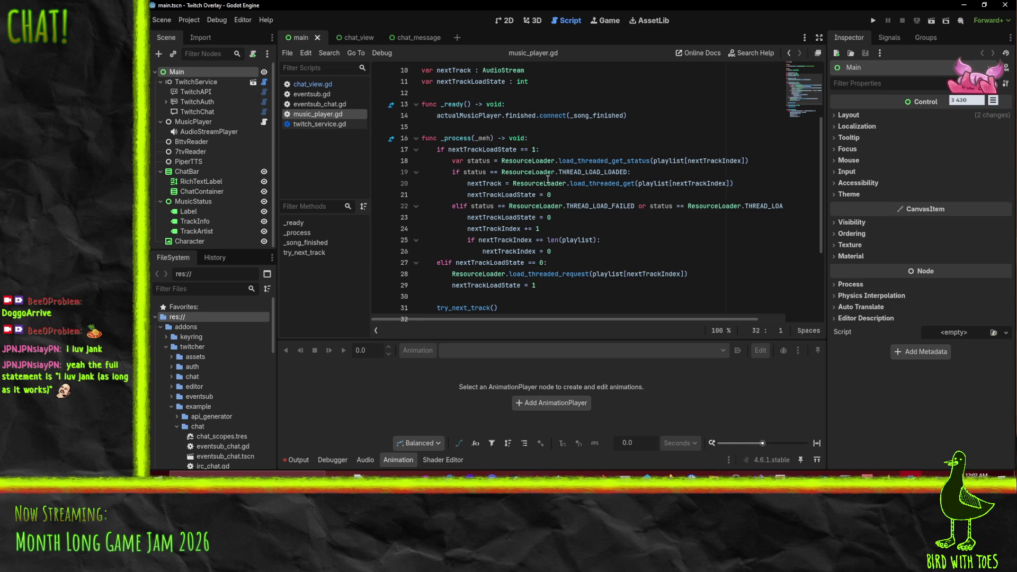
{"action": "mouse_move", "coordinate": [547, 181]}
{"action": "mouse_move", "coordinate": [593, 174]}
{"action": "scroll", "coordinate": [766, 261], "scroll_direction": "down", "scroll_amount": 1}
{"action": "left_click", "coordinate": [615, 261]}
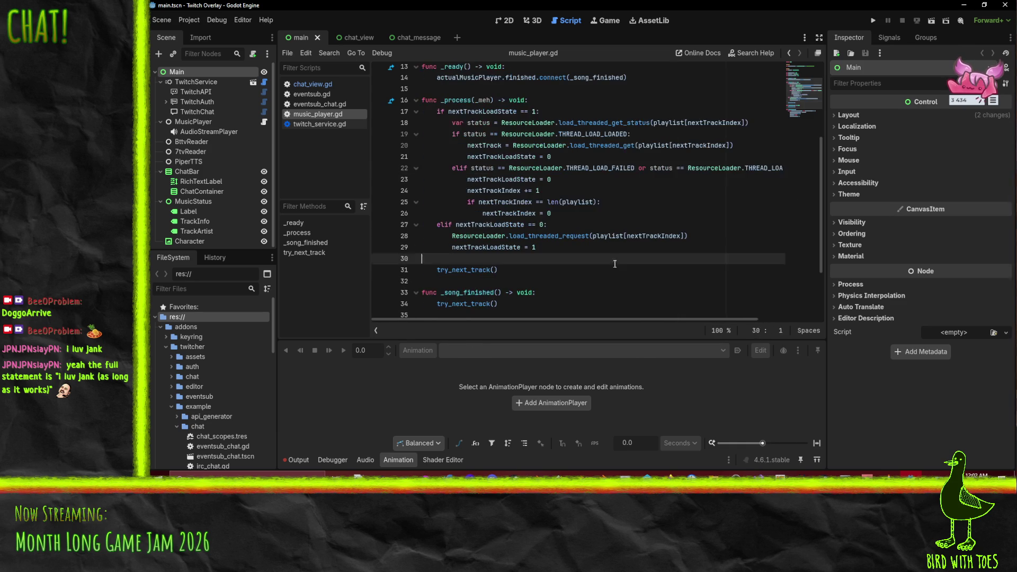
{"action": "scroll", "coordinate": [613, 235], "scroll_direction": "up", "scroll_amount": 3}
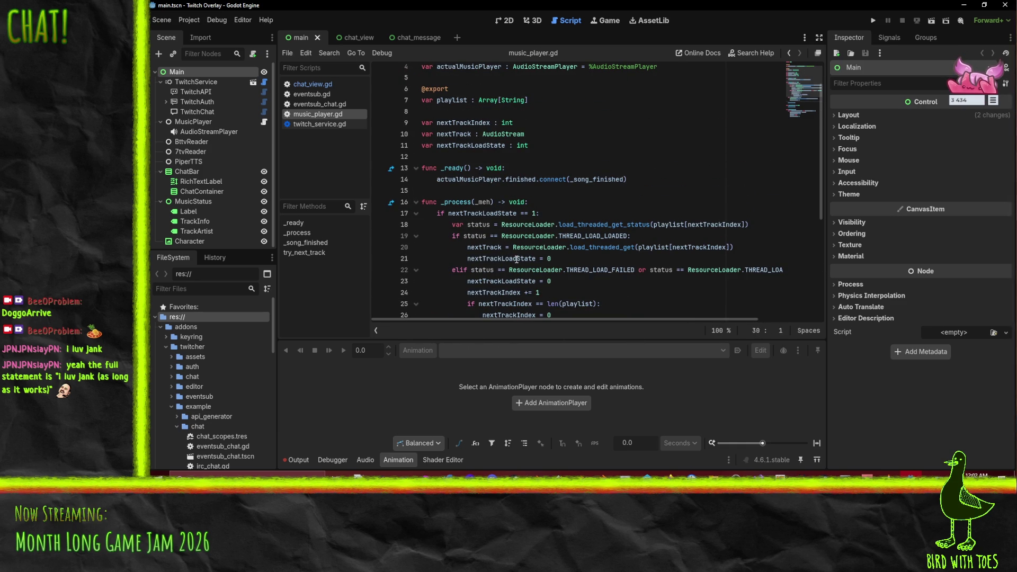
{"action": "mouse_move", "coordinate": [517, 259]}
Step: Look up the nextTrackLoadState declaration, then bring up the RobotShooter Todo board in Firefox
{"action": "left_click", "coordinate": [585, 207]}
{"action": "left_click", "coordinate": [479, 168]}
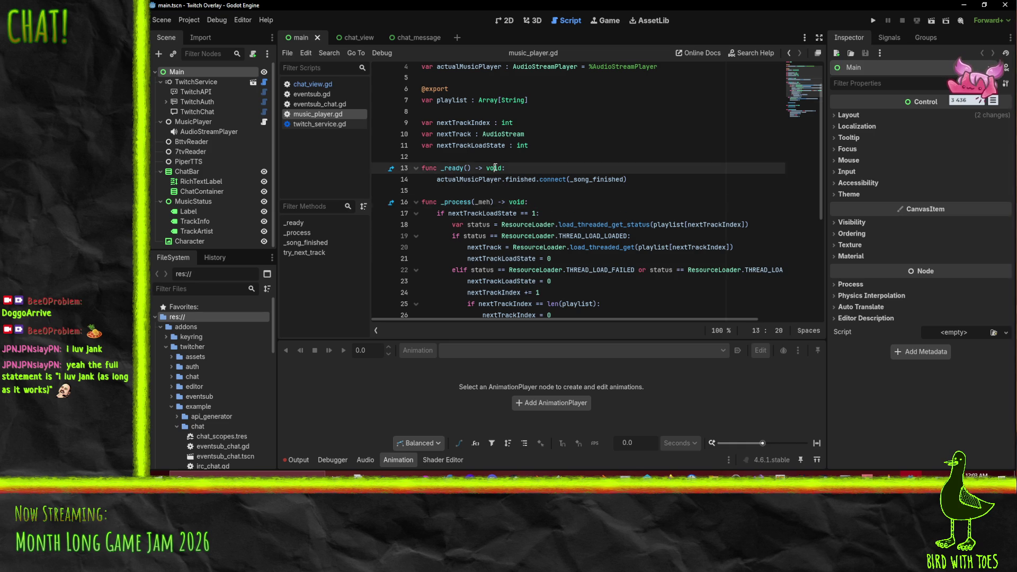
{"action": "left_click", "coordinate": [479, 145]}
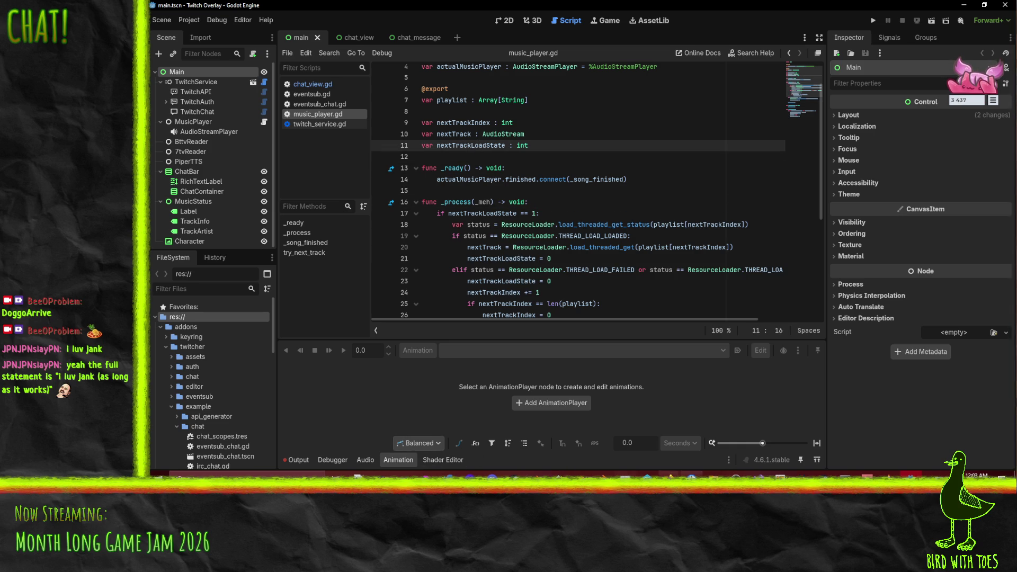
{"action": "left_click", "coordinate": [669, 475]}
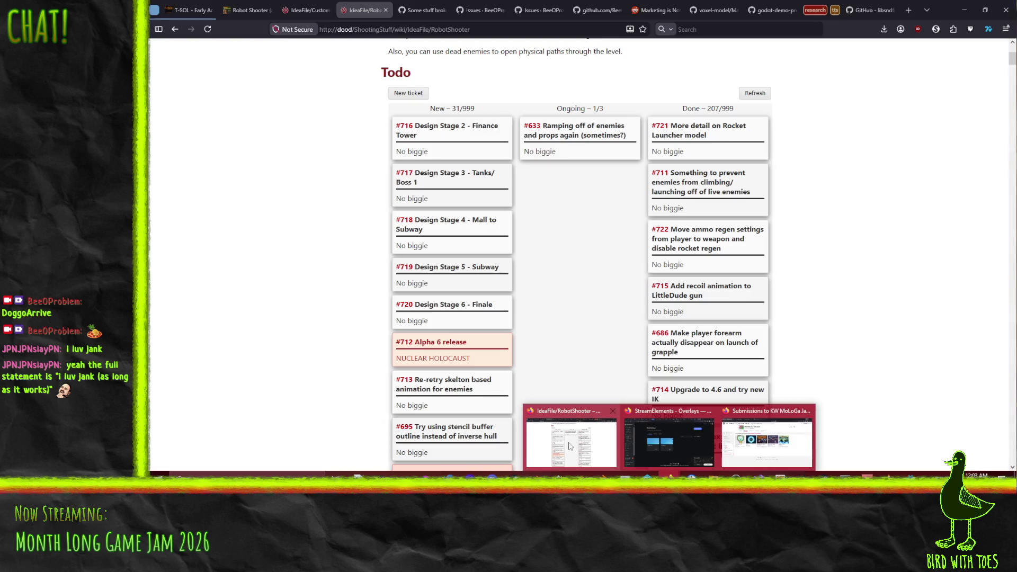
{"action": "left_click", "coordinate": [570, 443]}
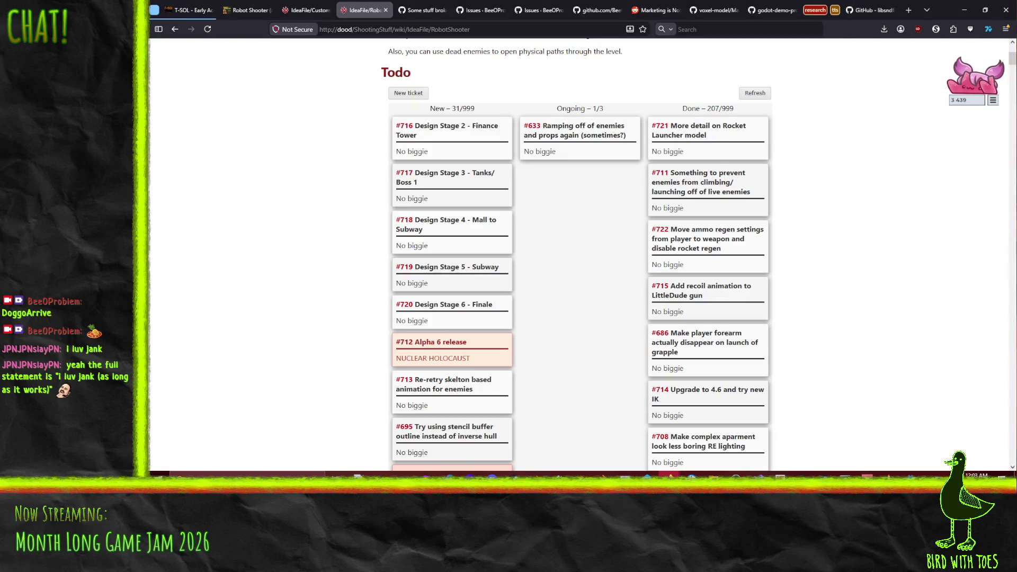
Step: Bring the Godot editor back to the front from the taskbar
{"action": "mouse_move", "coordinate": [670, 474]}
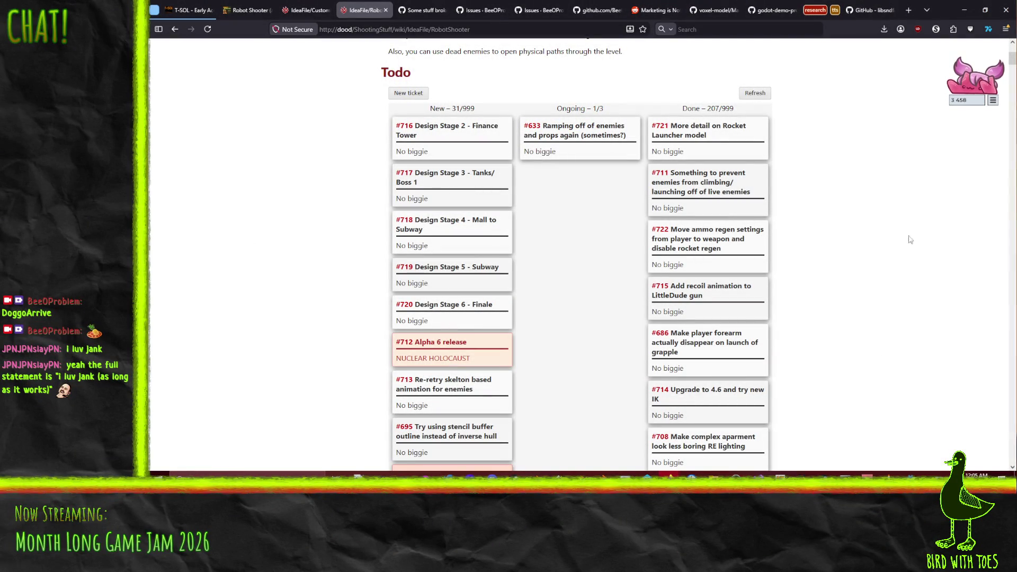
{"action": "left_click", "coordinate": [912, 477]}
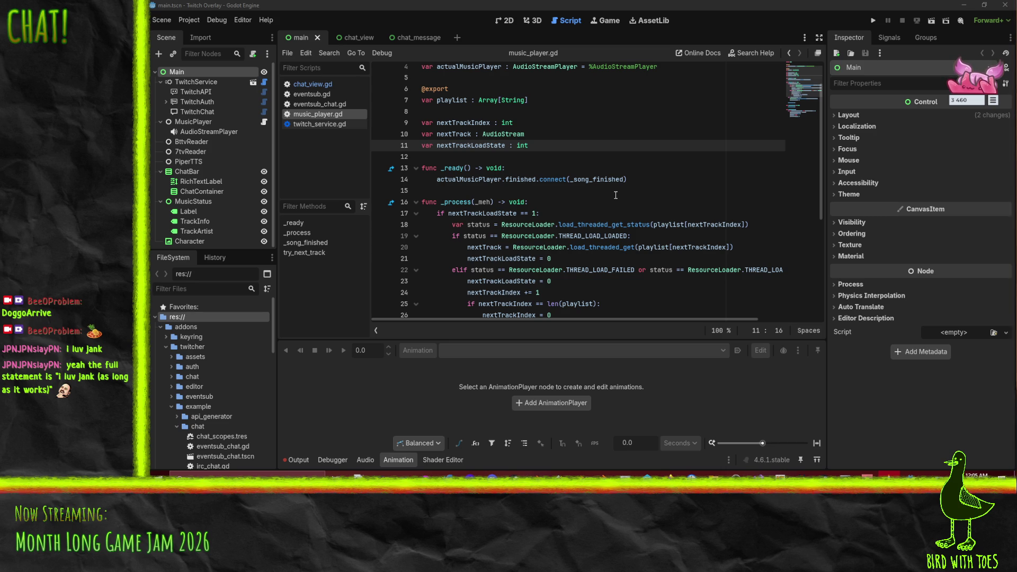
Step: Reopen the Godot docs 'Using multiple threads' page, read its Thread example, and return to Godot
{"action": "mouse_move", "coordinate": [655, 475]}
{"action": "left_click", "coordinate": [600, 453]}
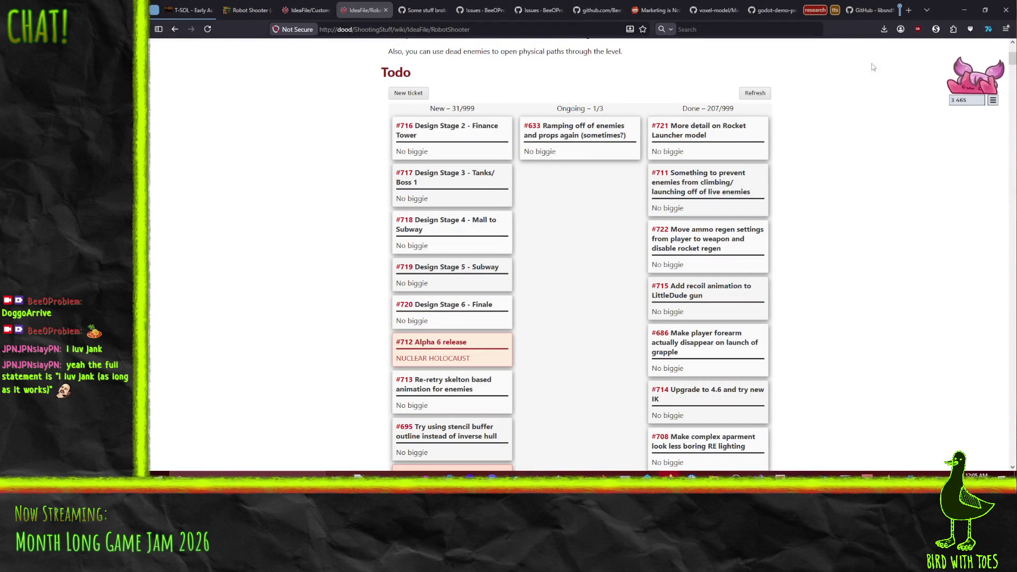
{"action": "key", "text": "ctrl+shift+t"}
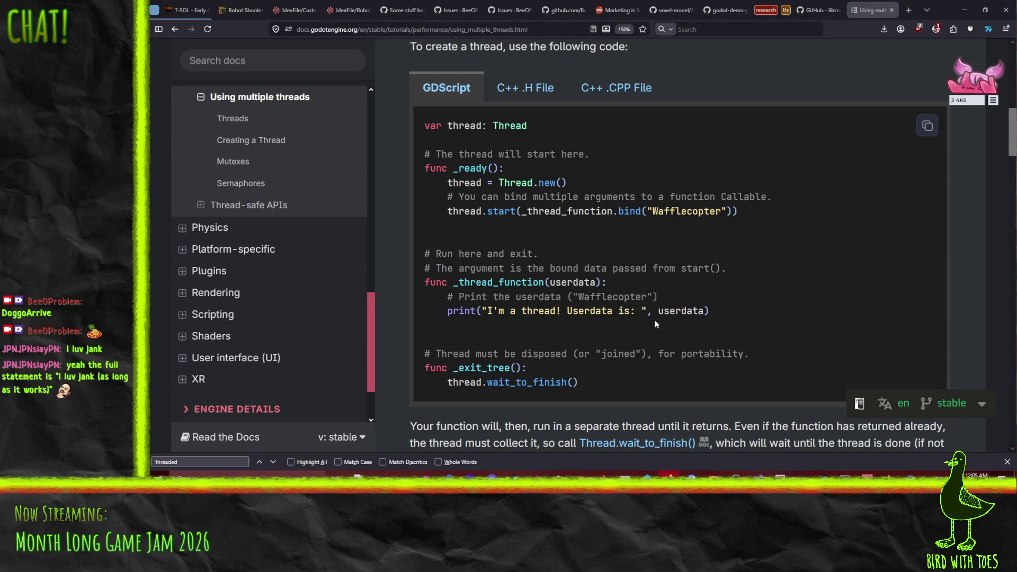
{"action": "scroll", "coordinate": [656, 327], "scroll_direction": "down", "scroll_amount": 2}
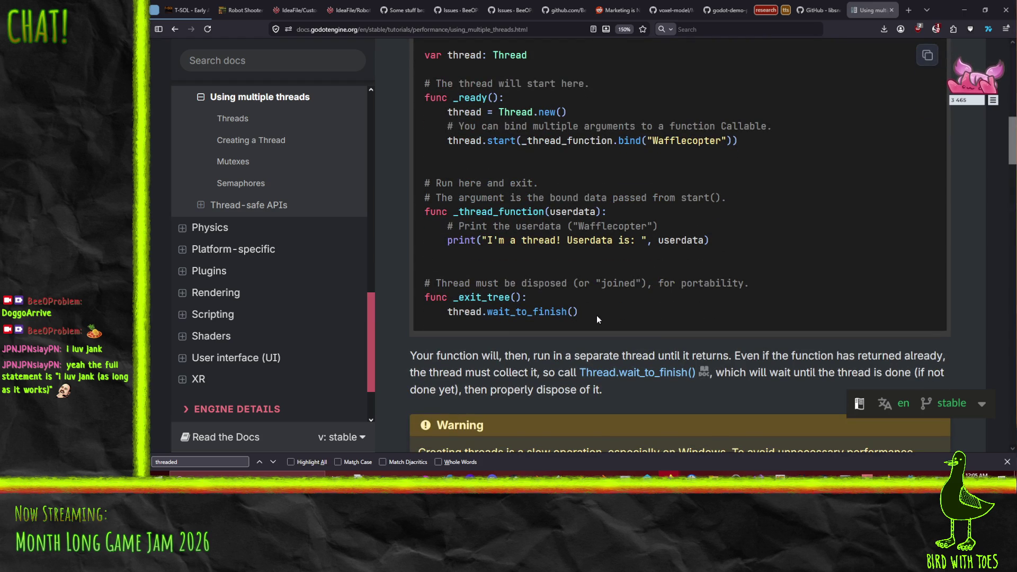
{"action": "scroll", "coordinate": [597, 319], "scroll_direction": "up", "scroll_amount": 2}
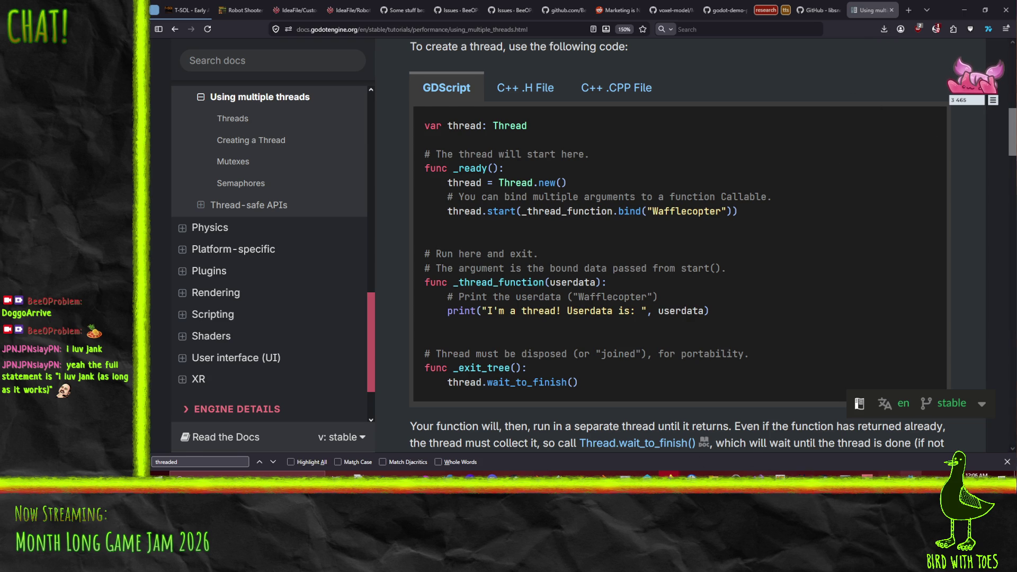
{"action": "left_click", "coordinate": [910, 474]}
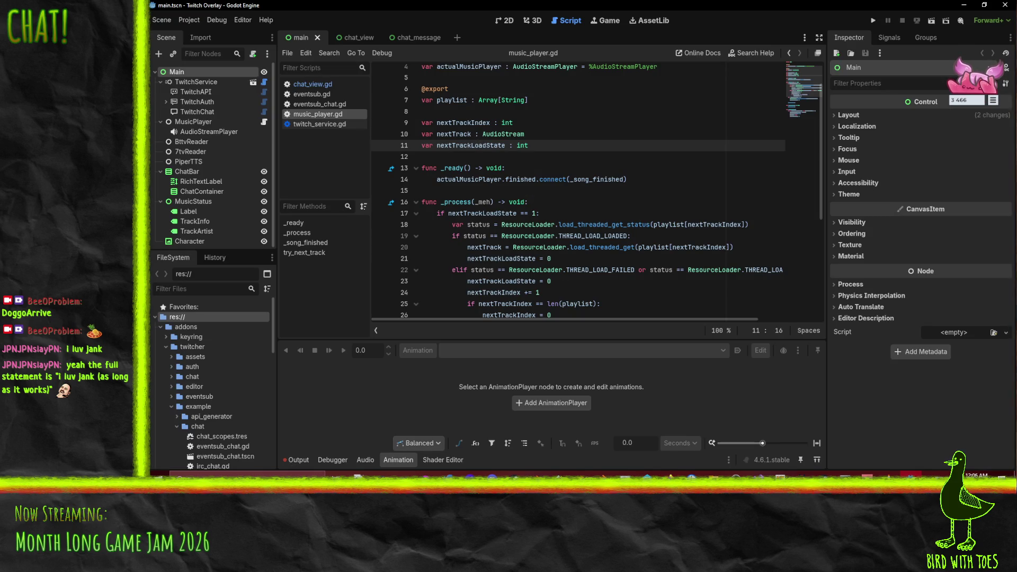
Step: Cut the nextTrackLoadState and nextTrack variable declarations from the script
{"action": "left_click", "coordinate": [736, 474]}
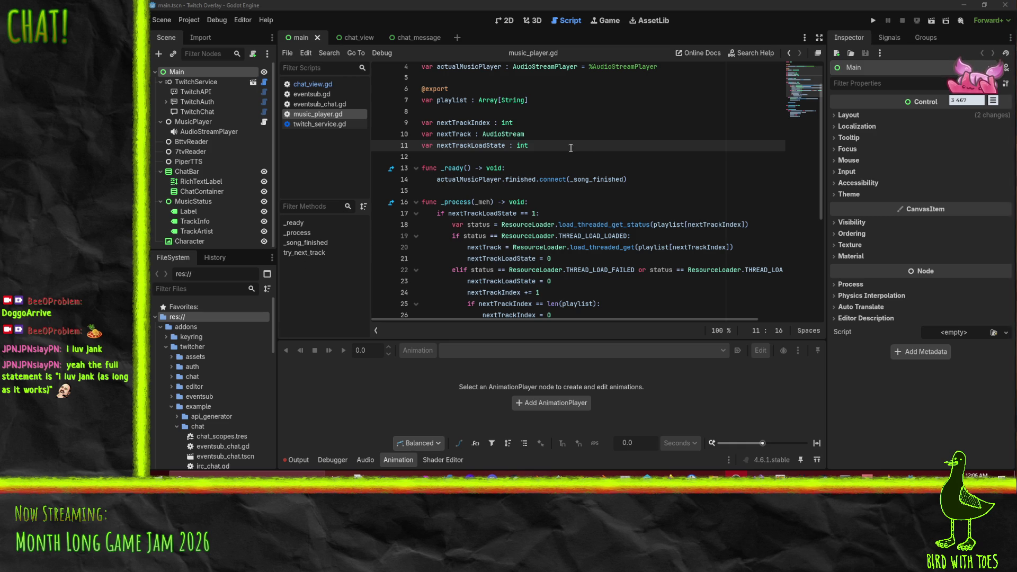
{"action": "left_click", "coordinate": [591, 154]}
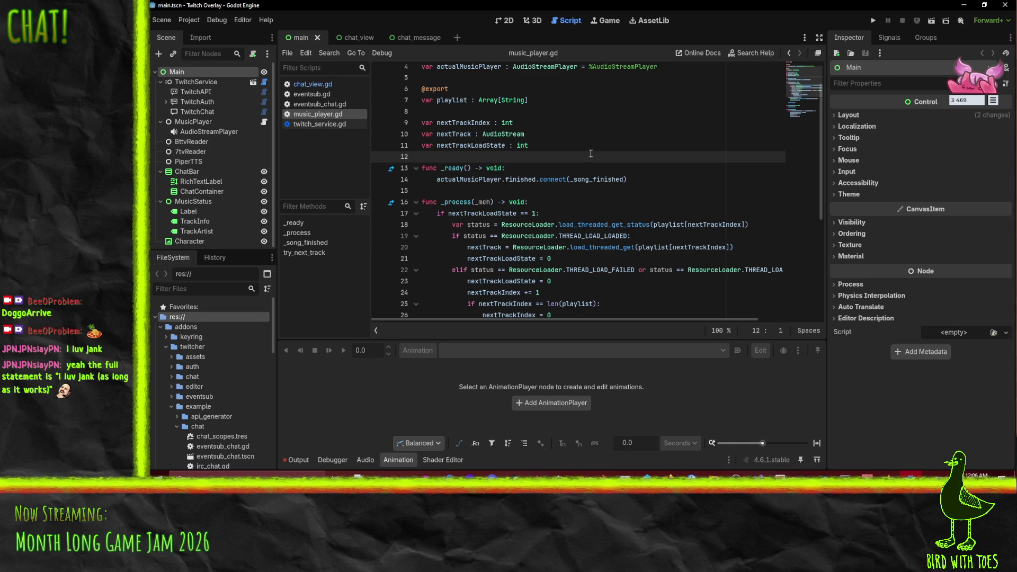
{"action": "scroll", "coordinate": [479, 171], "scroll_direction": "down", "scroll_amount": 1}
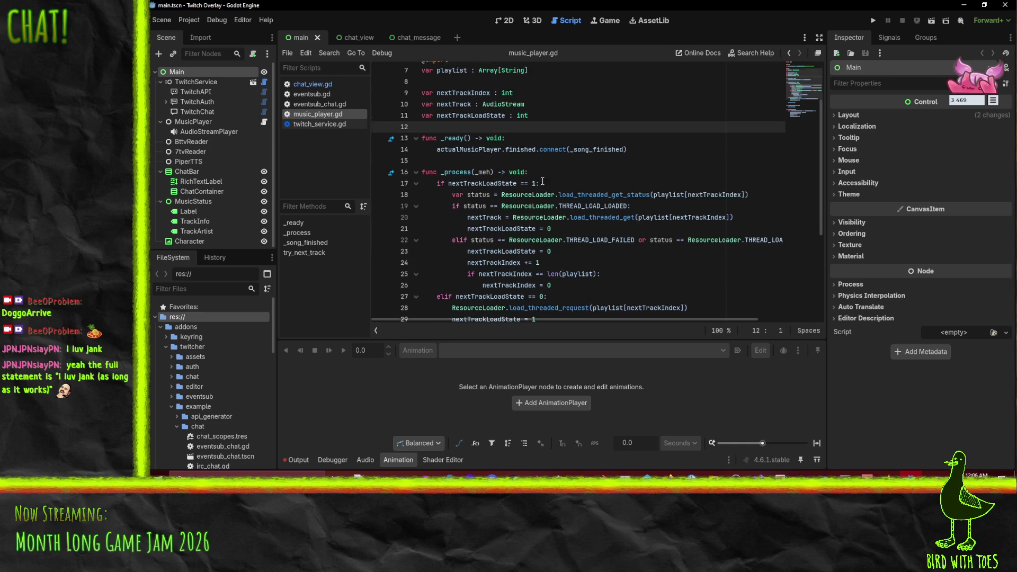
{"action": "scroll", "coordinate": [448, 170], "scroll_direction": "up", "scroll_amount": 1}
{"action": "left_click", "coordinate": [460, 145]}
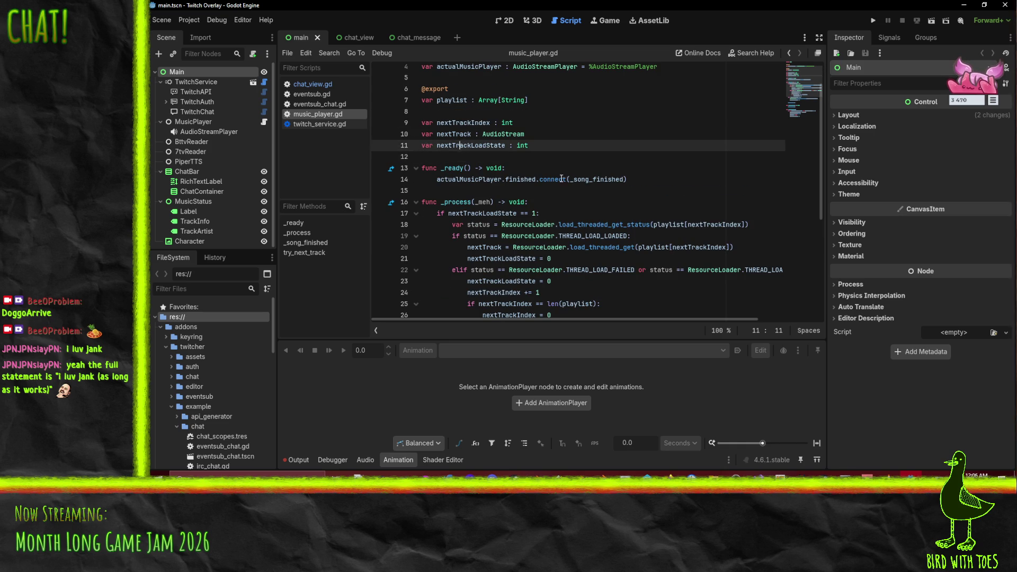
{"action": "key", "text": "ctrl+x"}
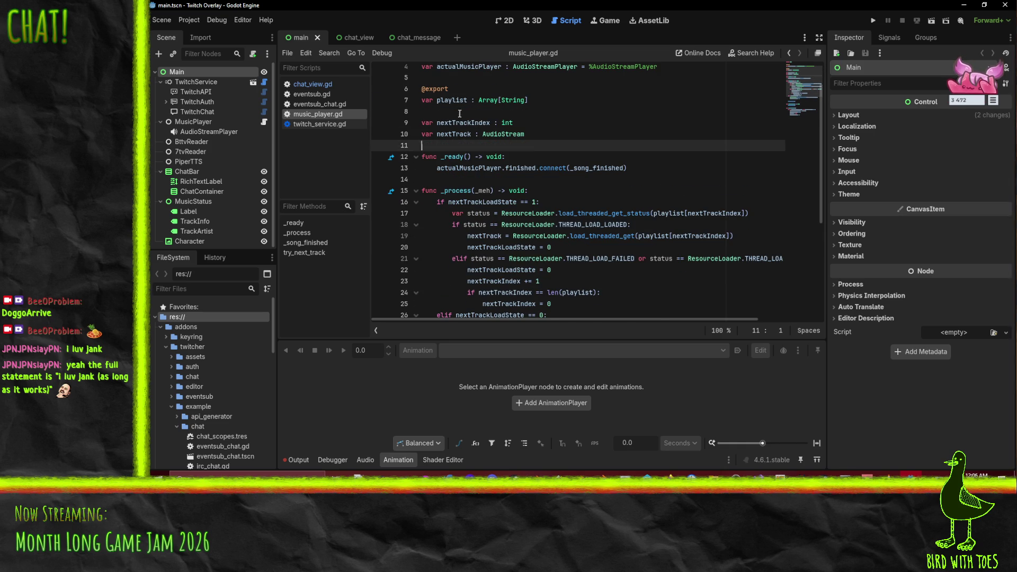
{"action": "left_click_drag", "start_coordinate": [452, 147], "coordinate": [450, 138]}
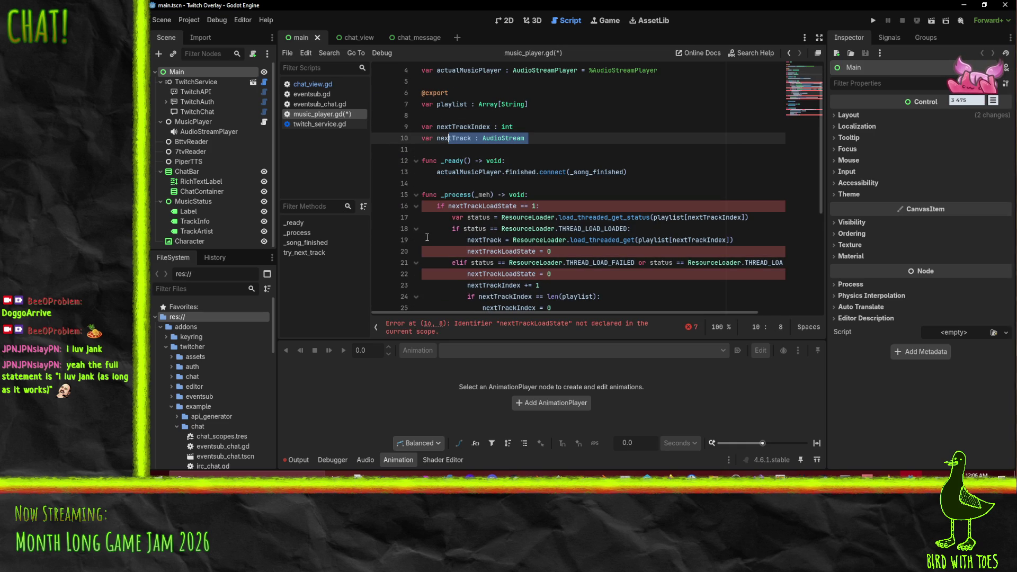
Step: Delete the old loading if/elif block and the try_next_track call from _process
{"action": "left_click", "coordinate": [423, 208]}
{"action": "left_click", "coordinate": [416, 207]}
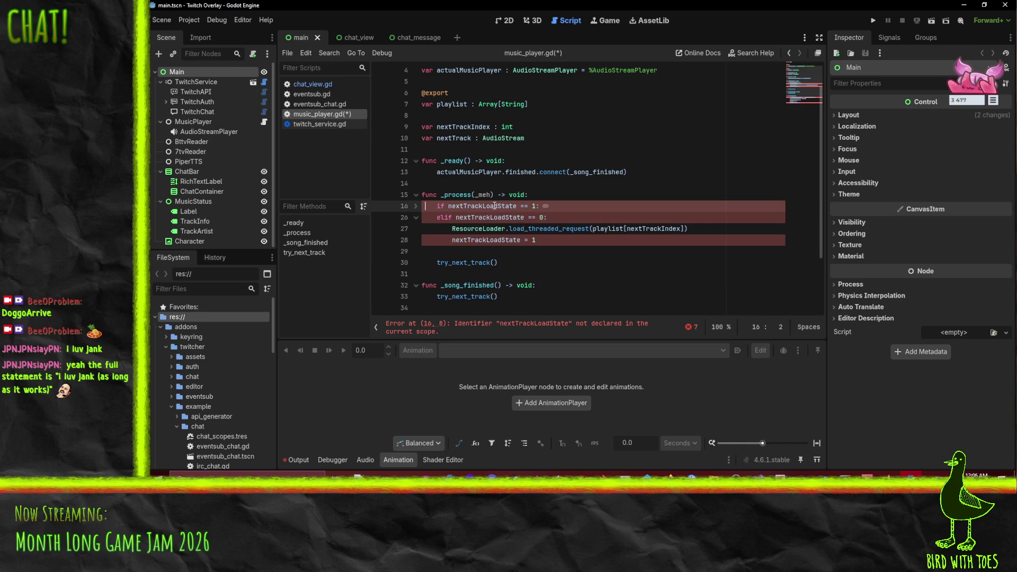
{"action": "key", "text": "shift+Down"}
{"action": "key", "text": "shift+Down"}
{"action": "key", "text": "shift+Down"}
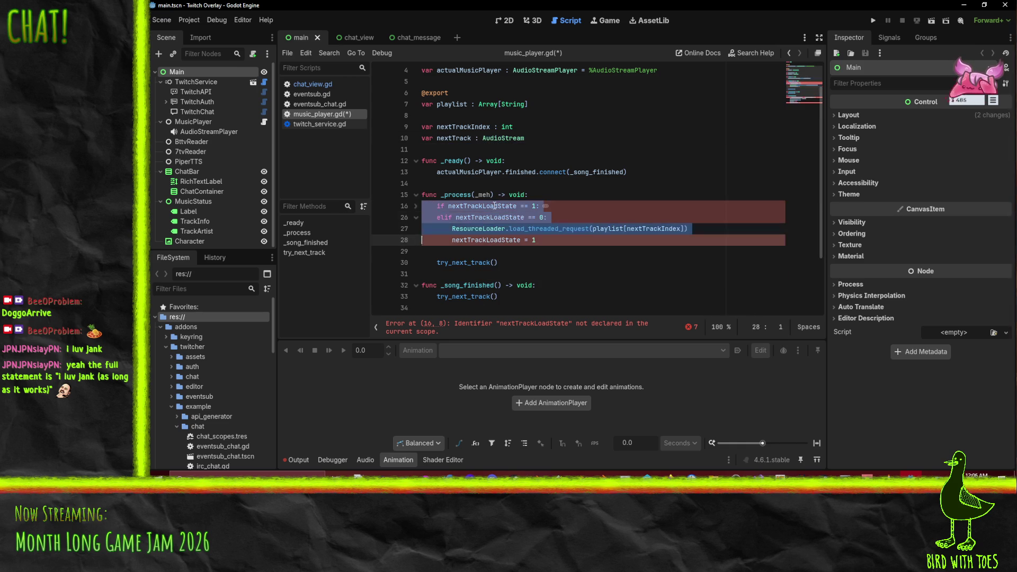
{"action": "key", "text": "Delete"}
{"action": "key", "text": "Up"}
{"action": "key", "text": "Up"}
{"action": "left_click", "coordinate": [494, 206]}
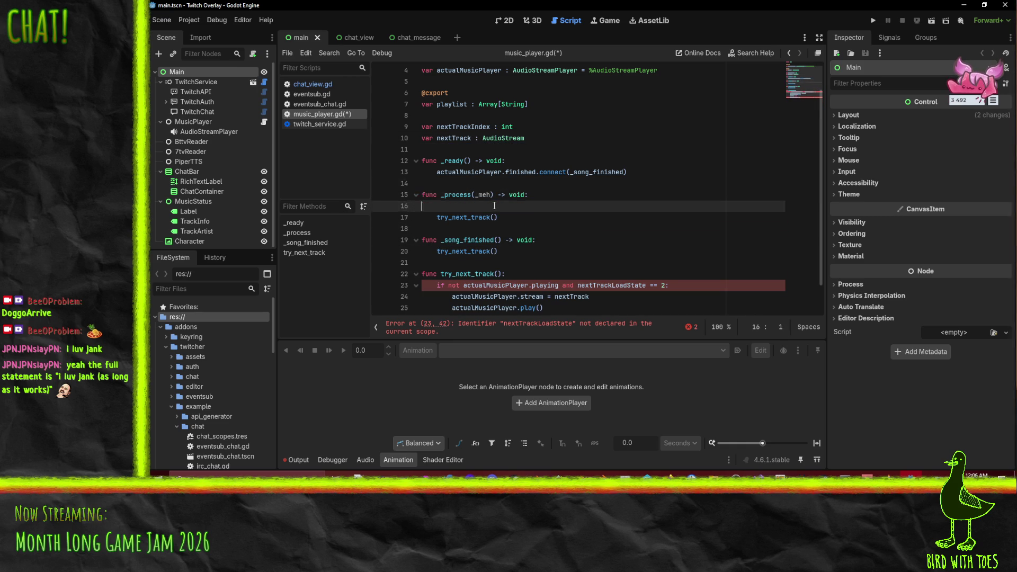
{"action": "key", "text": "shift+Down"}
{"action": "key", "text": "shift+Down"}
{"action": "key", "text": "Delete"}
{"action": "key", "text": "Down"}
{"action": "key", "text": "Down"}
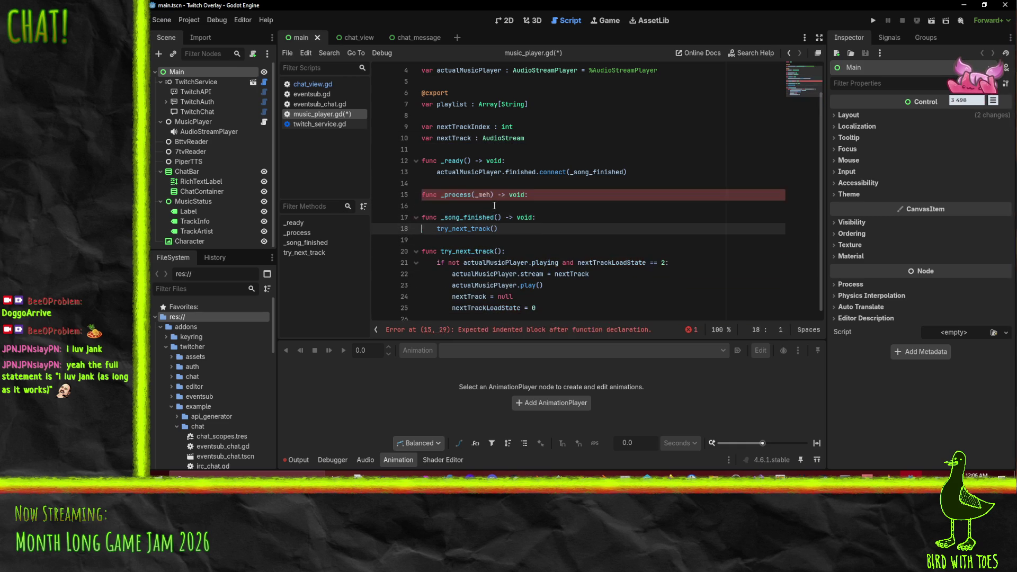
Step: Clear the leftover lines and give both _process and _song_finished a 'pass' body
{"action": "key", "text": "shift+Down"}
{"action": "key", "text": "Delete"}
{"action": "key", "text": "Up"}
{"action": "key", "text": "Up"}
{"action": "key", "text": "Up"}
{"action": "key", "text": "End"}
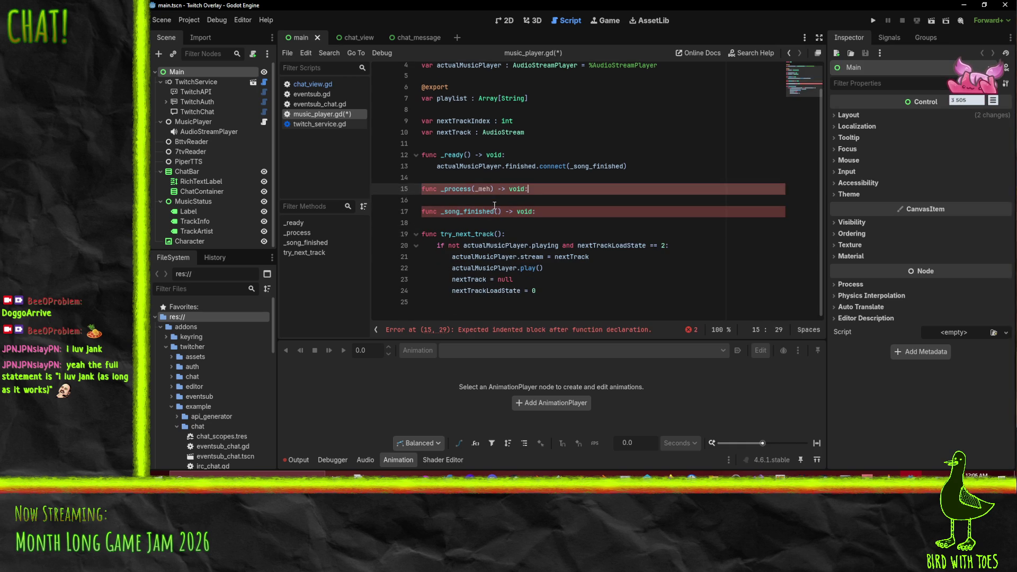
{"action": "key", "text": "Return"}
{"action": "type", "text": "pass"}
{"action": "key", "text": "Down"}
{"action": "key", "text": "Down"}
{"action": "key", "text": "Down"}
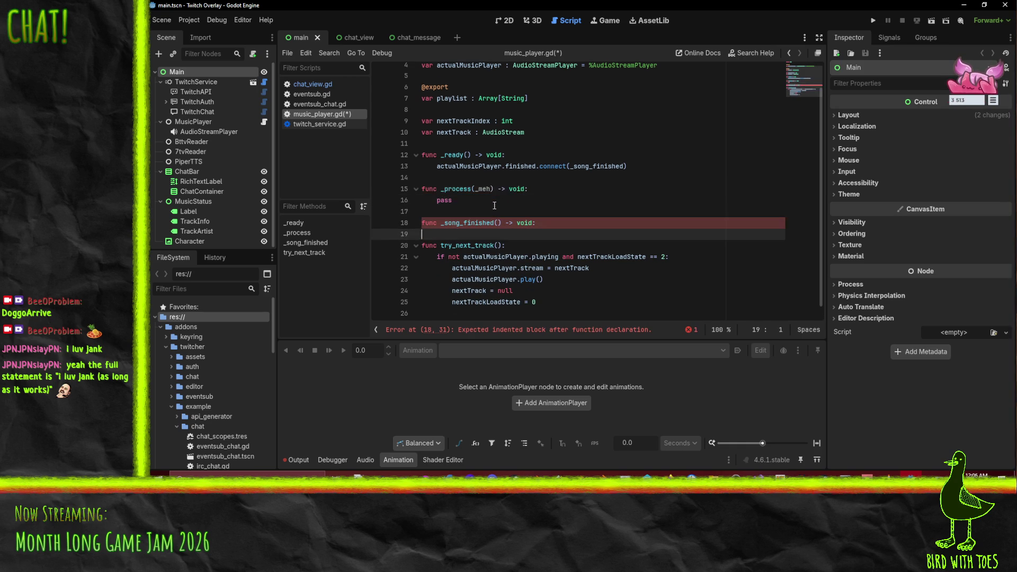
{"action": "type", "text": "pass"}
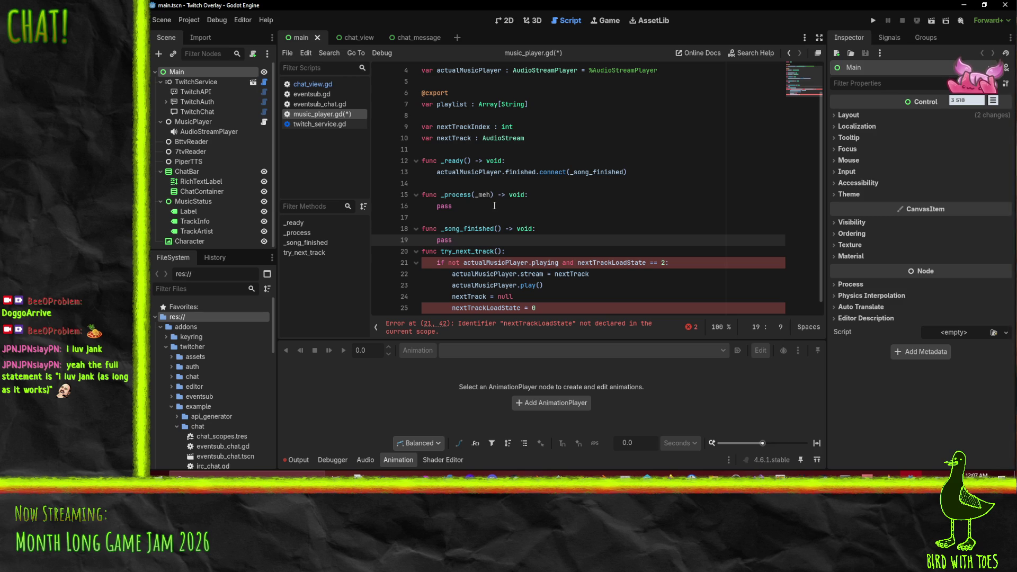
Step: Delete the whole try_next_track function, ending on the script's blank last line
{"action": "key", "text": "Down"}
{"action": "key", "text": "Home"}
{"action": "key", "text": "shift+Down"}
{"action": "key", "text": "shift+Down"}
{"action": "key", "text": "shift+Down"}
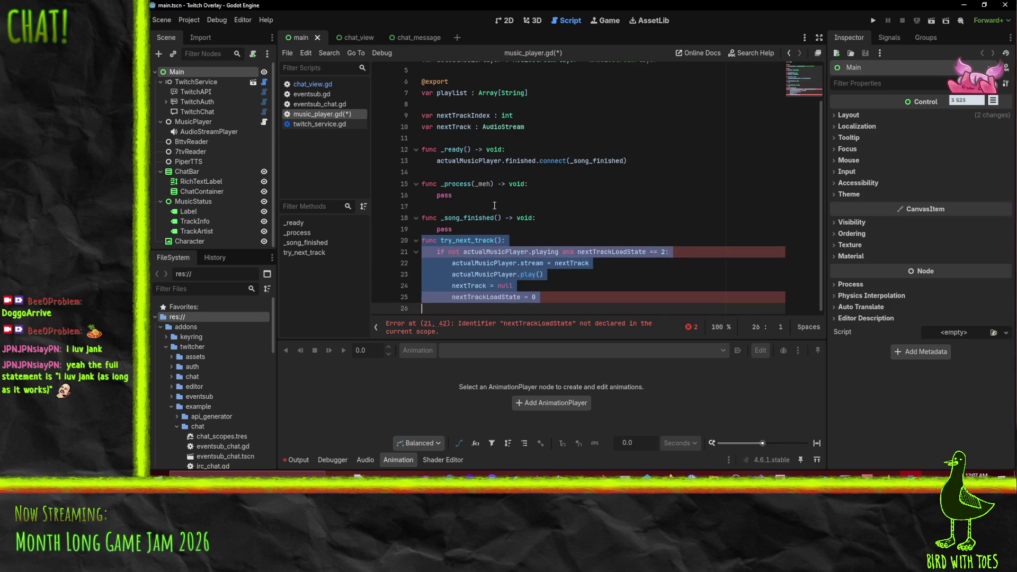
{"action": "key", "text": "BackSpace"}
{"action": "key", "text": "Up"}
{"action": "key", "text": "Up"}
{"action": "key", "text": "Up"}
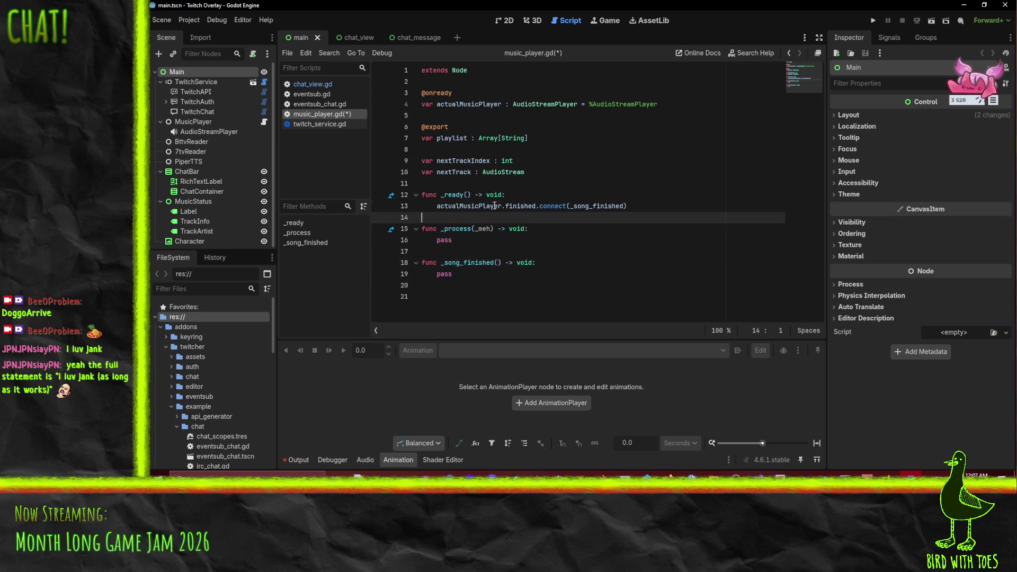
{"action": "key", "text": "Down"}
{"action": "key", "text": "Down"}
{"action": "key", "text": "Down"}
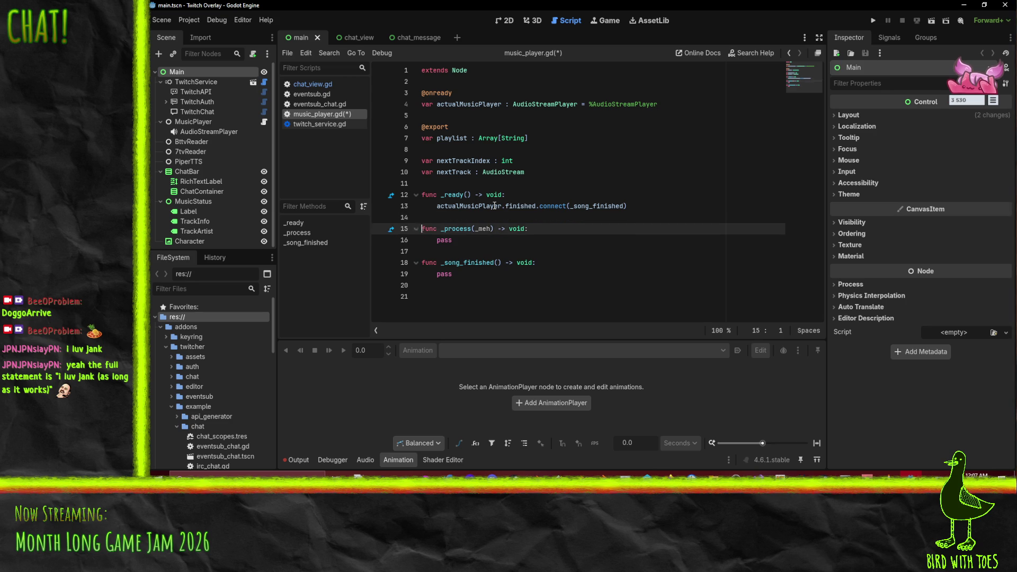
Step: Add the func _load_thread_func(): header, checking the threads docs in Firefox
{"action": "key", "text": "Down"}
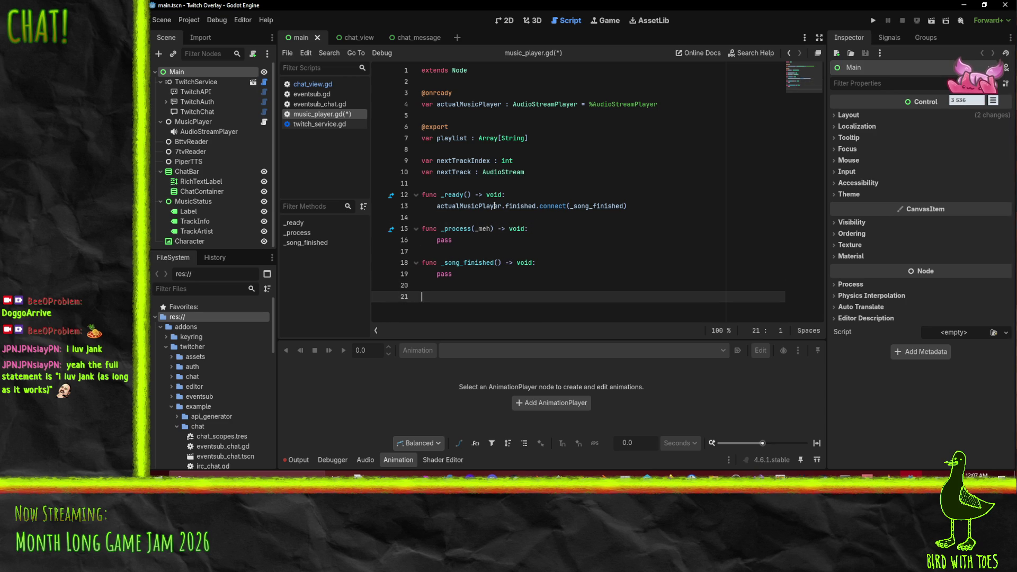
{"action": "type", "text": "func _load_thread"}
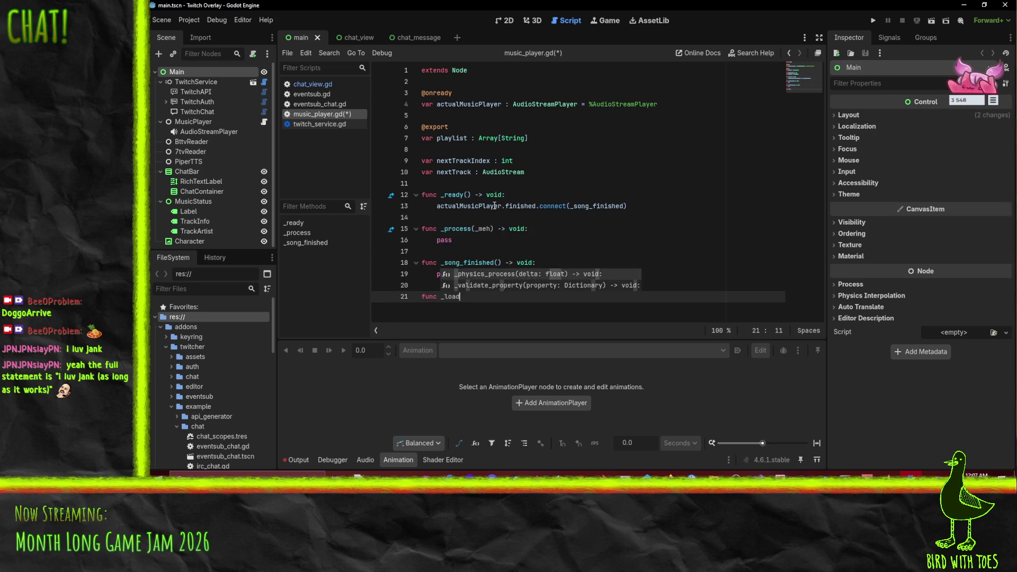
{"action": "type", "text": "_func"}
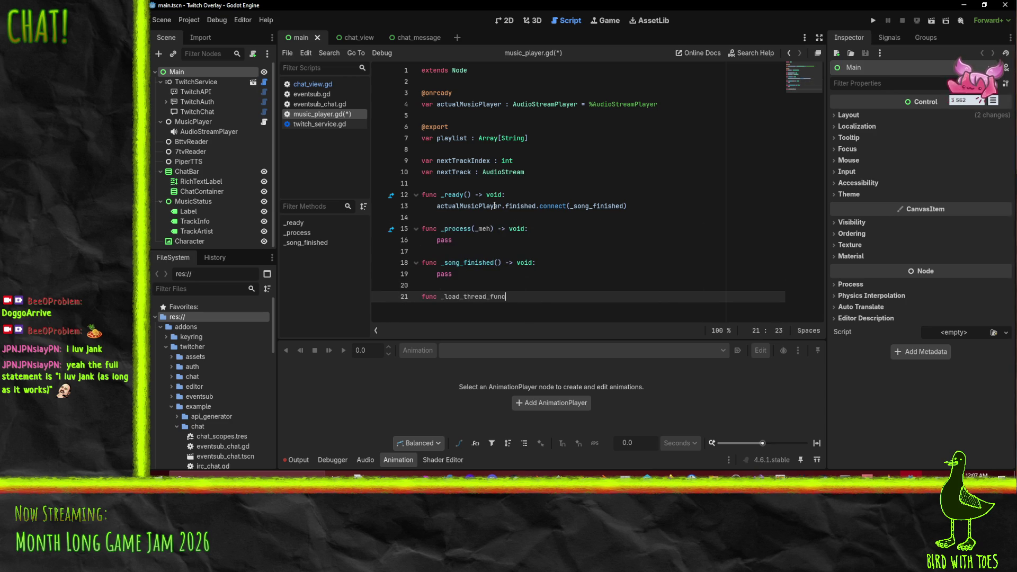
{"action": "type", "text": "():"}
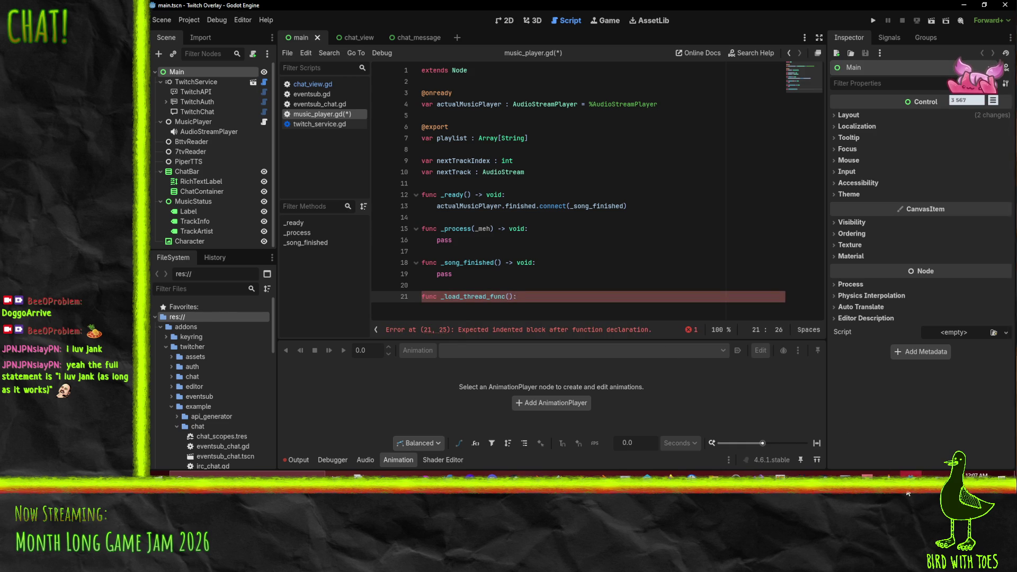
{"action": "left_click", "coordinate": [929, 474]}
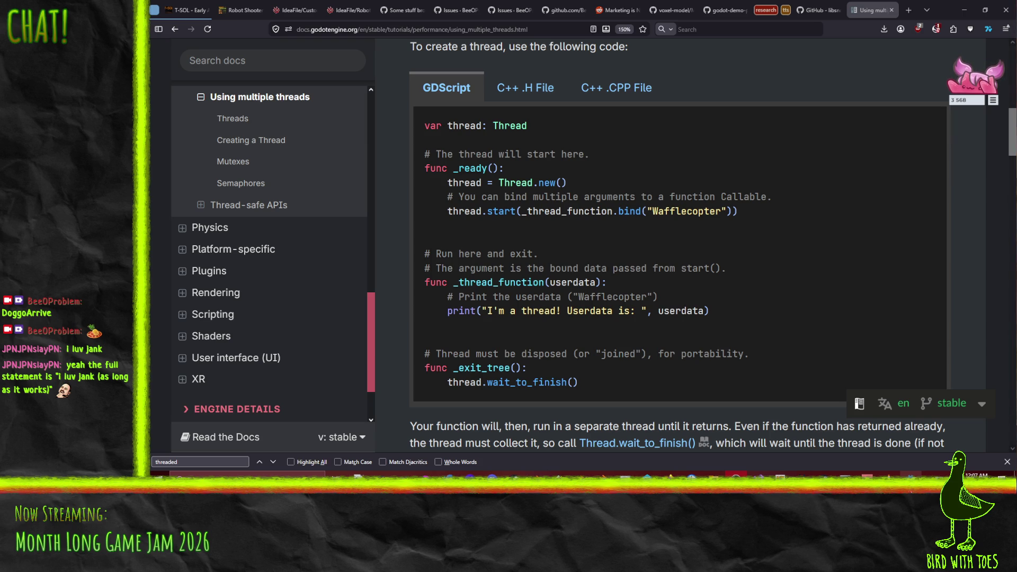
{"action": "key", "text": "alt+Tab"}
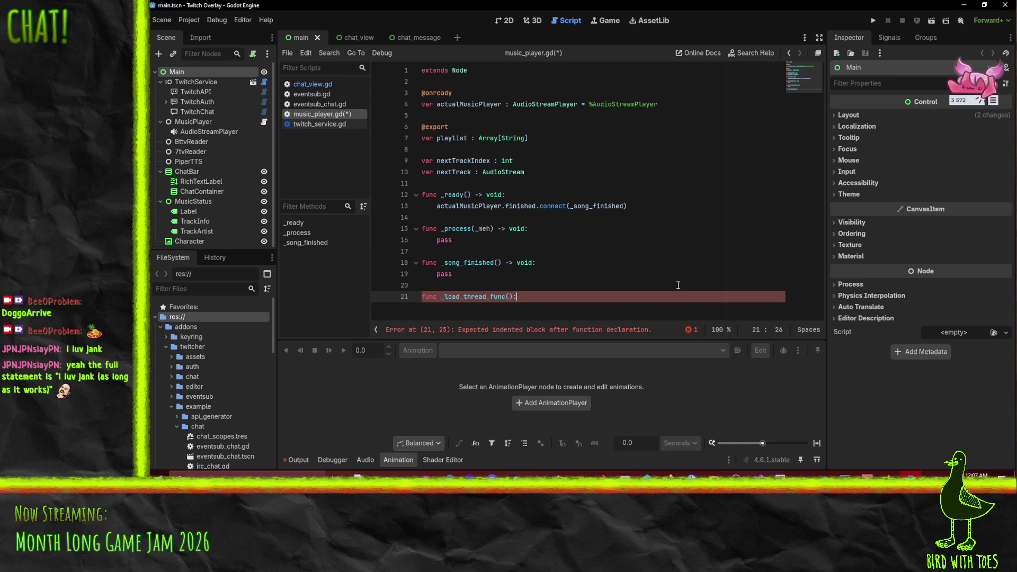
Step: Write an if nextTrack.endswith("ogg") check and switch it to use nextTrackLower
{"action": "key", "text": "Return"}
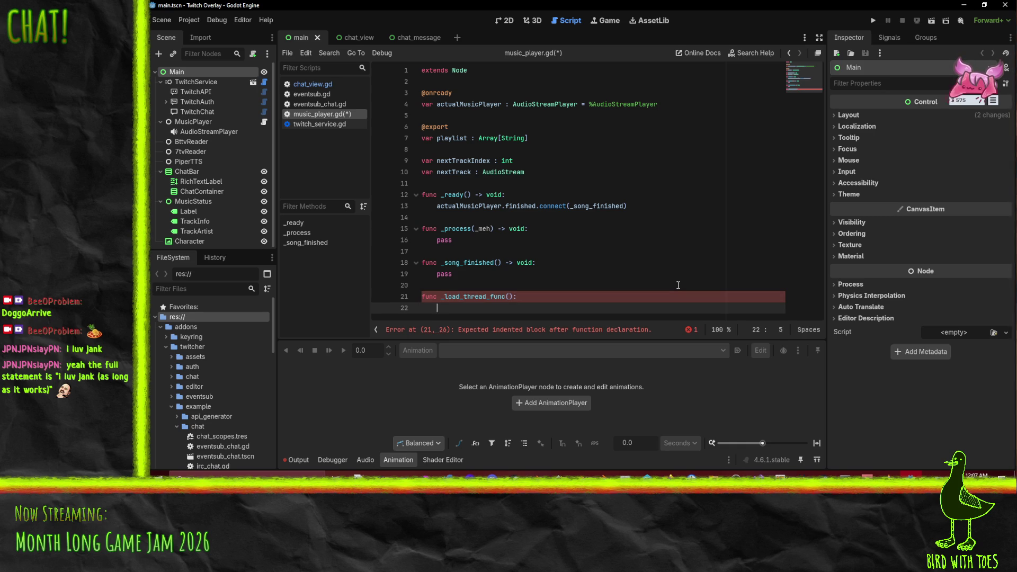
{"action": "type", "text": "Audio"}
{"action": "key", "text": "BackSpace"}
{"action": "key", "text": "BackSpace"}
{"action": "key", "text": "BackSpace"}
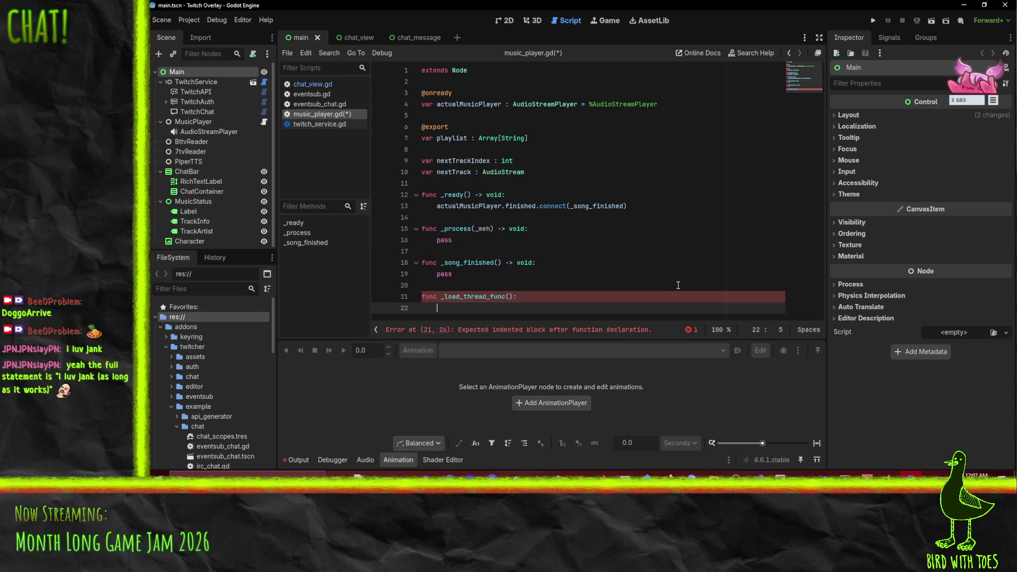
{"action": "type", "text": "if nex"}
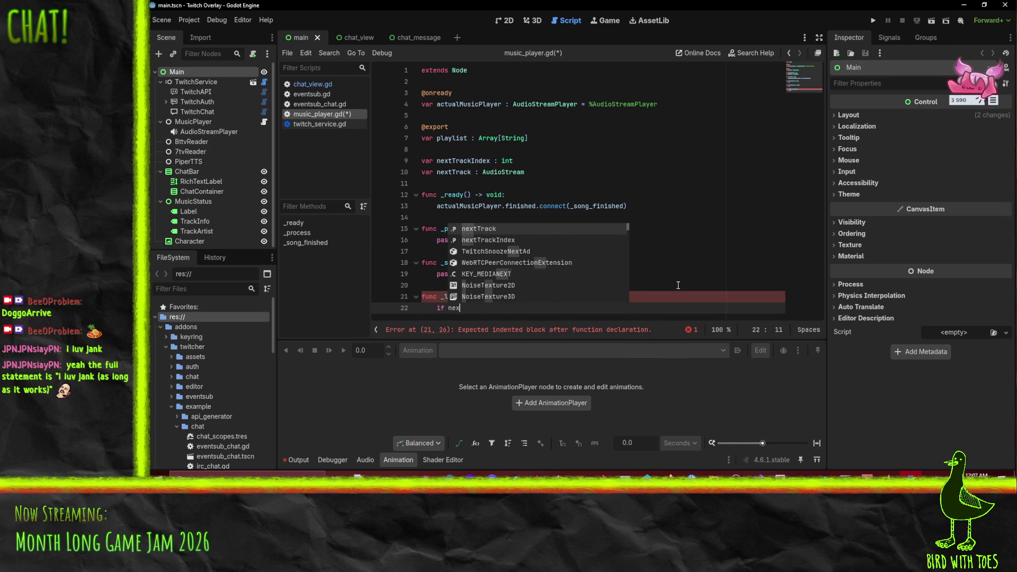
{"action": "type", "text": "tTrack.ends"}
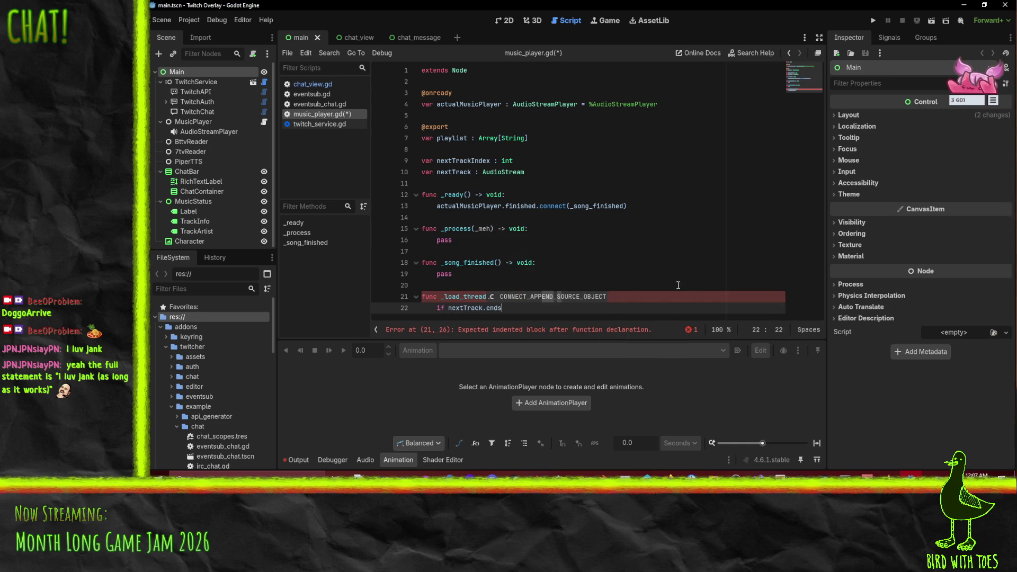
{"action": "type", "text": "with(\"ogg"}
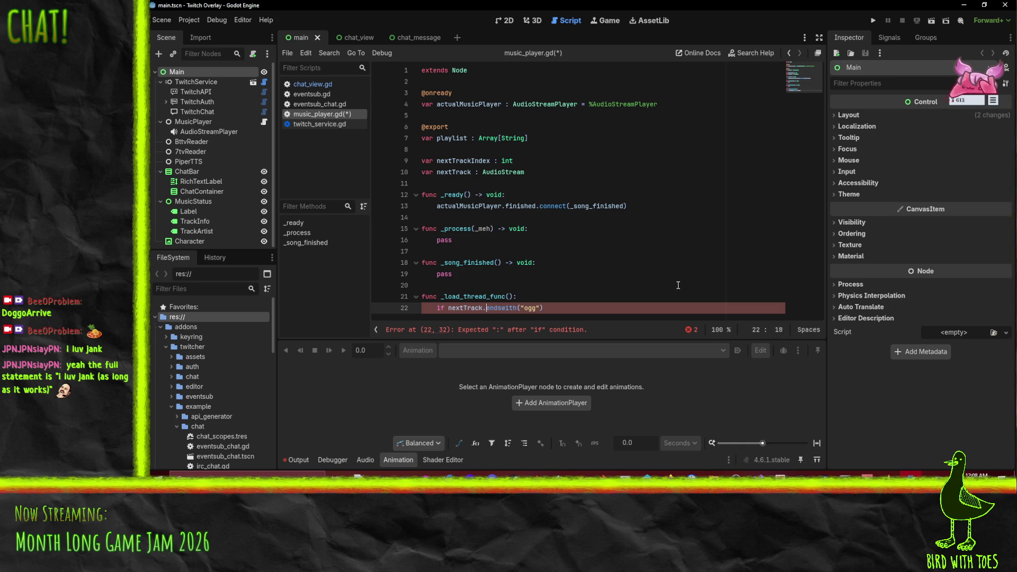
{"action": "type", "text": ".lower()"}
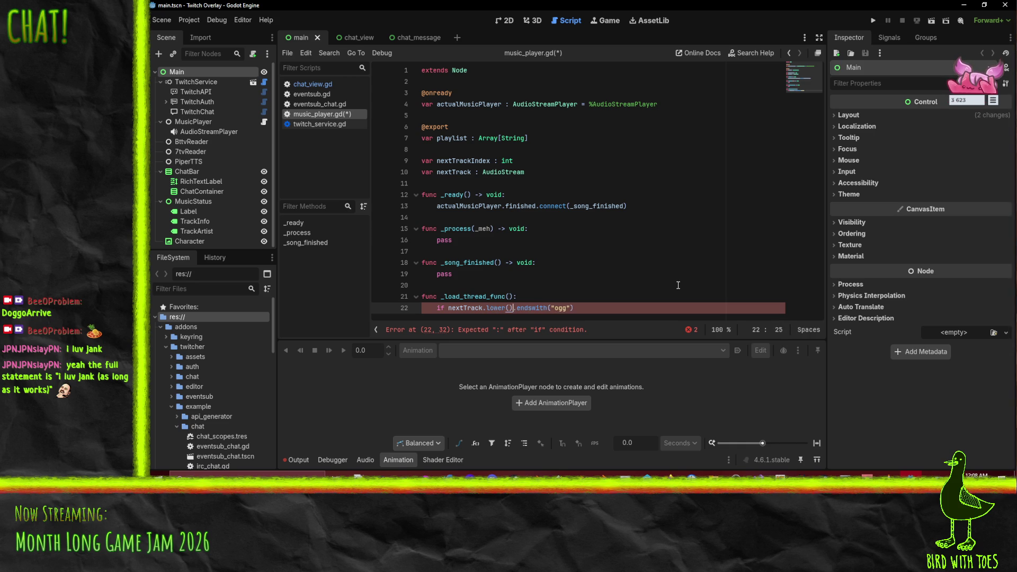
{"action": "key", "text": "End"}
{"action": "left_click", "coordinate": [509, 310]}
{"action": "key", "text": "Right"}
{"action": "key", "text": "shift+Left"}
{"action": "key", "text": "shift+Left"}
{"action": "key", "text": "shift+Left"}
{"action": "key", "text": "BackSpace"}
{"action": "type", "text": "Lower"}
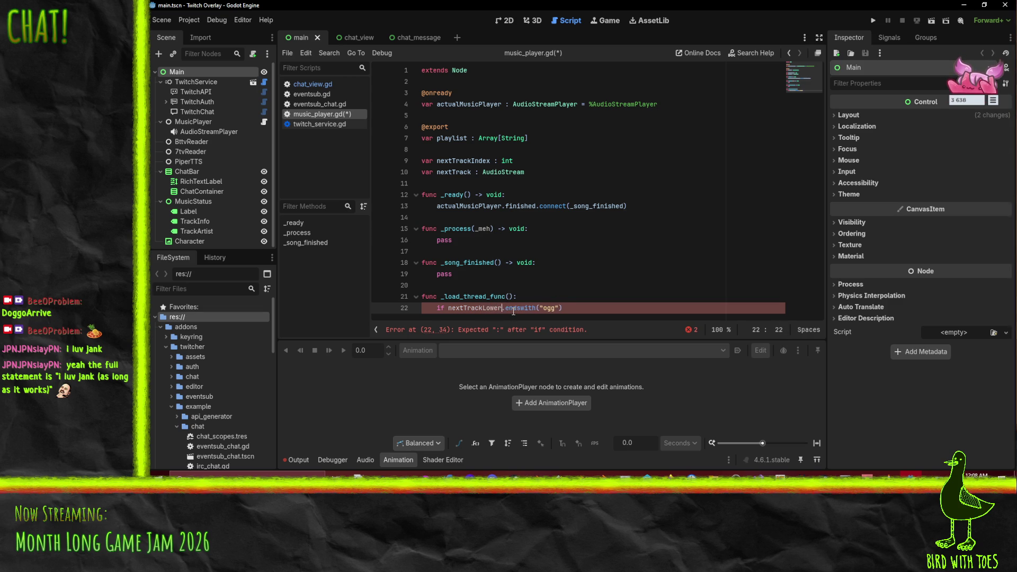
Step: Insert var nextTrackLower = nextTrack.lower() above the if and finish the condition with a colon
{"action": "key", "text": "Up"}
{"action": "key", "text": "End"}
{"action": "key", "text": "Return"}
{"action": "type", "text": "var nextT"}
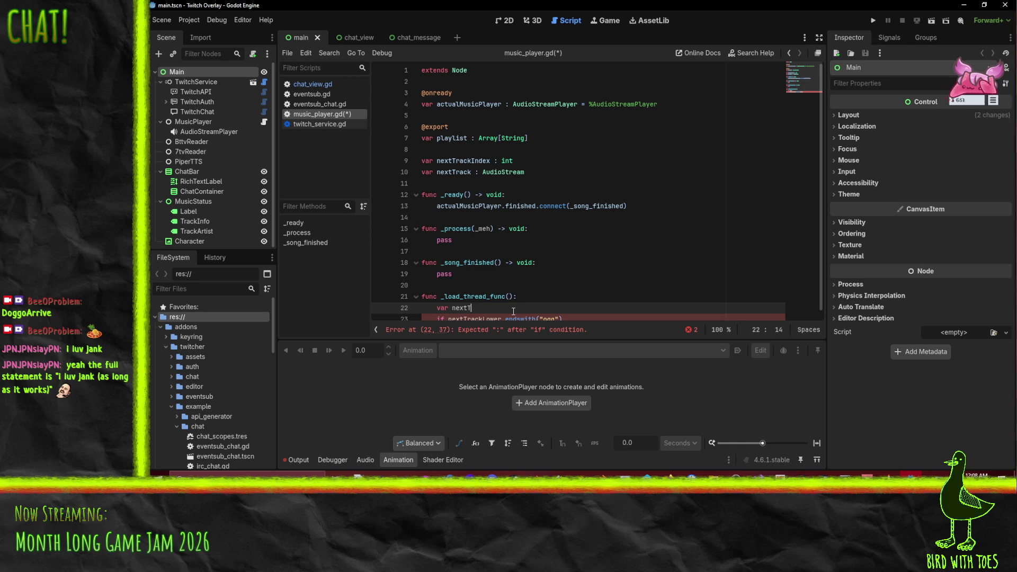
{"action": "type", "text": "rackLower = .lower()"}
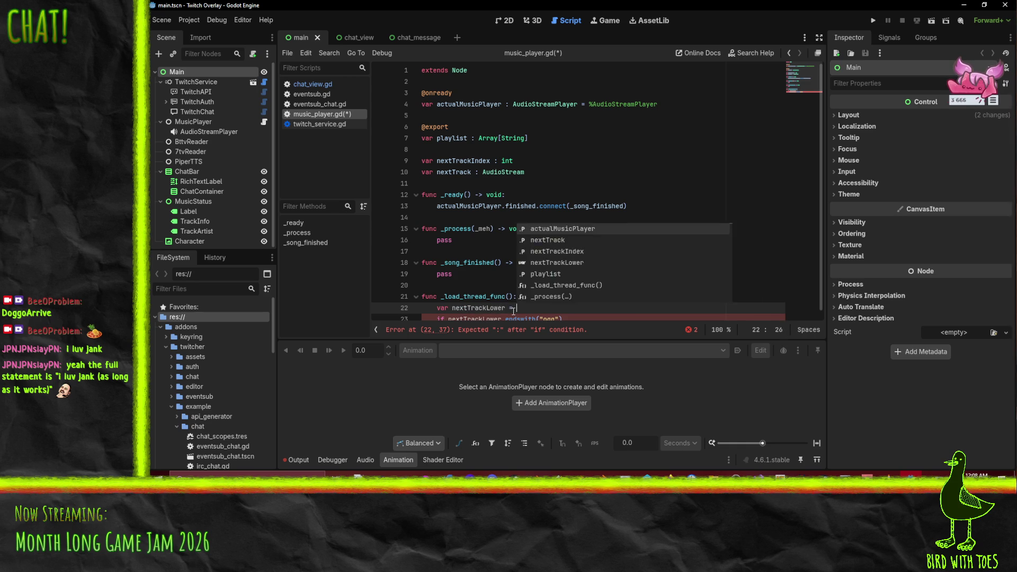
{"action": "left_click", "coordinate": [522, 308]}
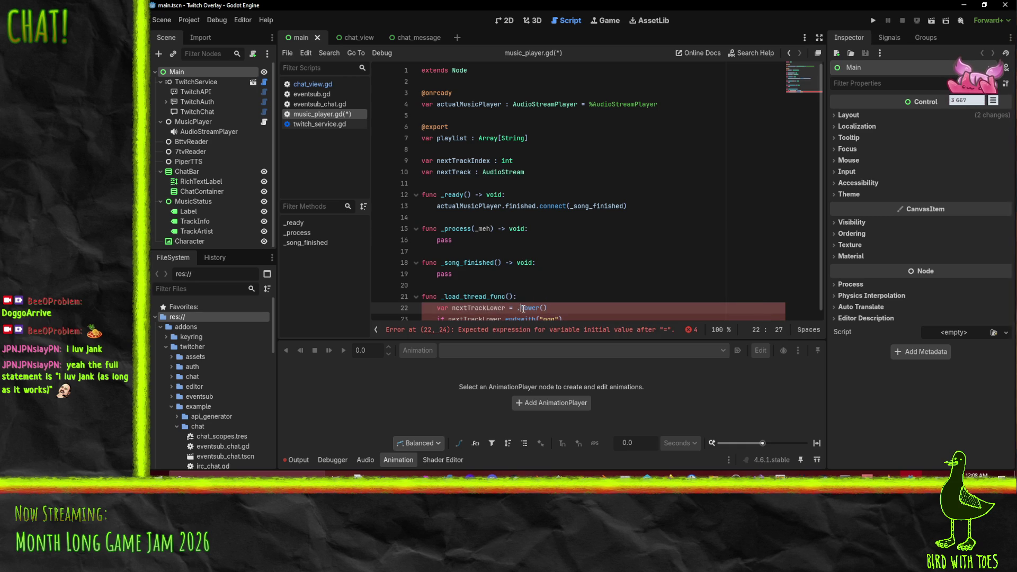
{"action": "type", "text": "newxtTrakc"}
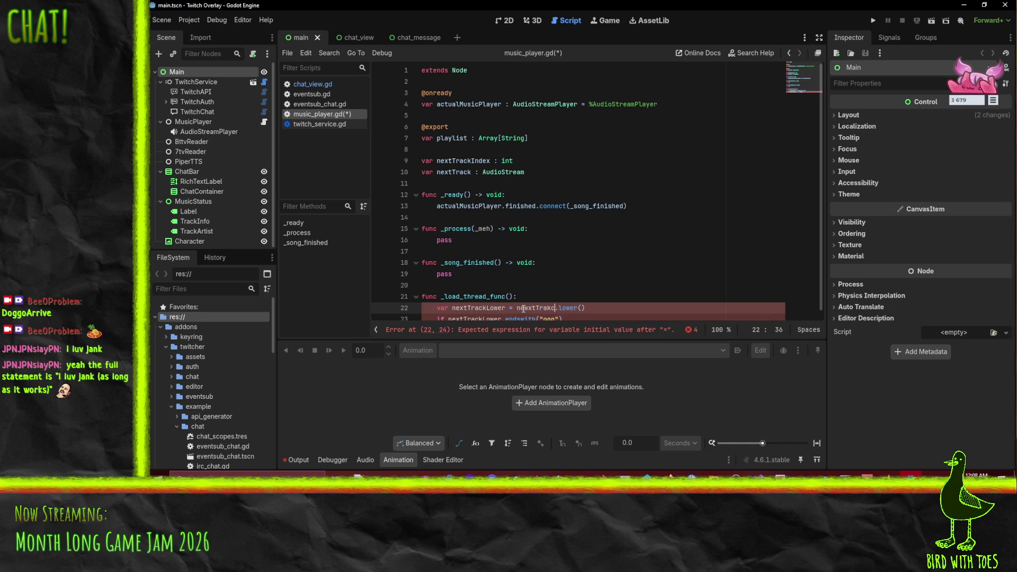
{"action": "key", "text": "BackSpace"}
{"action": "key", "text": "BackSpace"}
{"action": "key", "text": "BackSpace"}
{"action": "type", "text": "xt"}
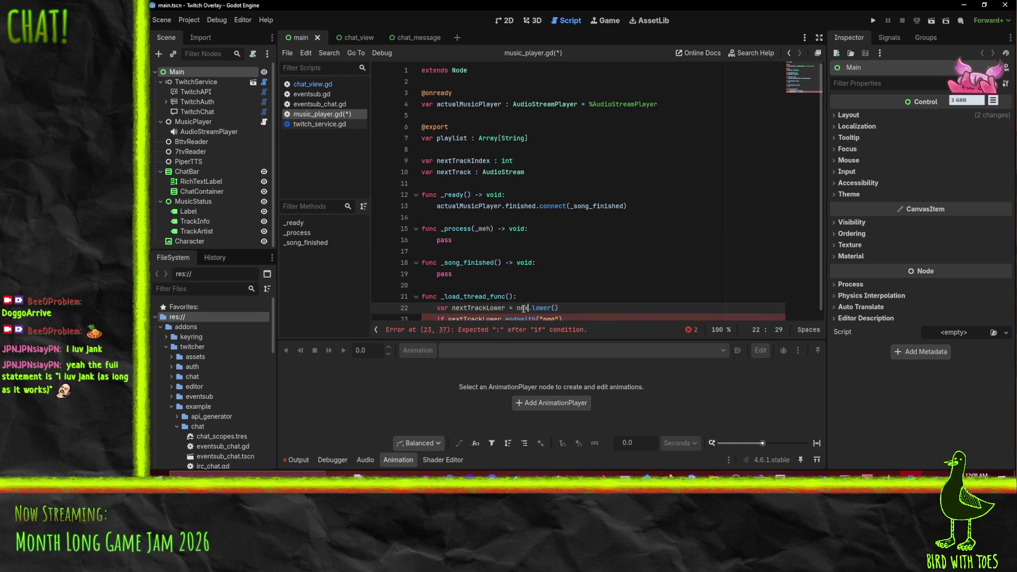
{"action": "key", "text": "Return"}
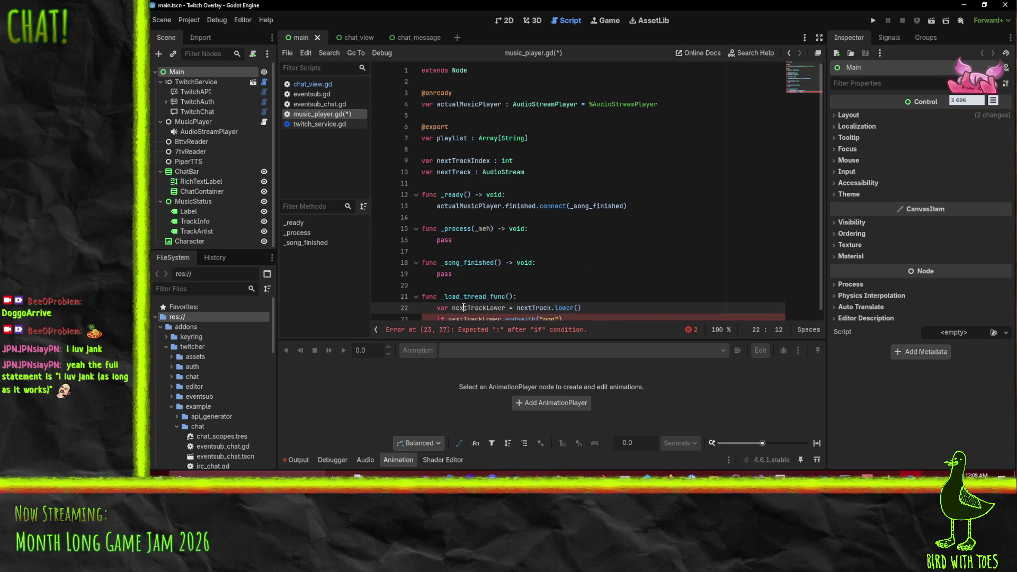
{"action": "left_click", "coordinate": [590, 317]}
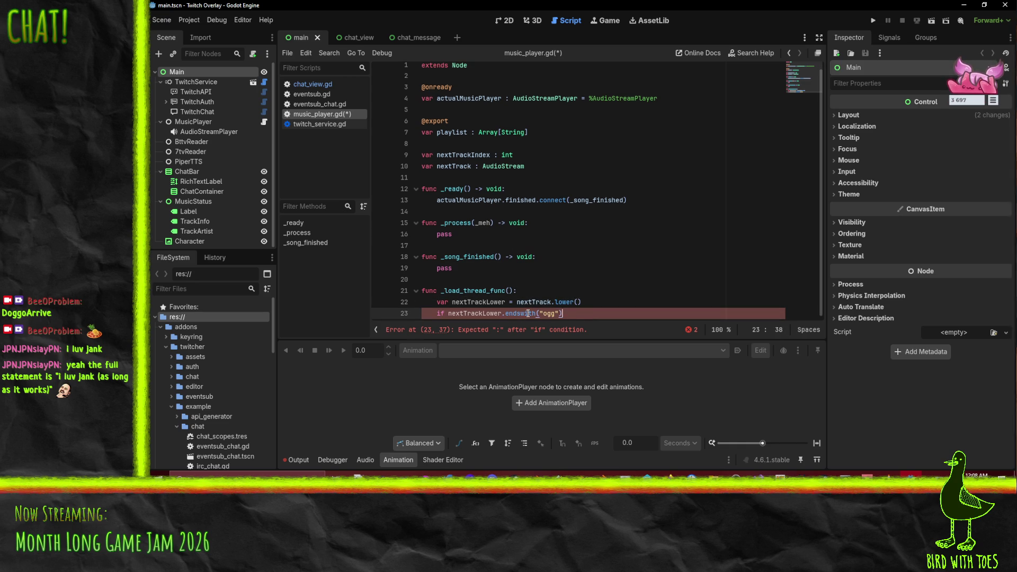
{"action": "left_click", "coordinate": [528, 313]}
{"action": "type", "text": ":"}
{"action": "key", "text": "Return"}
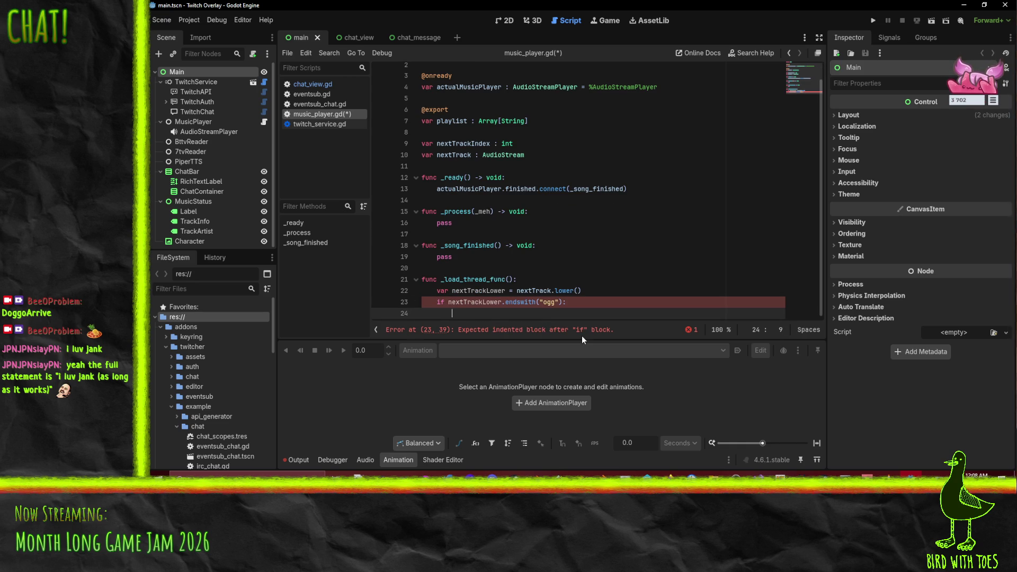
Step: Call AudioStreamOggVorbis.load_from_file(nextTrack) in the ogg branch and start a new line
{"action": "type", "text": "AudioStre"}
{"action": "type", "text": "amOgg"}
{"action": "type", "text": "V"}
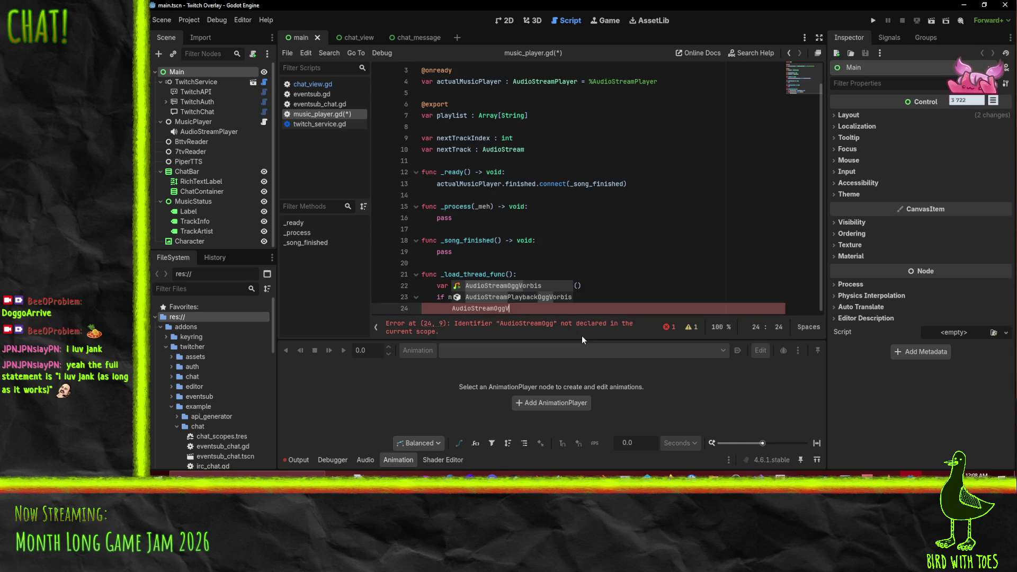
{"action": "type", "text": "orbis.l"}
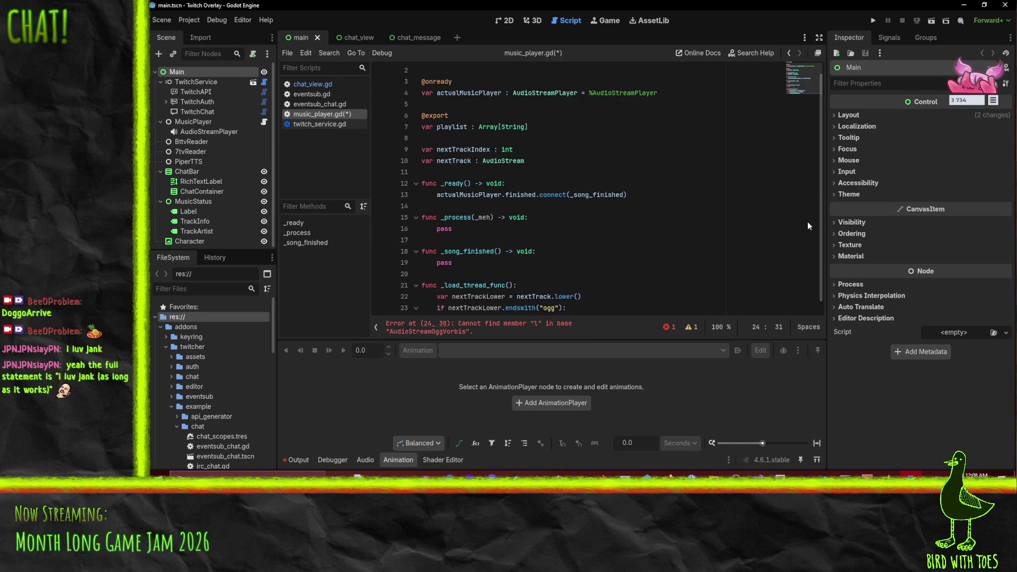
{"action": "type", "text": "oad"}
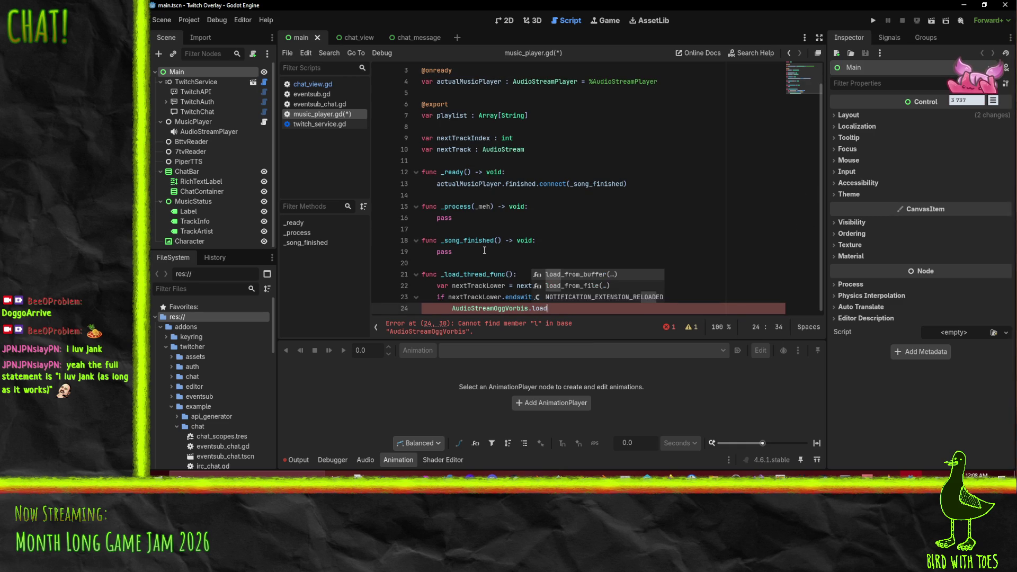
{"action": "key", "text": "Down"}
{"action": "key", "text": "Return"}
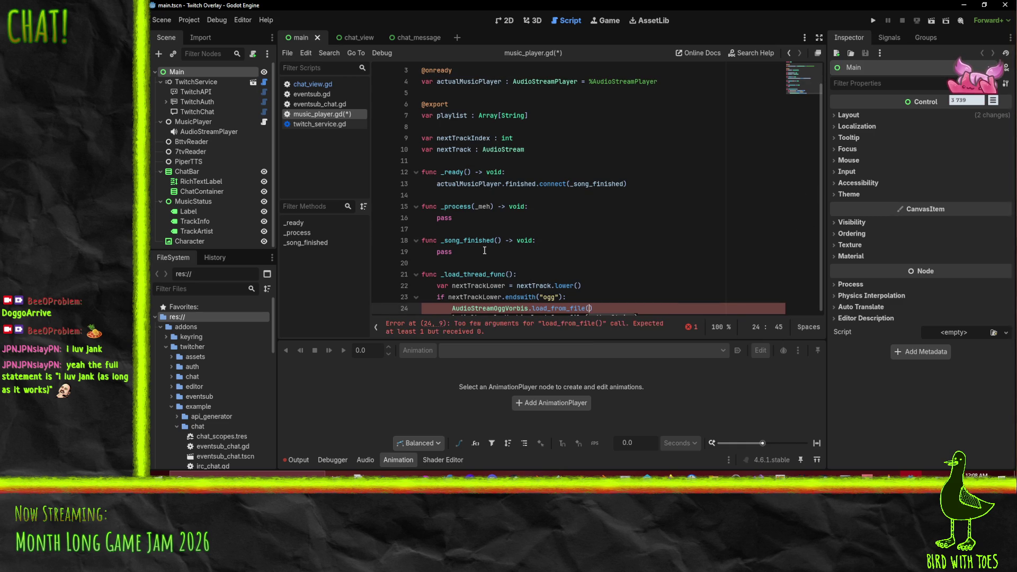
{"action": "type", "text": "nextTrack"}
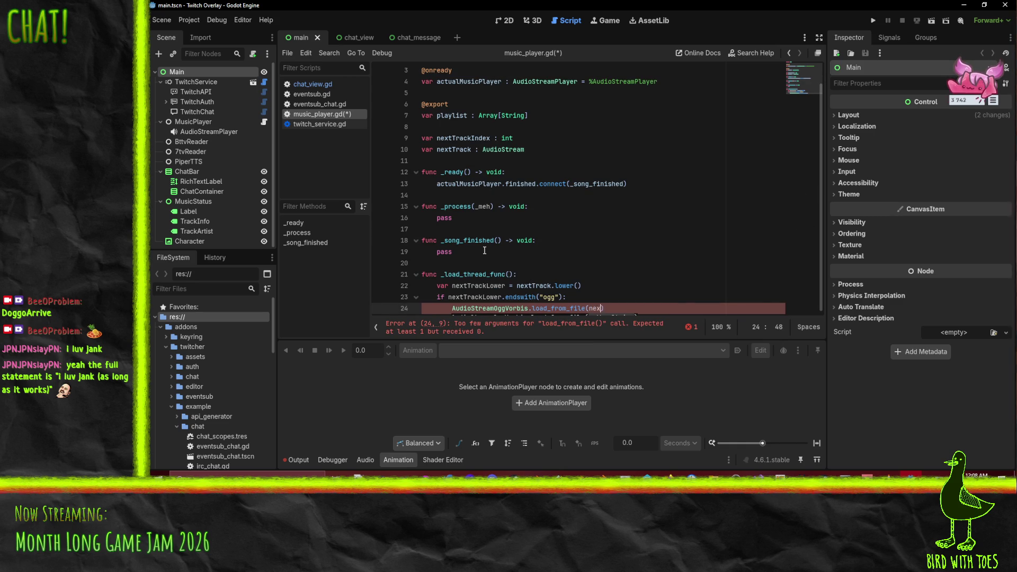
{"action": "type", "text": ")"}
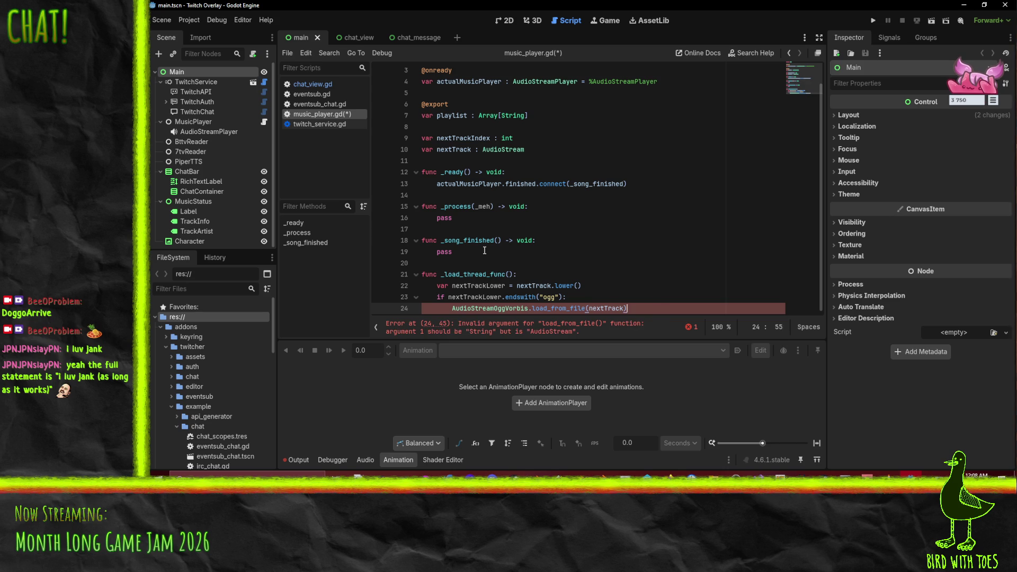
{"action": "key", "text": "Return"}
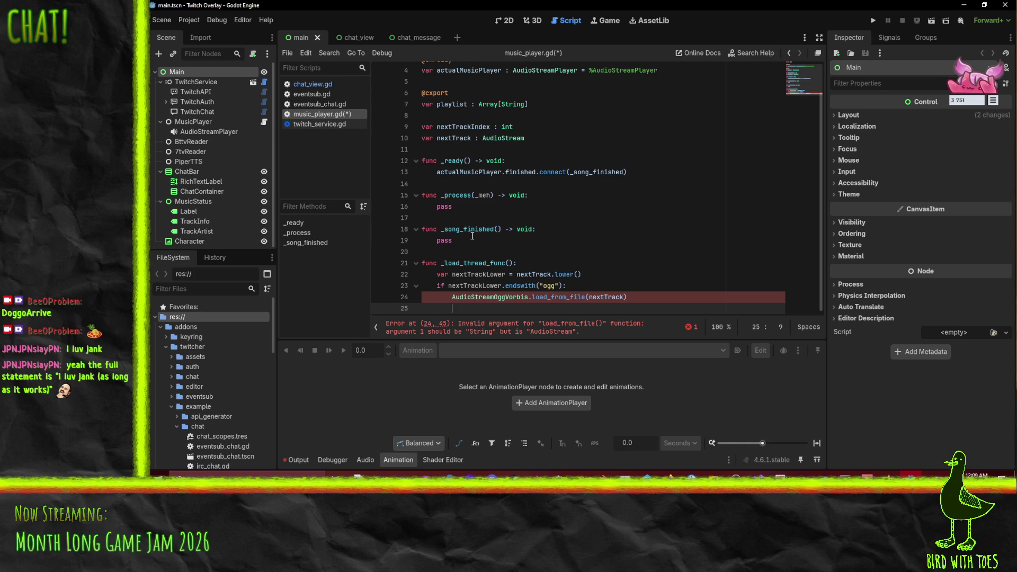
Step: Rename the variable to nextTrackPath, use it in load_from_file, and make it _load_thread_func's parameter
{"action": "mouse_move", "coordinate": [558, 301]}
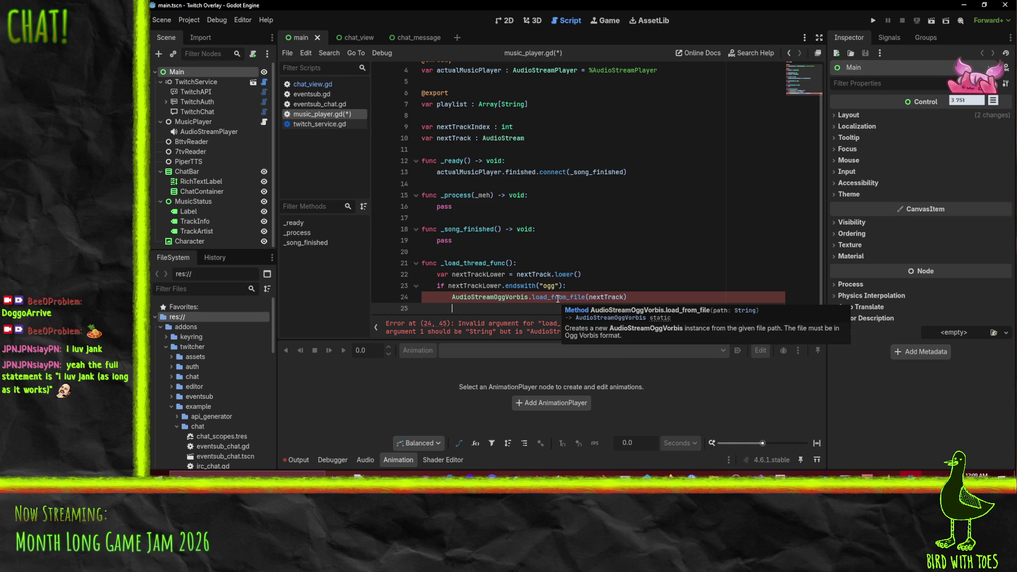
{"action": "key", "text": "Up"}
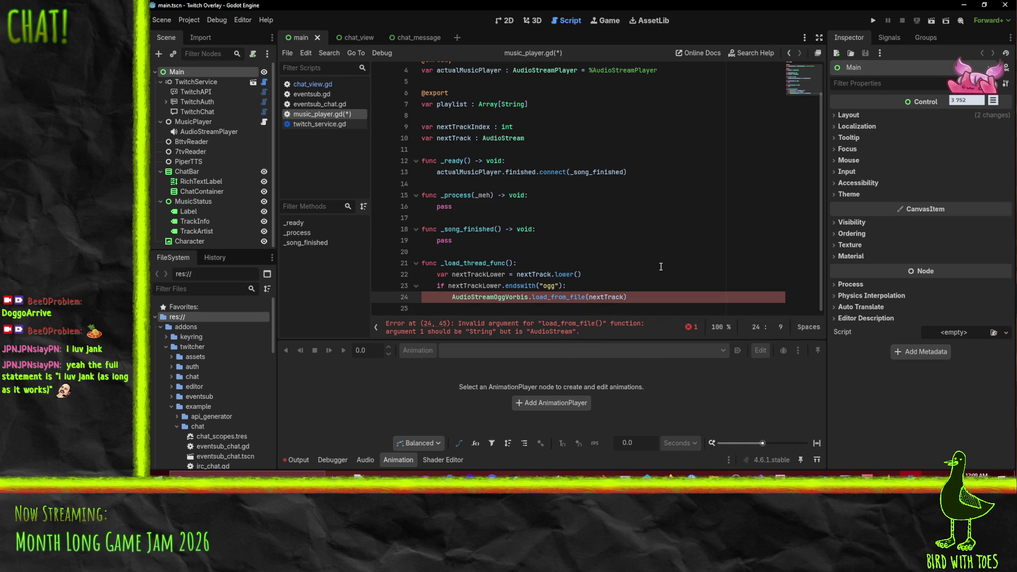
{"action": "double_click", "coordinate": [472, 128]}
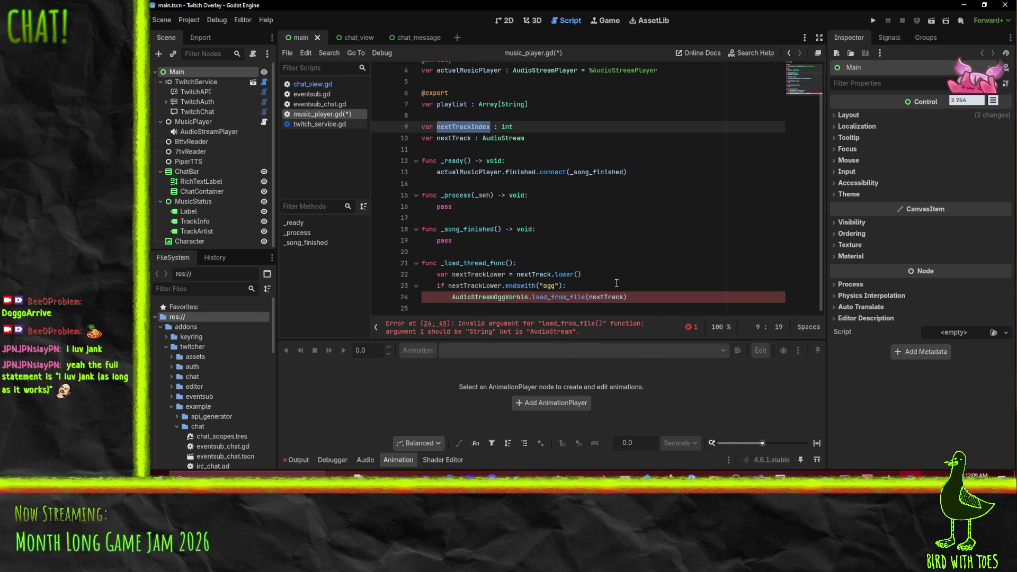
{"action": "double_click", "coordinate": [530, 274]}
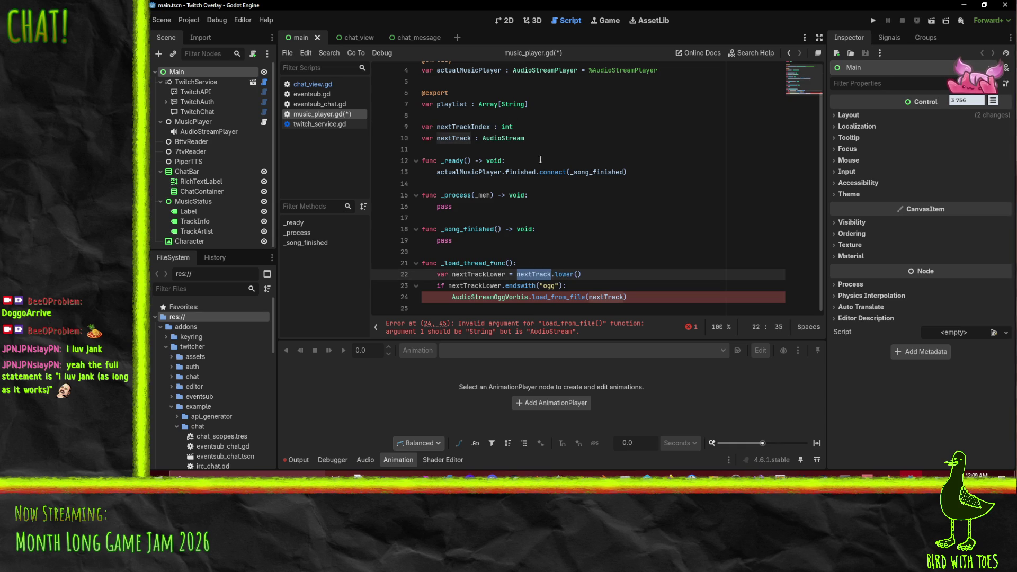
{"action": "double_click", "coordinate": [452, 104]}
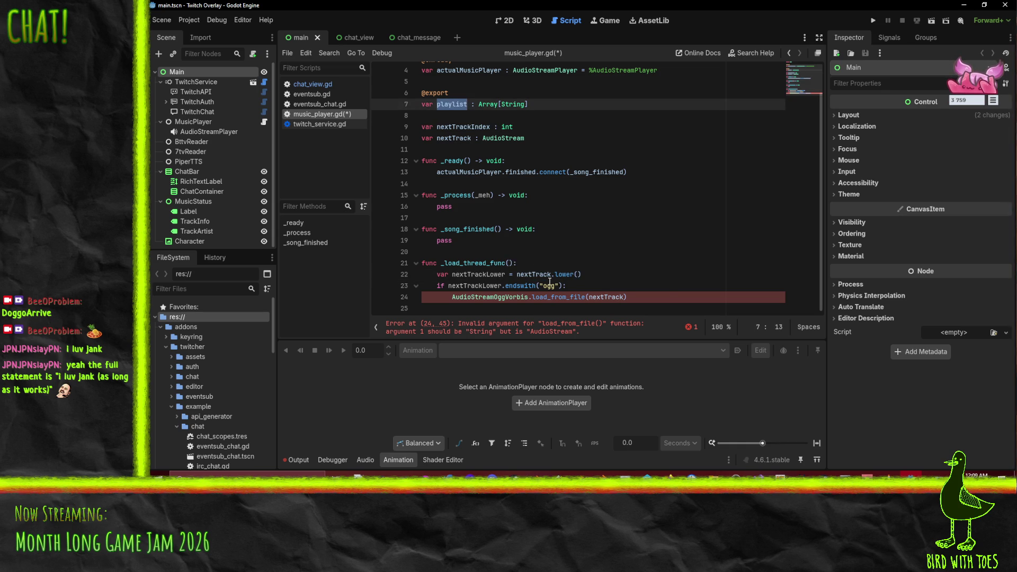
{"action": "left_click", "coordinate": [550, 275]}
{"action": "type", "text": "Path"}
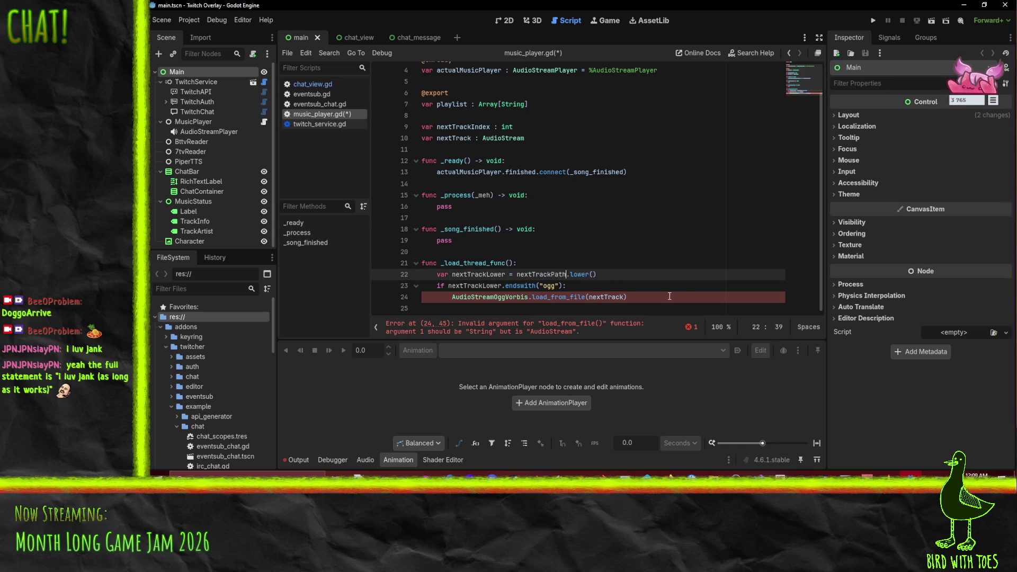
{"action": "double_click", "coordinate": [545, 275]}
{"action": "key", "text": "ctrl+c"}
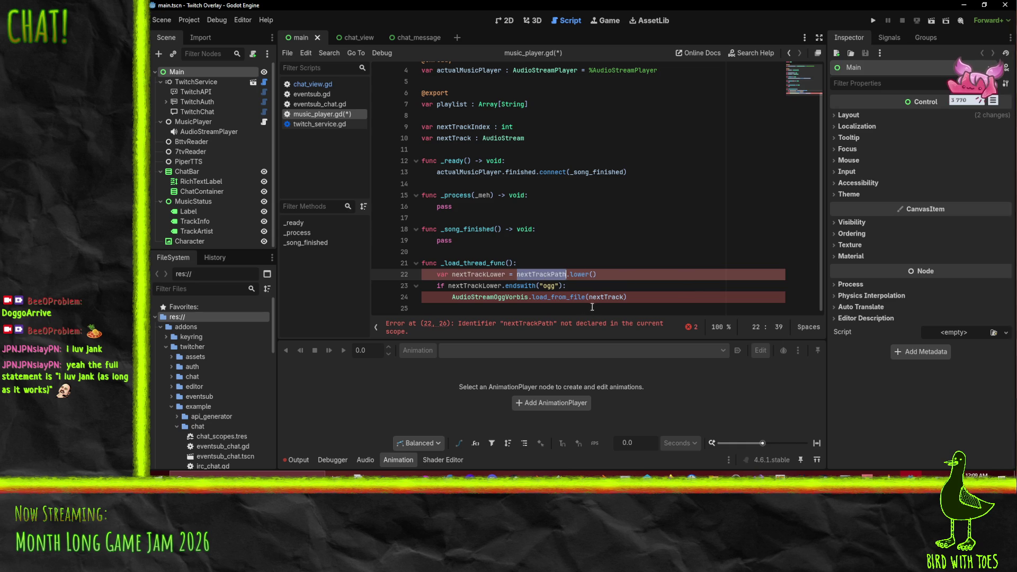
{"action": "double_click", "coordinate": [599, 298]}
{"action": "key", "text": "ctrl+v"}
{"action": "left_click", "coordinate": [510, 263]}
{"action": "key", "text": "ctrl+v"}
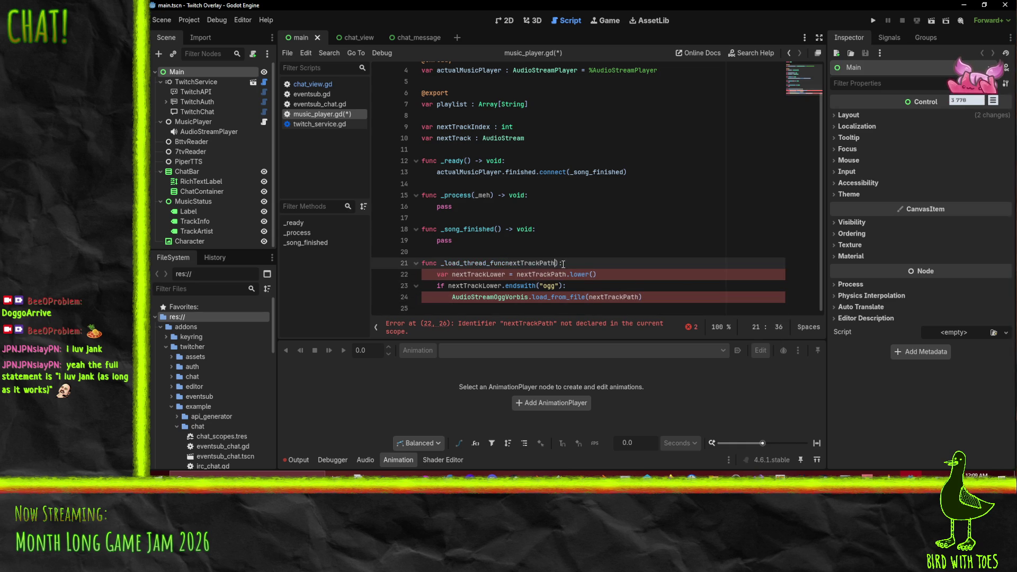
{"action": "key", "text": "Down"}
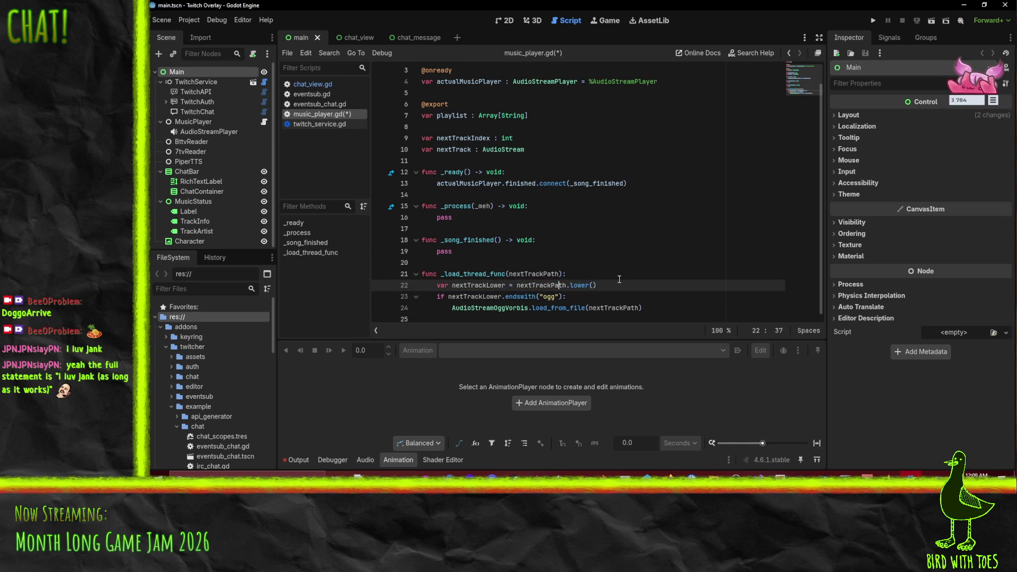
Step: Prefix the load_from_file line with 'nextTrack = ' and bring up the threads docs in Firefox
{"action": "left_click", "coordinate": [468, 318]}
{"action": "key", "text": "Up"}
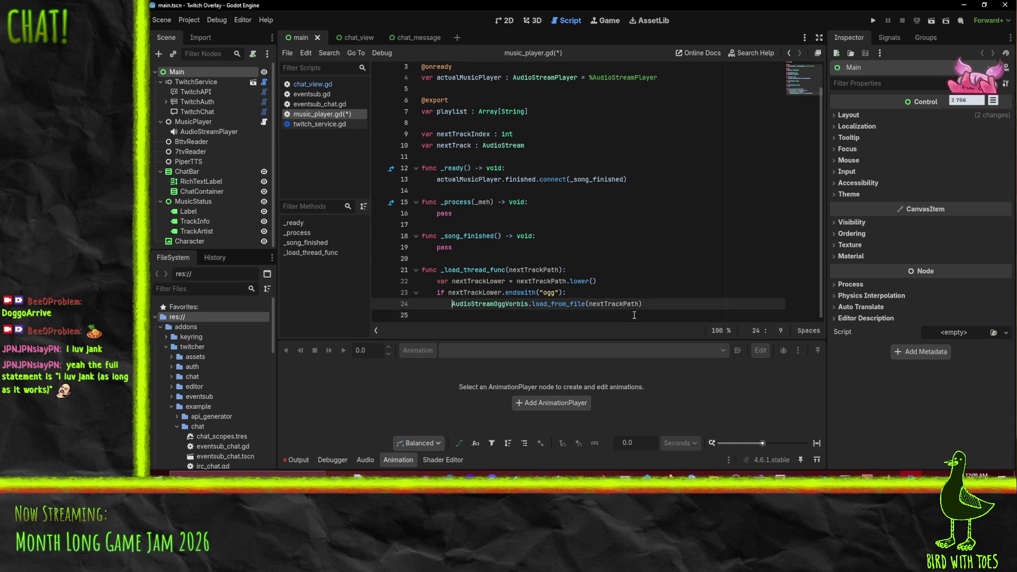
{"action": "type", "text": "nextTrack ="}
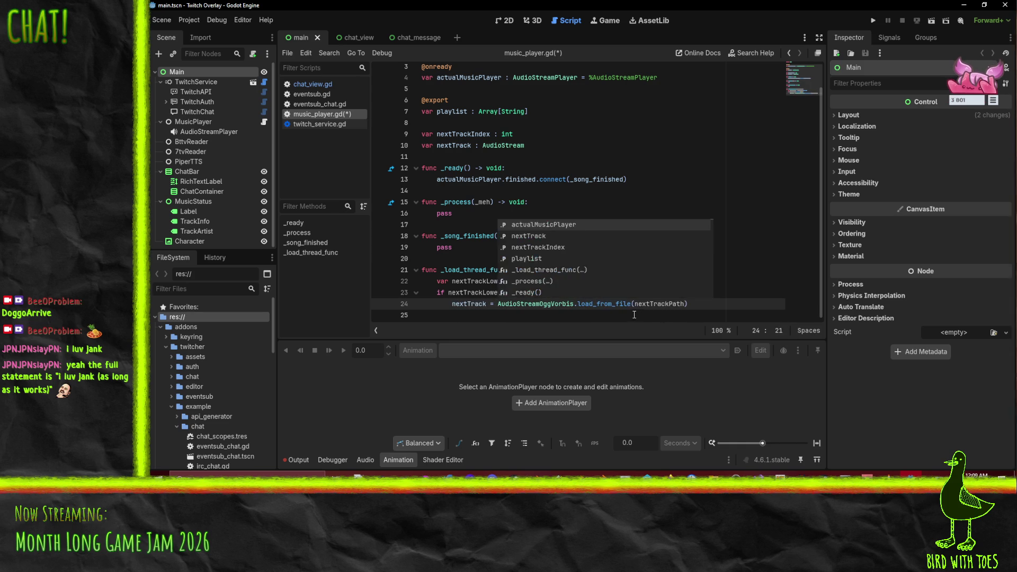
{"action": "left_click", "coordinate": [469, 314]}
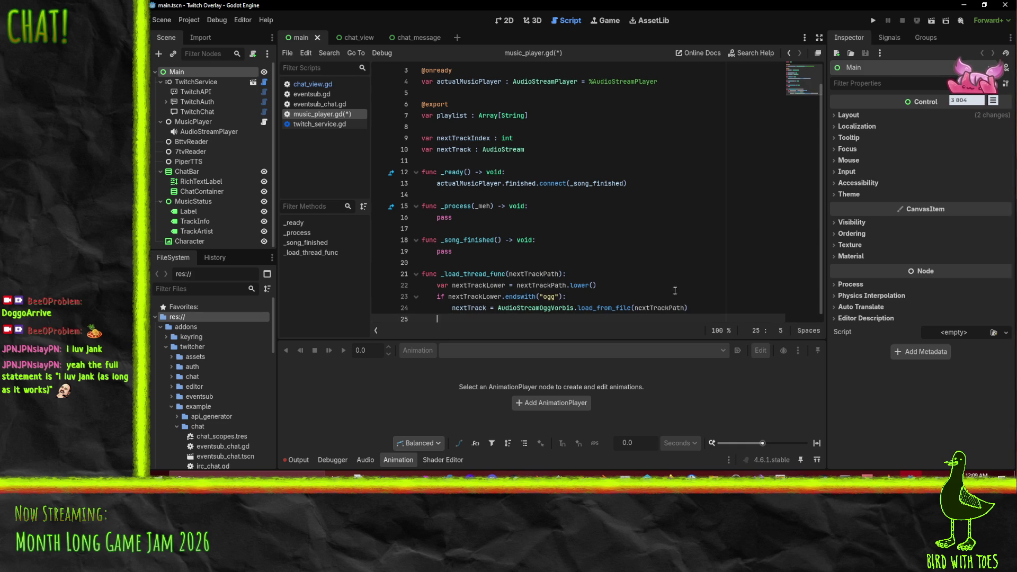
{"action": "left_click", "coordinate": [913, 475]}
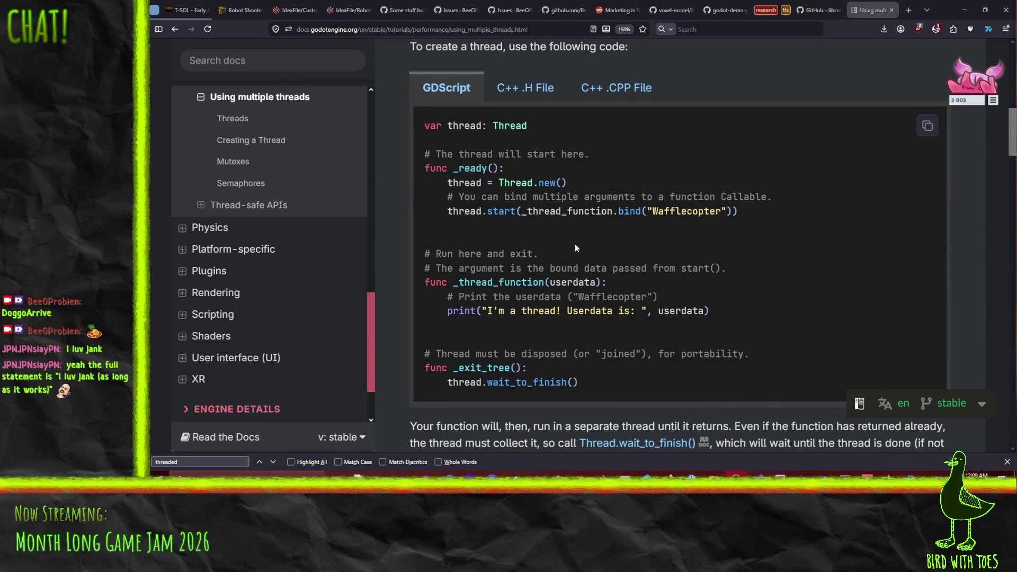
Step: Scroll 'Using multiple threads' through the Mutexes and Semaphores GDScript examples, then return to the Godot editor
{"action": "scroll", "coordinate": [574, 244], "scroll_direction": "down", "scroll_amount": 4}
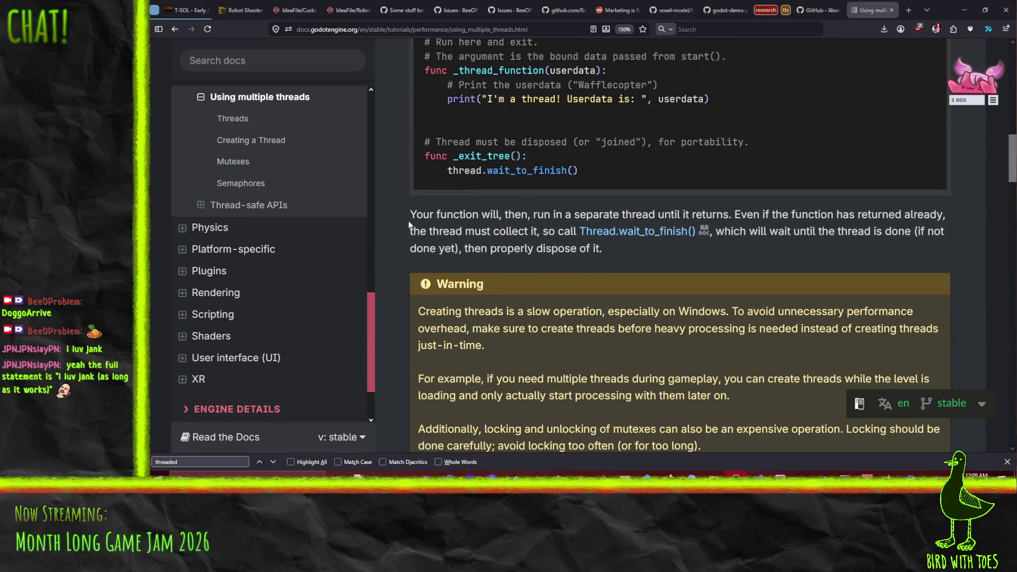
{"action": "scroll", "coordinate": [409, 215], "scroll_direction": "down", "scroll_amount": 3}
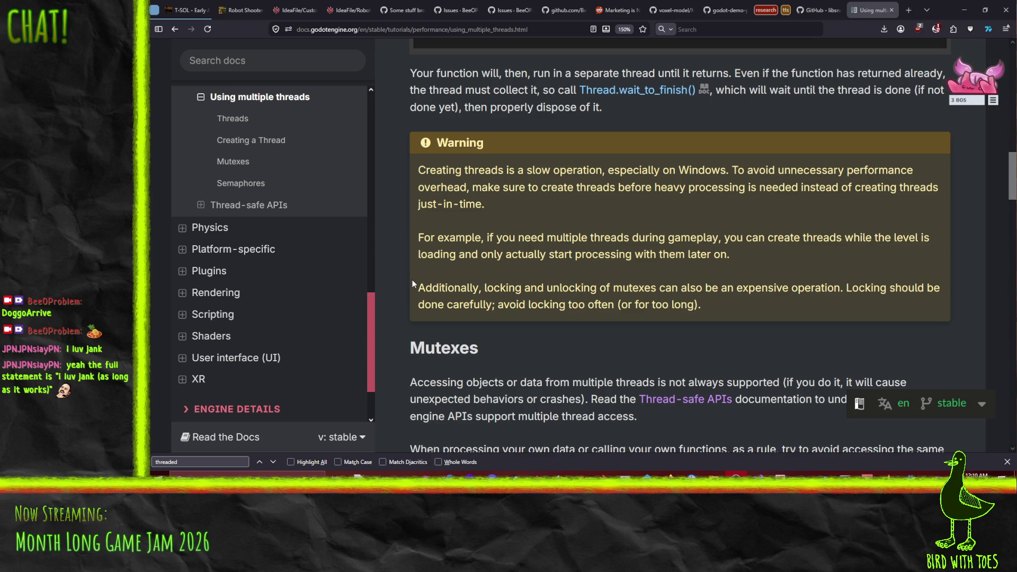
{"action": "scroll", "coordinate": [412, 279], "scroll_direction": "down", "scroll_amount": 4}
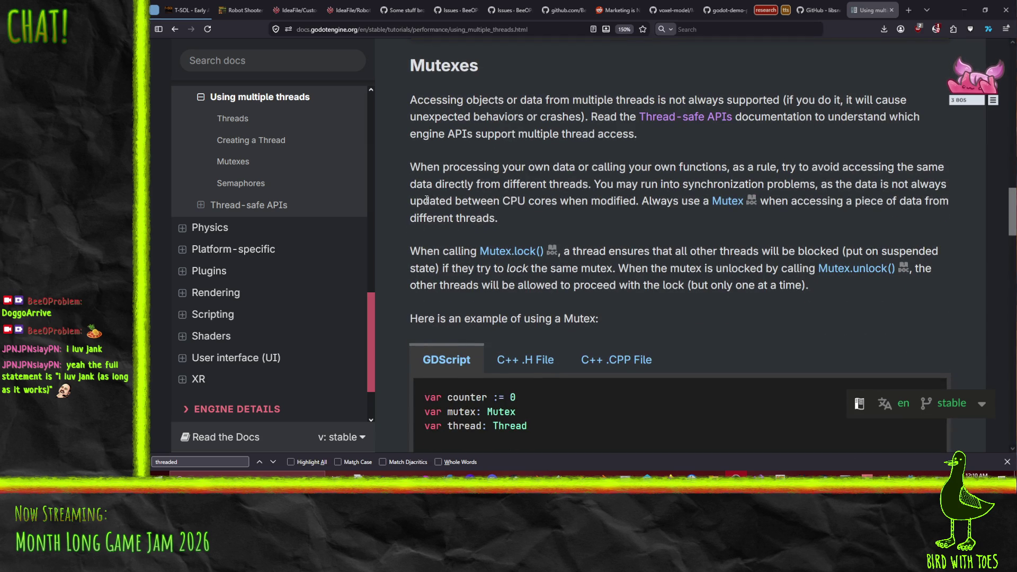
{"action": "scroll", "coordinate": [427, 200], "scroll_direction": "down", "scroll_amount": 10}
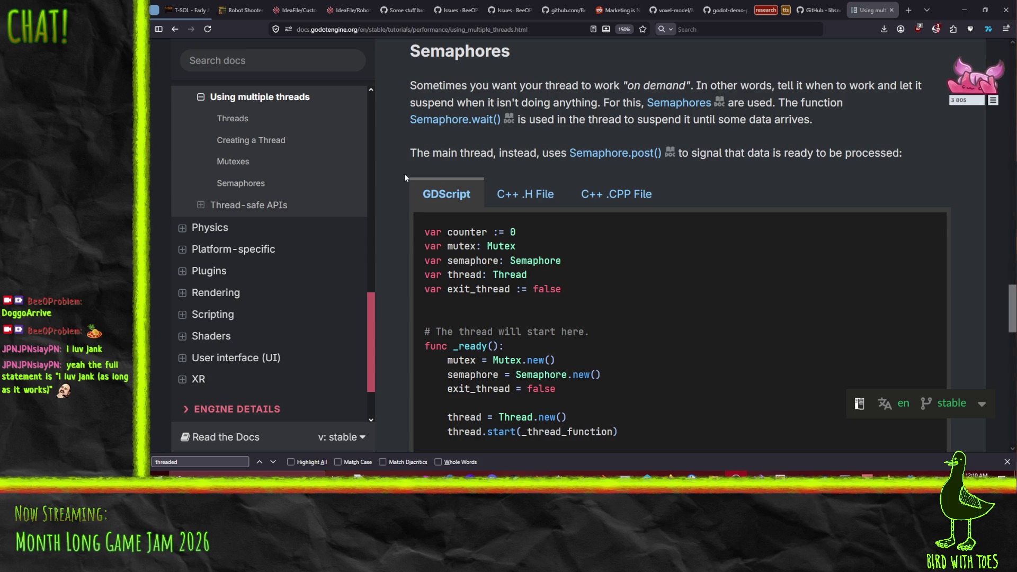
{"action": "scroll", "coordinate": [405, 173], "scroll_direction": "down", "scroll_amount": 4}
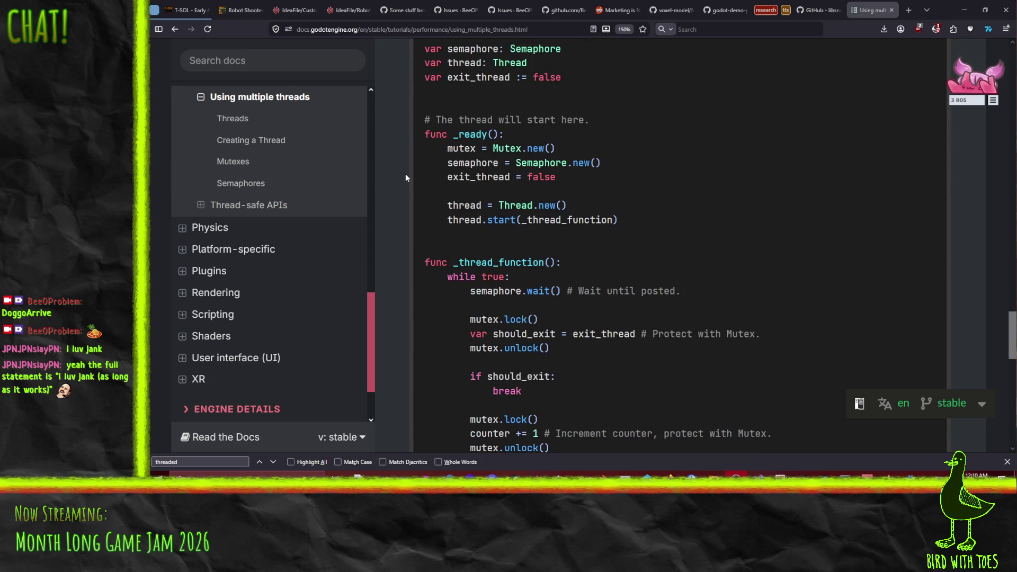
{"action": "scroll", "coordinate": [406, 174], "scroll_direction": "down", "scroll_amount": 3}
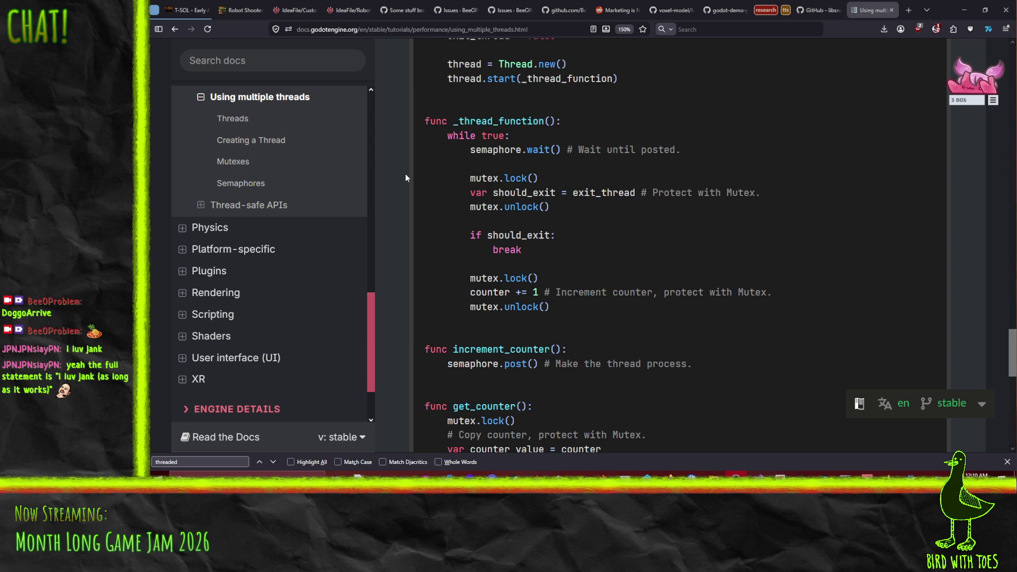
{"action": "scroll", "coordinate": [406, 177], "scroll_direction": "down", "scroll_amount": 3}
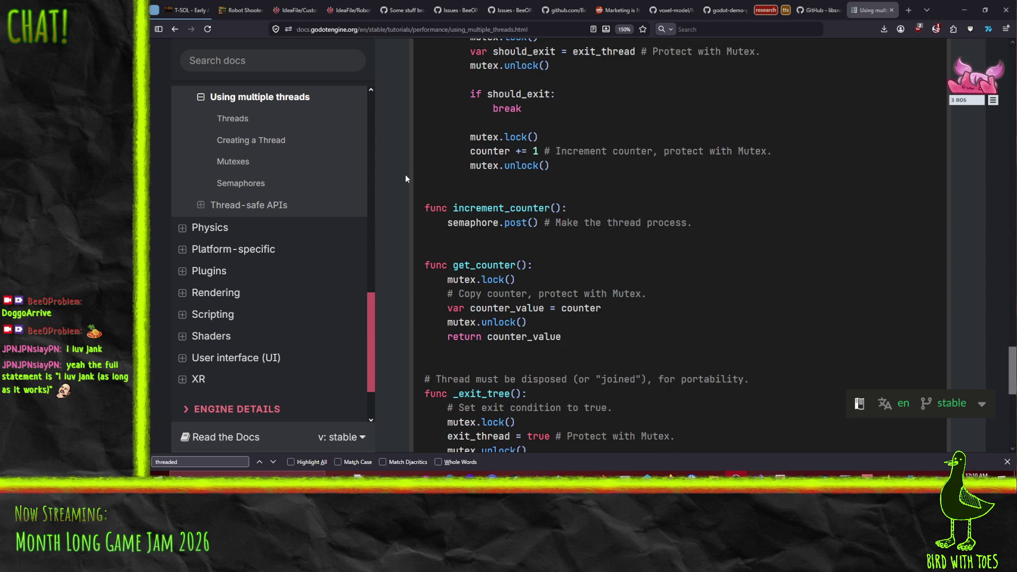
{"action": "scroll", "coordinate": [405, 179], "scroll_direction": "down", "scroll_amount": 2}
{"action": "scroll", "coordinate": [405, 178], "scroll_direction": "down", "scroll_amount": 4}
{"action": "scroll", "coordinate": [406, 173], "scroll_direction": "down", "scroll_amount": 3}
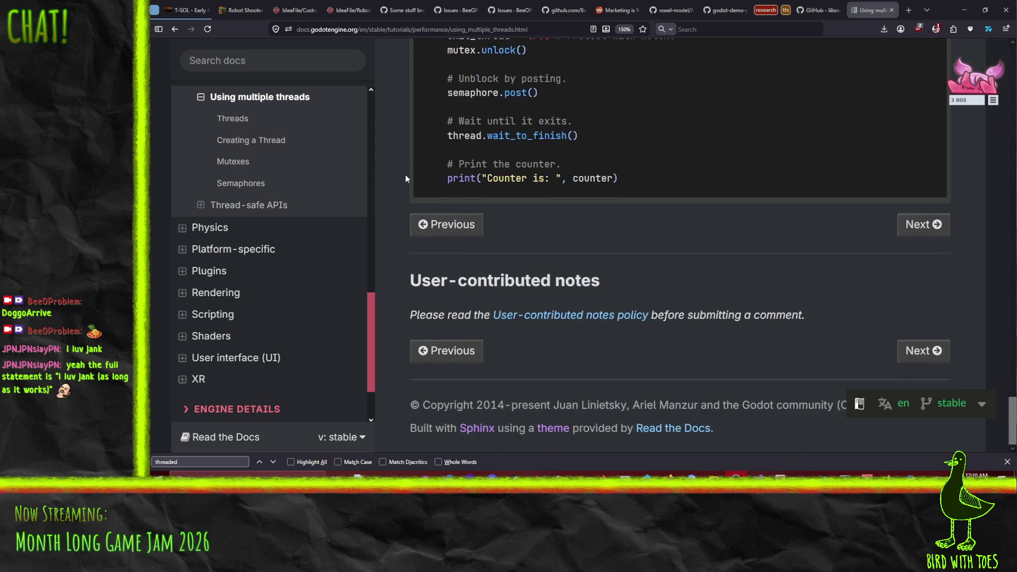
{"action": "scroll", "coordinate": [405, 174], "scroll_direction": "up", "scroll_amount": 5}
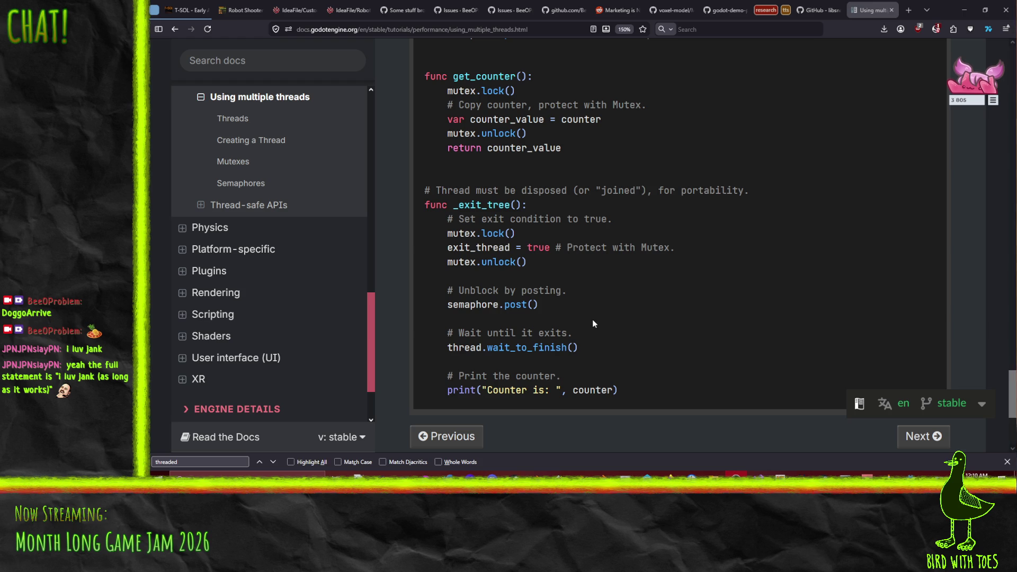
{"action": "scroll", "coordinate": [612, 349], "scroll_direction": "up", "scroll_amount": 10}
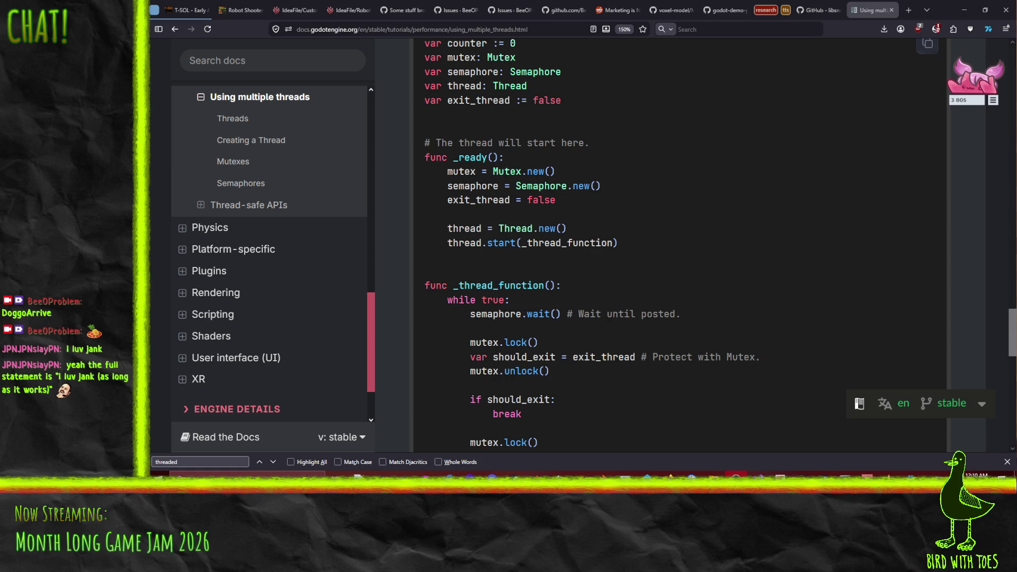
{"action": "mouse_move", "coordinate": [913, 493]}
{"action": "left_click", "coordinate": [907, 448]}
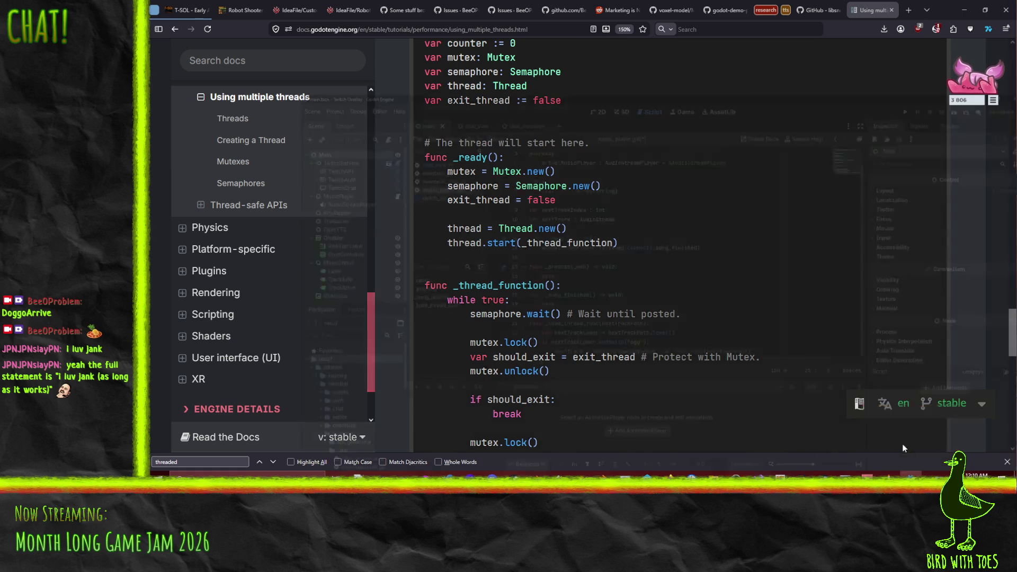
Step: Declare 'var loaderThread : Thread' below playlist, then move to the pass line in _process
{"action": "scroll", "coordinate": [606, 230], "scroll_direction": "up", "scroll_amount": 1}
{"action": "left_click", "coordinate": [544, 148]}
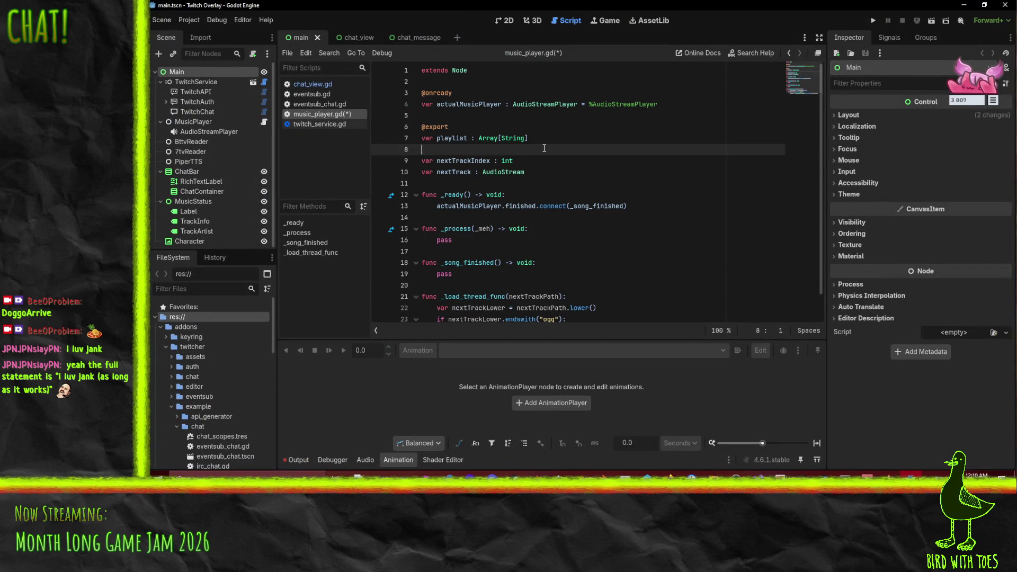
{"action": "key", "text": "Return"}
{"action": "type", "text": "var loader"}
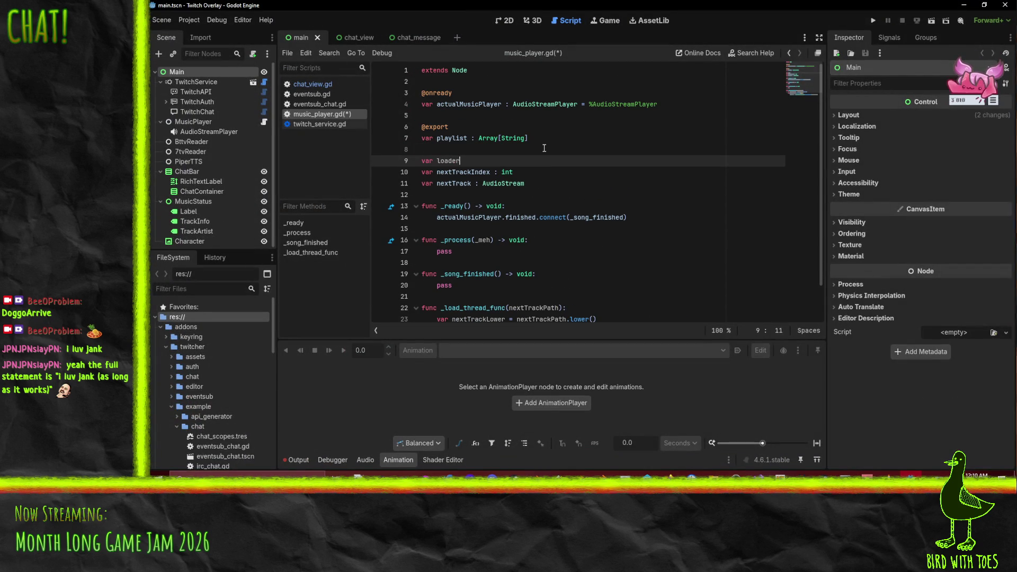
{"action": "type", "text": "Thread : Thread"}
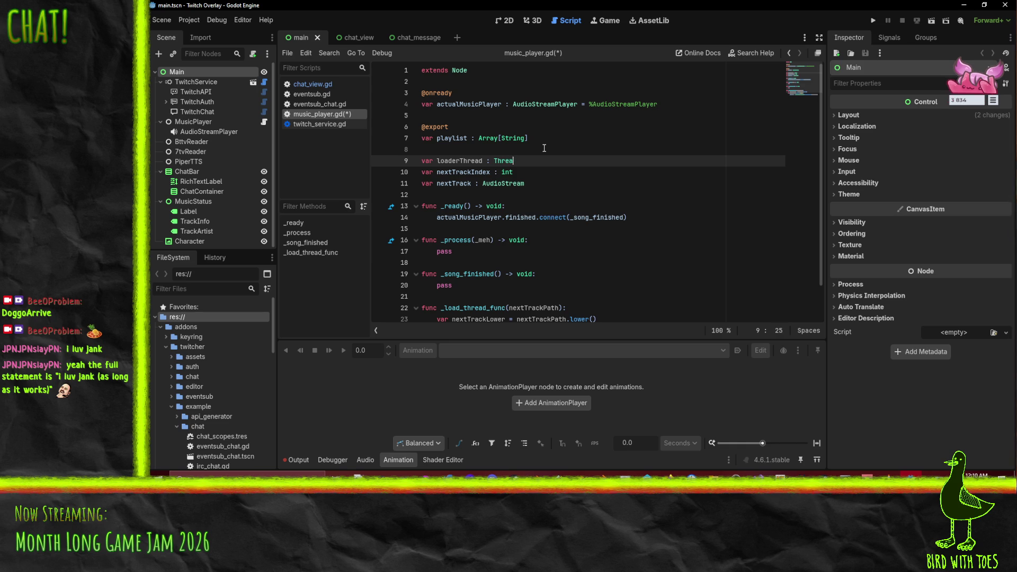
{"action": "left_click", "coordinate": [447, 263]}
{"action": "left_click", "coordinate": [685, 222]}
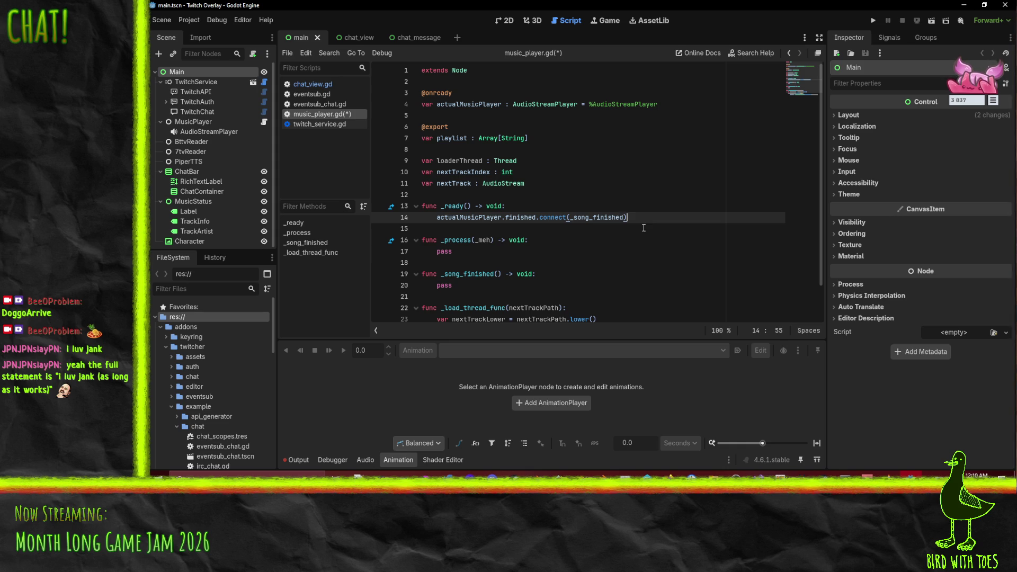
{"action": "scroll", "coordinate": [644, 228], "scroll_direction": "down", "scroll_amount": 1}
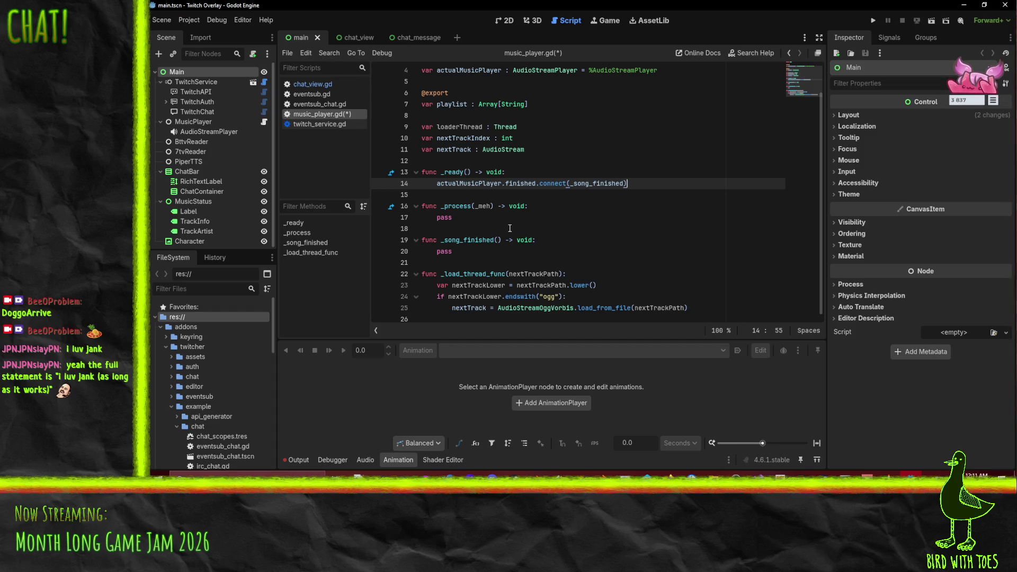
{"action": "left_click", "coordinate": [622, 220]}
{"action": "scroll", "coordinate": [642, 223], "scroll_direction": "up", "scroll_amount": 1}
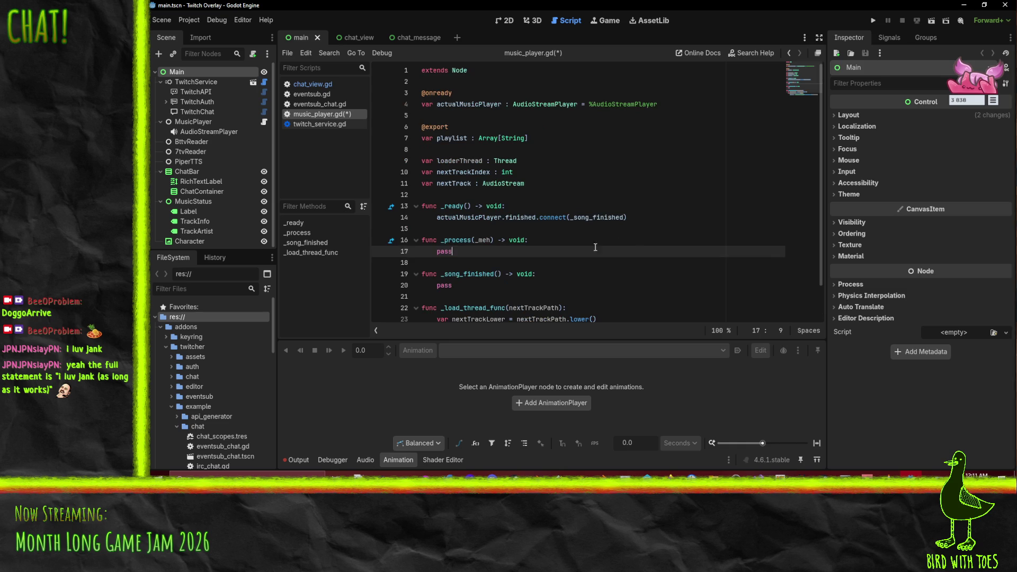
Step: Replace pass with 'if nextTrack != null:' setting actualMusicPlayer.stream = nextTrack and calling actualMusicPlayer.play()
{"action": "left_click", "coordinate": [486, 285]}
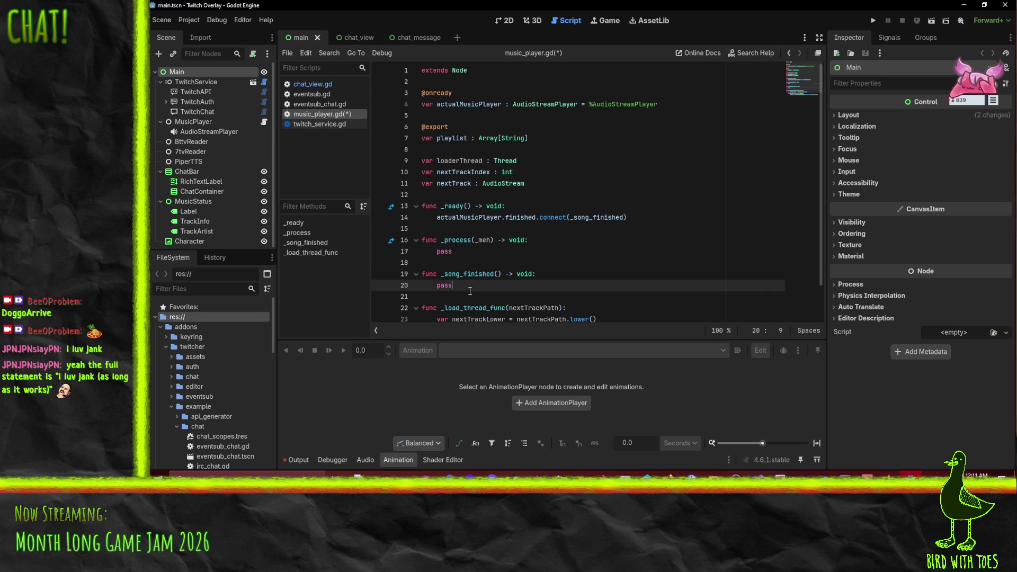
{"action": "key", "text": "BackSpace"}
{"action": "key", "text": "BackSpace"}
{"action": "key", "text": "BackSpace"}
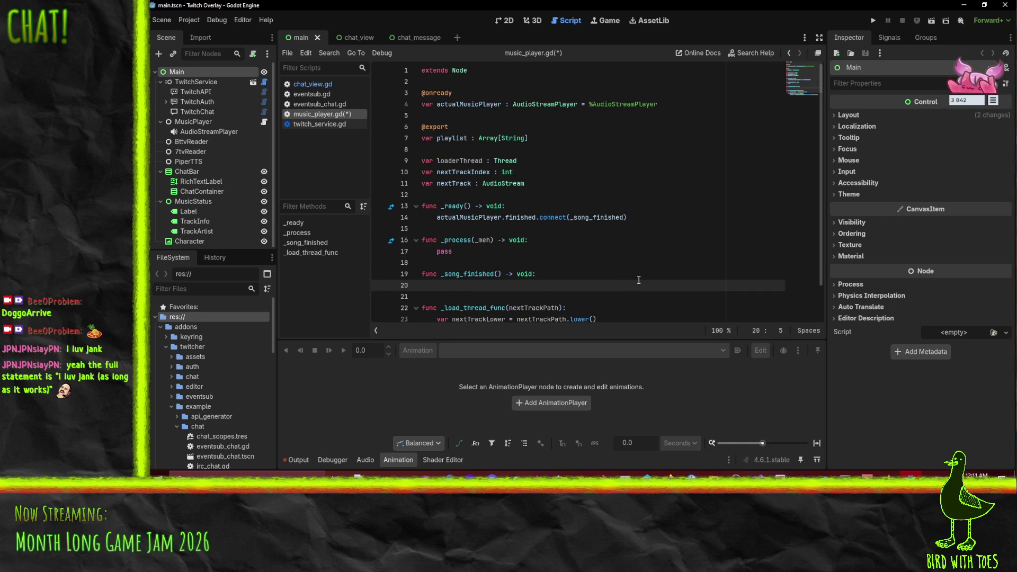
{"action": "scroll", "coordinate": [639, 280], "scroll_direction": "down", "scroll_amount": 1}
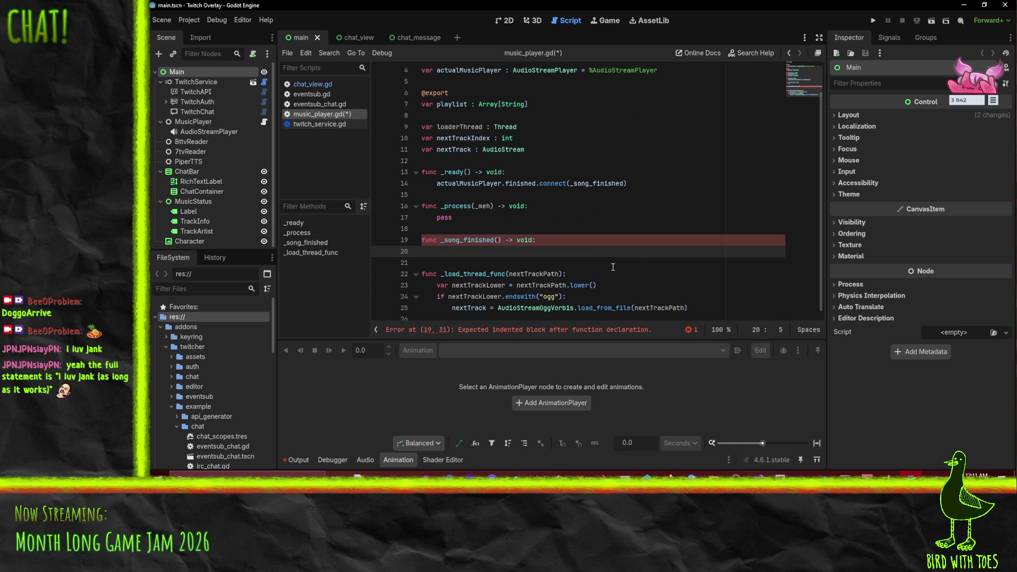
{"action": "type", "text": "if nextT"}
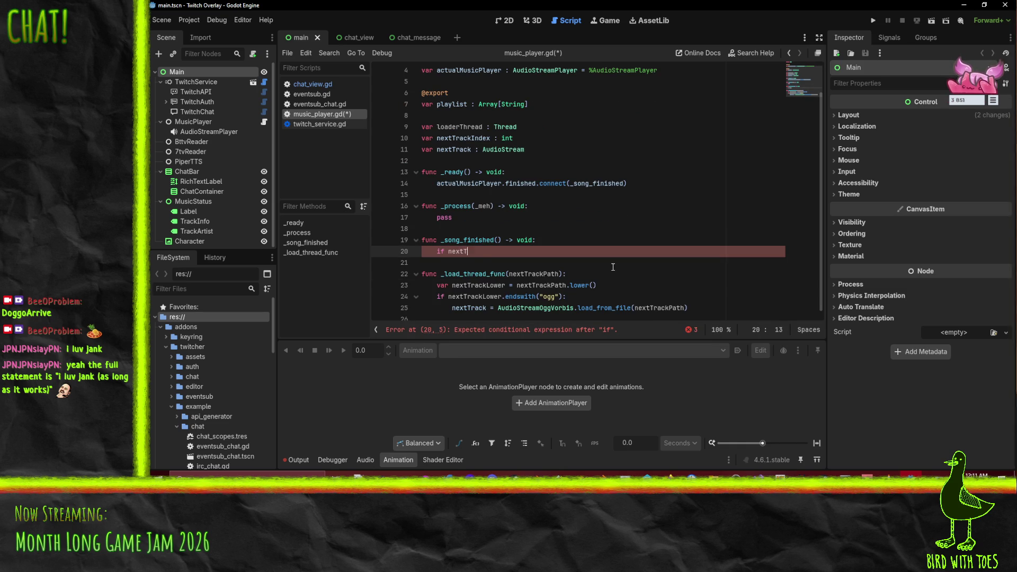
{"action": "type", "text": "rack !+"}
{"action": "key", "text": "BackSpace"}
{"action": "key", "text": "BackSpace"}
{"action": "type", "text": "= null"}
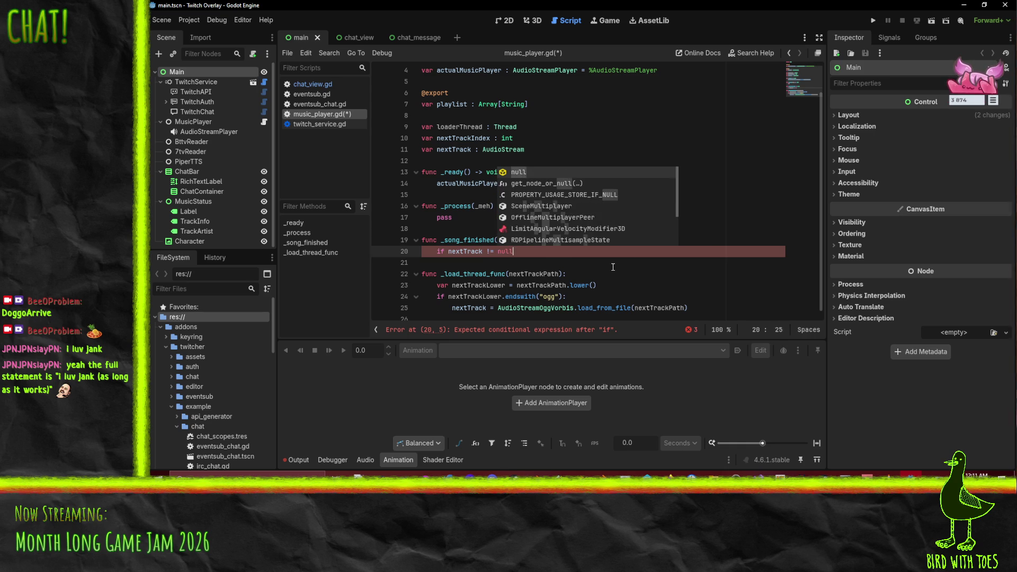
{"action": "type", "text": ":"}
{"action": "key", "text": "Return"}
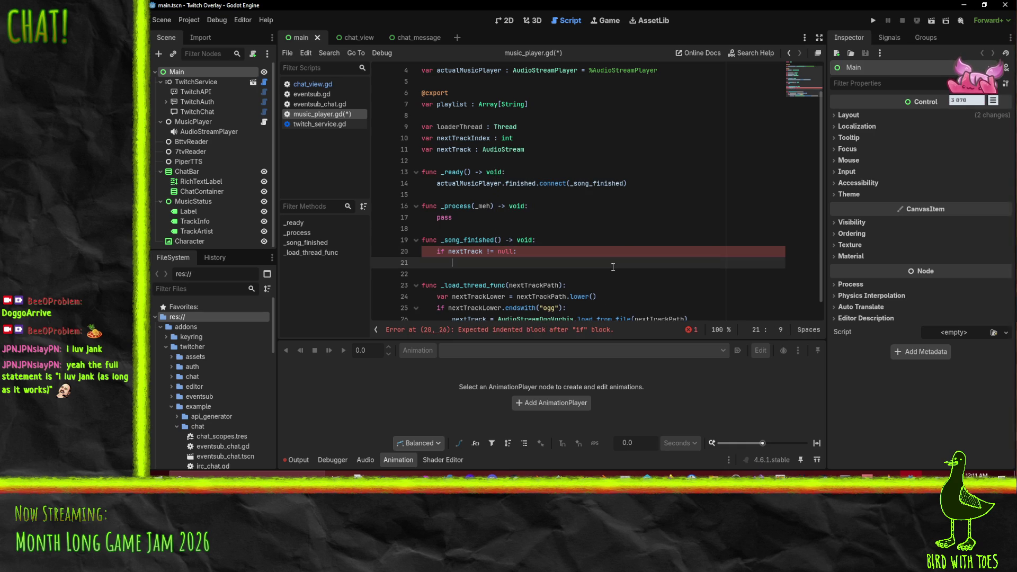
{"action": "type", "text": "actualMusi"}
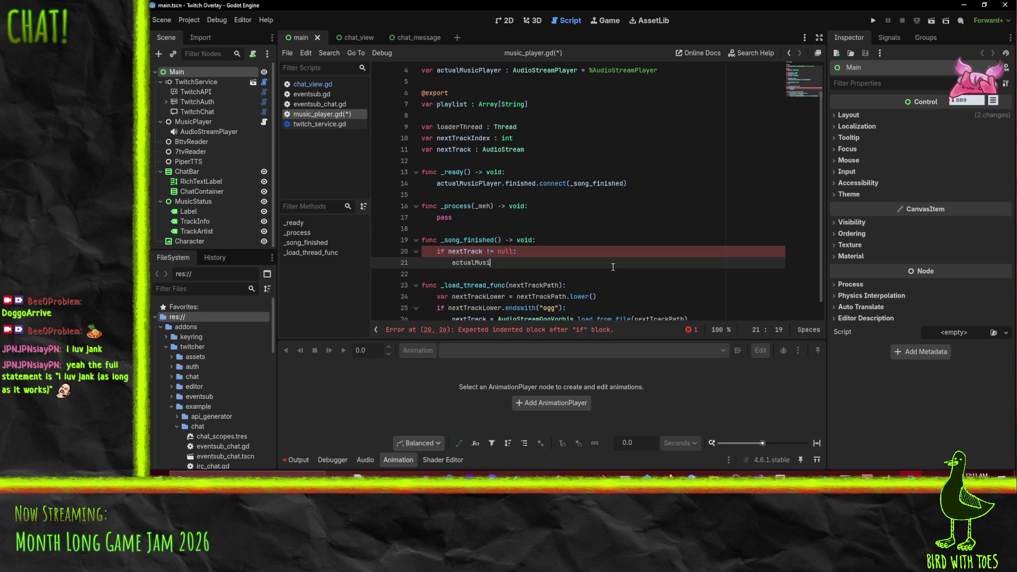
{"action": "type", "text": "cPlayer."}
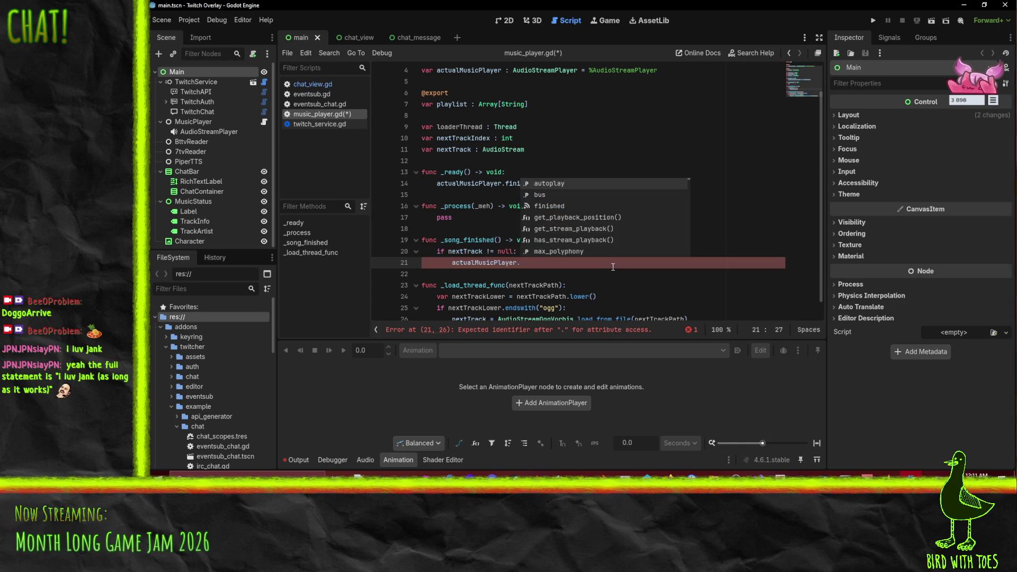
{"action": "type", "text": "stream = "}
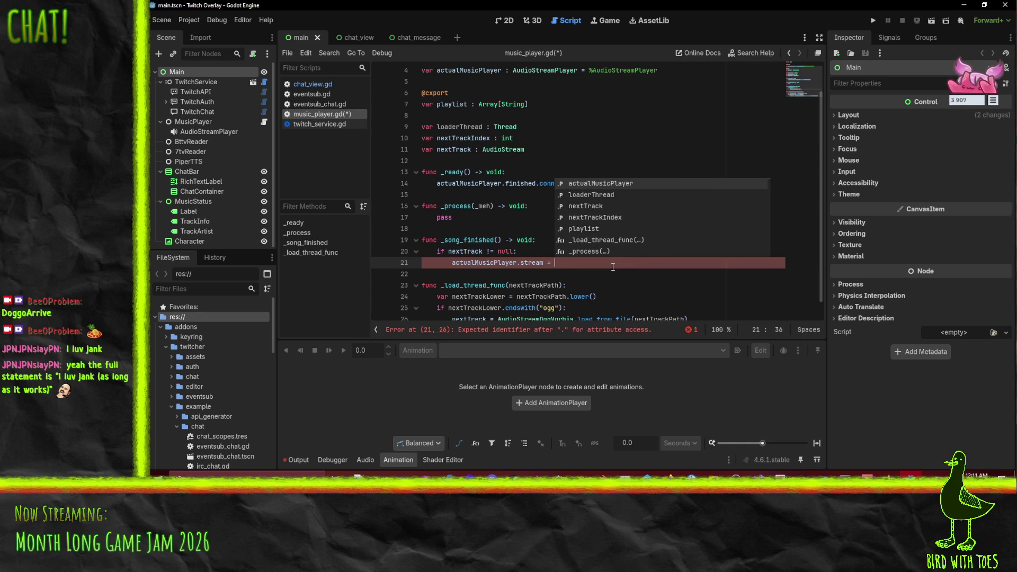
{"action": "type", "text": "nextTrack"}
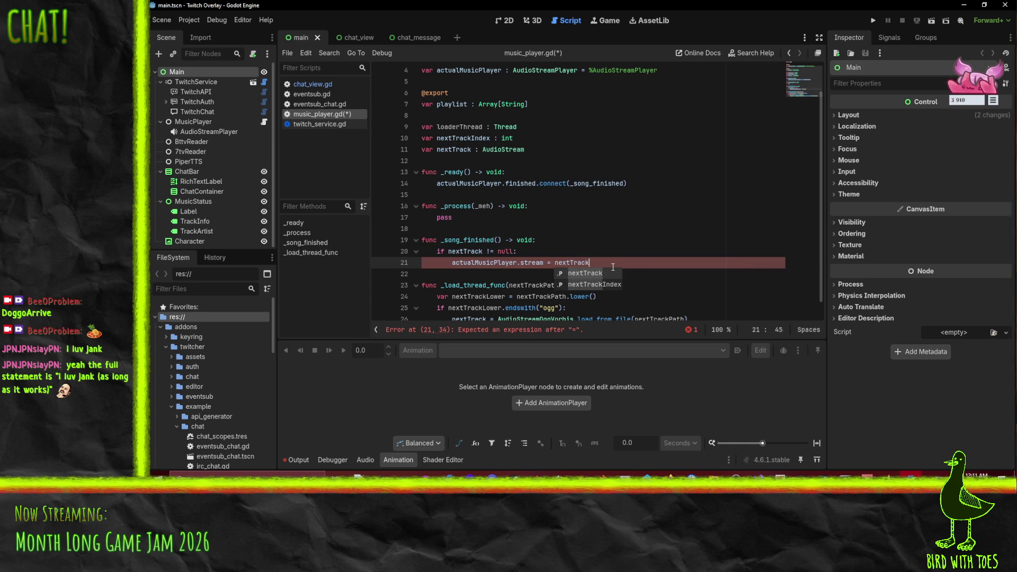
{"action": "key", "text": "Return"}
{"action": "type", "text": "actu"}
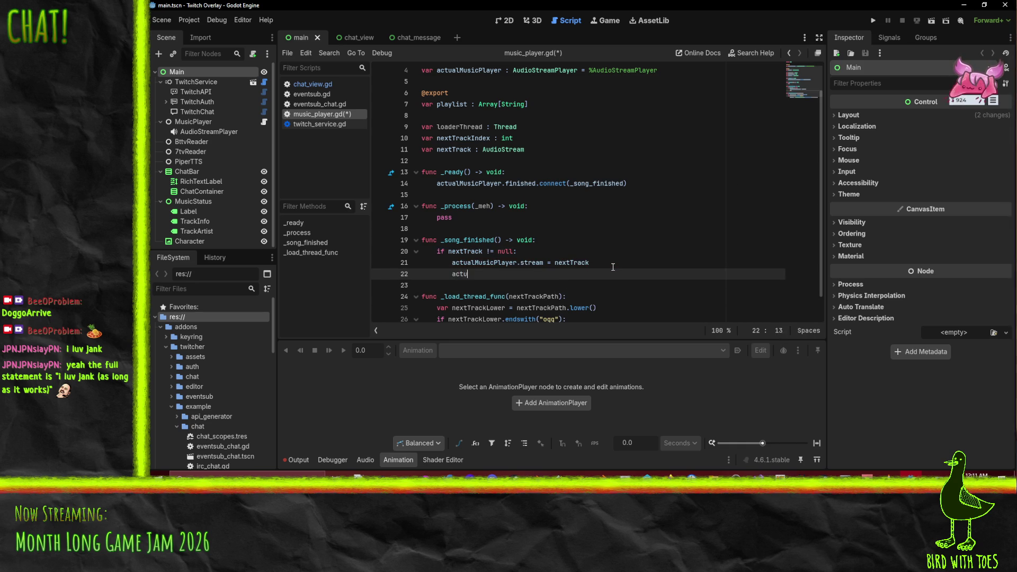
{"action": "type", "text": "alMusicPlayer.paly"}
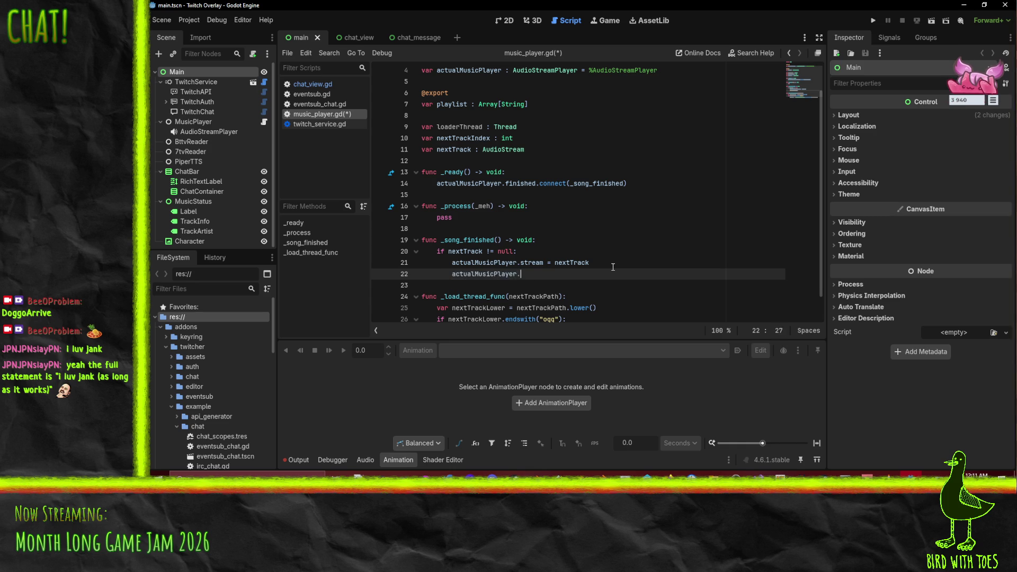
{"action": "key", "text": "BackSpace"}
{"action": "key", "text": "BackSpace"}
{"action": "key", "text": "BackSpace"}
{"action": "type", "text": "lay()"}
Step: Add 'nextTrack = null' and 'start_load_thread()' after the play call
{"action": "key", "text": "Up"}
{"action": "key", "text": "Right"}
{"action": "key", "text": "Right"}
{"action": "key", "text": "Right"}
{"action": "scroll", "coordinate": [493, 263], "scroll_direction": "down", "scroll_amount": 1}
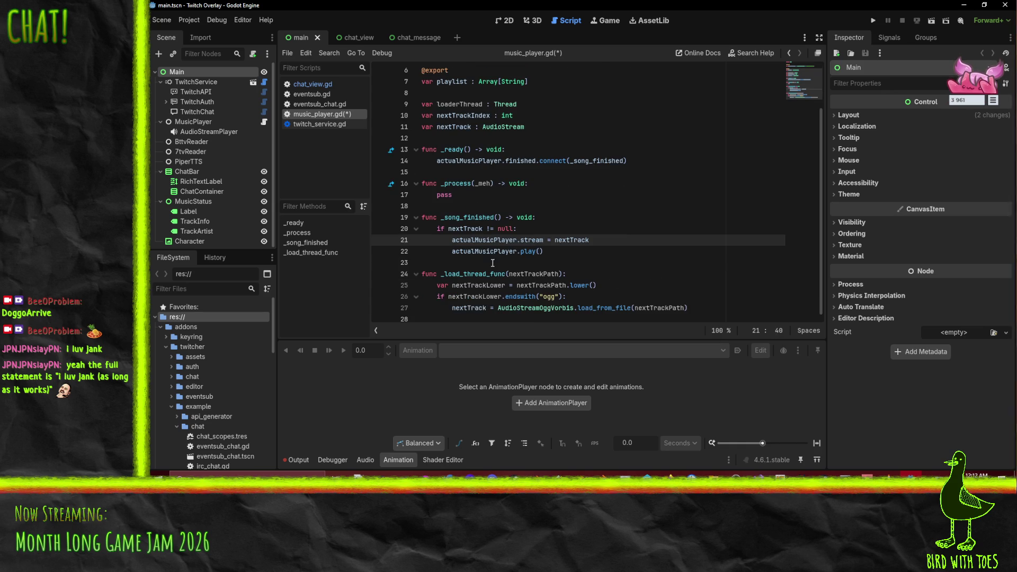
{"action": "key", "text": "Down"}
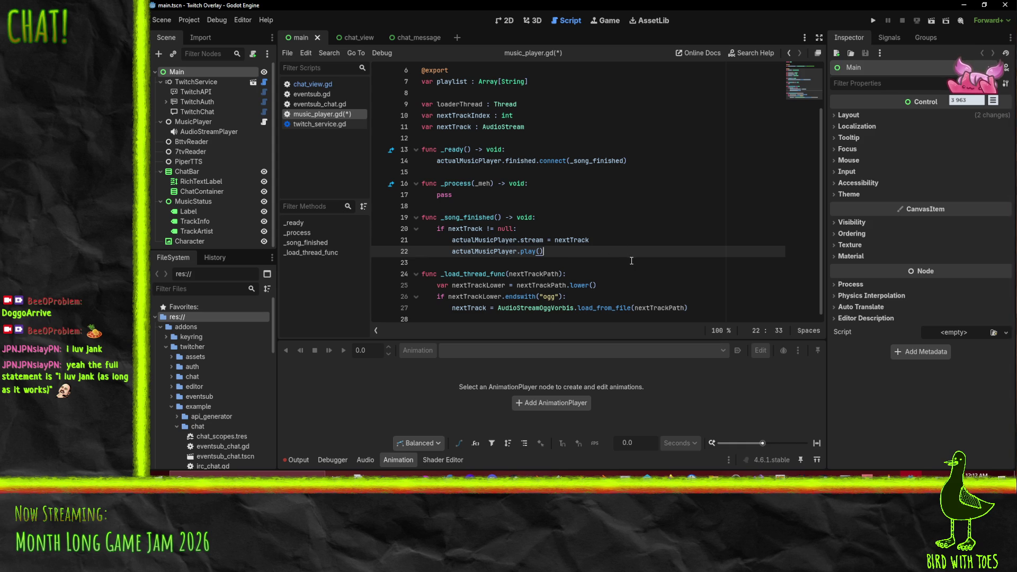
{"action": "key", "text": "Return"}
{"action": "type", "text": "nextTrack ="}
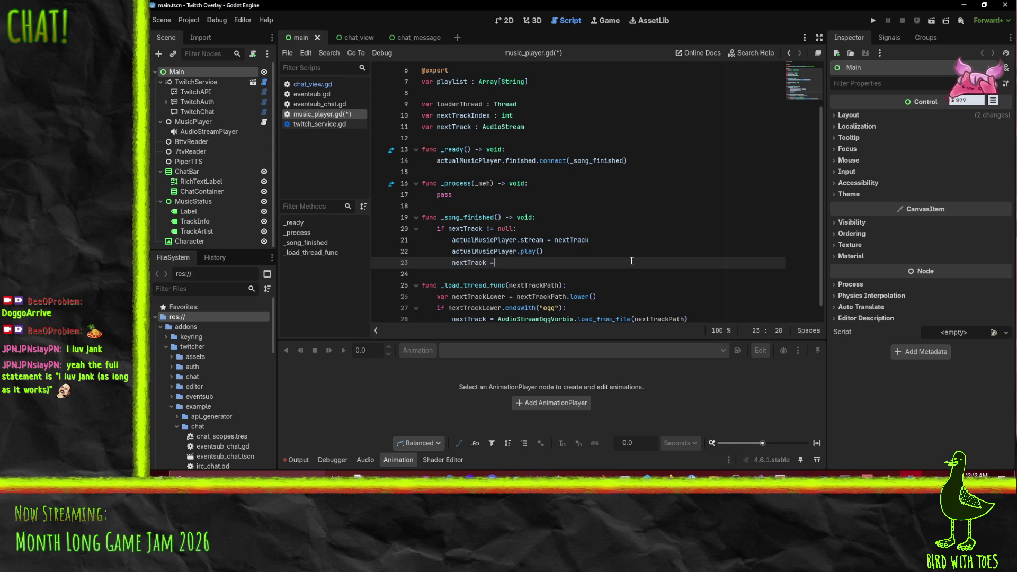
{"action": "type", "text": " null"}
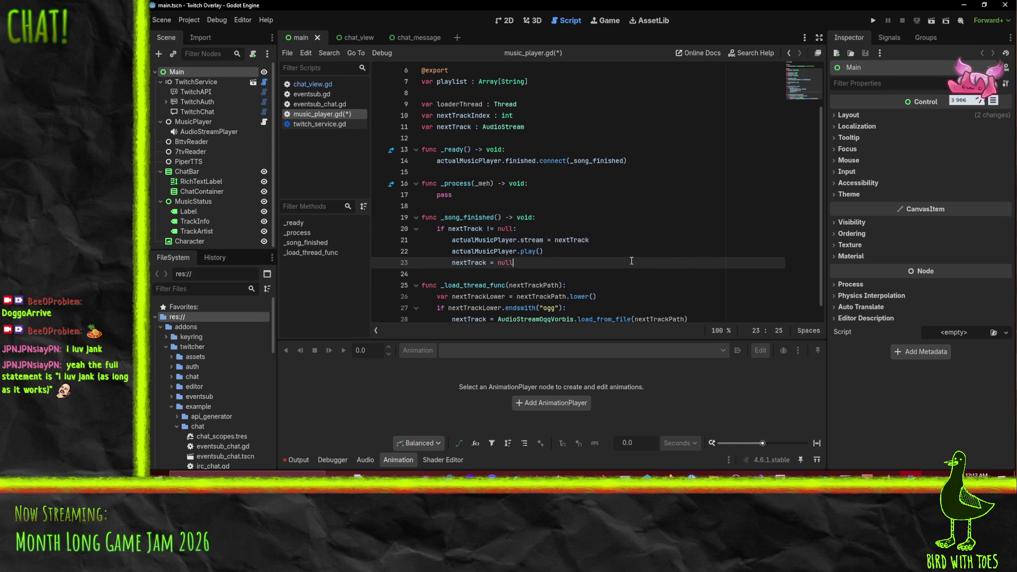
{"action": "key", "text": "Return"}
{"action": "type", "text": "star"}
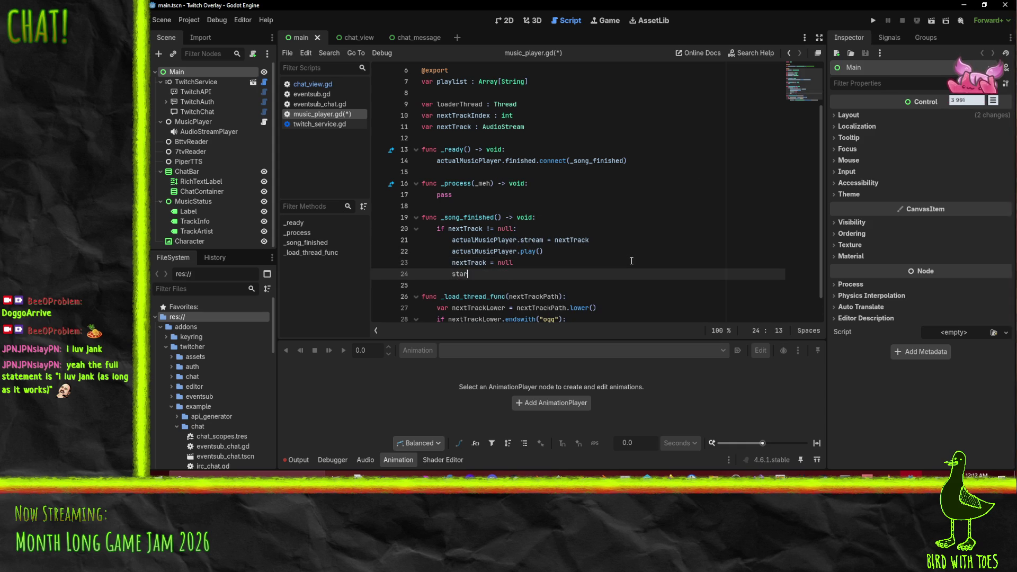
{"action": "type", "text": "t_load_thread()"}
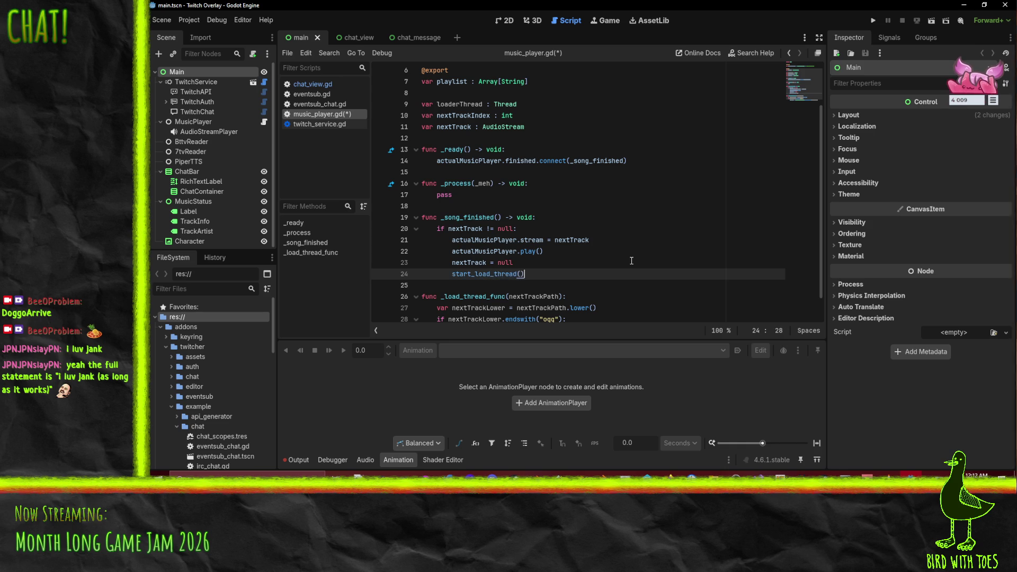
{"action": "key", "text": "Home"}
{"action": "key", "text": "Home"}
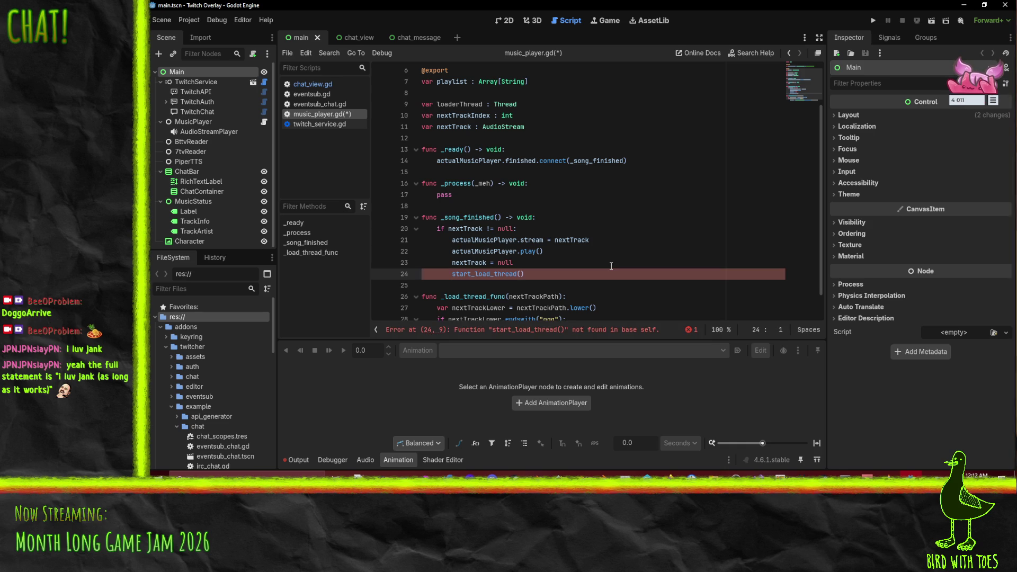
{"action": "key", "text": "Up"}
{"action": "key", "text": "Up"}
{"action": "key", "text": "Up"}
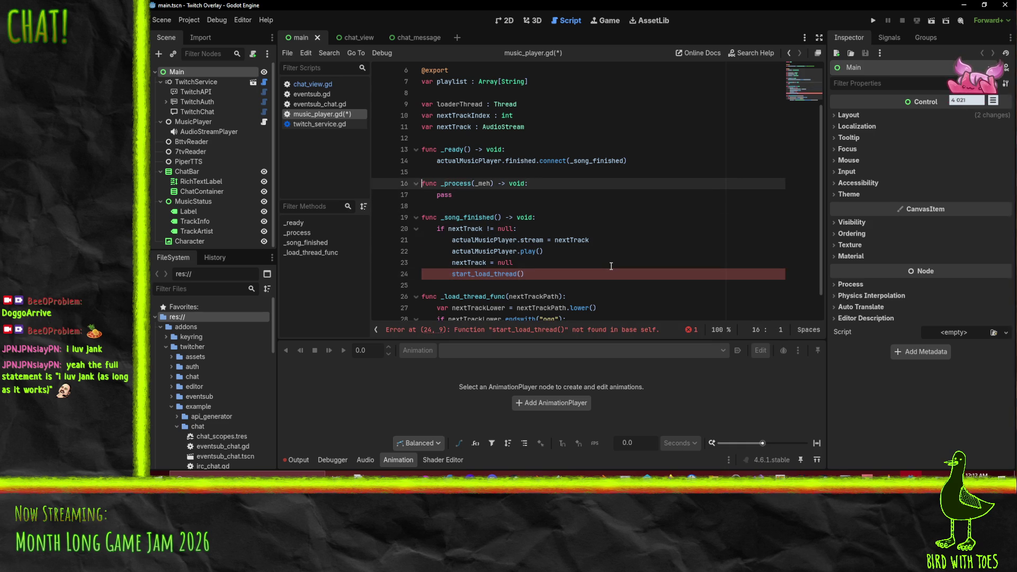
Step: Replace pass with 'if nextTrack == null and loaderThread is null:' calling start_load_thread()
{"action": "key", "text": "ctrl+shift+Return"}
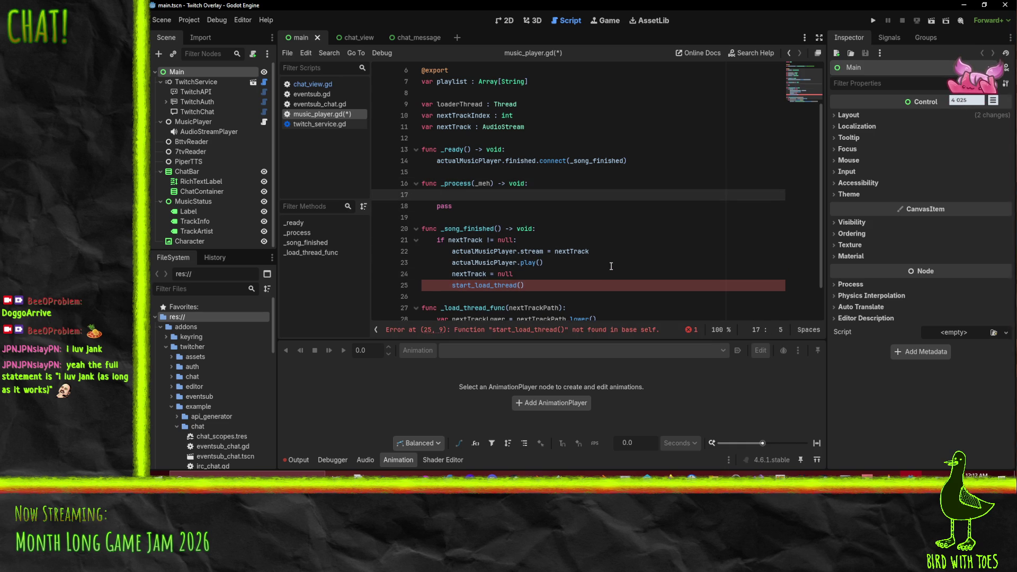
{"action": "type", "text": "if nextT"}
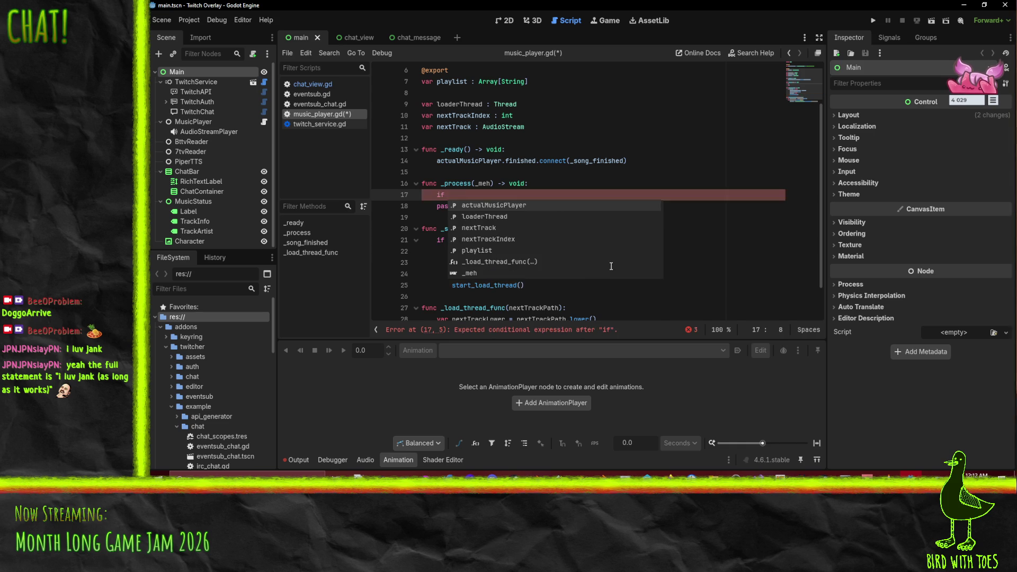
{"action": "key", "text": "Return"}
{"action": "type", "text": "== nu"}
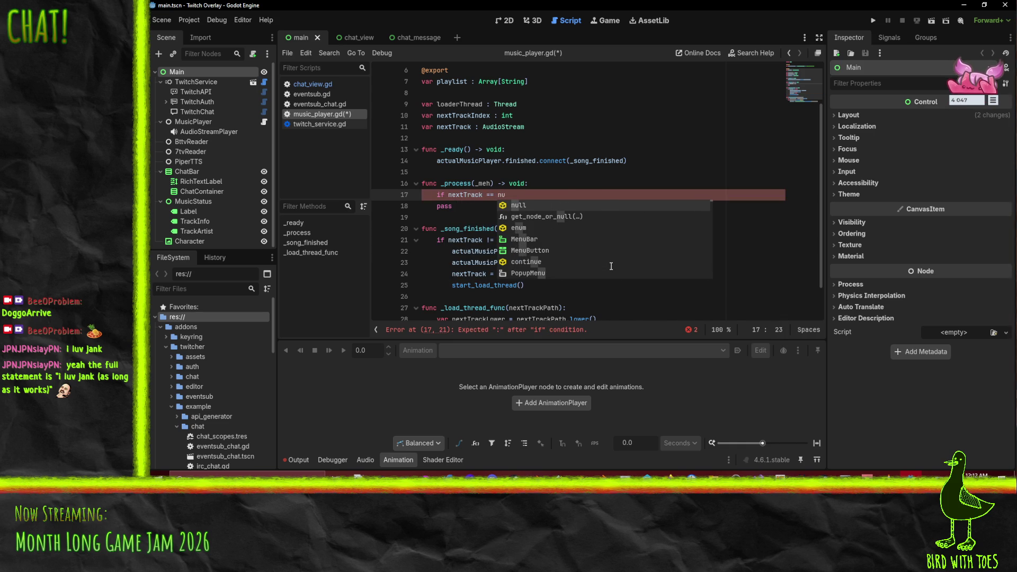
{"action": "type", "text": "ll"}
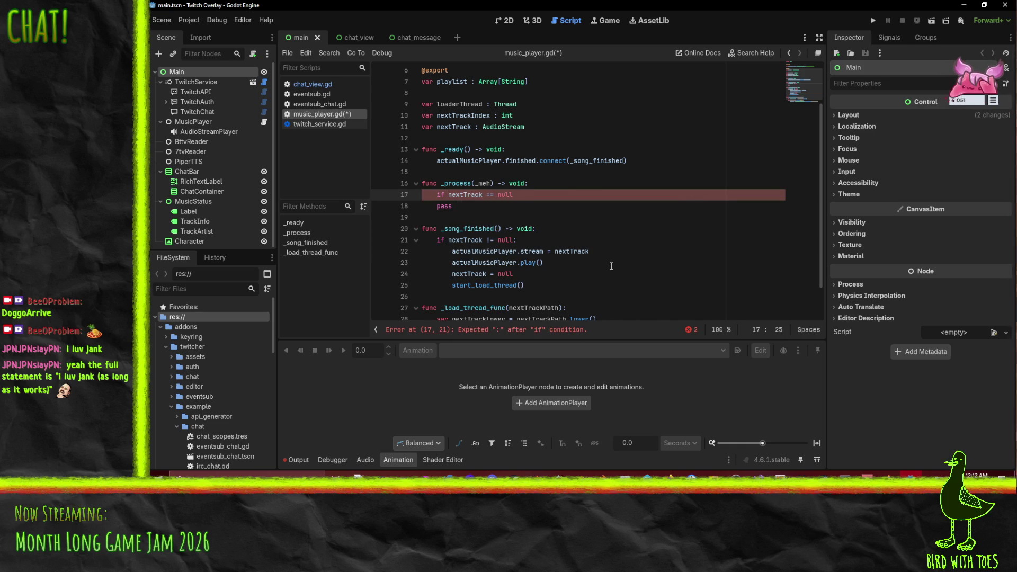
{"action": "type", "text": " and loa"}
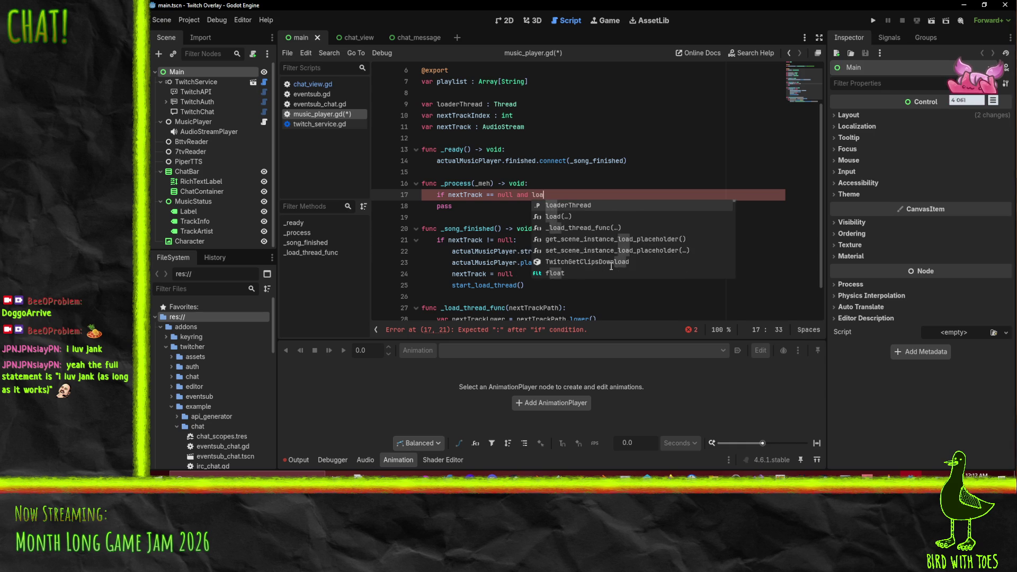
{"action": "type", "text": "derThread is "}
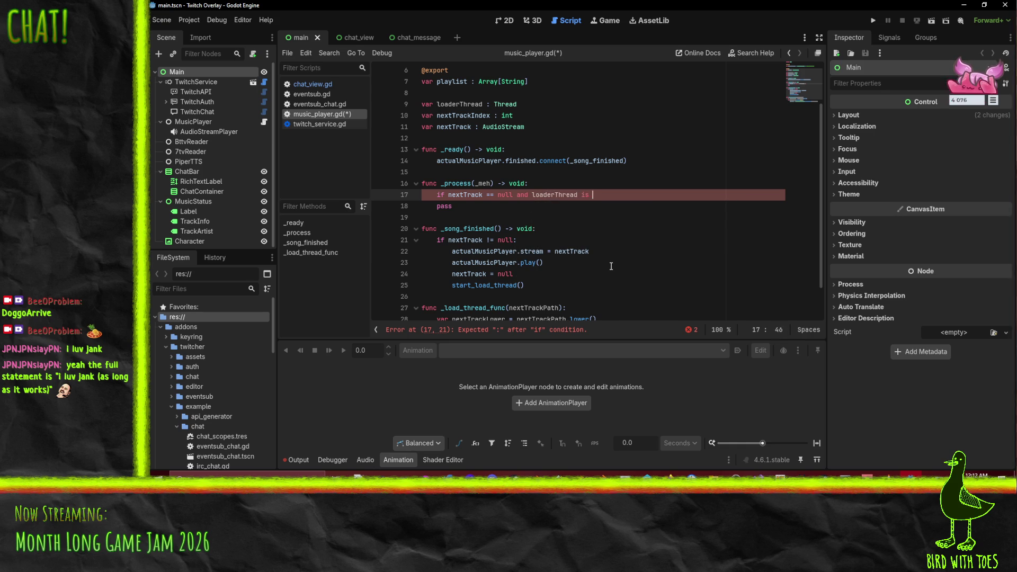
{"action": "type", "text": "null:"}
{"action": "key", "text": "Return"}
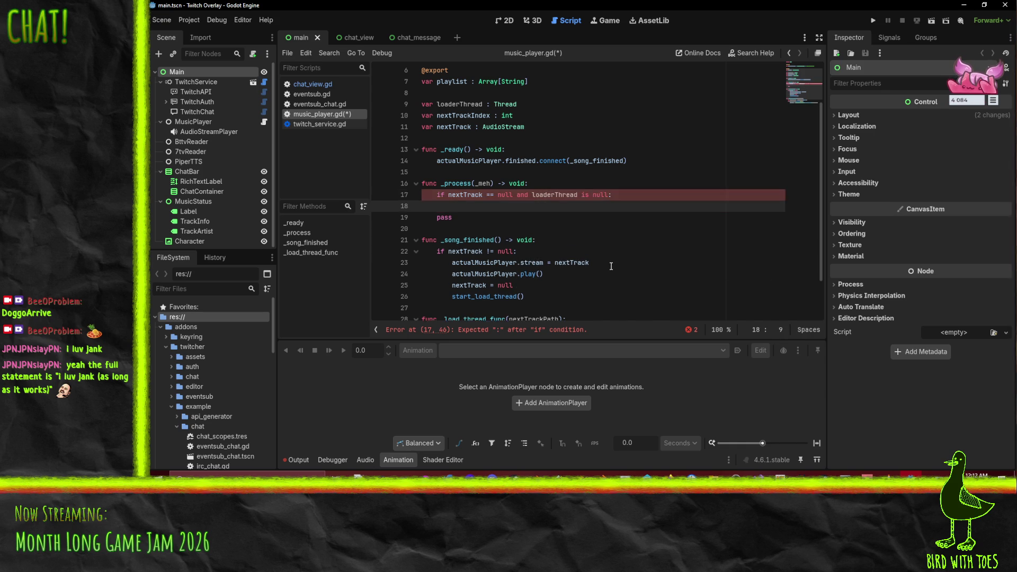
{"action": "type", "text": "start_load_thread()"}
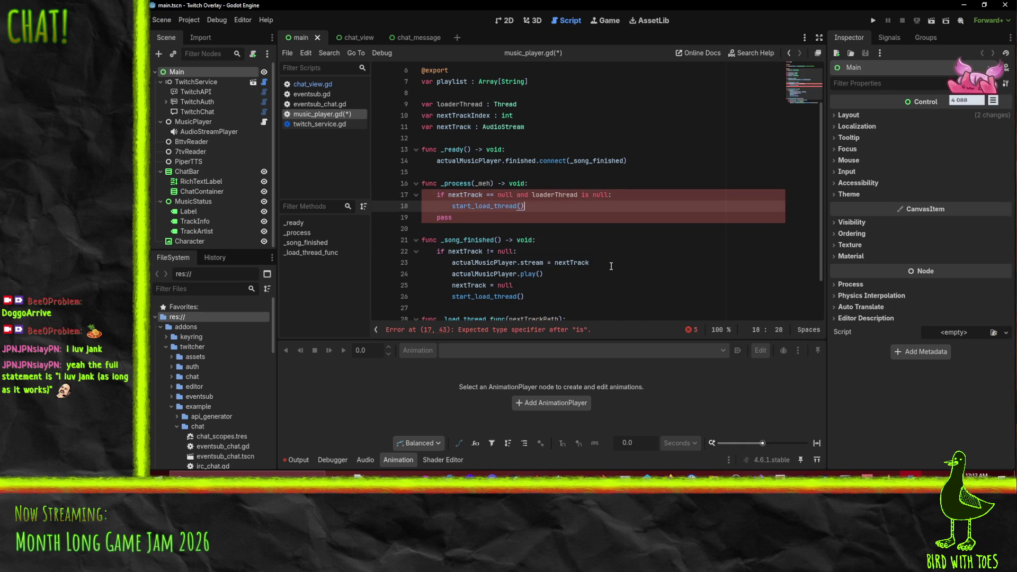
{"action": "key", "text": "Down"}
{"action": "key", "text": "Delete"}
{"action": "key", "text": "Delete"}
{"action": "key", "text": "Delete"}
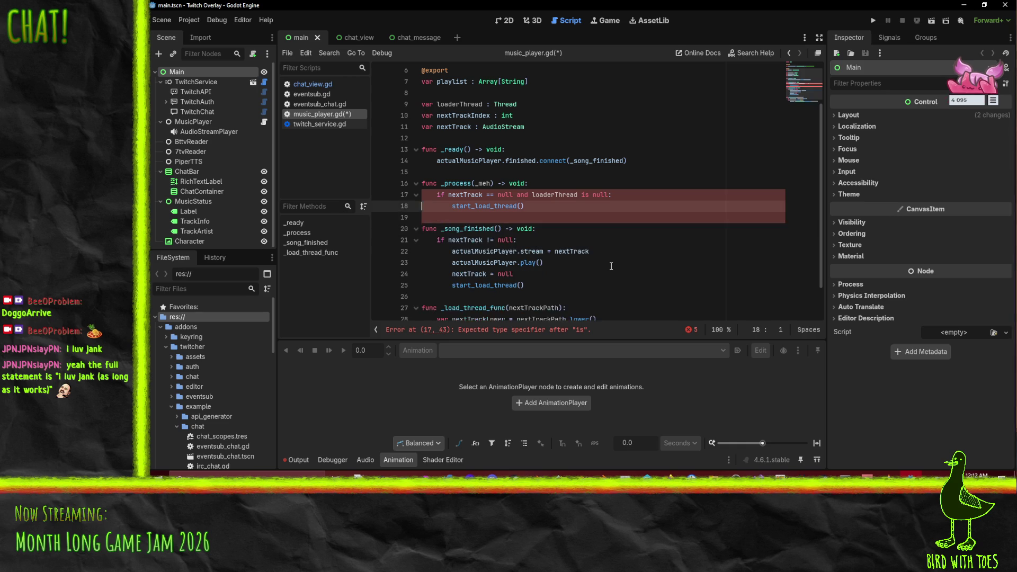
{"action": "key", "text": "Tab"}
{"action": "key", "text": "BackSpace"}
{"action": "key", "text": "BackSpace"}
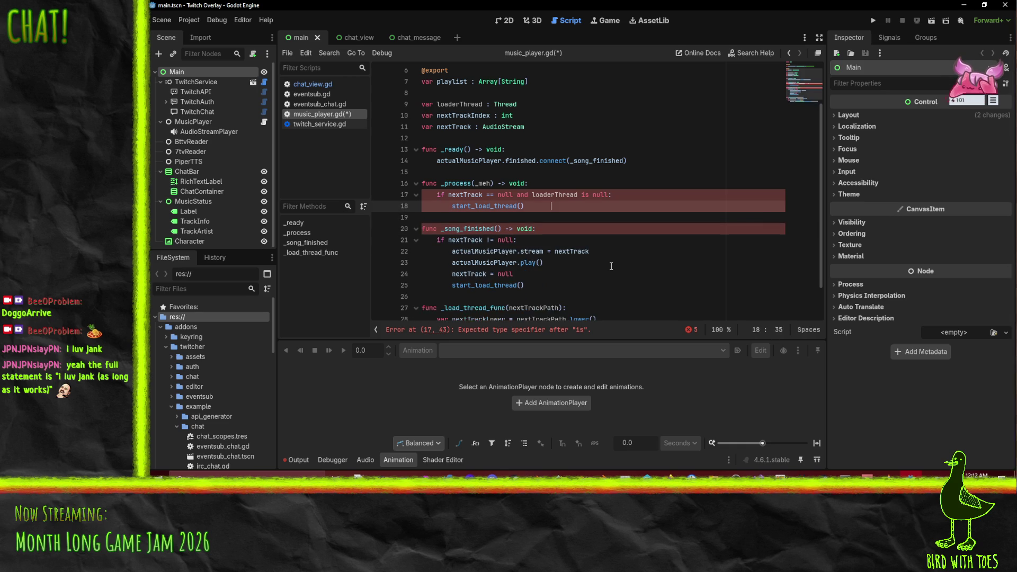
Step: Split the condition into a nested 'if loaderThread is null:' check and add an else: branch
{"action": "key", "text": "Up"}
{"action": "key", "text": "Left"}
{"action": "key", "text": "Left"}
{"action": "key", "text": "Left"}
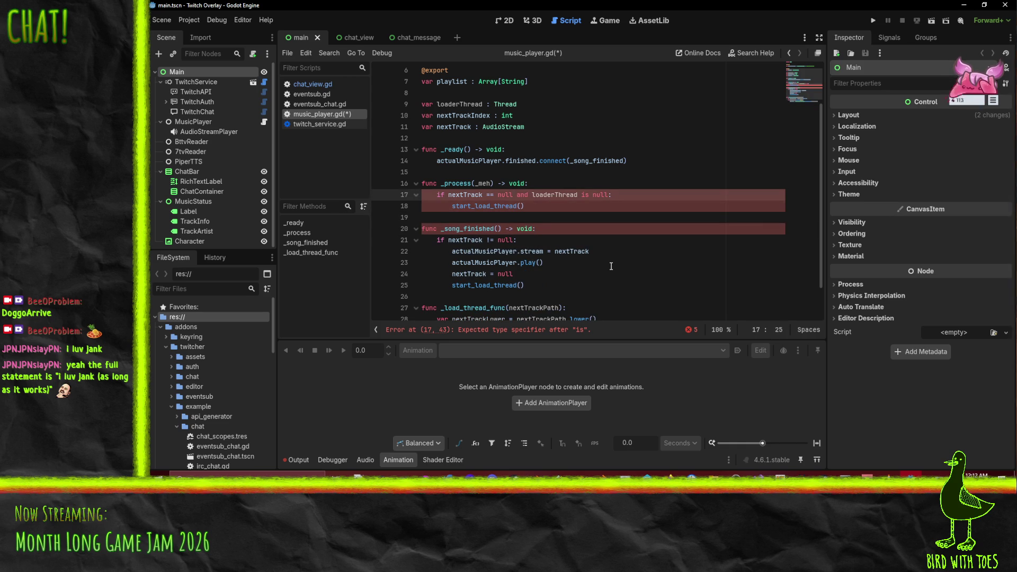
{"action": "key", "text": "Delete"}
{"action": "key", "text": "Delete"}
{"action": "key", "text": "Delete"}
{"action": "key", "text": "Return"}
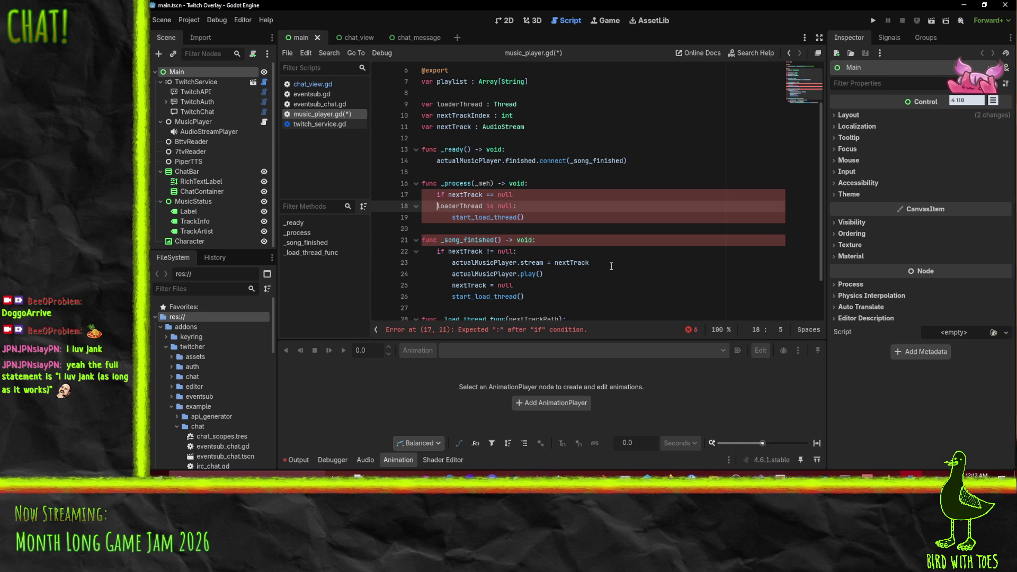
{"action": "key", "text": "Tab"}
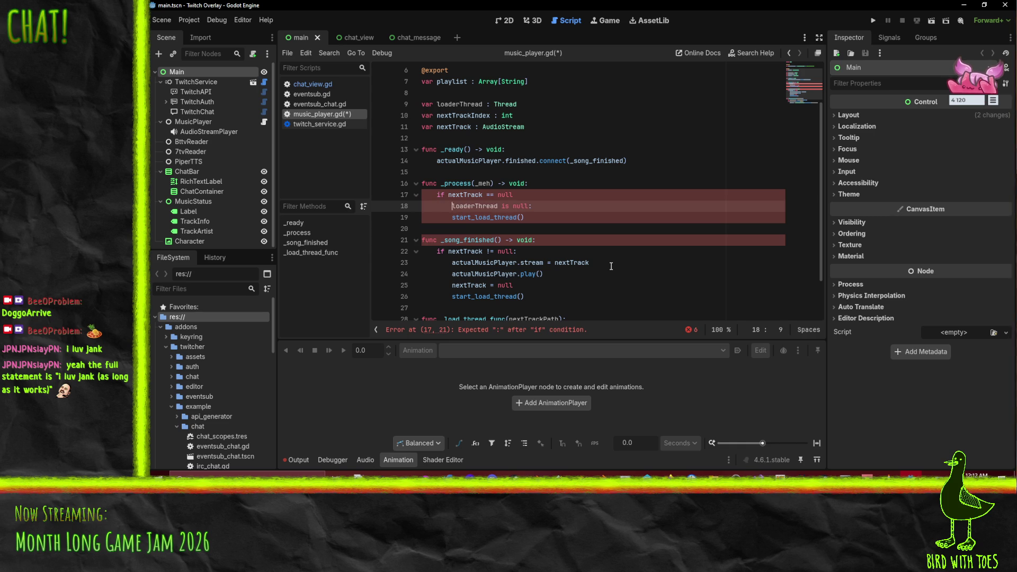
{"action": "type", "text": "if"}
{"action": "key", "text": "Down"}
{"action": "key", "text": "Home"}
{"action": "key", "text": "Tab"}
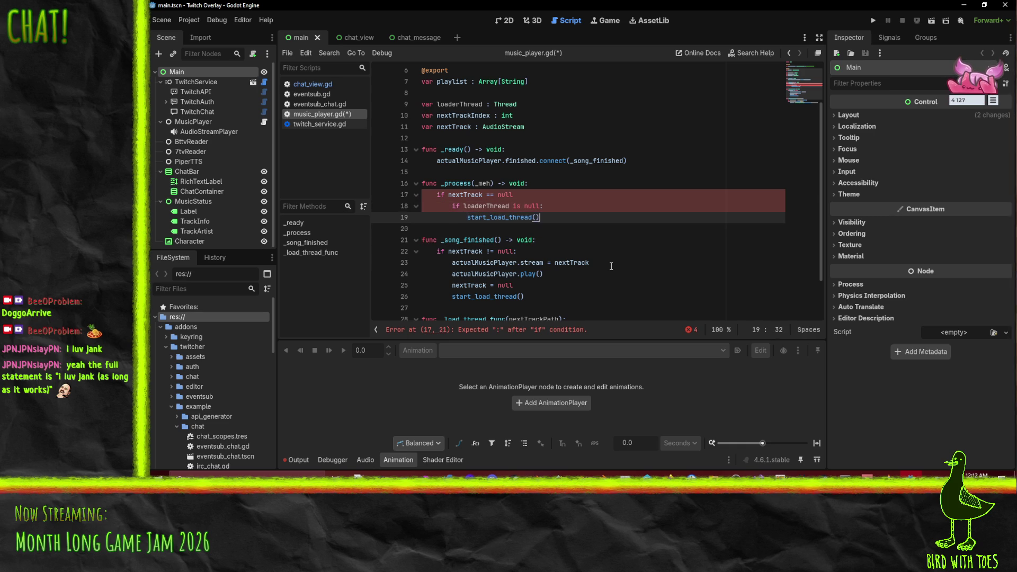
{"action": "key", "text": "End"}
{"action": "key", "text": "Return"}
{"action": "key", "text": "BackSpace"}
{"action": "key", "text": "BackSpace"}
{"action": "type", "text": "else:"}
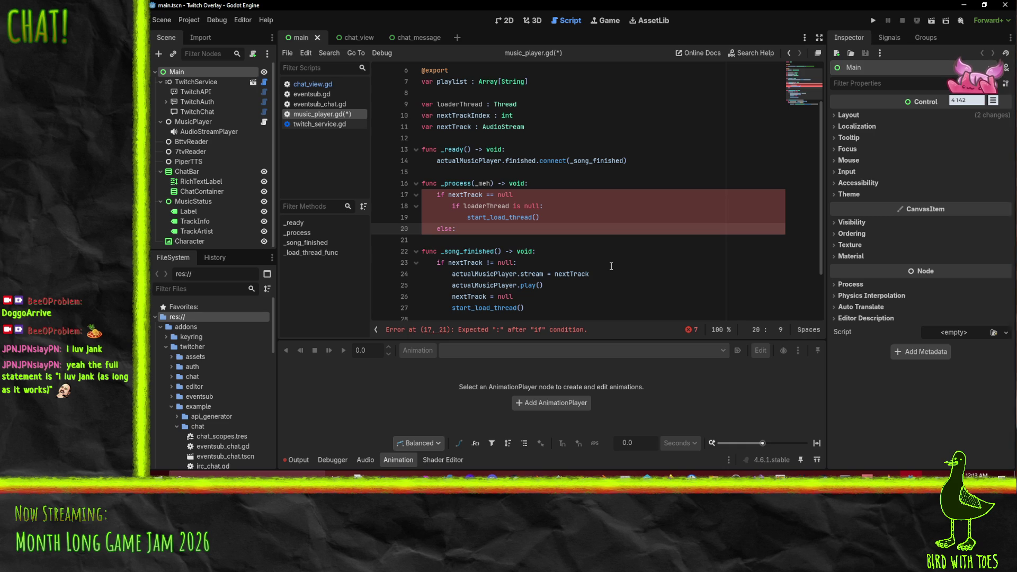
Step: Start a new 'if' line at the top of _process
{"action": "key", "text": "Up"}
{"action": "key", "text": "Up"}
{"action": "key", "text": "Up"}
{"action": "key", "text": "Down"}
{"action": "key", "text": "Down"}
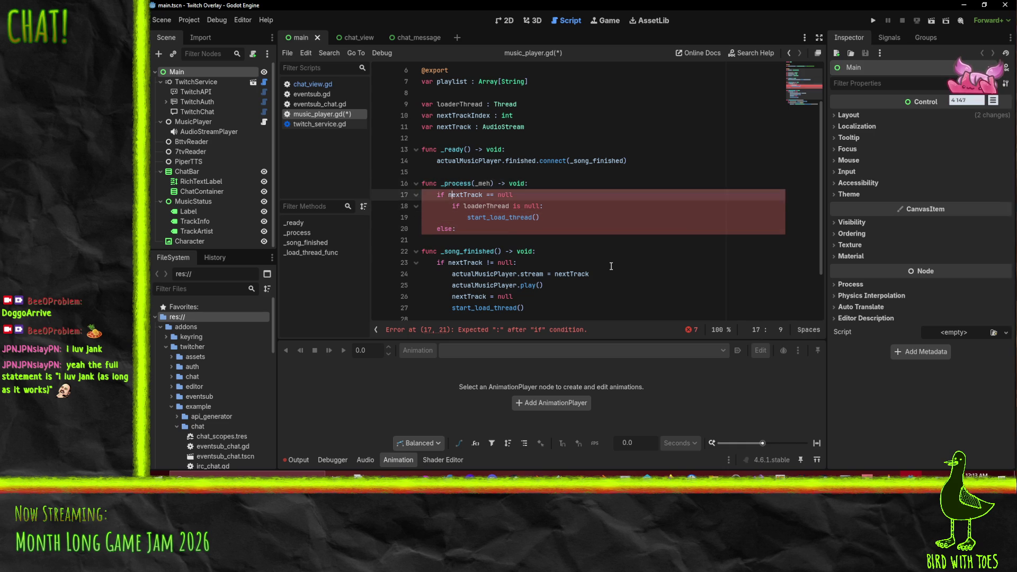
{"action": "key", "text": "Up"}
{"action": "key", "text": "Up"}
{"action": "key", "text": "Down"}
{"action": "key", "text": "Down"}
{"action": "key", "text": "Down"}
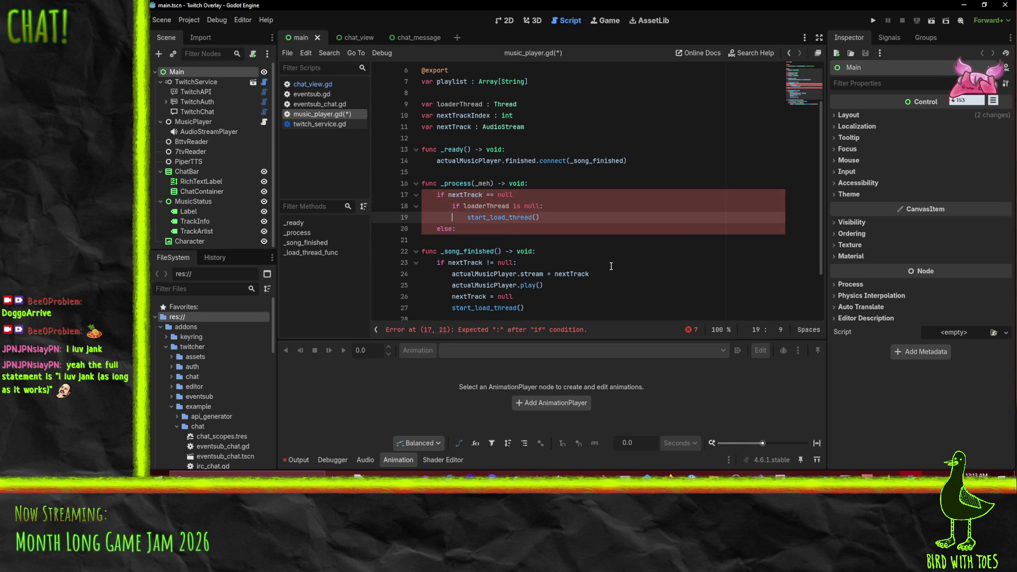
{"action": "key", "text": "Up"}
{"action": "key", "text": "Up"}
{"action": "key", "text": "Up"}
{"action": "key", "text": "Return"}
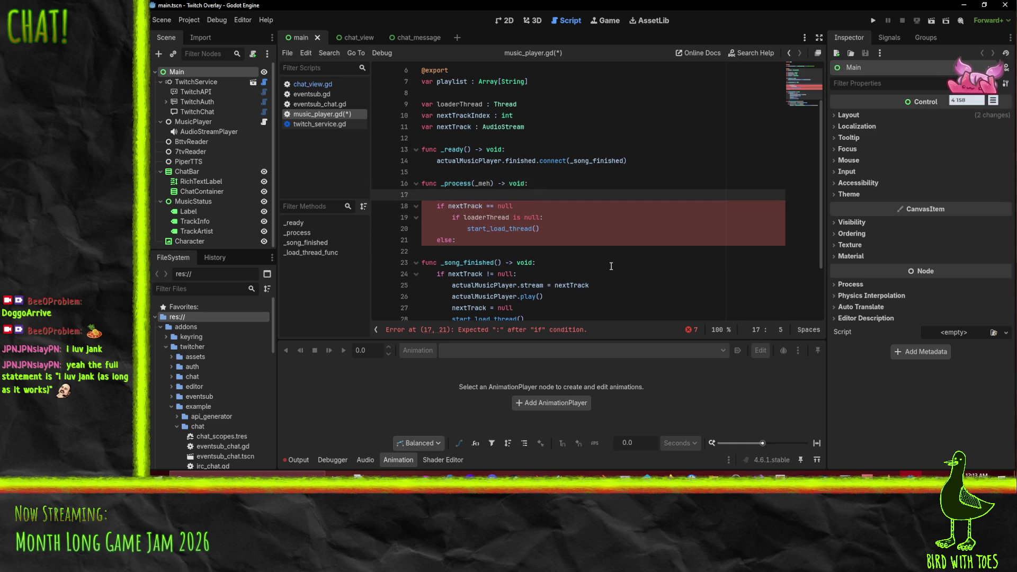
{"action": "type", "text": "if"}
{"action": "left_click", "coordinate": [506, 183]}
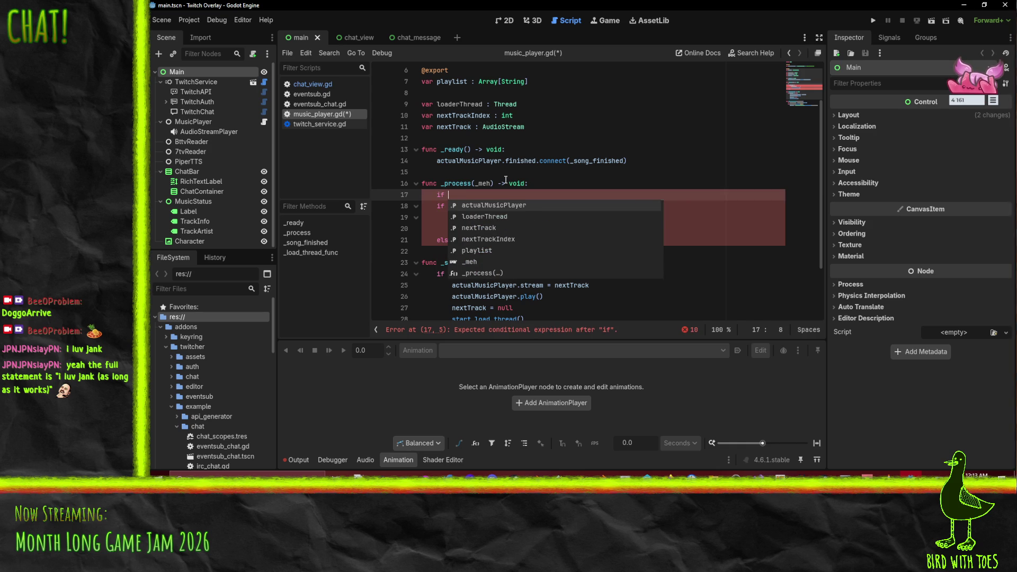
{"action": "scroll", "coordinate": [523, 195], "scroll_direction": "down", "scroll_amount": 2}
Step: Complete line 17 as 'if not actualMusicPlayer.playing:'
{"action": "left_click", "coordinate": [453, 122]}
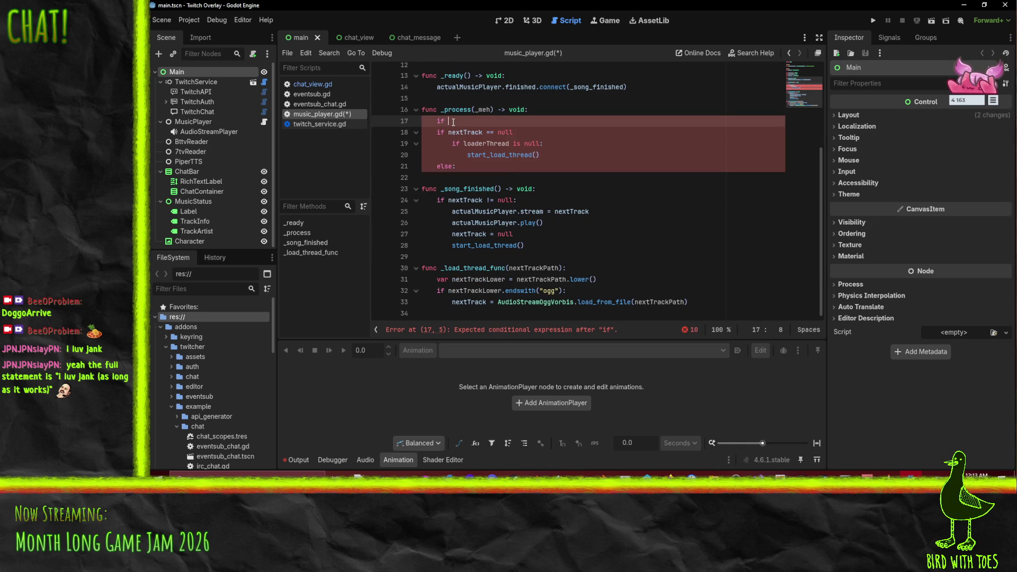
{"action": "double_click", "coordinate": [466, 212]}
{"action": "key", "text": "ctrl+c"}
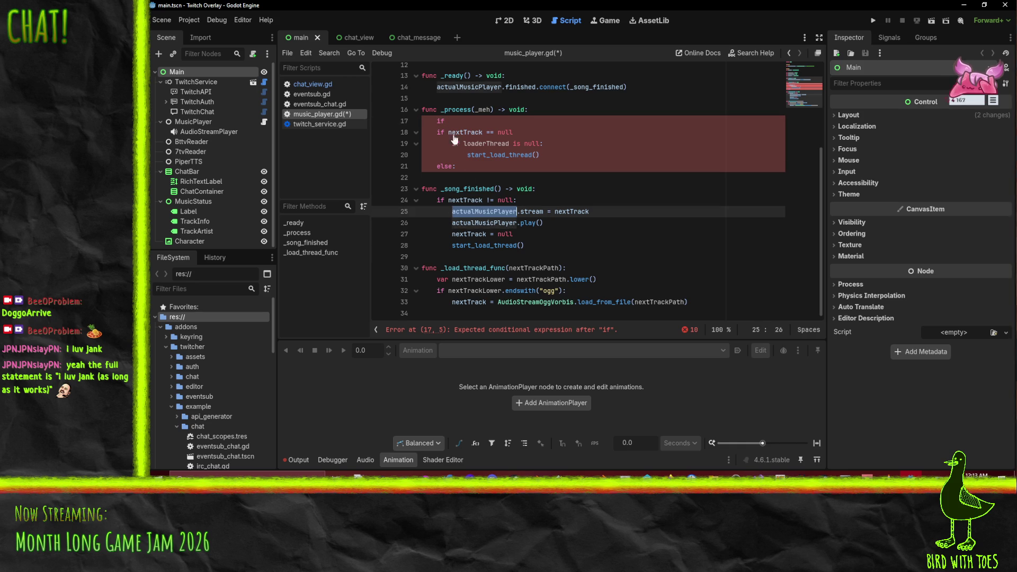
{"action": "left_click", "coordinate": [460, 120]}
{"action": "key", "text": "ctrl+v"}
{"action": "type", "text": ".isp"}
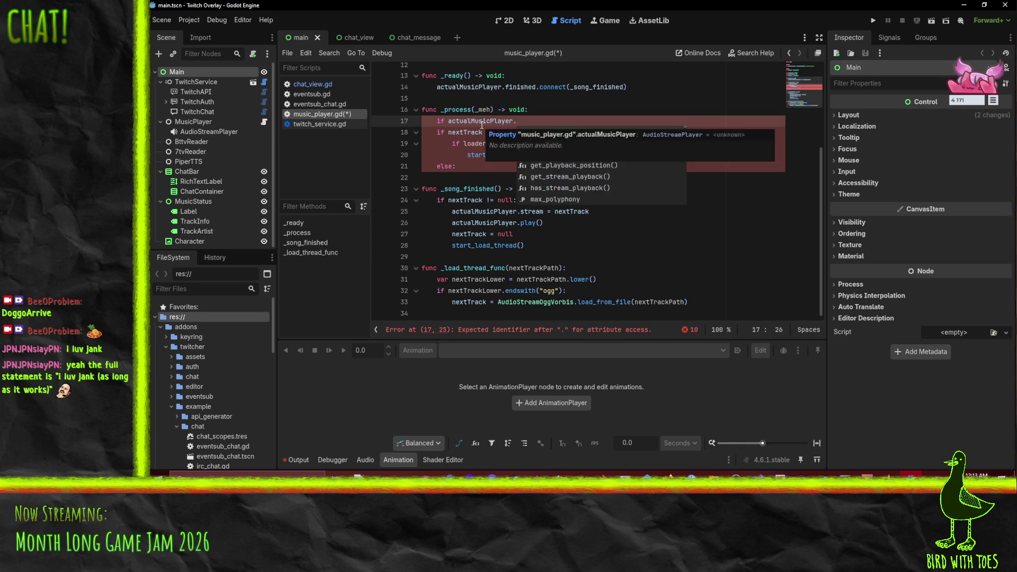
{"action": "key", "text": "BackSpace"}
{"action": "key", "text": "BackSpace"}
{"action": "key", "text": "BackSpace"}
{"action": "type", "text": "is"}
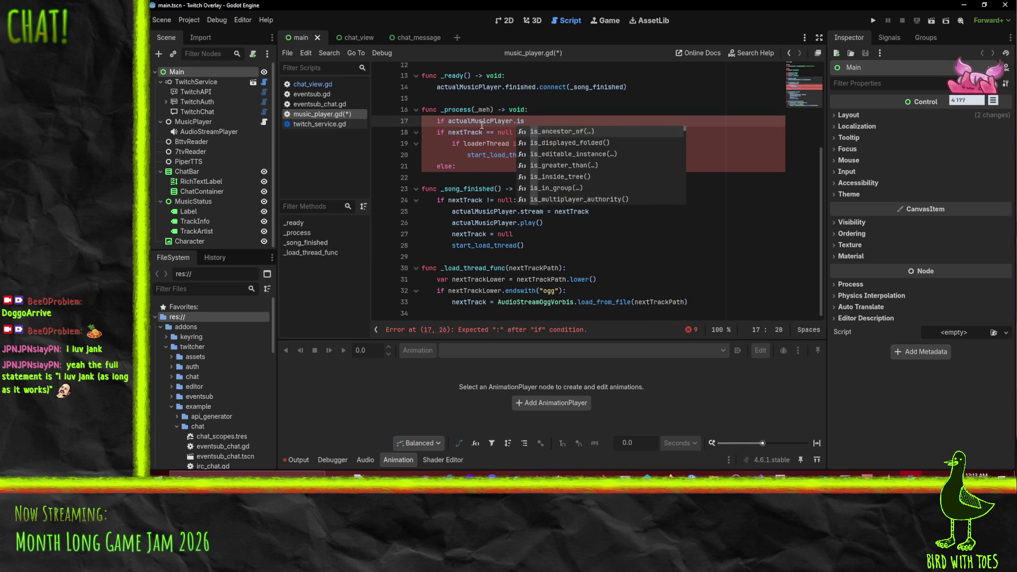
{"action": "type", "text": "playing"}
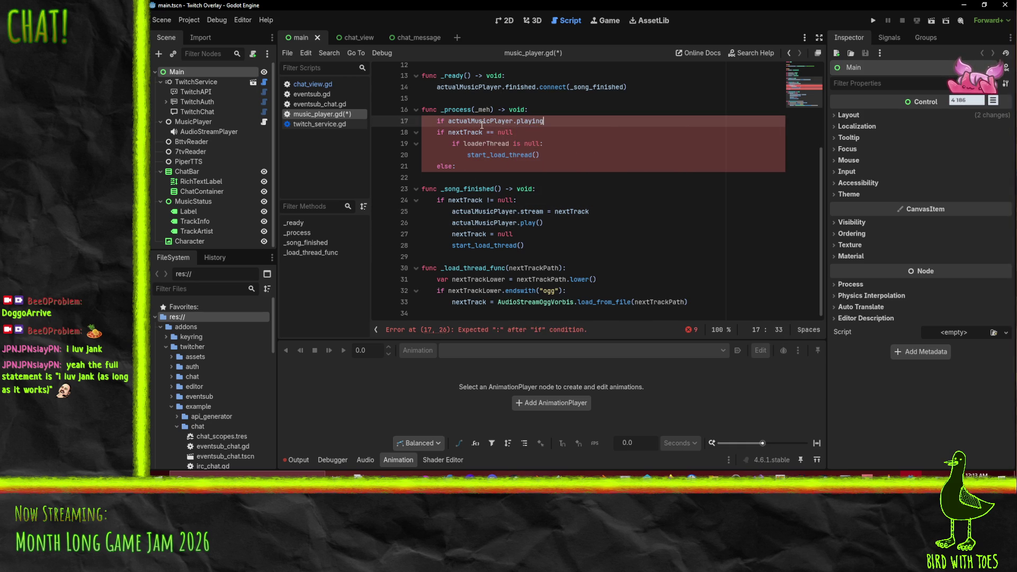
{"action": "type", "text": ":"}
{"action": "key", "text": "Home"}
{"action": "key", "text": "Right"}
{"action": "key", "text": "Right"}
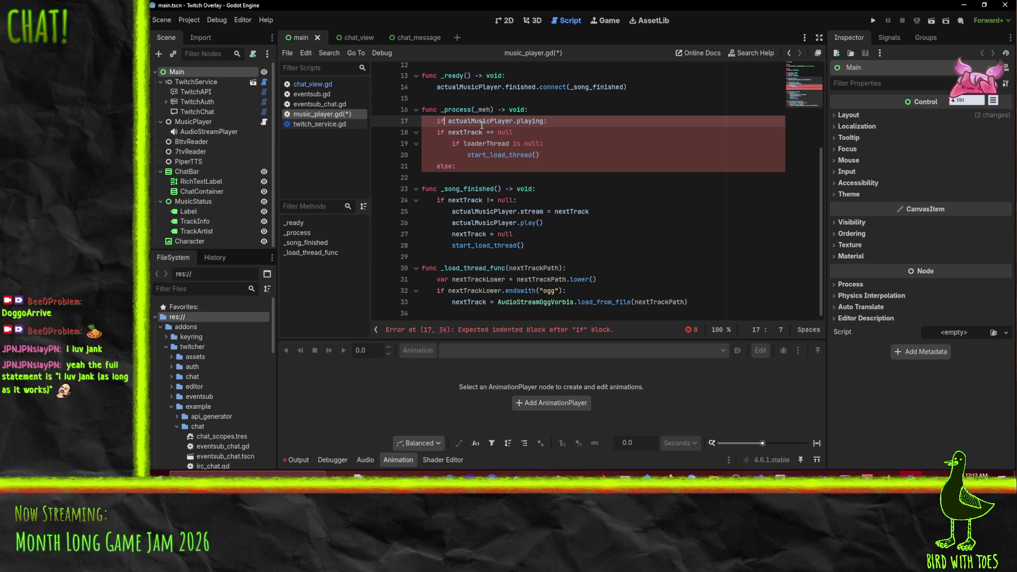
{"action": "type", "text": "not"}
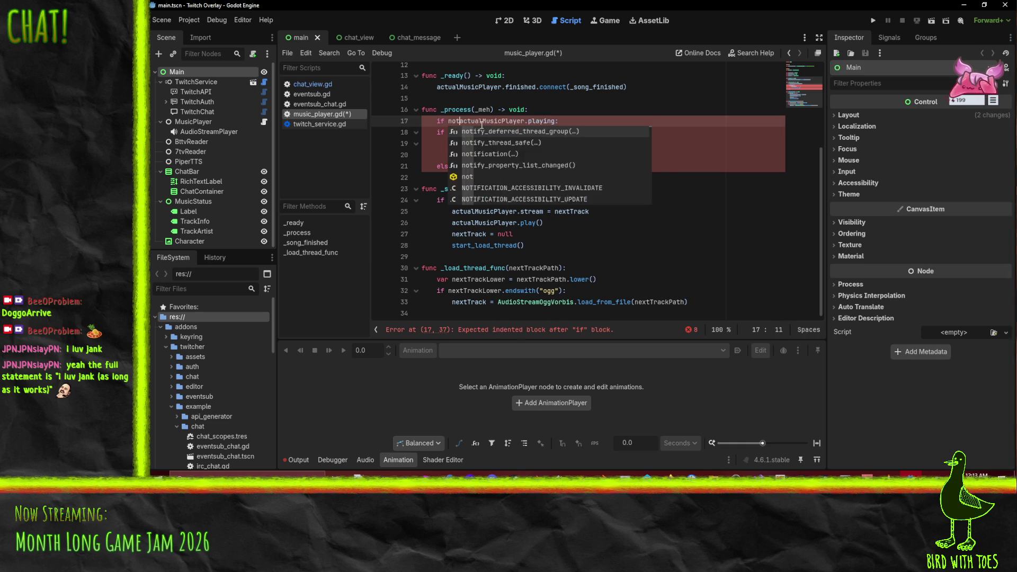
{"action": "key", "text": "Escape"}
Step: Indent the nextTrack check block under the playing condition
{"action": "left_click", "coordinate": [482, 132]}
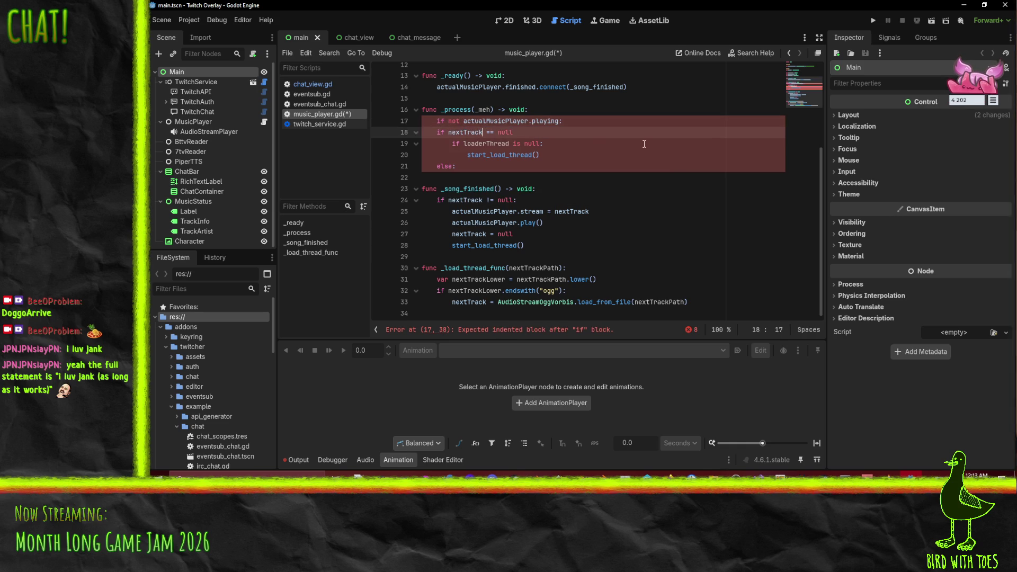
{"action": "key", "text": "Up"}
{"action": "key", "text": "Home"}
{"action": "key", "text": "Home"}
{"action": "key", "text": "shift+Down"}
{"action": "key", "text": "shift+Down"}
{"action": "key", "text": "shift+Down"}
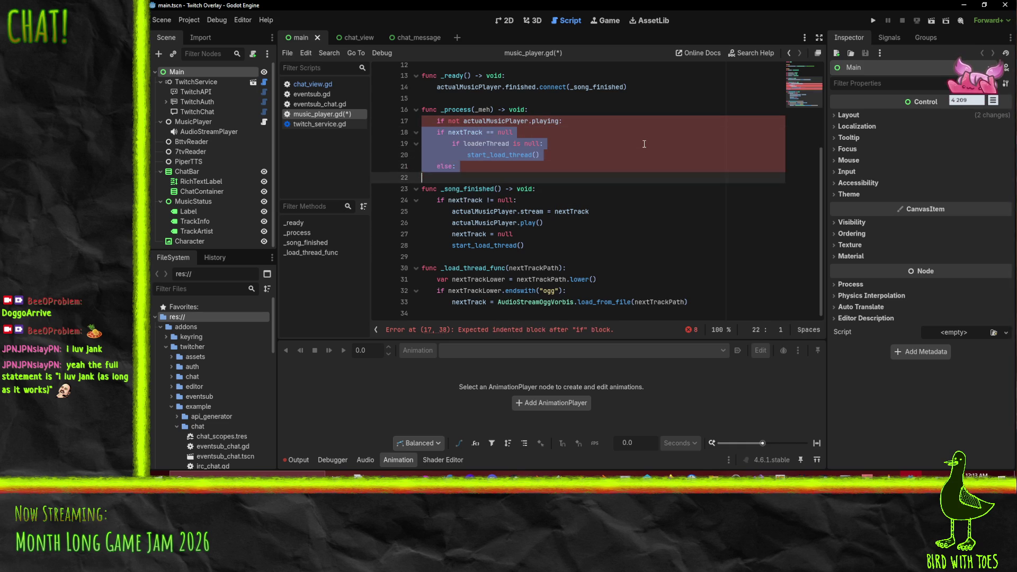
{"action": "key", "text": "Escape"}
{"action": "key", "text": "shift+Up"}
{"action": "key", "text": "shift+Up"}
{"action": "key", "text": "shift+Up"}
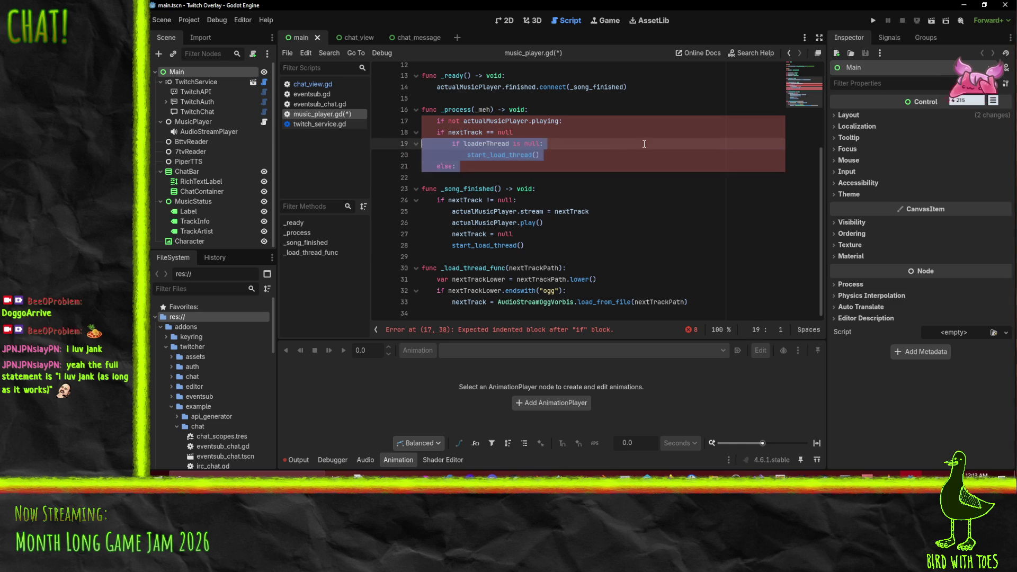
{"action": "key", "text": "shift+Down"}
{"action": "key", "text": "Tab"}
{"action": "key", "text": "Right"}
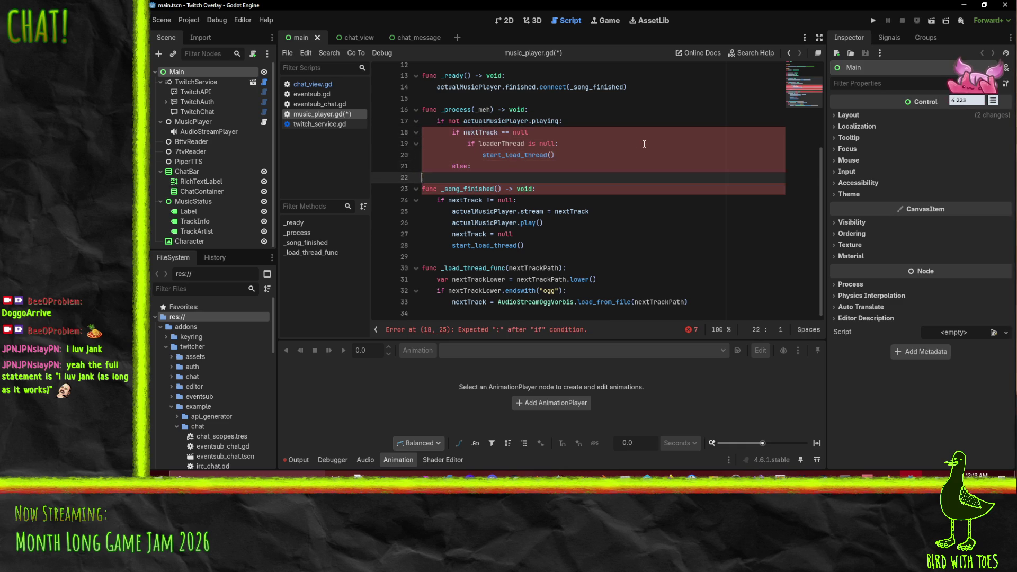
{"action": "key", "text": "Left"}
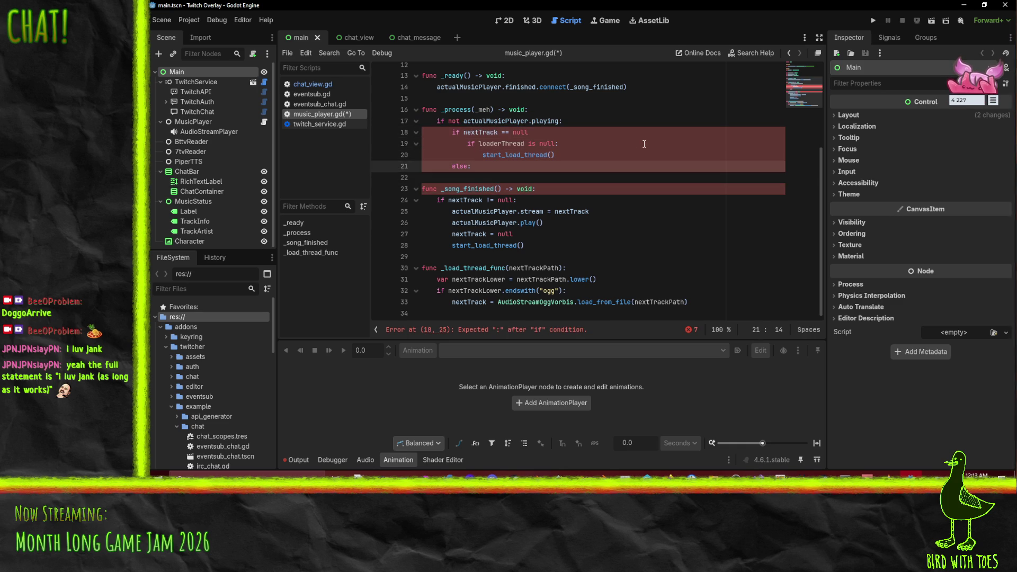
Step: Copy the stream, play and nextTrack = null lines from _song_finished into the else branch, indented
{"action": "key", "text": "Down"}
{"action": "key", "text": "Down"}
{"action": "key", "text": "Down"}
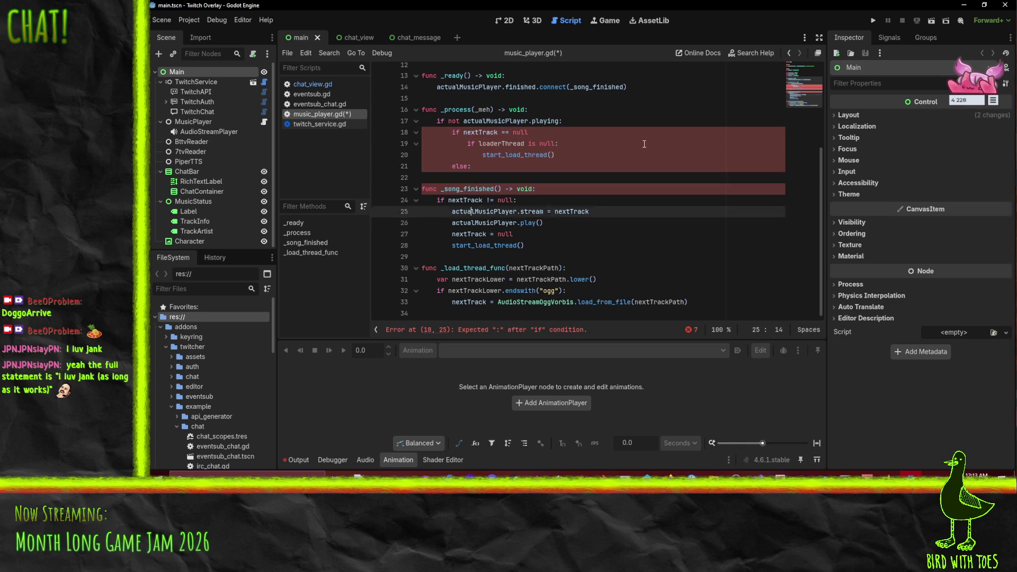
{"action": "key", "text": "shift+Down"}
{"action": "key", "text": "shift+Down"}
{"action": "key", "text": "shift+Down"}
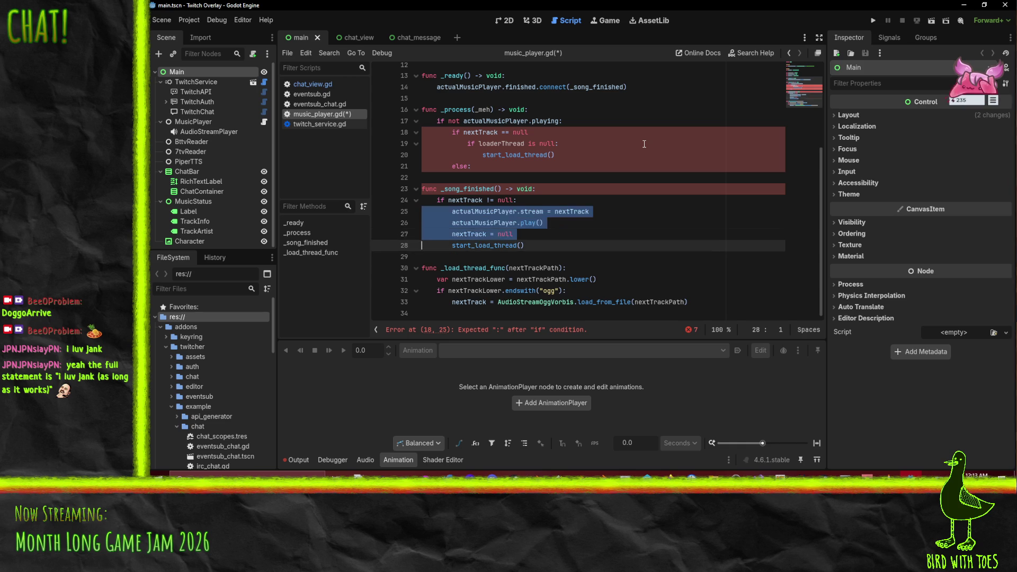
{"action": "key", "text": "ctrl+c"}
{"action": "key", "text": "Up"}
{"action": "key", "text": "Up"}
{"action": "key", "text": "Up"}
{"action": "key", "text": "ctrl+v"}
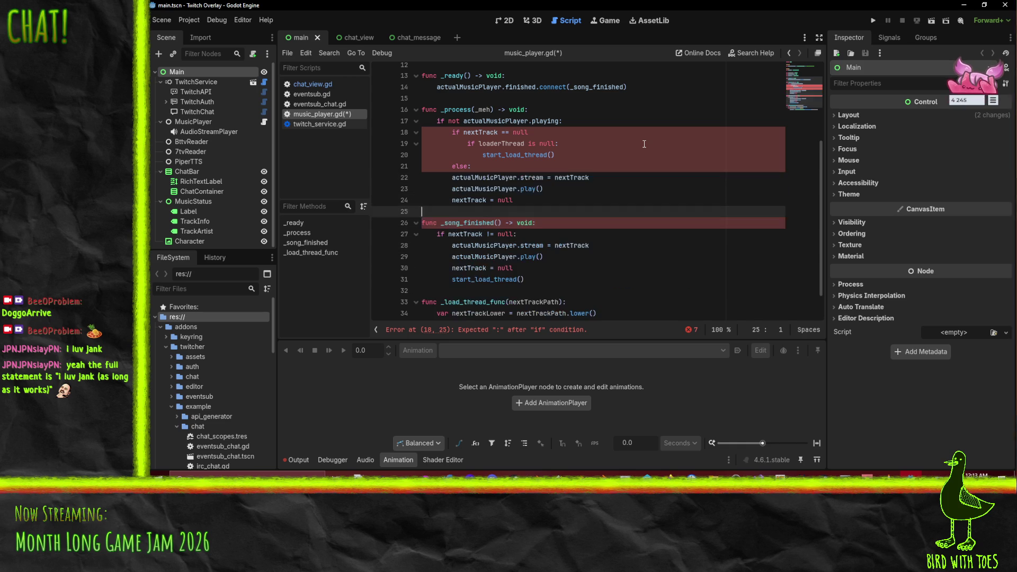
{"action": "key", "text": "shift+Up"}
{"action": "key", "text": "shift+Up"}
{"action": "key", "text": "shift+Up"}
{"action": "key", "text": "Tab"}
{"action": "key", "text": "Left"}
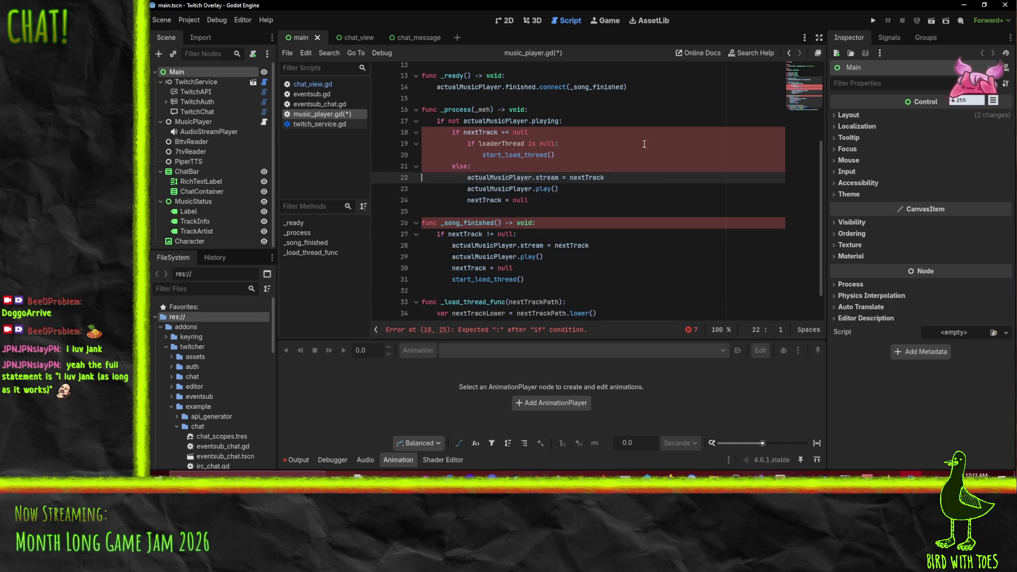
{"action": "left_click", "coordinate": [583, 211]}
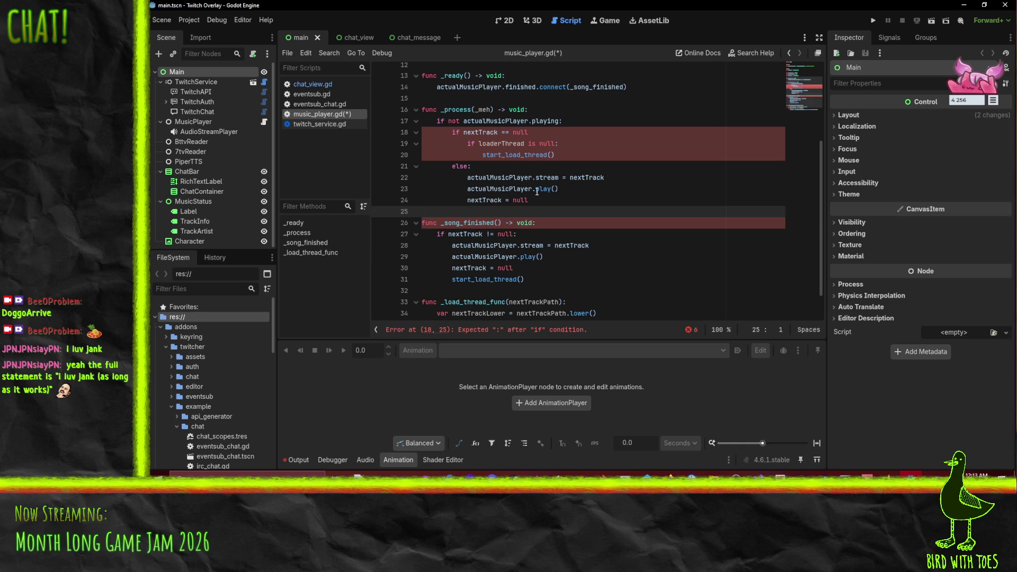
Step: Change 'is null' to '== null' in the loaderThread check on line 19
{"action": "left_click", "coordinate": [549, 137]}
{"action": "type", "text": ":"}
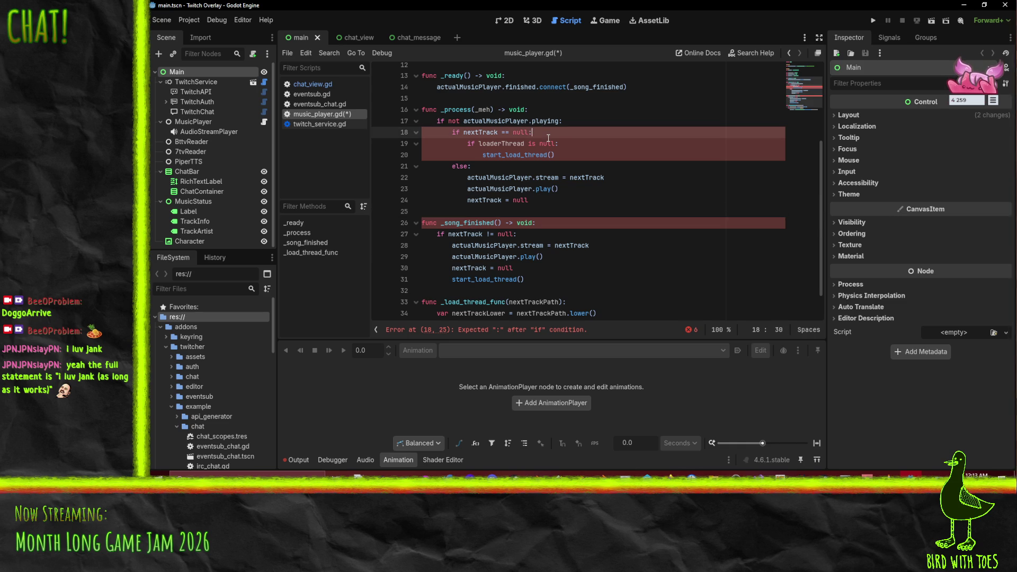
{"action": "left_click", "coordinate": [536, 179]}
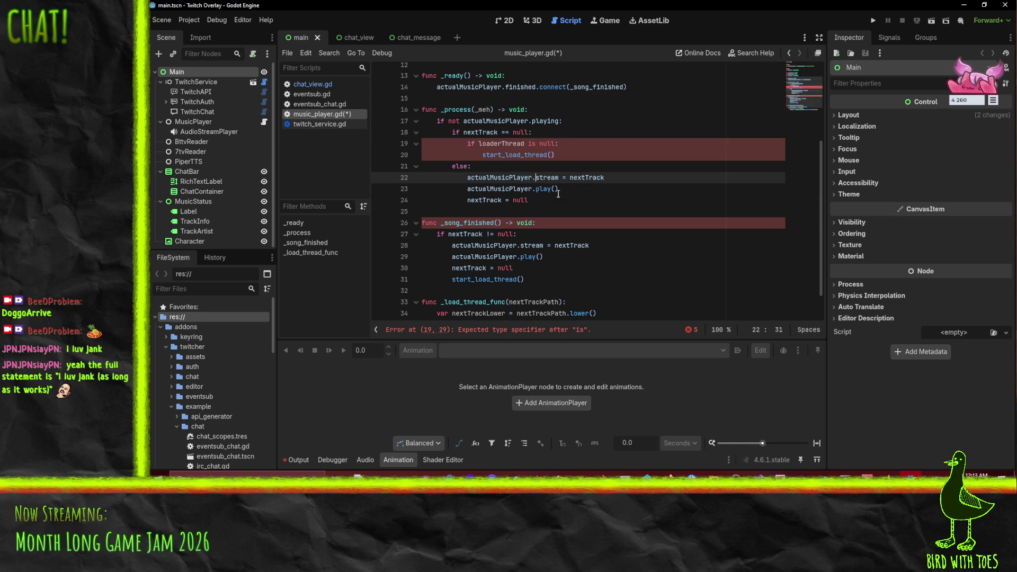
{"action": "left_click", "coordinate": [529, 145]}
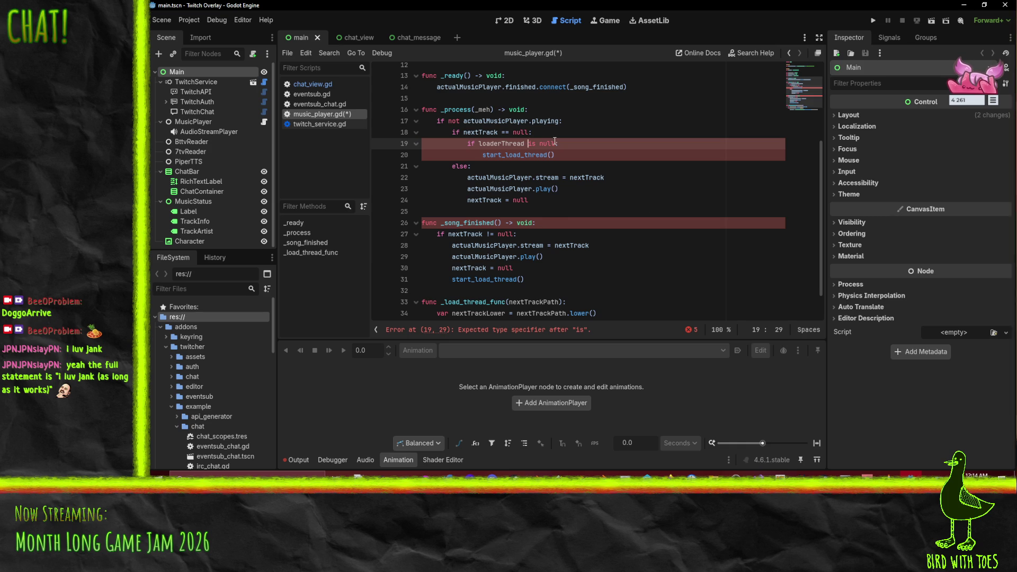
{"action": "key", "text": "Delete"}
{"action": "key", "text": "Delete"}
{"action": "type", "text": "=="}
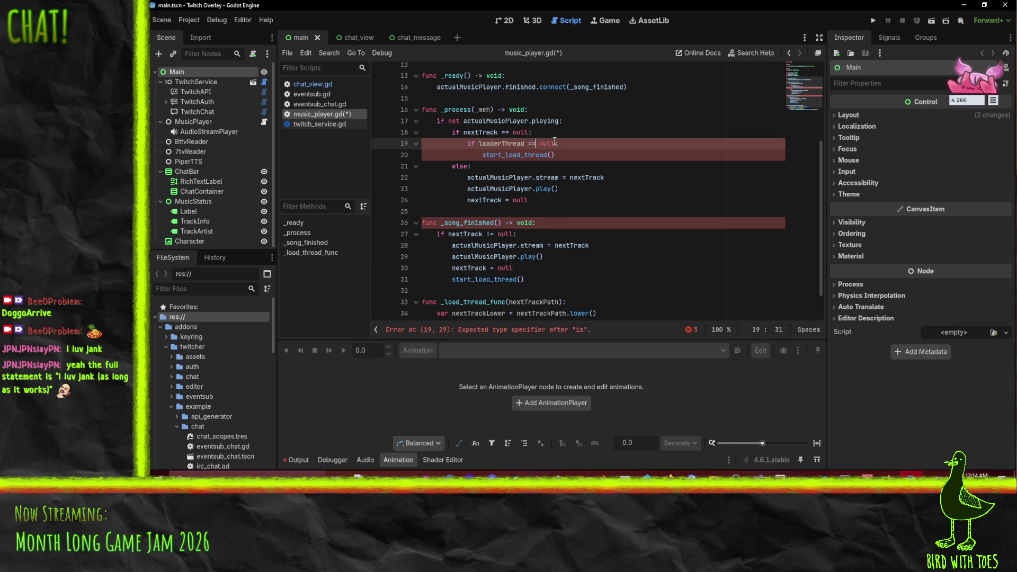
{"action": "left_click", "coordinate": [513, 185]}
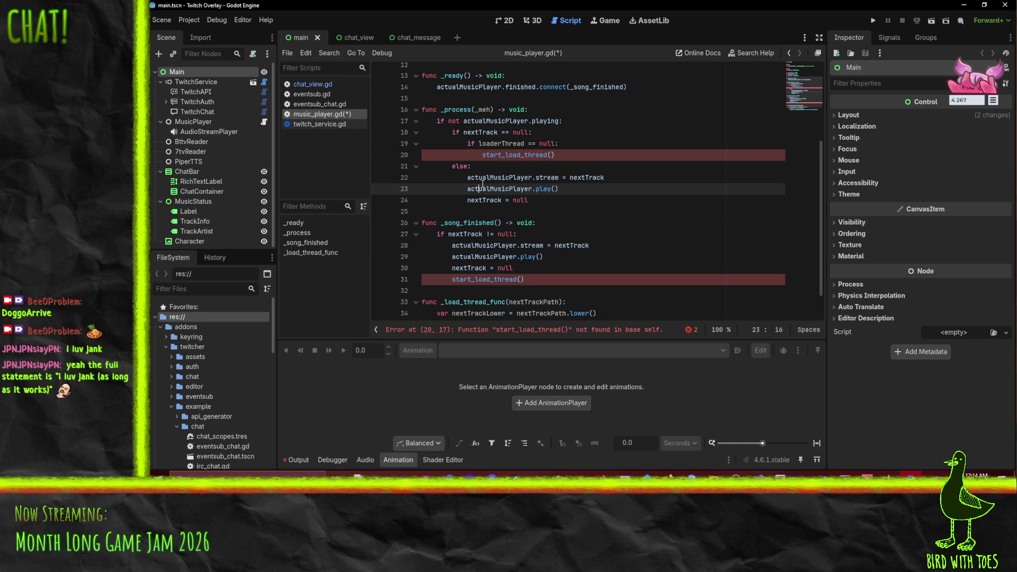
Step: Rename the start_load_thread() call in _process to _start_load_thread()
{"action": "double_click", "coordinate": [477, 279]}
{"action": "scroll", "coordinate": [637, 241], "scroll_direction": "down", "scroll_amount": 1}
{"action": "scroll", "coordinate": [637, 246], "scroll_direction": "up", "scroll_amount": 1}
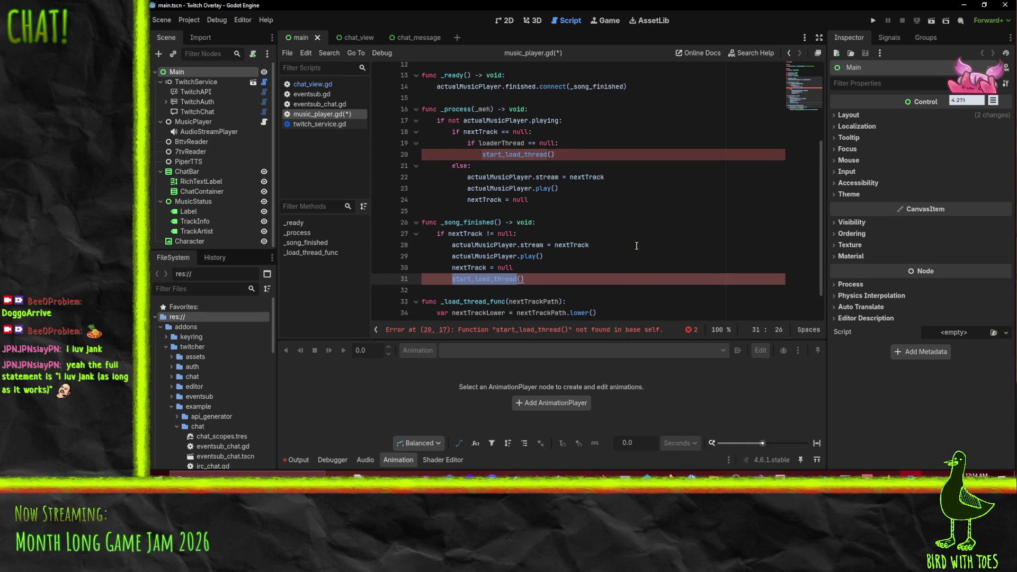
{"action": "scroll", "coordinate": [637, 225], "scroll_direction": "up", "scroll_amount": 3}
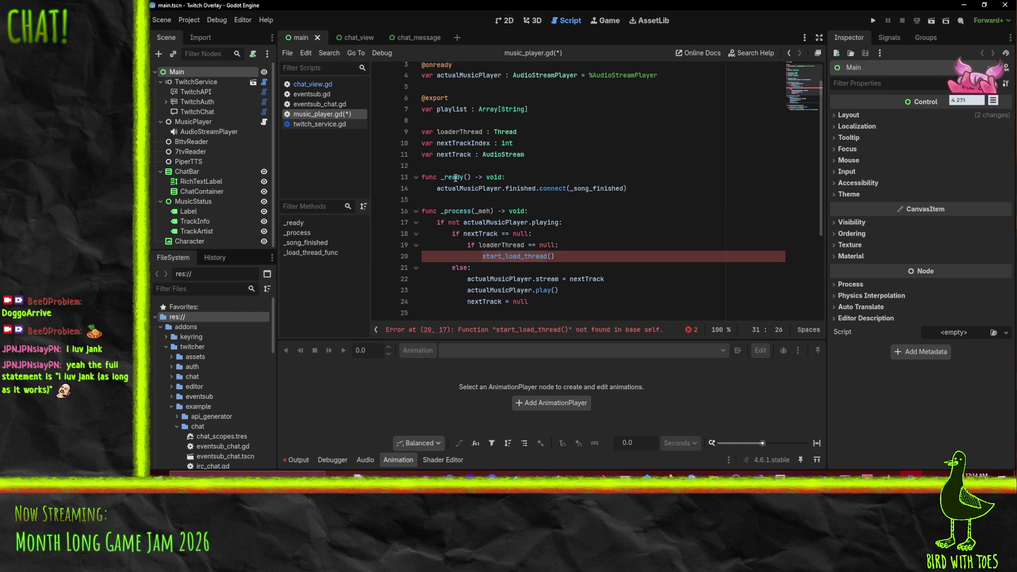
{"action": "left_click", "coordinate": [456, 167]}
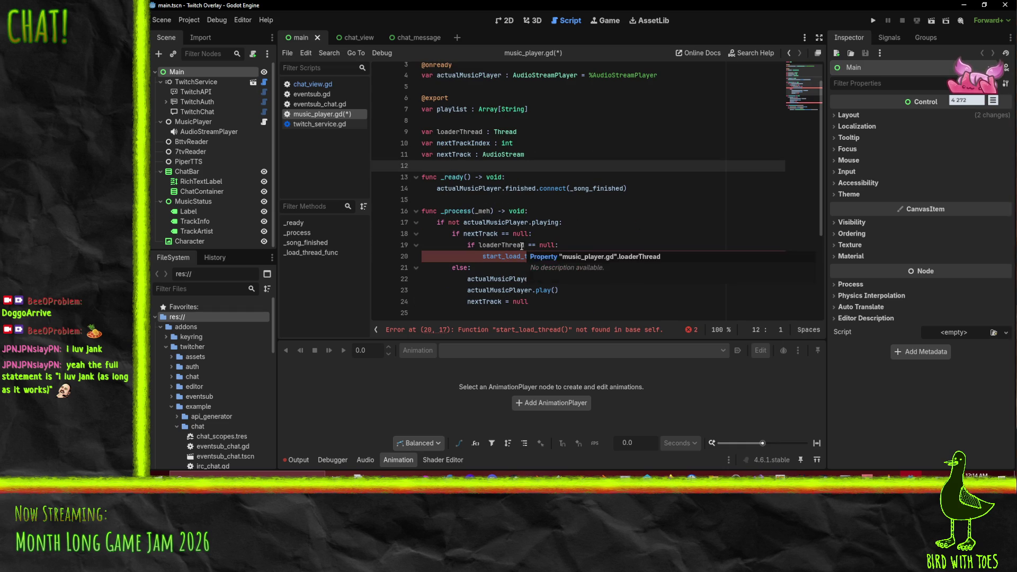
{"action": "left_click", "coordinate": [480, 256]}
{"action": "type", "text": "_"}
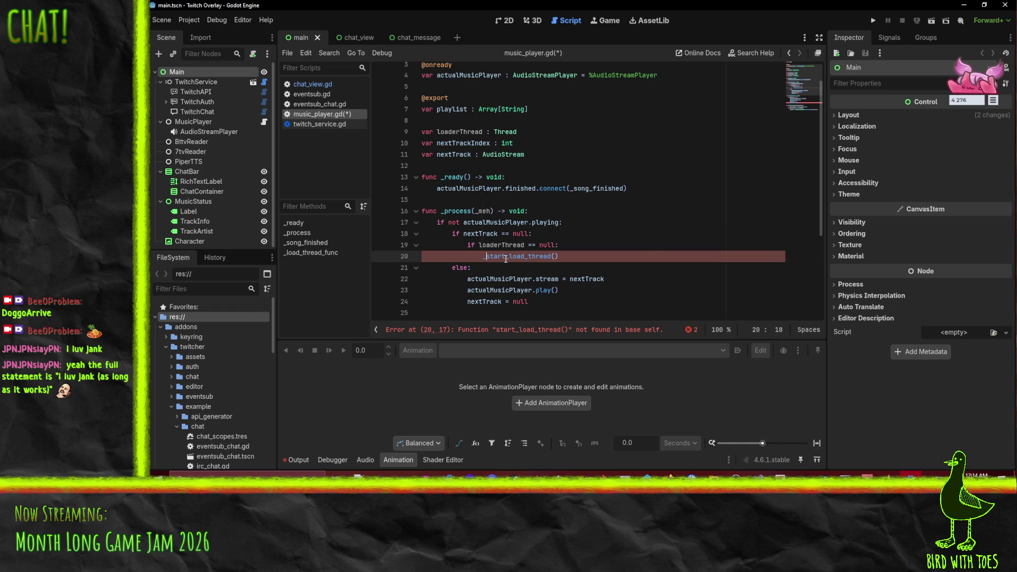
{"action": "double_click", "coordinate": [516, 256]}
Step: Replace the loader call in _song_finished with _start_load_thread
{"action": "scroll", "coordinate": [564, 251], "scroll_direction": "down", "scroll_amount": 4}
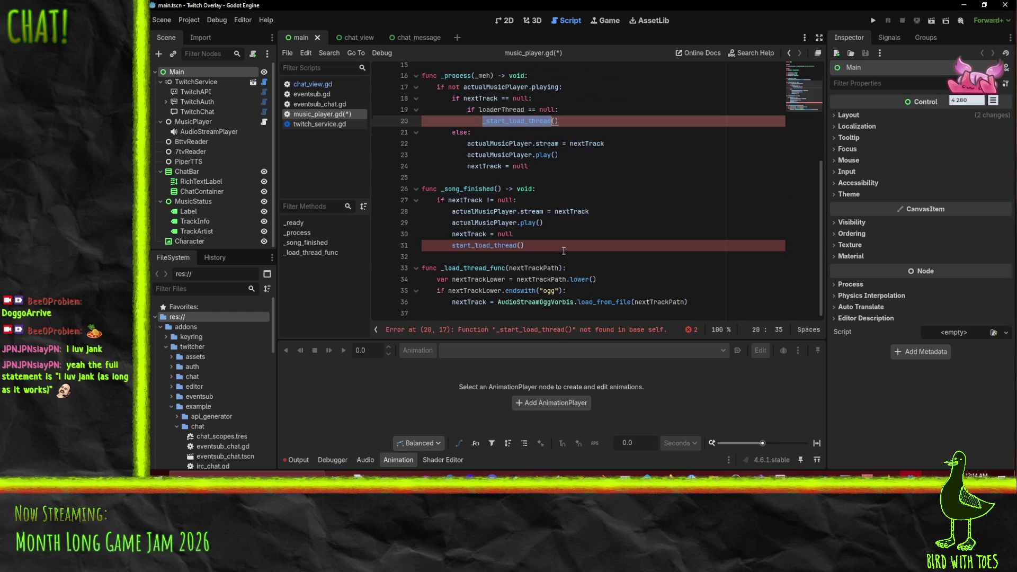
{"action": "left_click", "coordinate": [495, 246]}
{"action": "key", "text": "ctrl+v"}
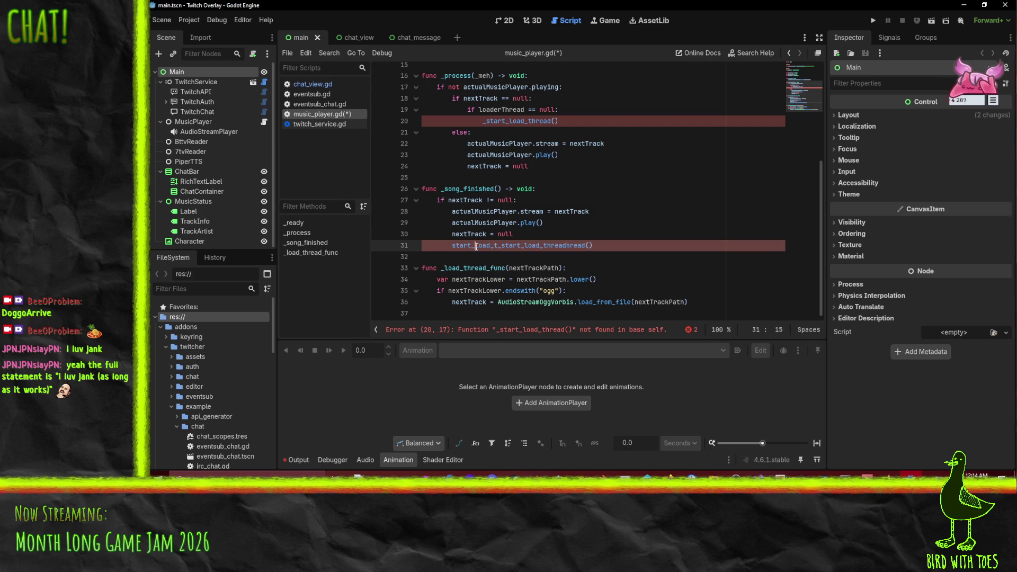
{"action": "double_click", "coordinate": [477, 246]}
{"action": "key", "text": "ctrl+v"}
{"action": "left_click", "coordinate": [532, 260]}
Step: Add 'func _start_load_thread():' on a new line below _song_finished
{"action": "key", "text": "Return"}
{"action": "key", "text": "Return"}
{"action": "key", "text": "Up"}
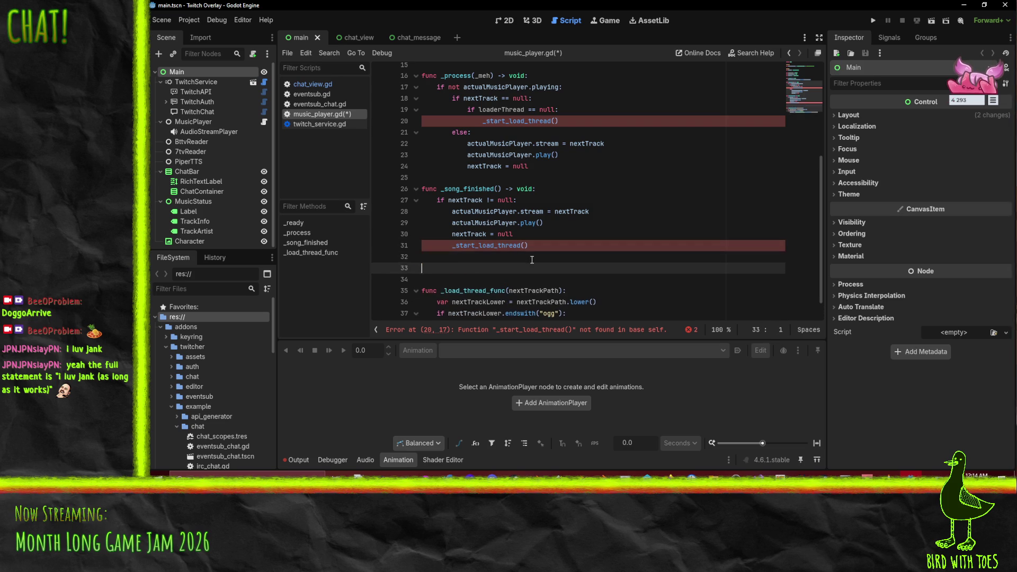
{"action": "type", "text": "func _start_load_thread("}
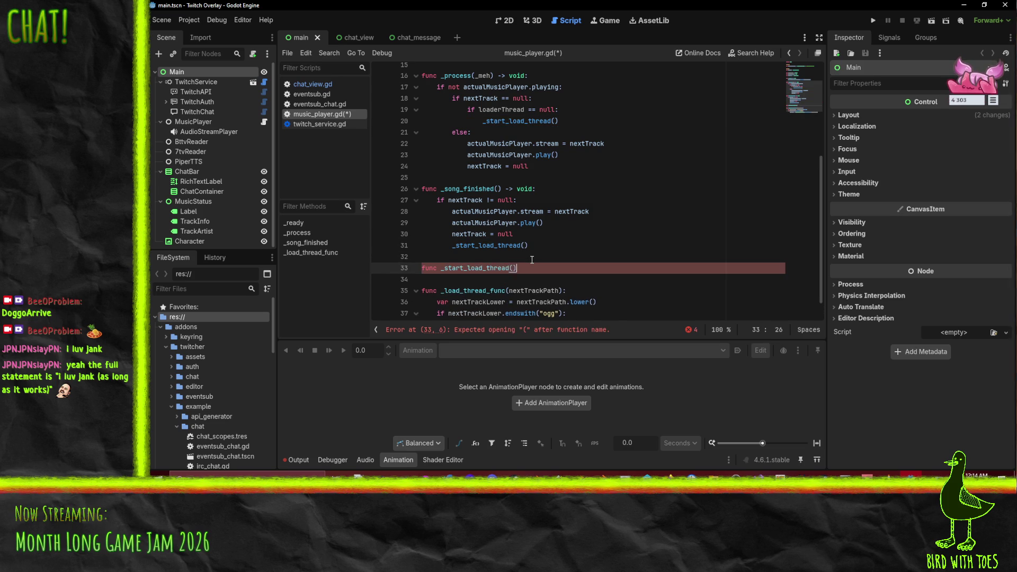
{"action": "type", "text": "):"}
{"action": "key", "text": "Return"}
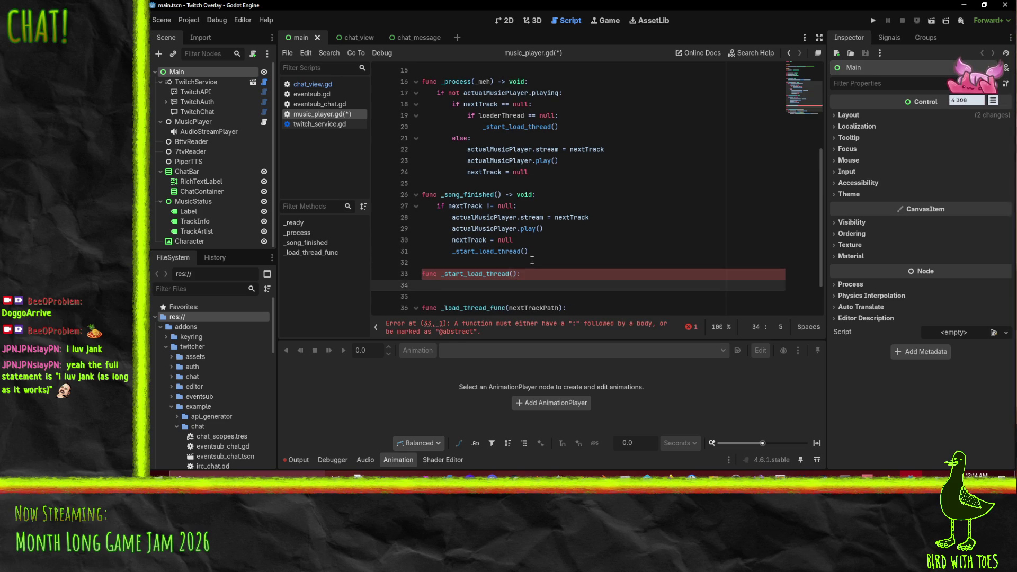
{"action": "scroll", "coordinate": [498, 275], "scroll_direction": "down", "scroll_amount": 1}
{"action": "scroll", "coordinate": [498, 275], "scroll_direction": "up", "scroll_amount": 5}
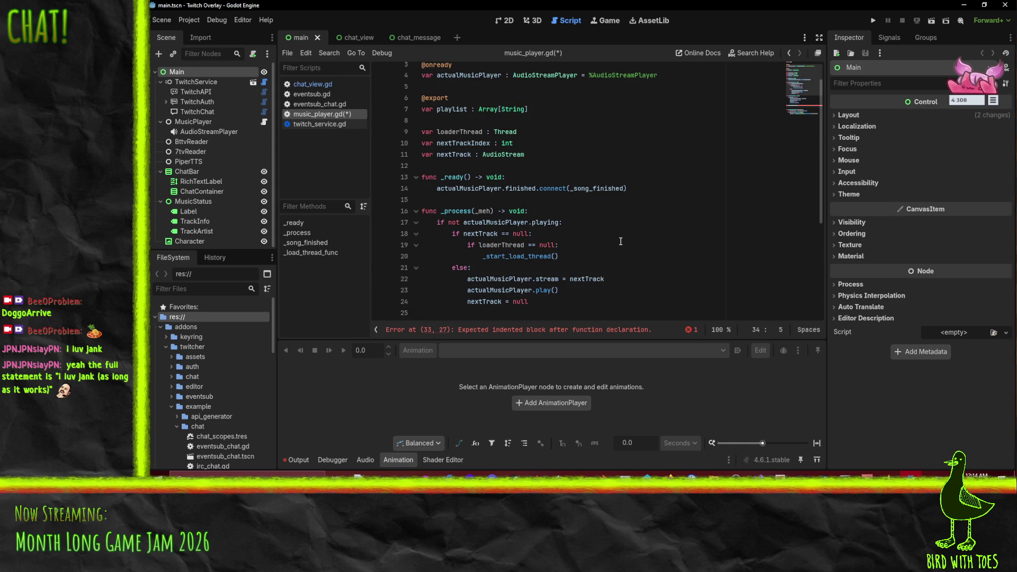
Step: Select the nextTrackIndex variable name in the _process null check
{"action": "left_click", "coordinate": [540, 234]}
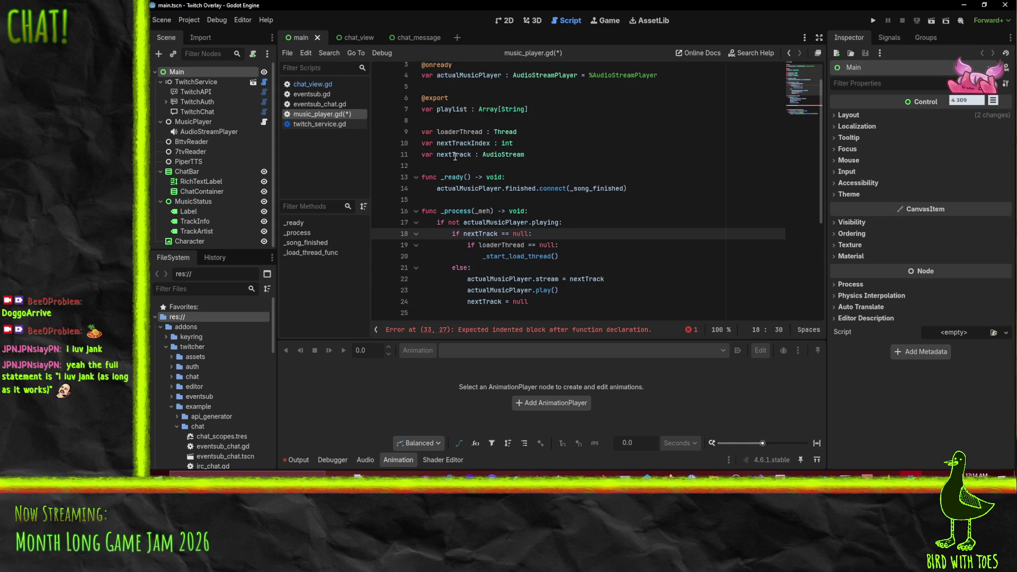
{"action": "double_click", "coordinate": [455, 143]}
{"action": "key", "text": "ctrl+c"}
{"action": "scroll", "coordinate": [563, 235], "scroll_direction": "down", "scroll_amount": 4}
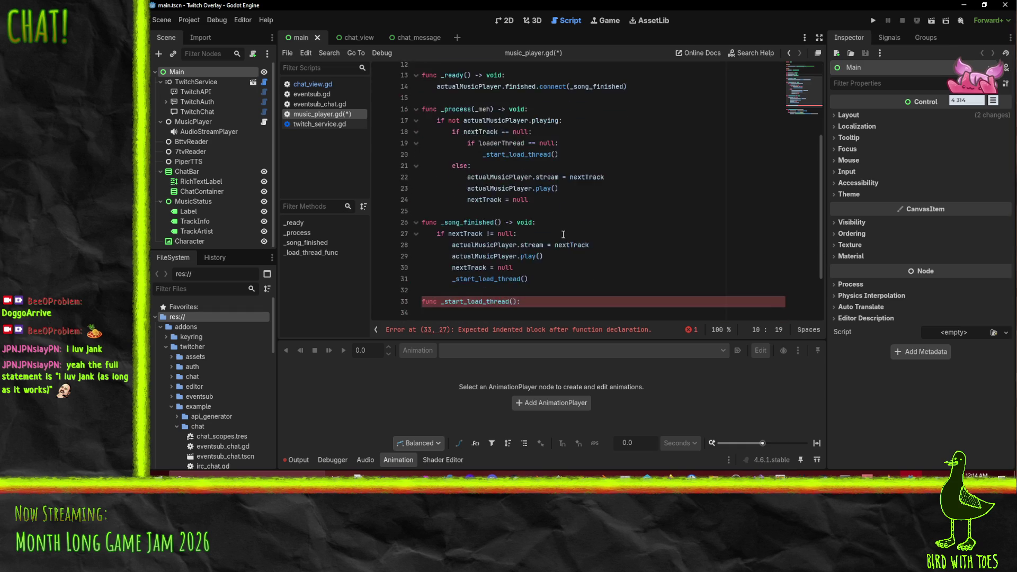
Step: Insert 'nextTrackIndex += 1' inside the nextTrack != null block of _song_finished
{"action": "left_click", "coordinate": [545, 197]}
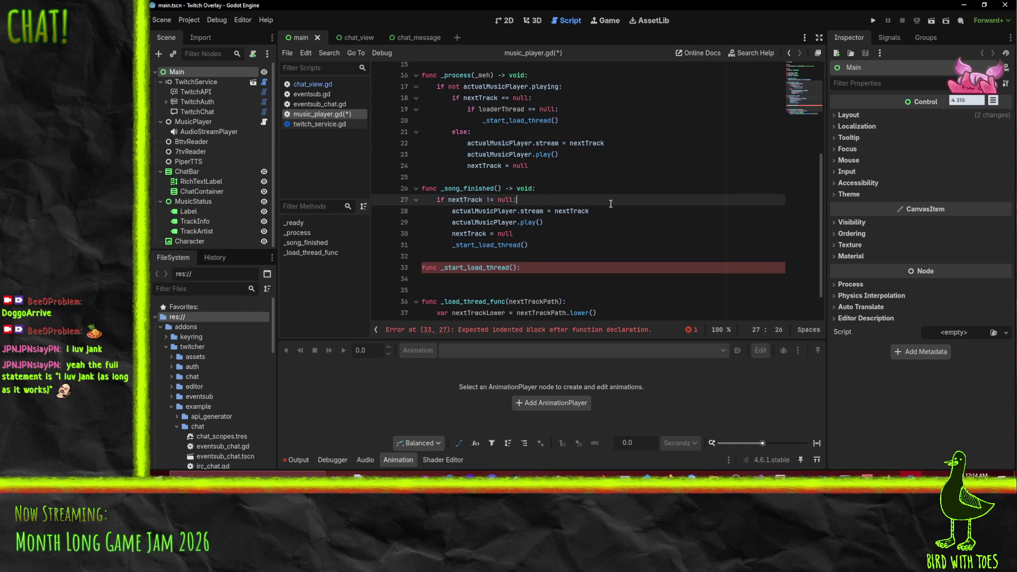
{"action": "key", "text": "Return"}
{"action": "key", "text": "ctrl+v"}
{"action": "type", "text": "+= 1"}
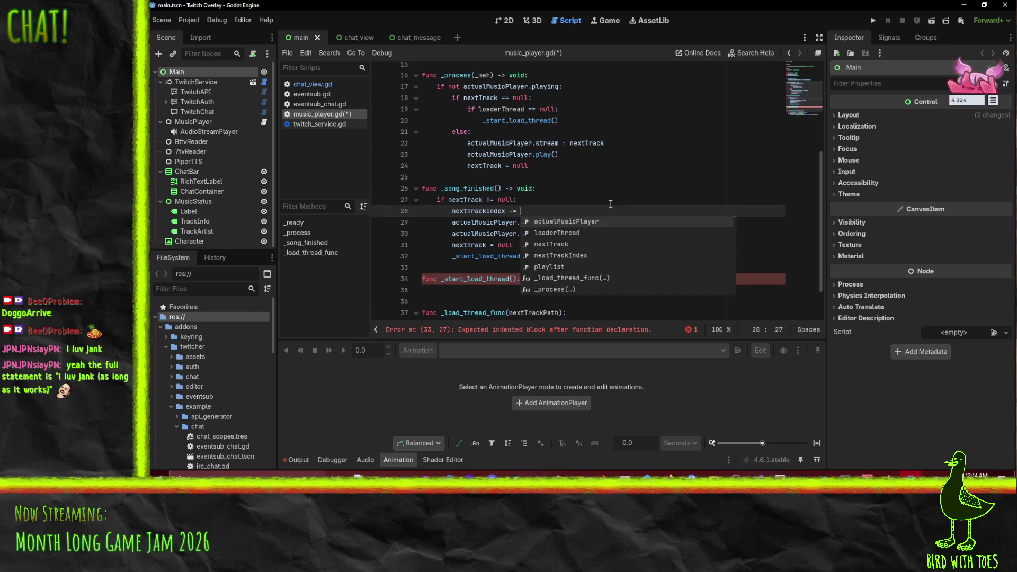
Step: Review the nextTrack check, loader call and else branch in _process
{"action": "double_click", "coordinate": [469, 210]}
{"action": "scroll", "coordinate": [555, 230], "scroll_direction": "up", "scroll_amount": 2}
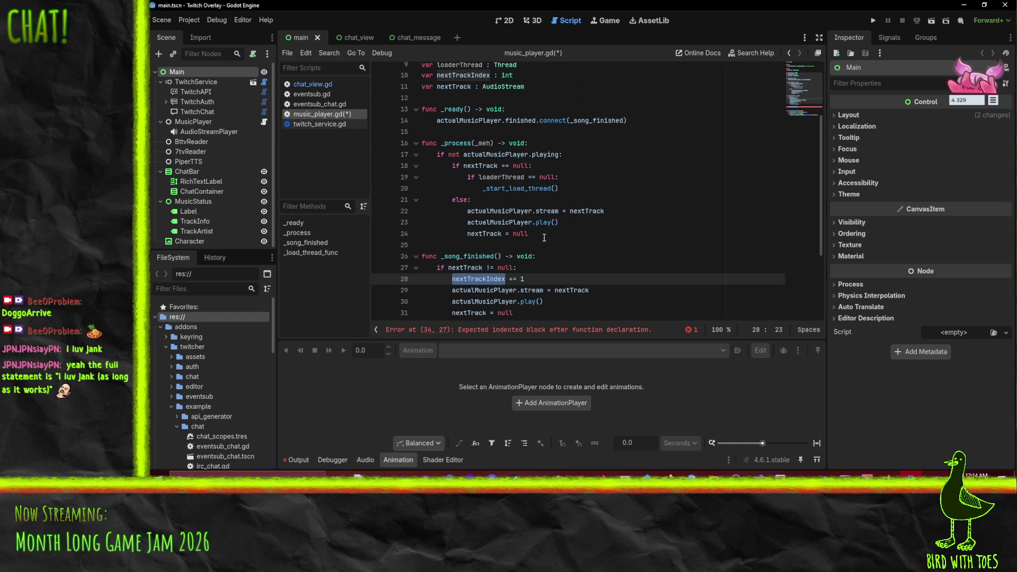
{"action": "left_click", "coordinate": [597, 190]}
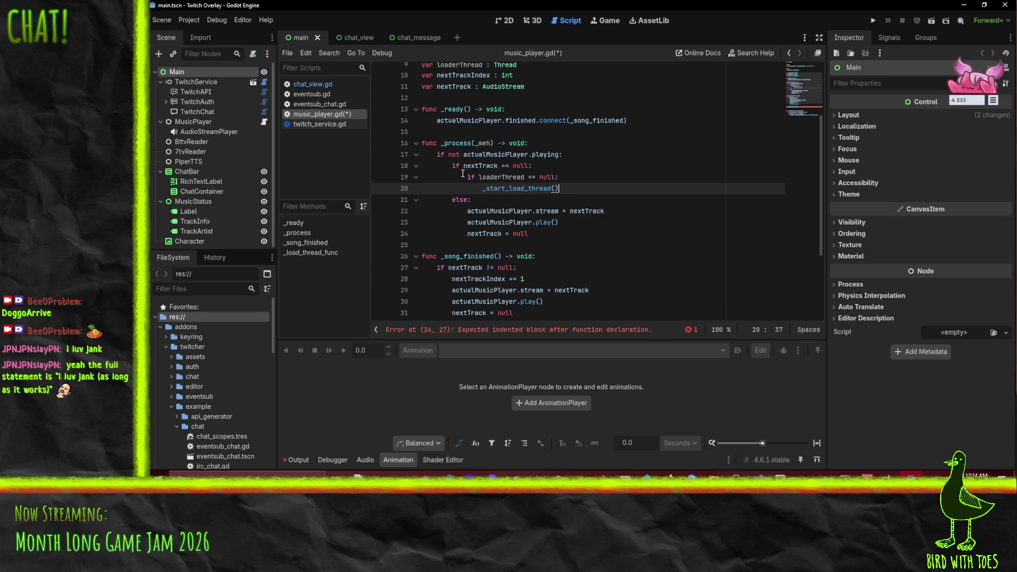
{"action": "left_click", "coordinate": [423, 164]}
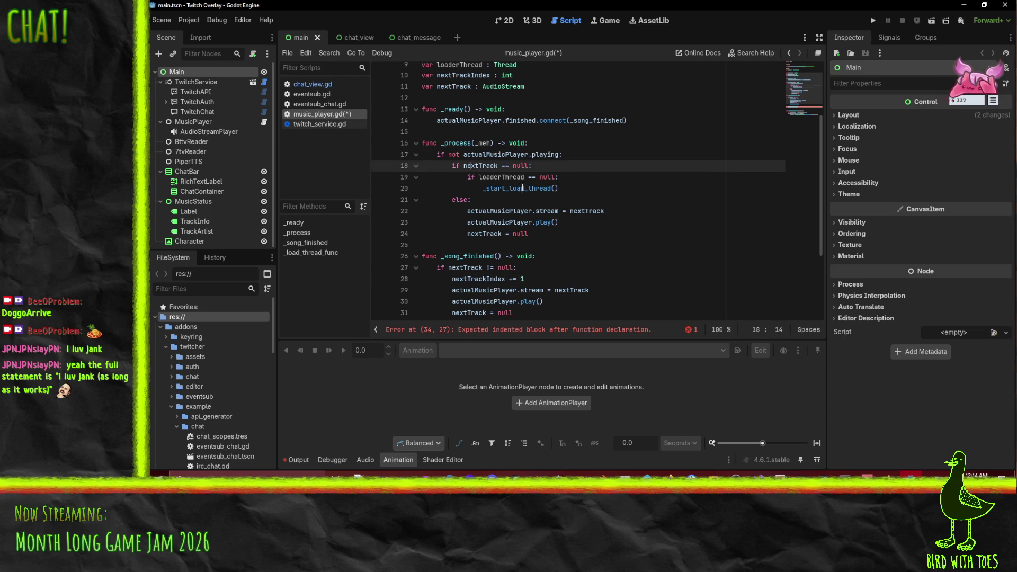
{"action": "left_click", "coordinate": [602, 189]}
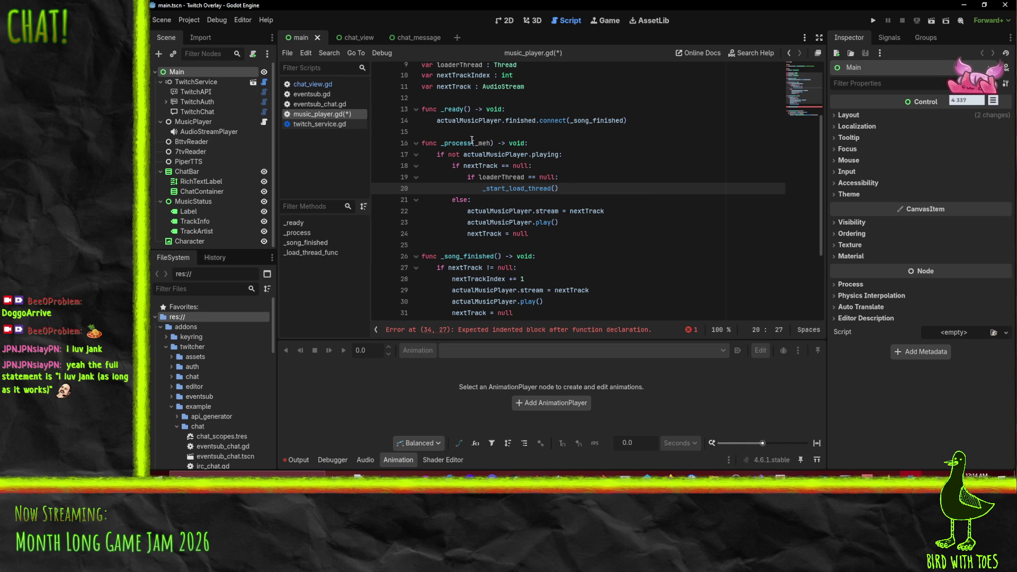
{"action": "left_click", "coordinate": [511, 203]}
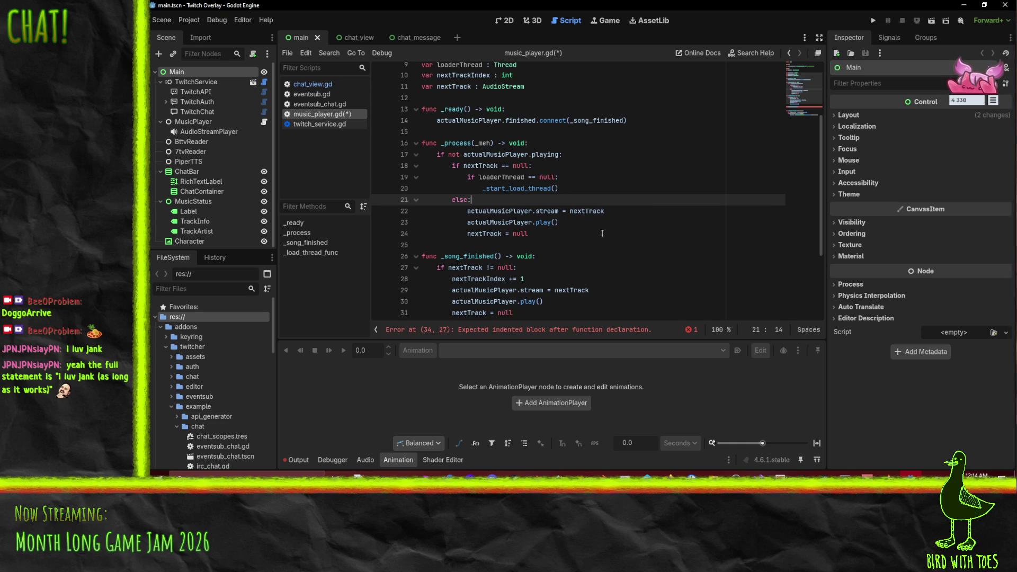
{"action": "scroll", "coordinate": [625, 245], "scroll_direction": "down", "scroll_amount": 1}
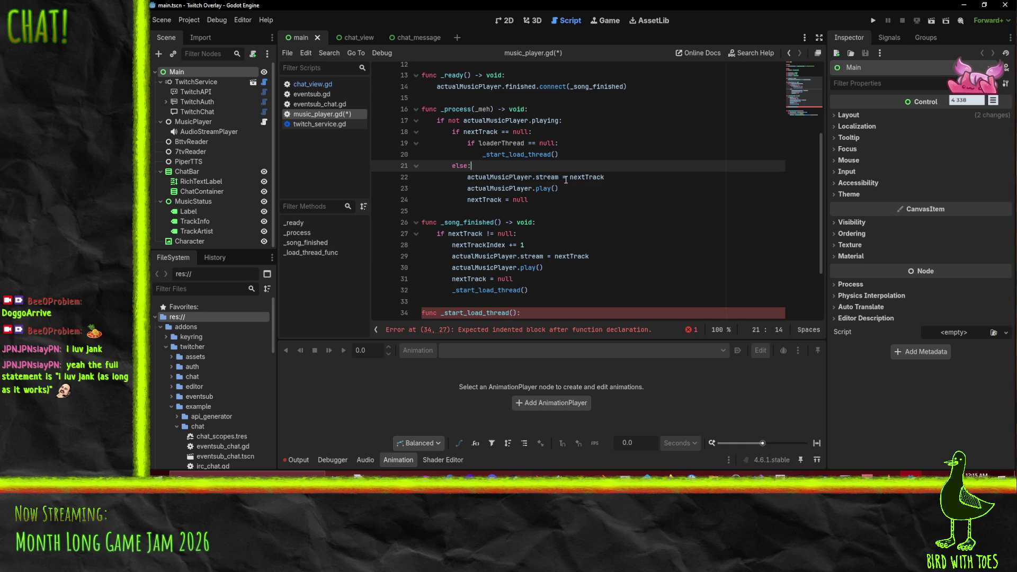
{"action": "left_click", "coordinate": [563, 130]}
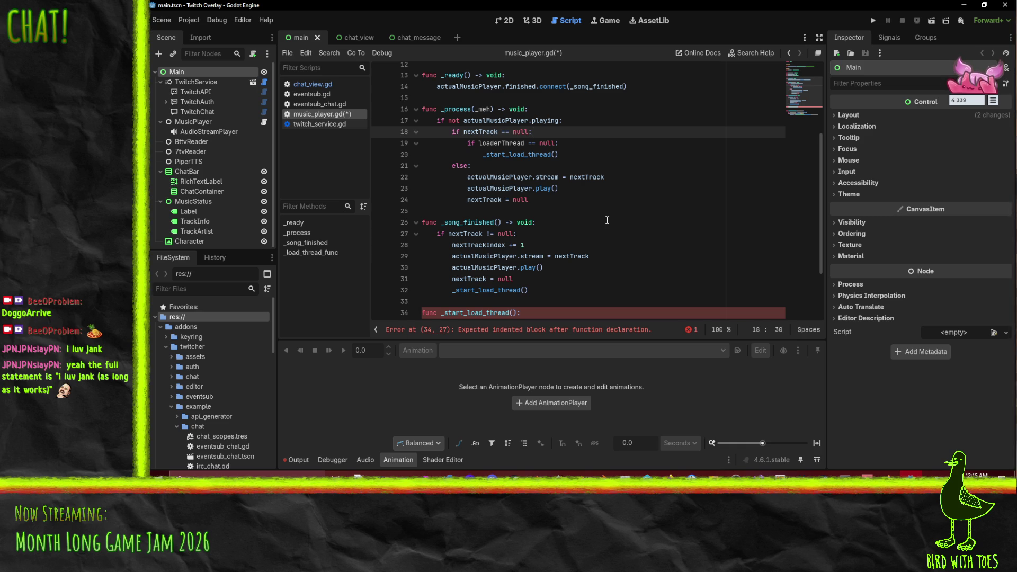
Step: Add loaderThread = Thread.new() to the body of _start_load_thread
{"action": "key", "text": "Down"}
{"action": "key", "text": "Down"}
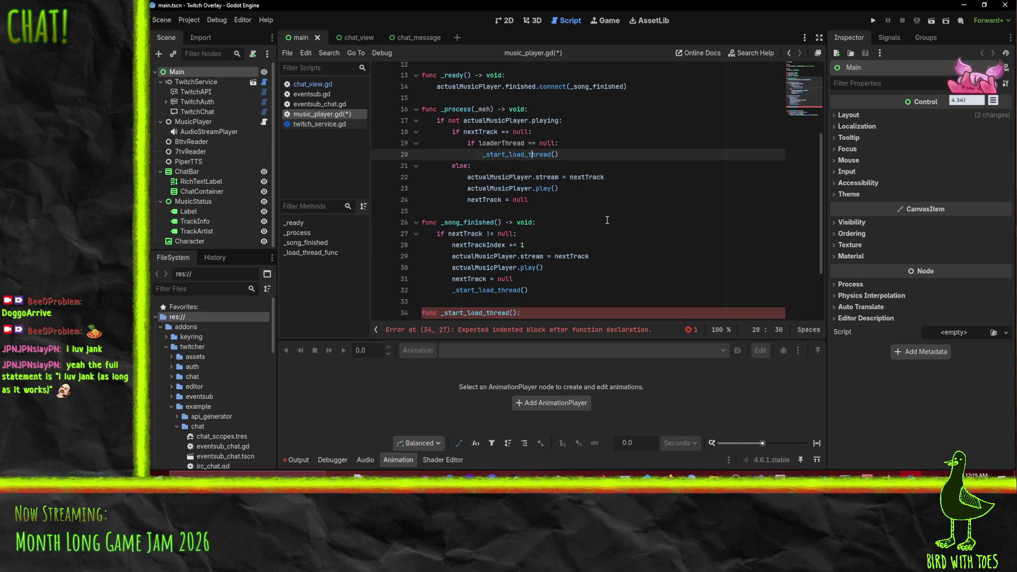
{"action": "key", "text": "Up"}
{"action": "left_click", "coordinate": [491, 143]}
{"action": "scroll", "coordinate": [491, 143], "scroll_direction": "up", "scroll_amount": 4}
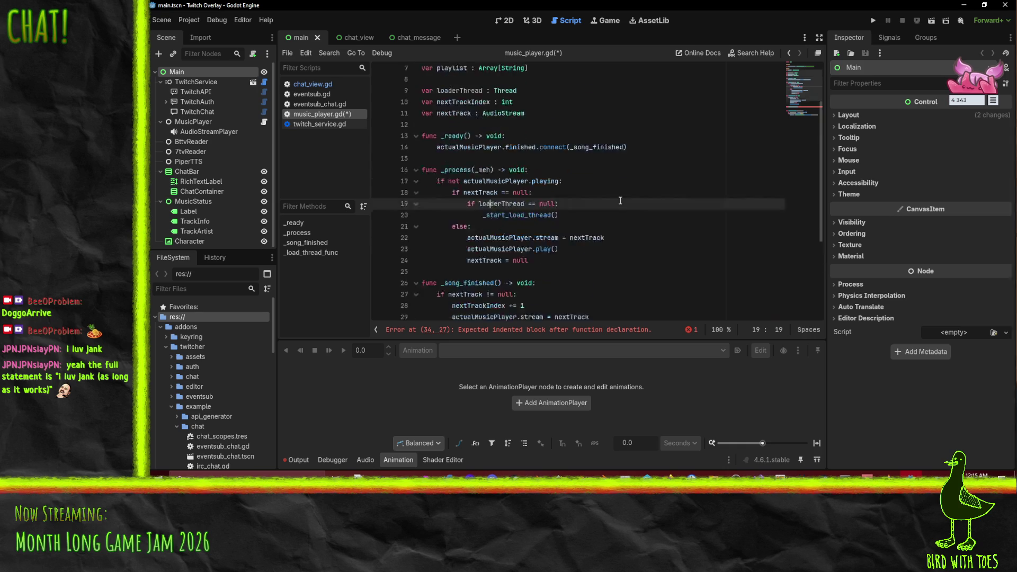
{"action": "scroll", "coordinate": [491, 192], "scroll_direction": "down", "scroll_amount": 6}
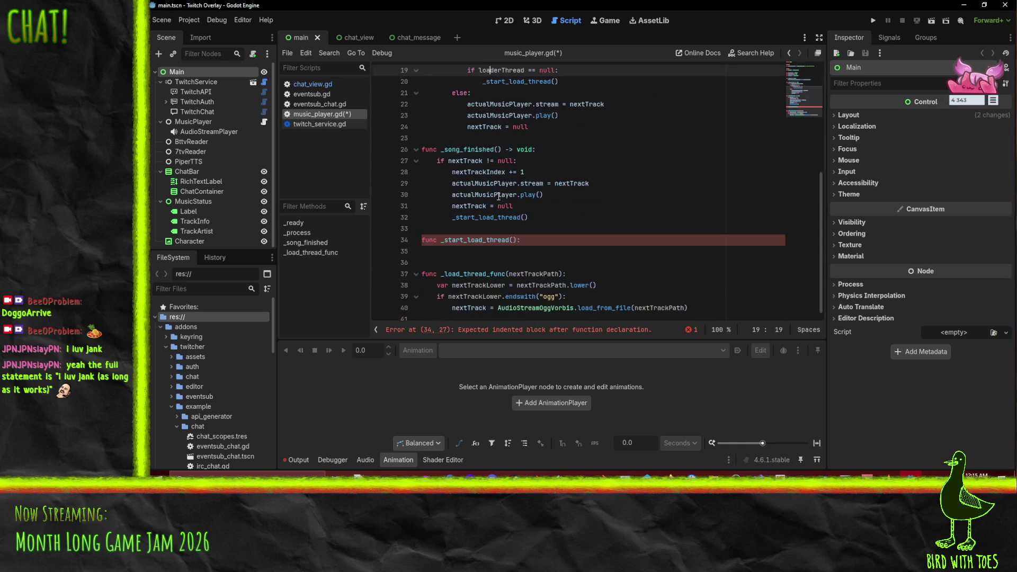
{"action": "left_click", "coordinate": [463, 247]}
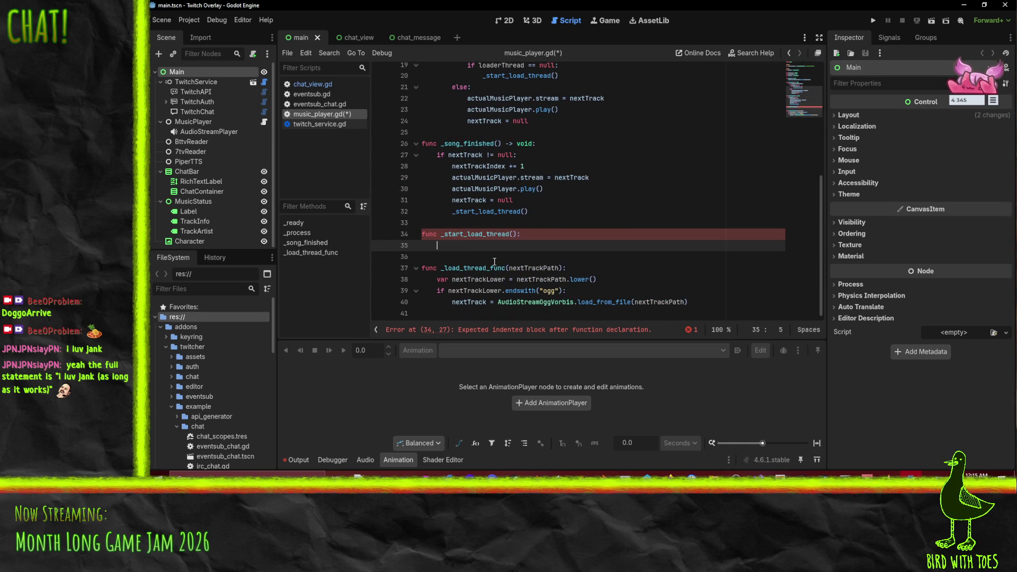
{"action": "type", "text": "loaderThread = "}
{"action": "type", "text": "Thread.new"}
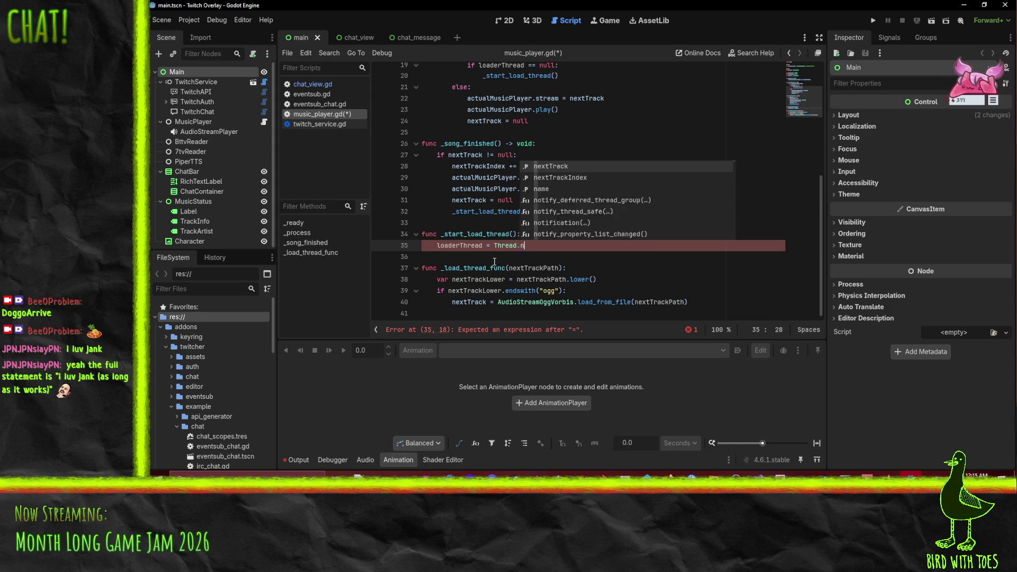
{"action": "key", "text": "Return"}
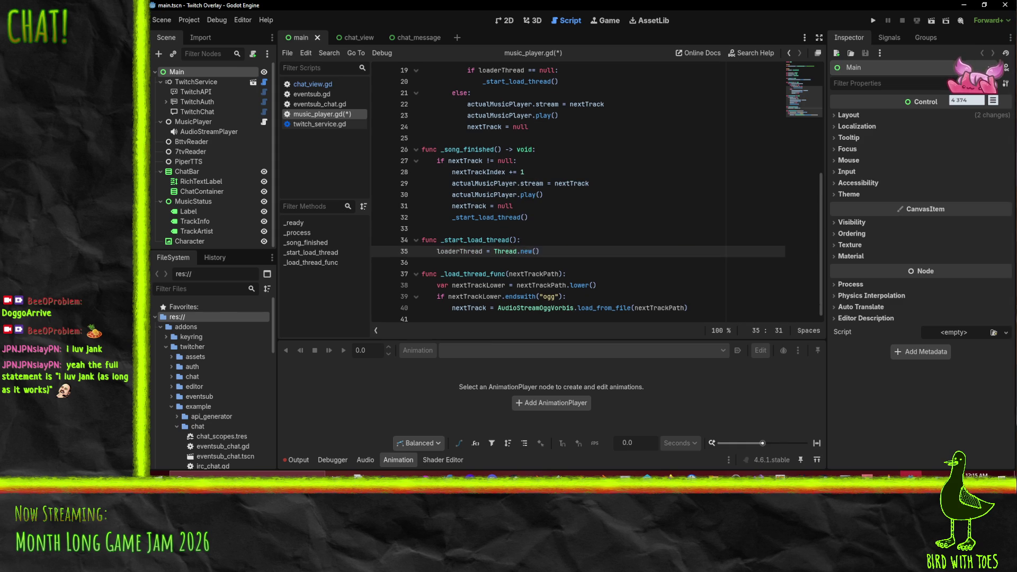
{"action": "key", "text": "alt+Tab"}
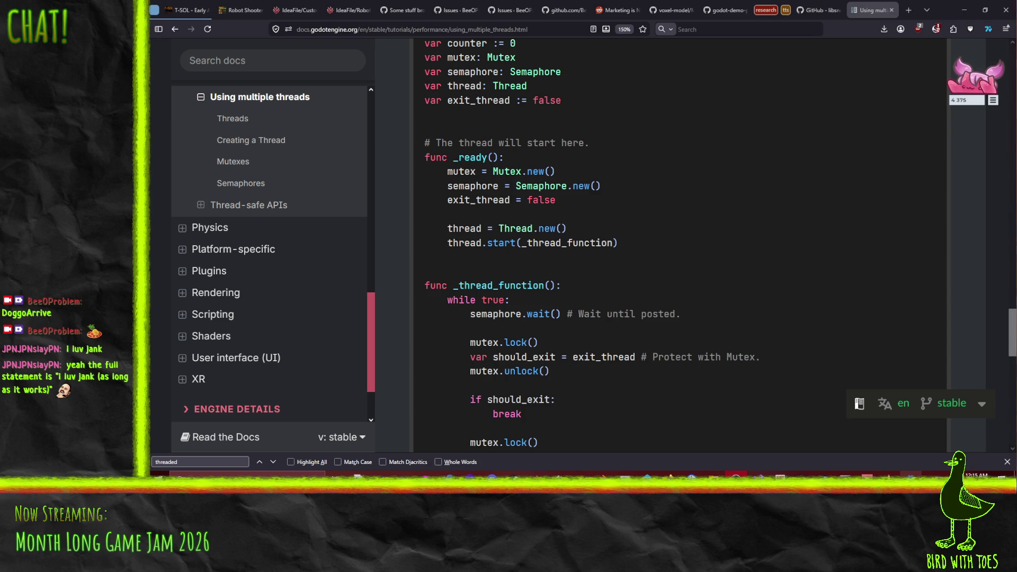
{"action": "key", "text": "alt+Tab"}
Step: Start the thread on the next line with loaderThread.start(_load_thread_func), then return to the threads docs
{"action": "left_click", "coordinate": [580, 248]}
{"action": "key", "text": "Return"}
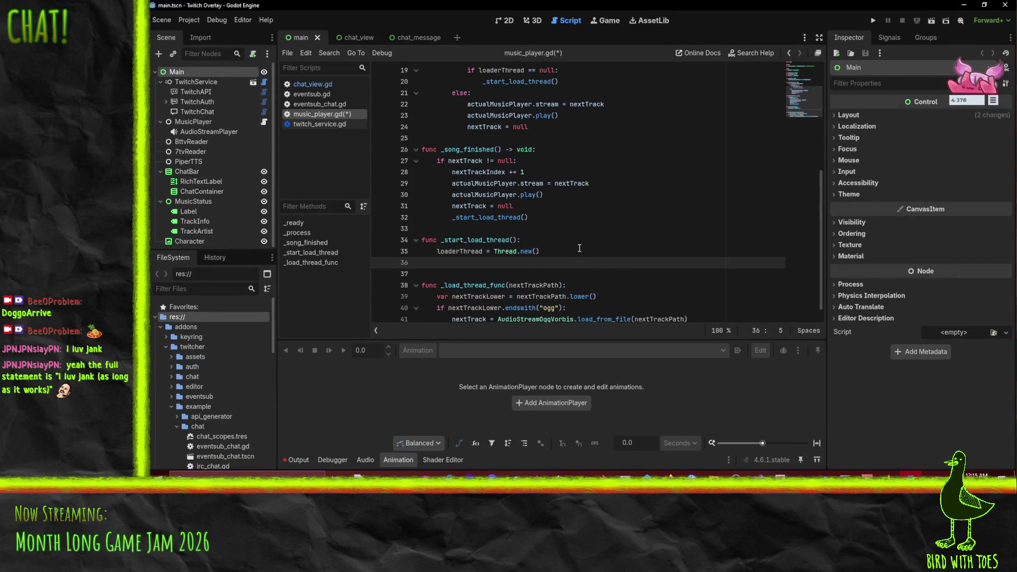
{"action": "type", "text": "loaderThread"}
{"action": "type", "text": ".start("}
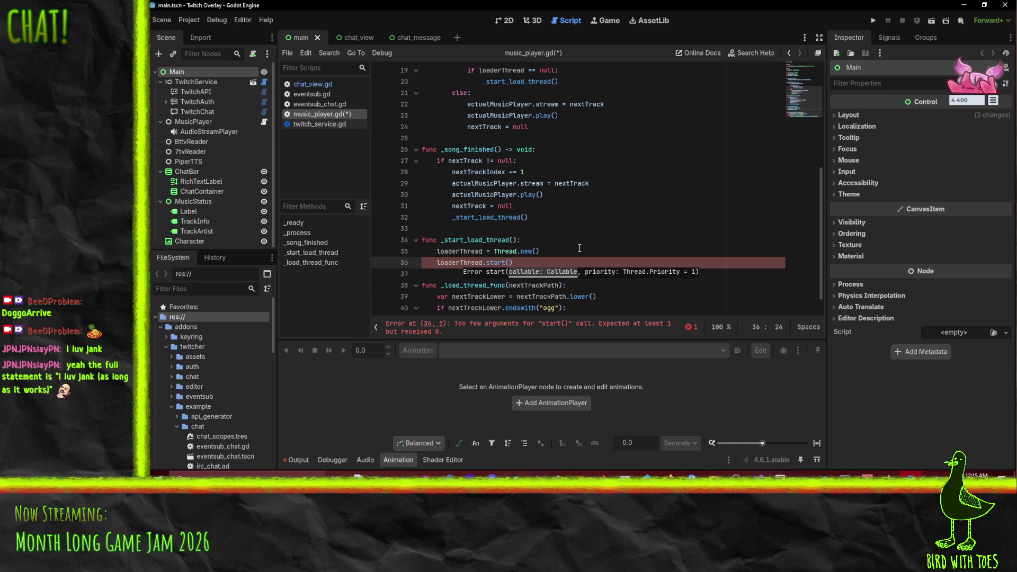
{"action": "type", "text": "_"}
{"action": "scroll", "coordinate": [529, 255], "scroll_direction": "down", "scroll_amount": 1}
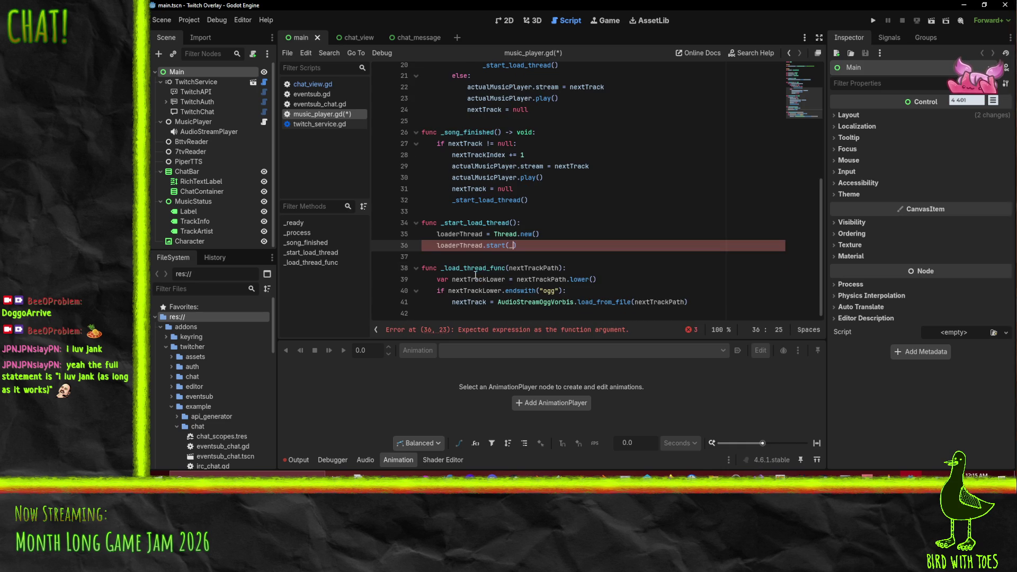
{"action": "double_click", "coordinate": [482, 268]}
{"action": "key", "text": "ctrl+c"}
{"action": "key", "text": "Up"}
{"action": "key", "text": "Up"}
{"action": "key", "text": "BackSpace"}
{"action": "key", "text": "ctrl+v"}
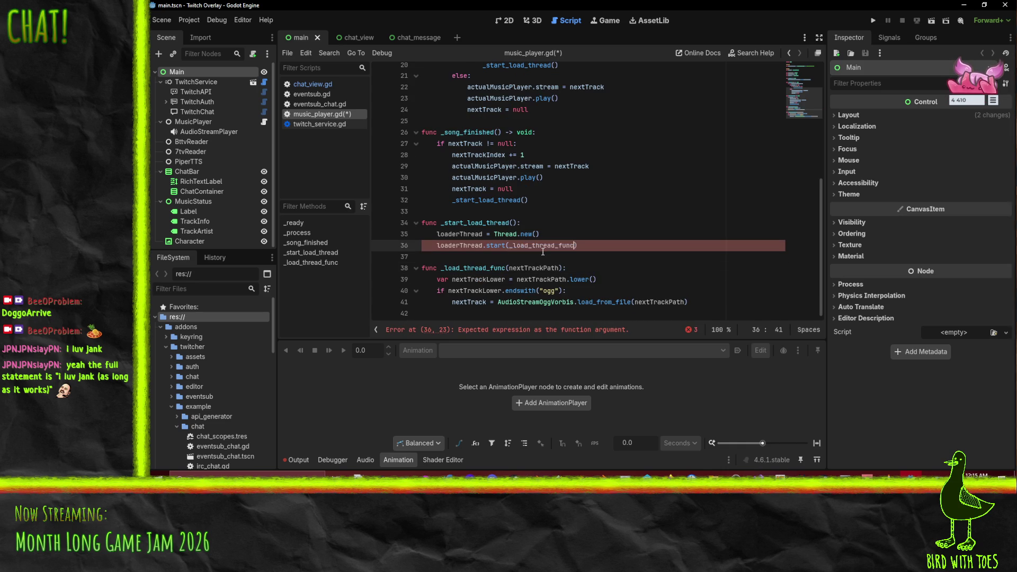
{"action": "left_click", "coordinate": [877, 475]}
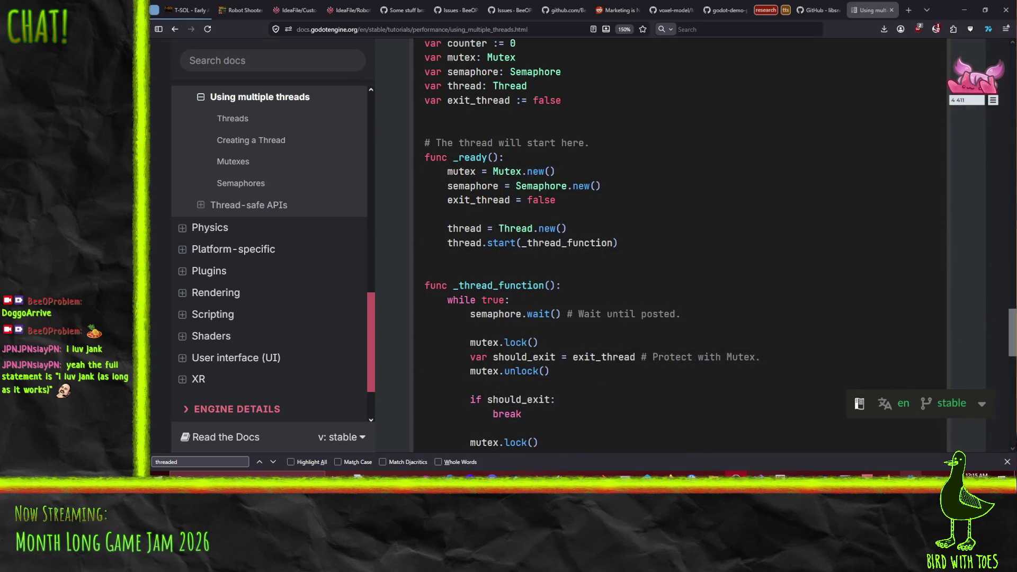
Step: Search the threads docs for 'bind' and copy the .bind("Wafflecopter") example call
{"action": "scroll", "coordinate": [634, 298], "scroll_direction": "up", "scroll_amount": 15}
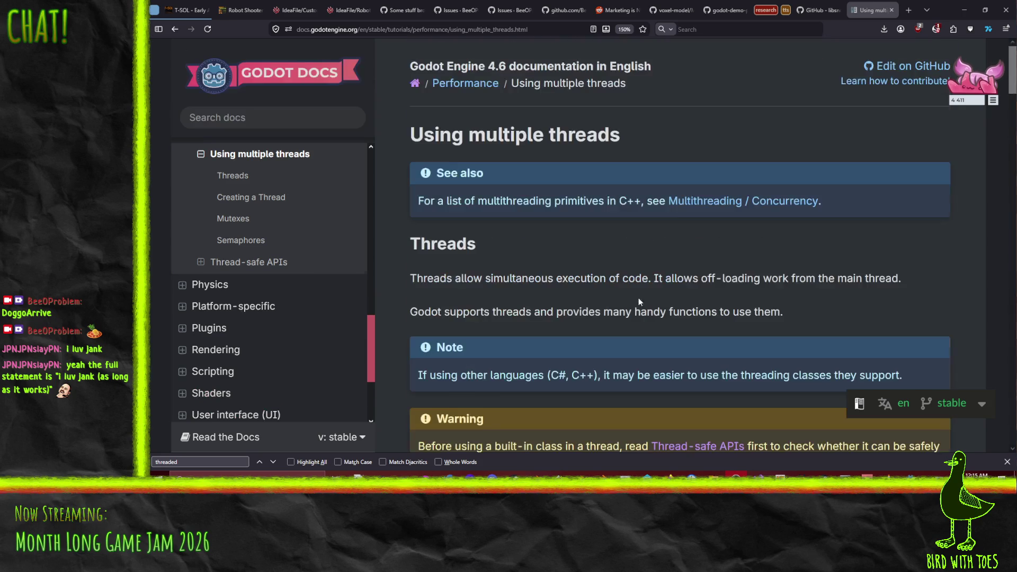
{"action": "key", "text": "ctrl+f"}
{"action": "type", "text": "bind"}
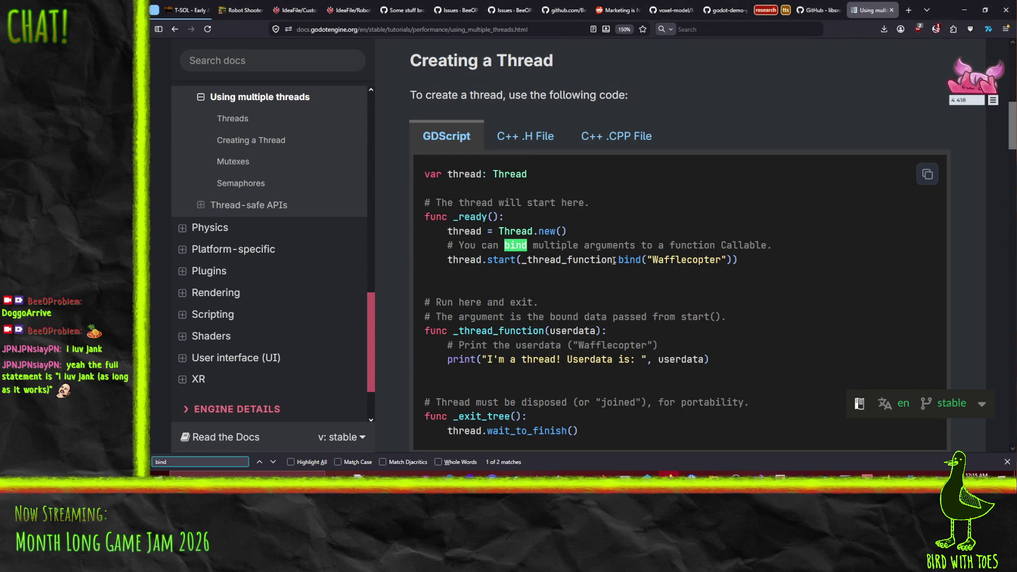
{"action": "left_click_drag", "start_coordinate": [615, 261], "coordinate": [732, 261]}
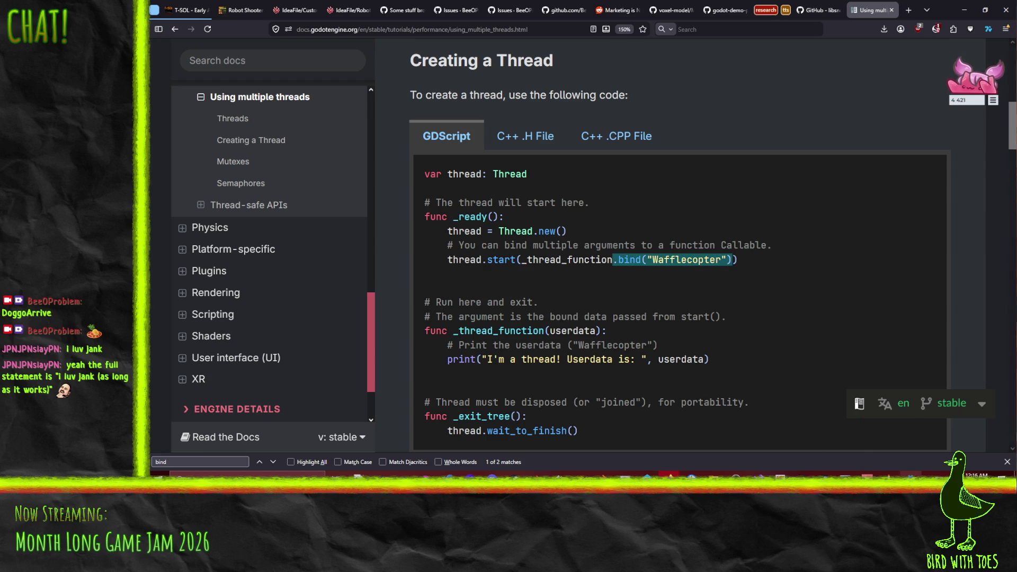
{"action": "mouse_move", "coordinate": [911, 476]}
{"action": "left_click", "coordinate": [910, 443]}
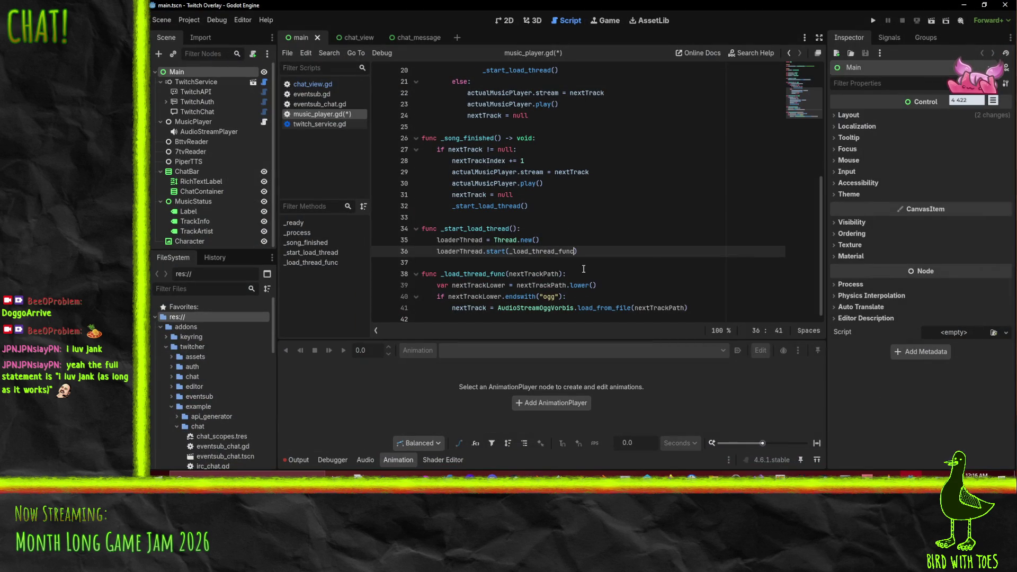
Step: Change line 36 to loaderThread.start(_load_thread_func.bind(playlist[nextTrackIndex])) and save the script
{"action": "key", "text": "ctrl+v"}
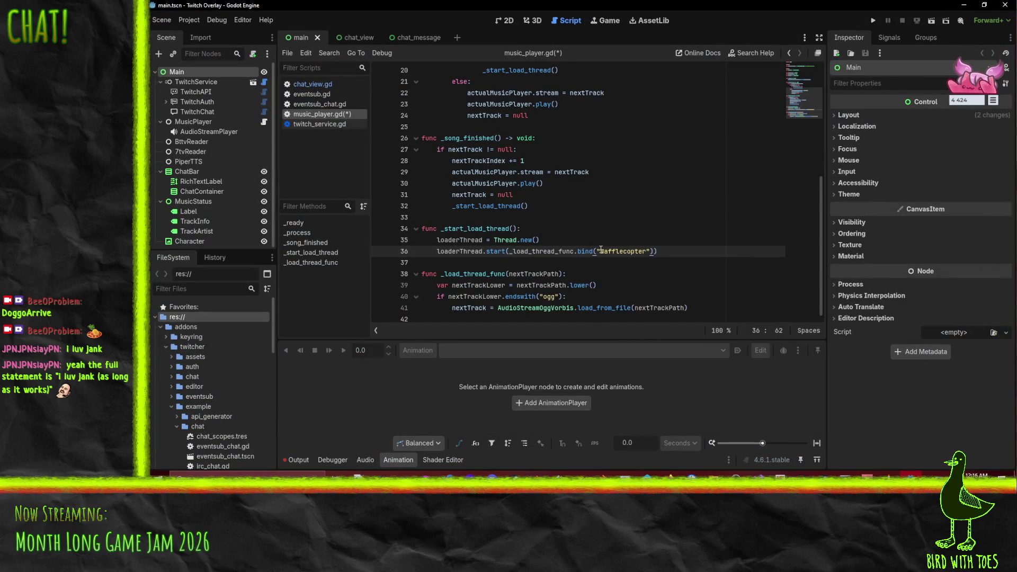
{"action": "left_click_drag", "start_coordinate": [599, 251], "coordinate": [652, 253]}
{"action": "key", "text": "BackSpace"}
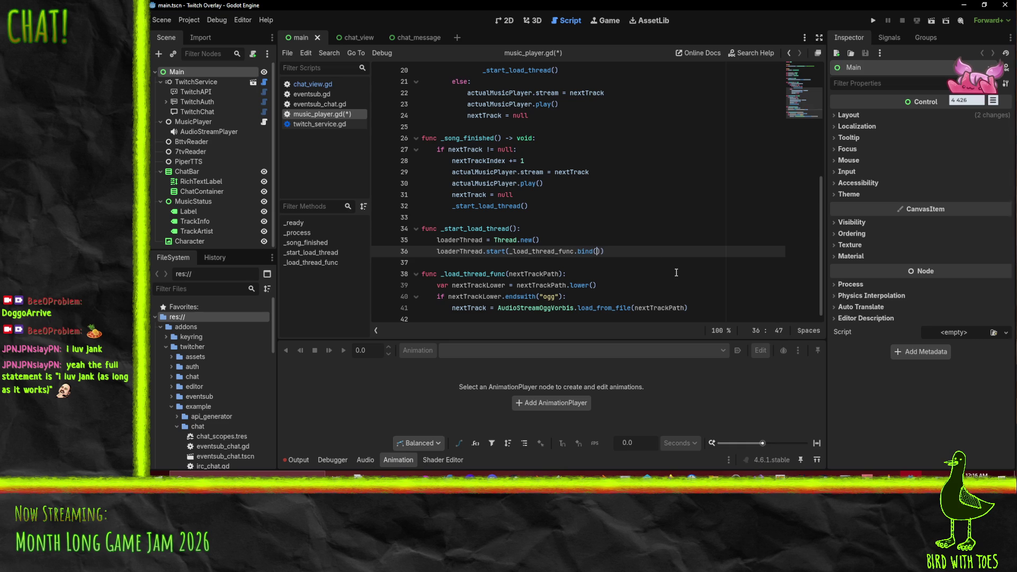
{"action": "type", "text": "playlist"}
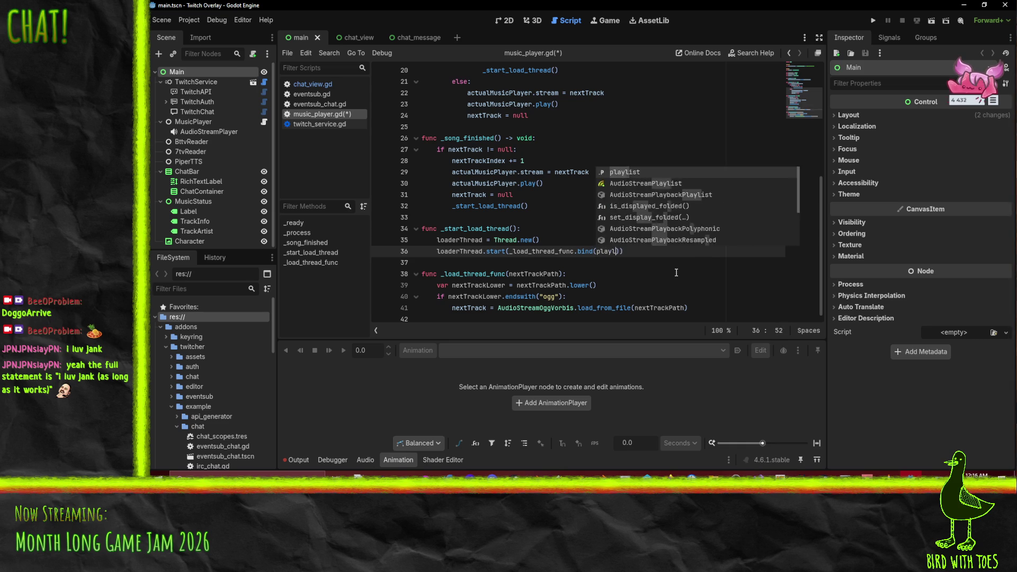
{"action": "type", "text": "[next"}
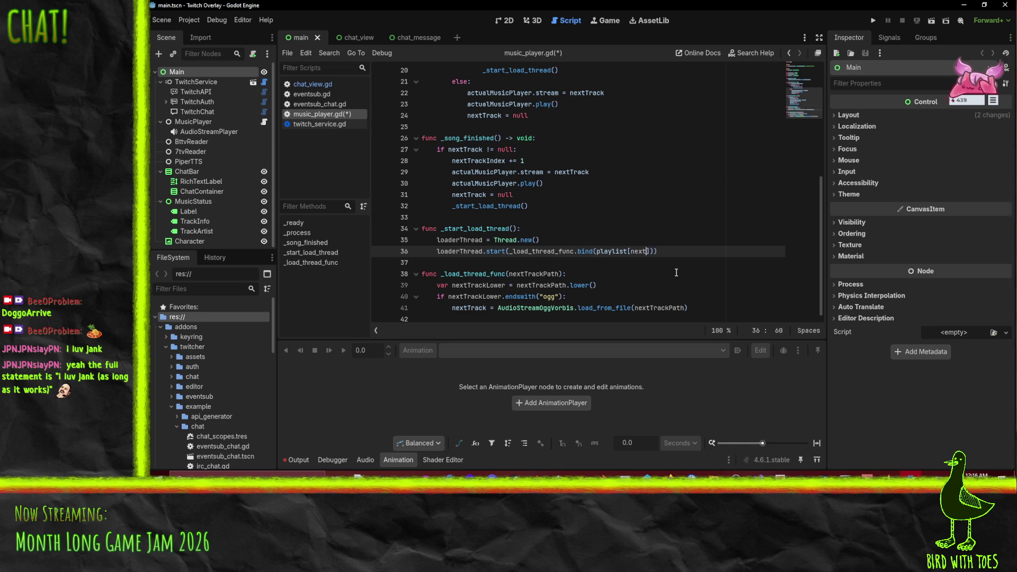
{"action": "key", "text": "Down"}
{"action": "key", "text": "Return"}
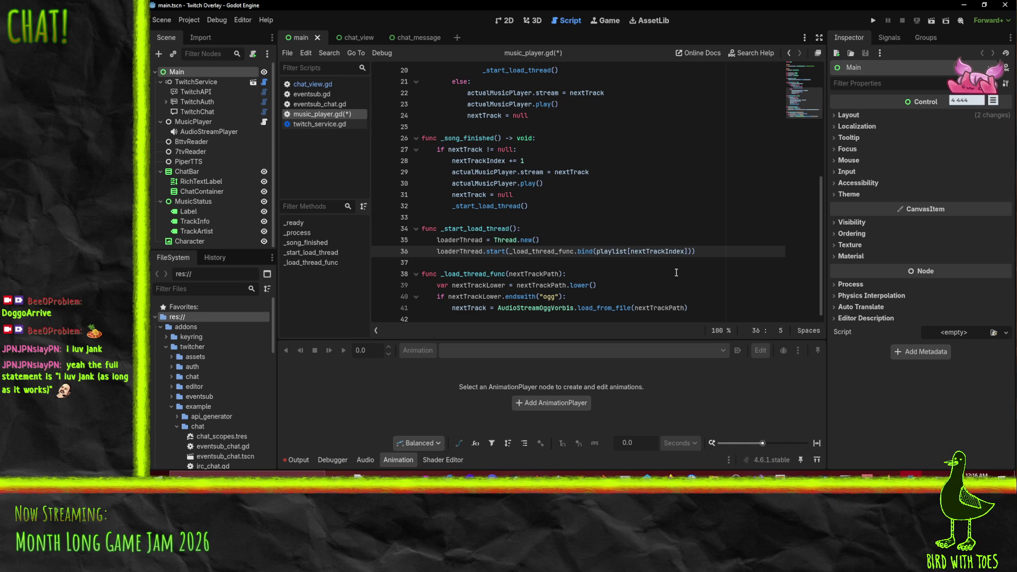
{"action": "key", "text": "ctrl+s"}
{"action": "left_click", "coordinate": [700, 253]}
{"action": "left_click", "coordinate": [475, 307]}
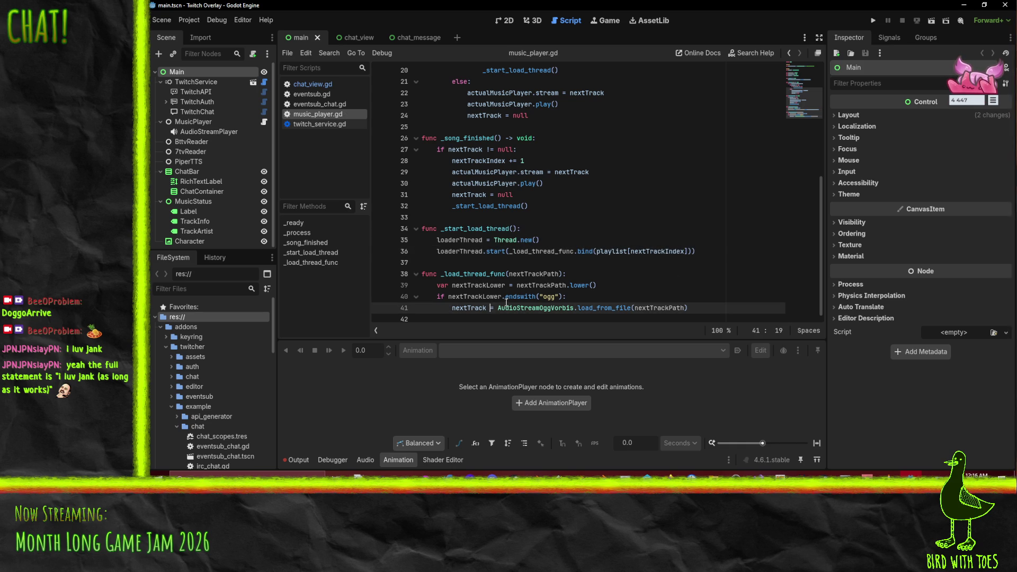
Step: Duplicate the ogg loading branch and turn the copy into an elif checking for "mp4"
{"action": "left_click", "coordinate": [453, 316]}
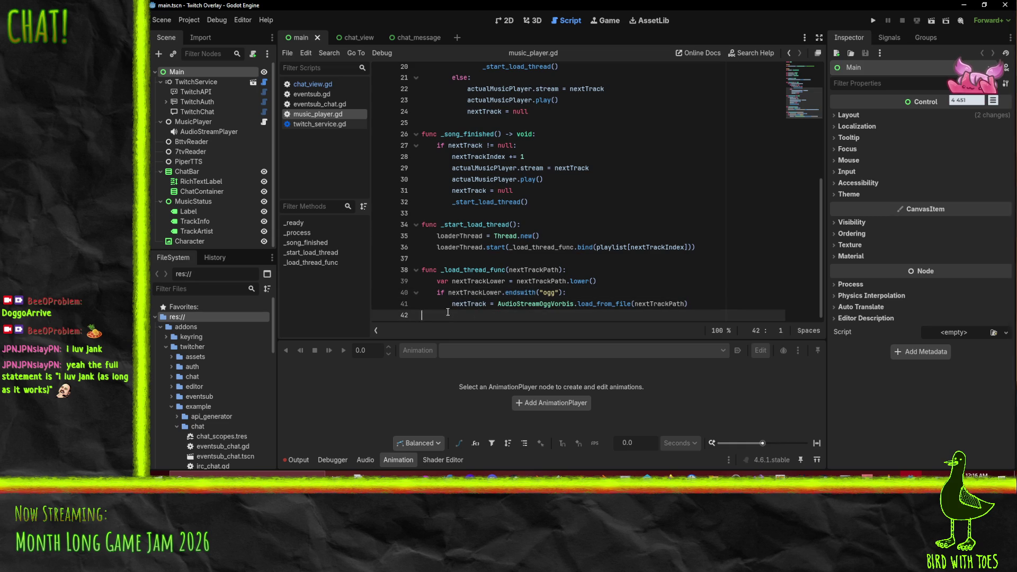
{"action": "left_click_drag", "start_coordinate": [422, 293], "coordinate": [555, 322]}
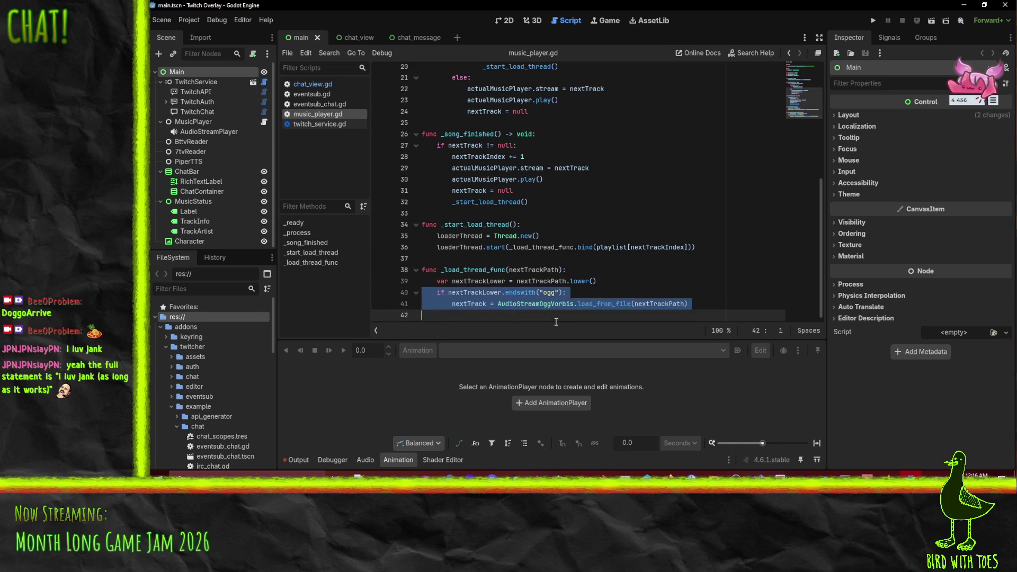
{"action": "key", "text": "ctrl+shift+d"}
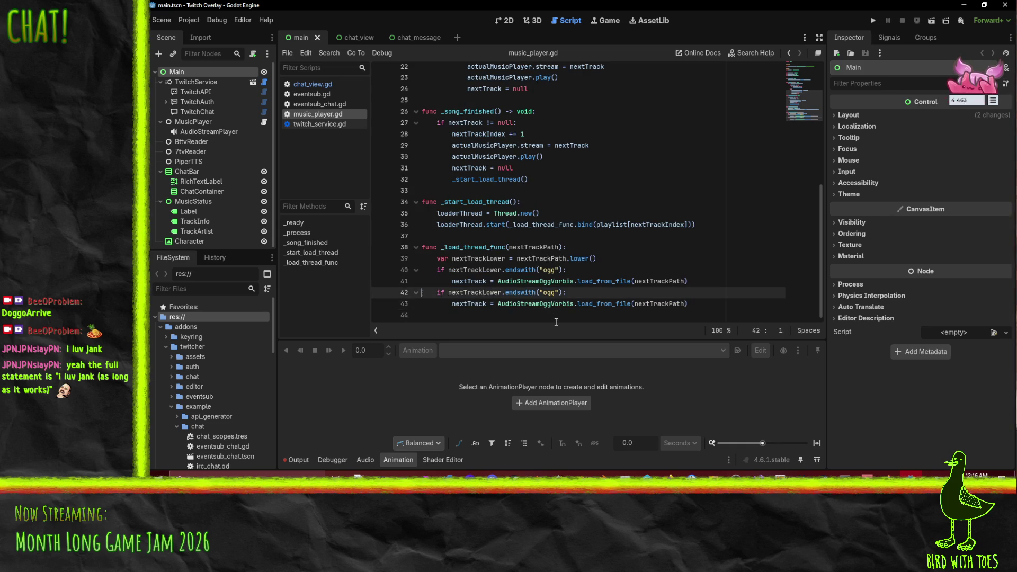
{"action": "type", "text": "el"}
{"action": "key", "text": "End"}
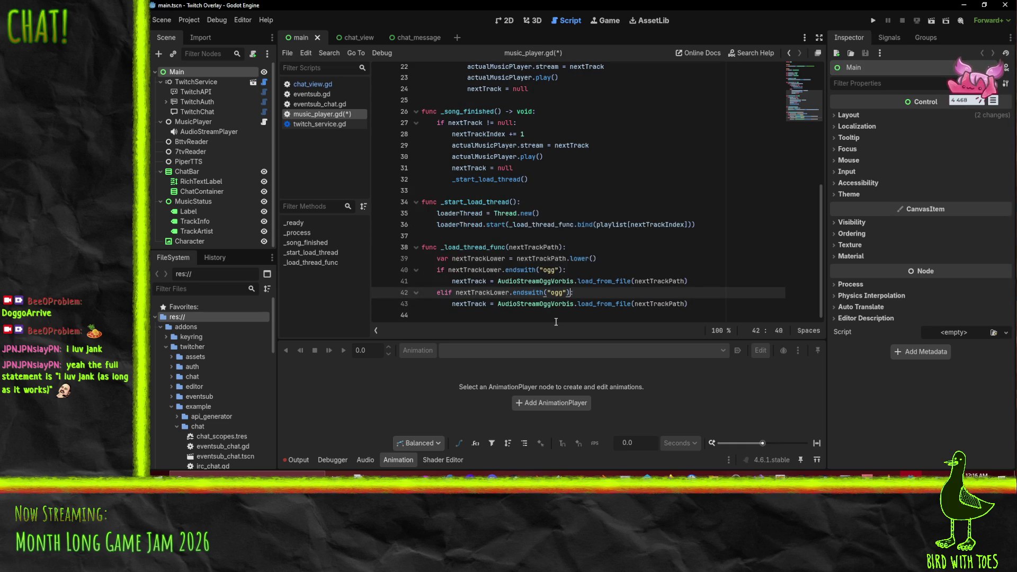
{"action": "key", "text": "Left"}
{"action": "key", "text": "Left"}
{"action": "key", "text": "Left"}
{"action": "key", "text": "BackSpace"}
{"action": "key", "text": "BackSpace"}
{"action": "key", "text": "BackSpace"}
{"action": "type", "text": "mp4"}
Step: Make the copied line load with AudioStreamMP3 instead of OggVorbis, and save the script
{"action": "key", "text": "Down"}
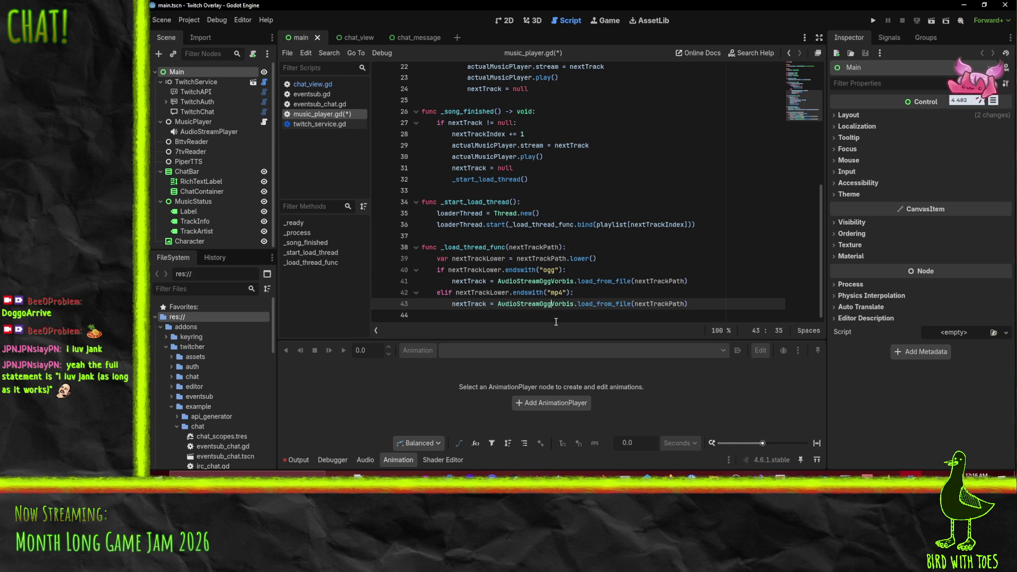
{"action": "key", "text": "Right"}
{"action": "key", "text": "Right"}
{"action": "key", "text": "shift+Left"}
{"action": "key", "text": "shift+Left"}
{"action": "key", "text": "shift+Left"}
{"action": "type", "text": "Mp3"}
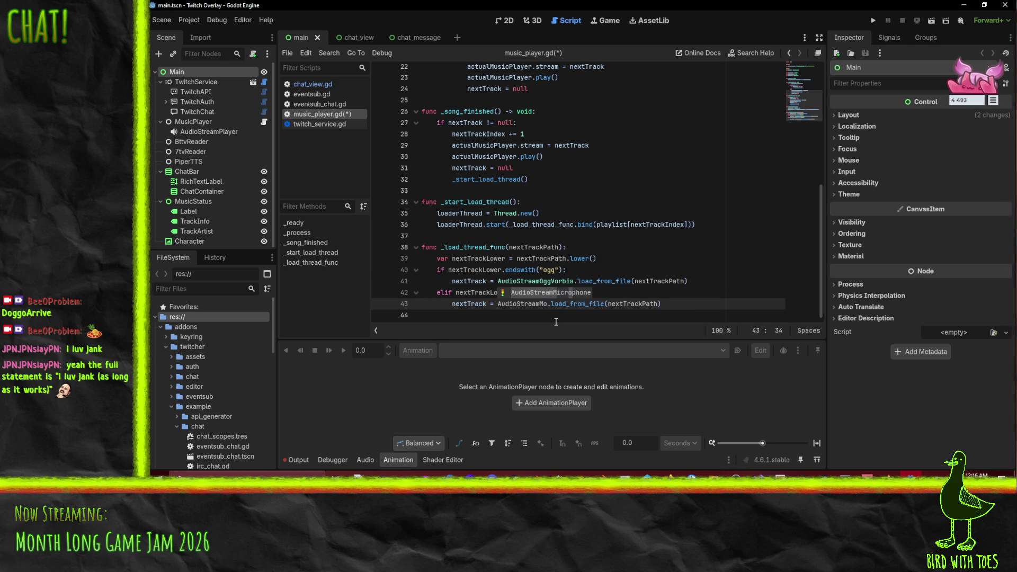
{"action": "key", "text": "Escape"}
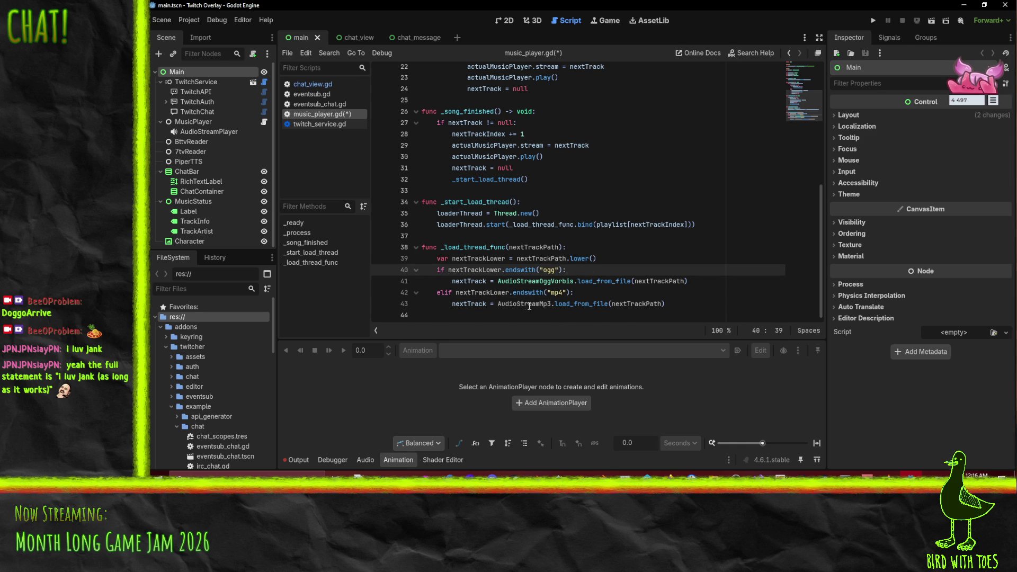
{"action": "key", "text": "Left"}
{"action": "key", "text": "BackSpace"}
{"action": "type", "text": "P"}
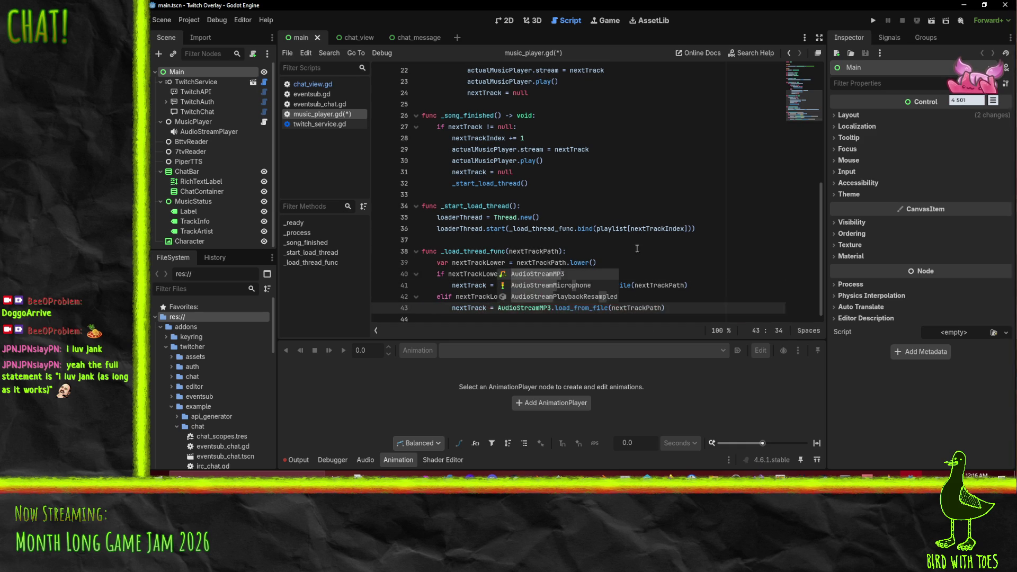
{"action": "left_click", "coordinate": [668, 251]}
{"action": "key", "text": "ctrl+s"}
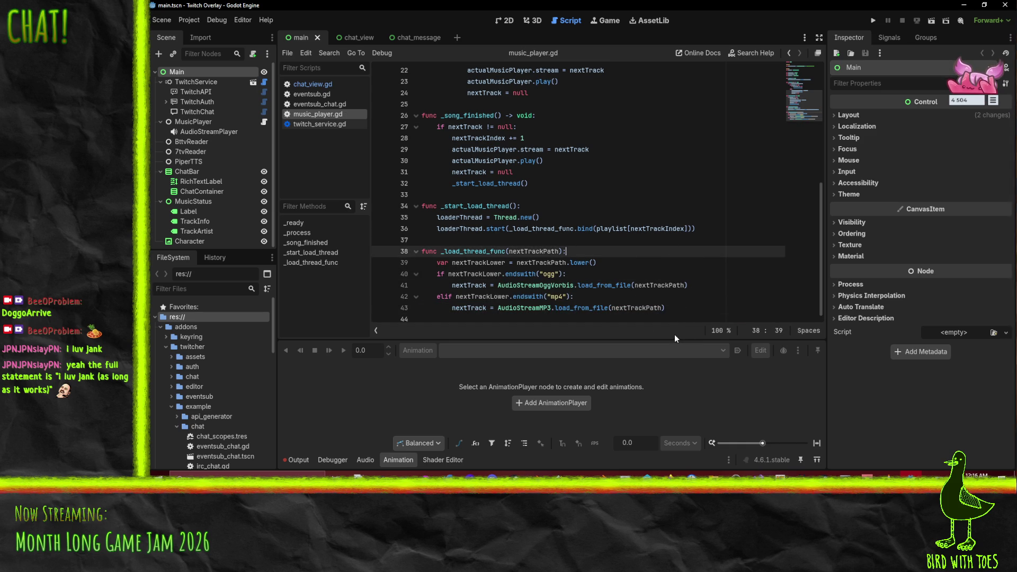
{"action": "left_click", "coordinate": [683, 308]}
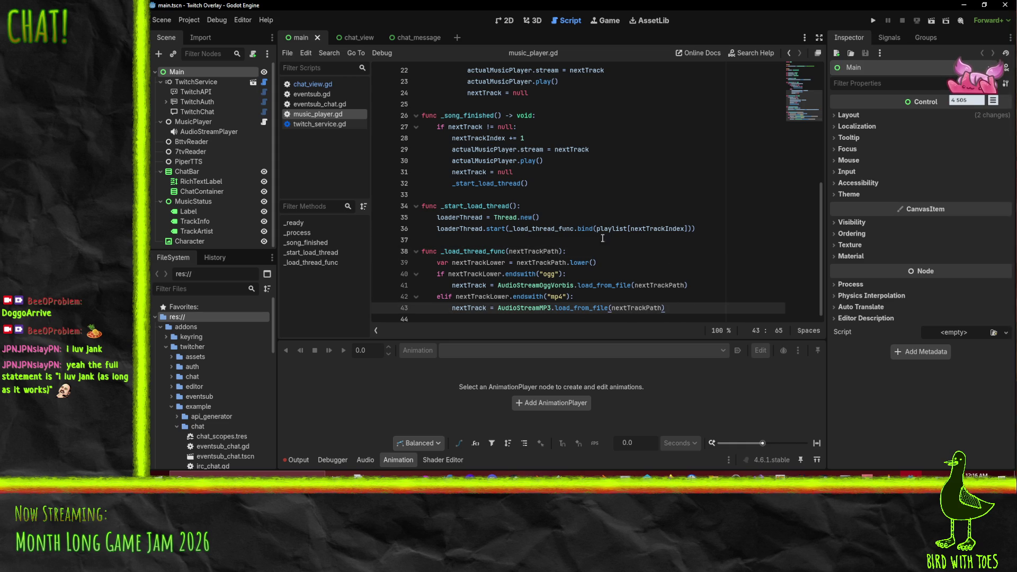
{"action": "scroll", "coordinate": [568, 224], "scroll_direction": "up", "scroll_amount": 1}
{"action": "scroll", "coordinate": [568, 224], "scroll_direction": "up", "scroll_amount": 5}
{"action": "scroll", "coordinate": [610, 225], "scroll_direction": "down", "scroll_amount": 5}
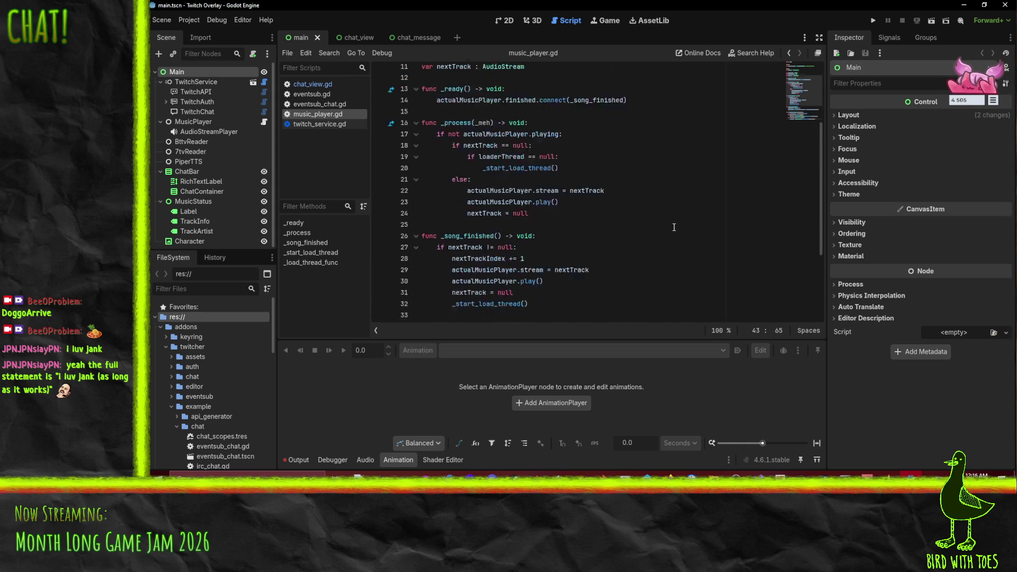
{"action": "scroll", "coordinate": [674, 227], "scroll_direction": "up", "scroll_amount": 2}
{"action": "scroll", "coordinate": [674, 227], "scroll_direction": "up", "scroll_amount": 2}
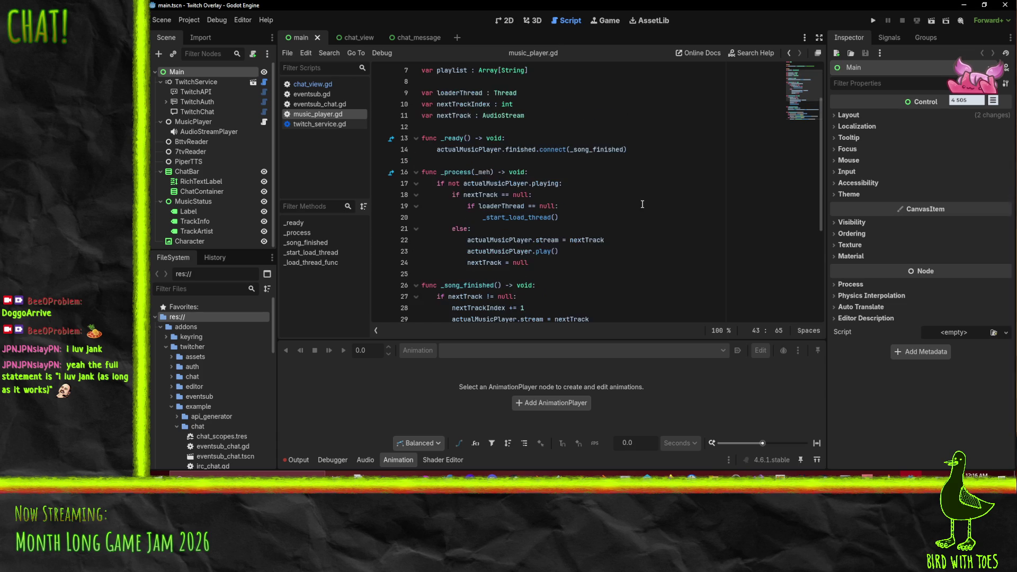
{"action": "left_click", "coordinate": [616, 201]}
{"action": "scroll", "coordinate": [610, 199], "scroll_direction": "down", "scroll_amount": 2}
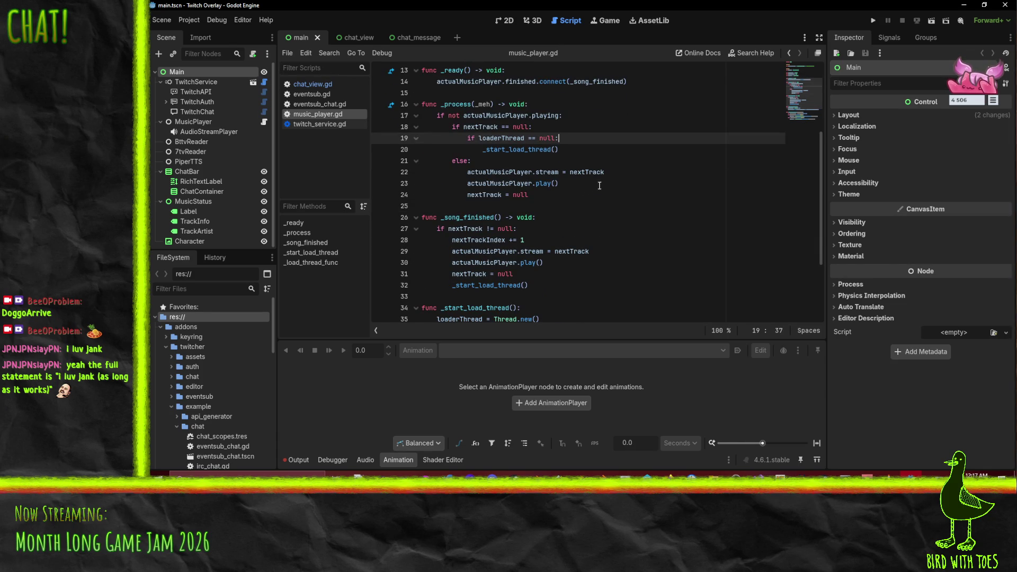
{"action": "left_click", "coordinate": [475, 116]}
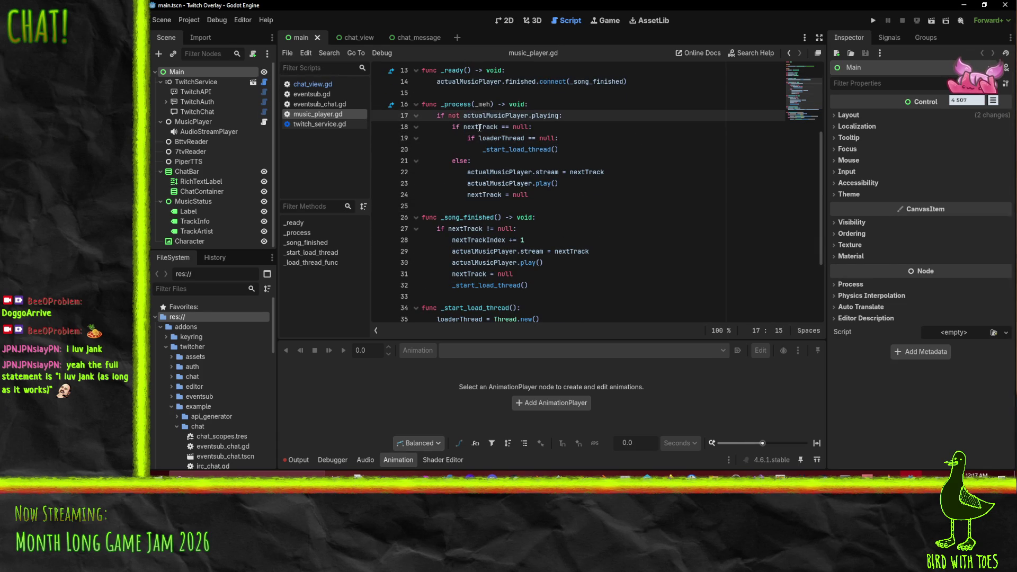
{"action": "left_click", "coordinate": [479, 127]}
{"action": "scroll", "coordinate": [684, 148], "scroll_direction": "up", "scroll_amount": 1}
{"action": "left_click", "coordinate": [513, 173]}
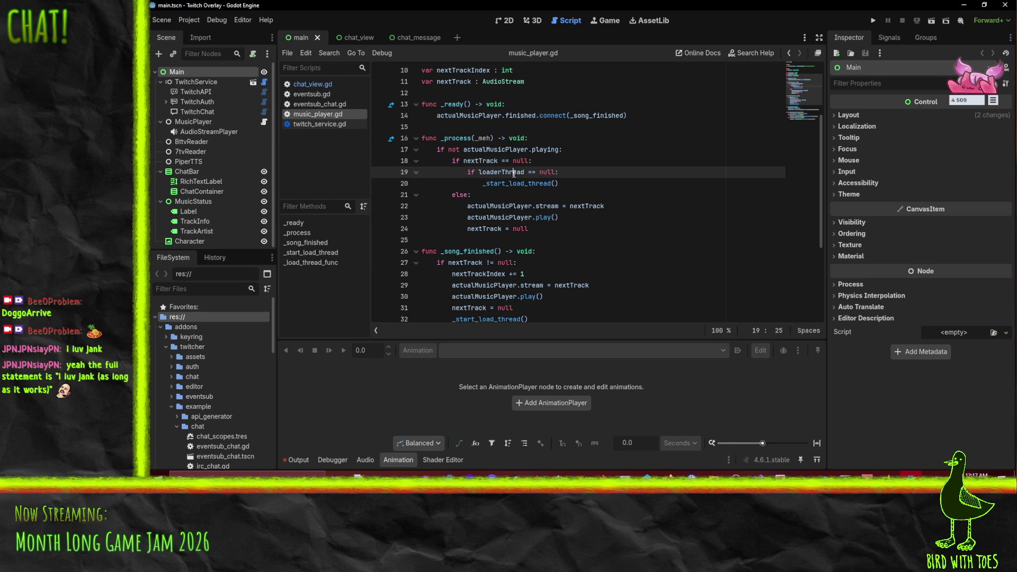
{"action": "double_click", "coordinate": [515, 183]}
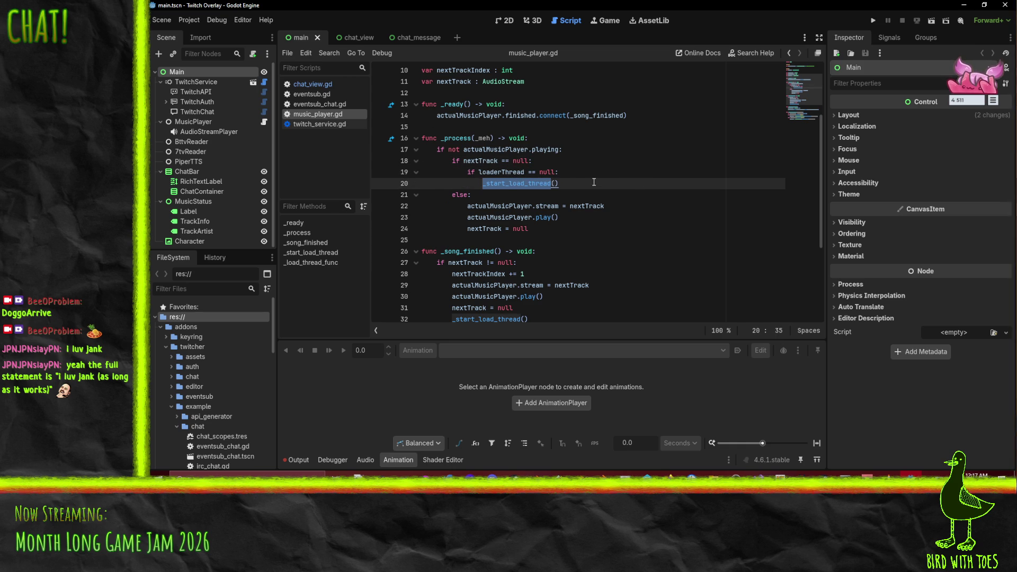
{"action": "scroll", "coordinate": [529, 182], "scroll_direction": "down", "scroll_amount": 2}
{"action": "double_click", "coordinate": [481, 93]}
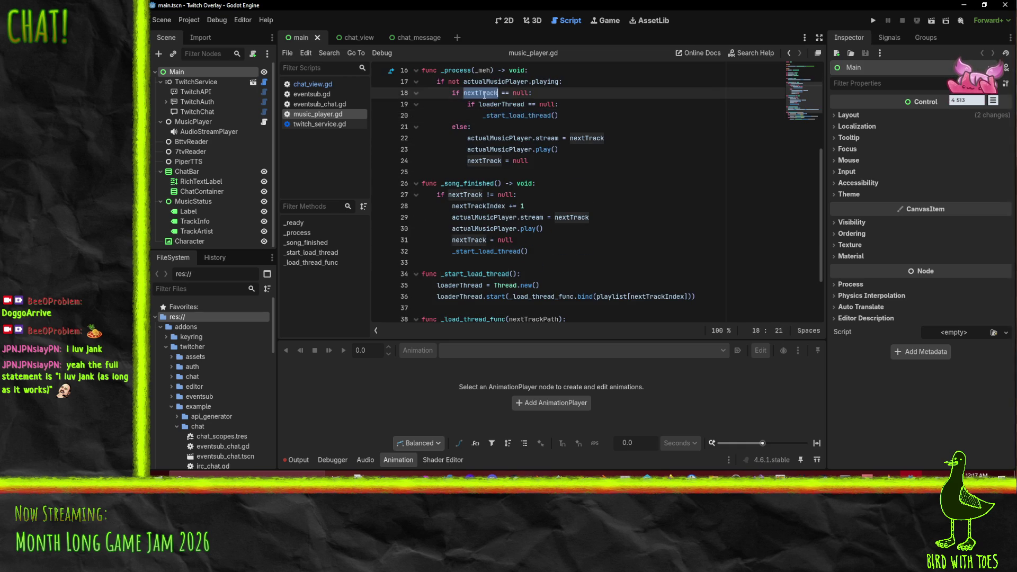
{"action": "scroll", "coordinate": [466, 134], "scroll_direction": "up", "scroll_amount": 1}
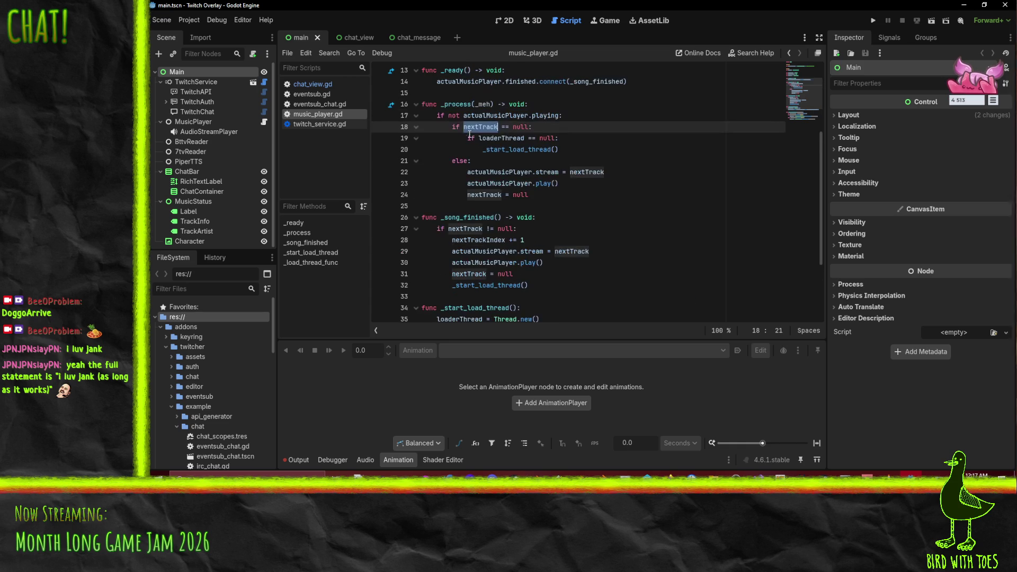
{"action": "left_click", "coordinate": [546, 198]}
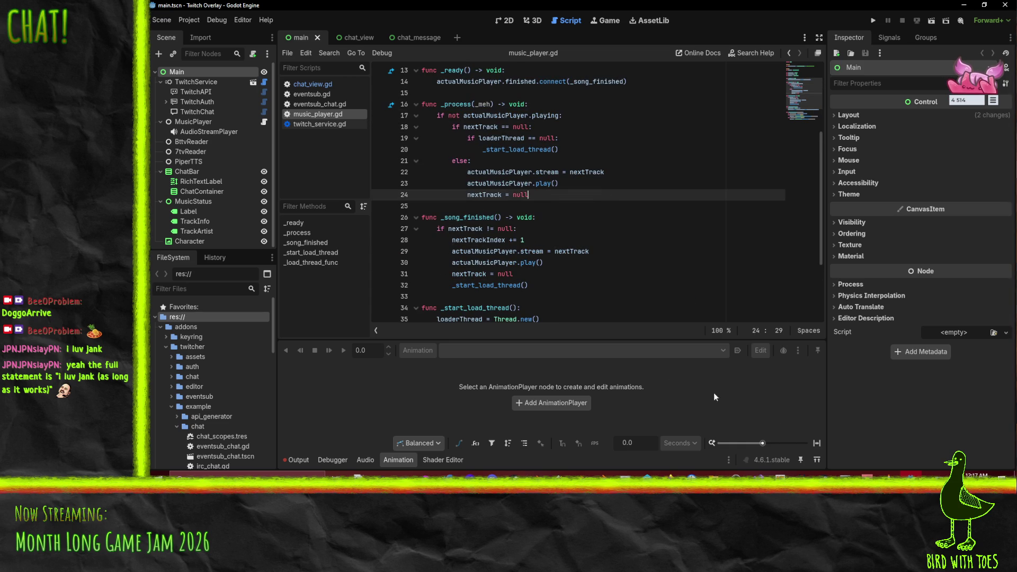
{"action": "left_click", "coordinate": [912, 473]}
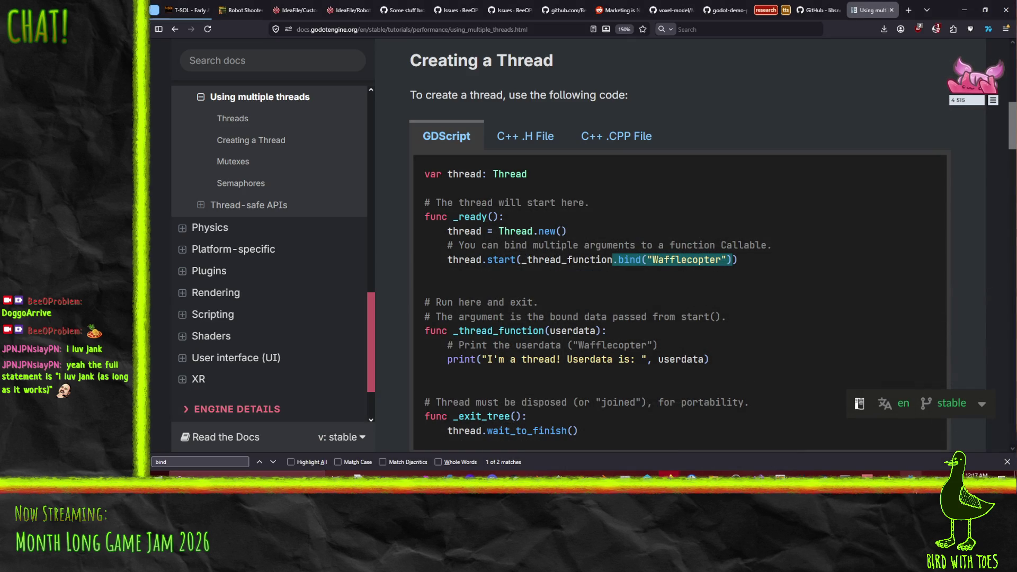
{"action": "left_click_drag", "start_coordinate": [447, 432], "coordinate": [564, 437]}
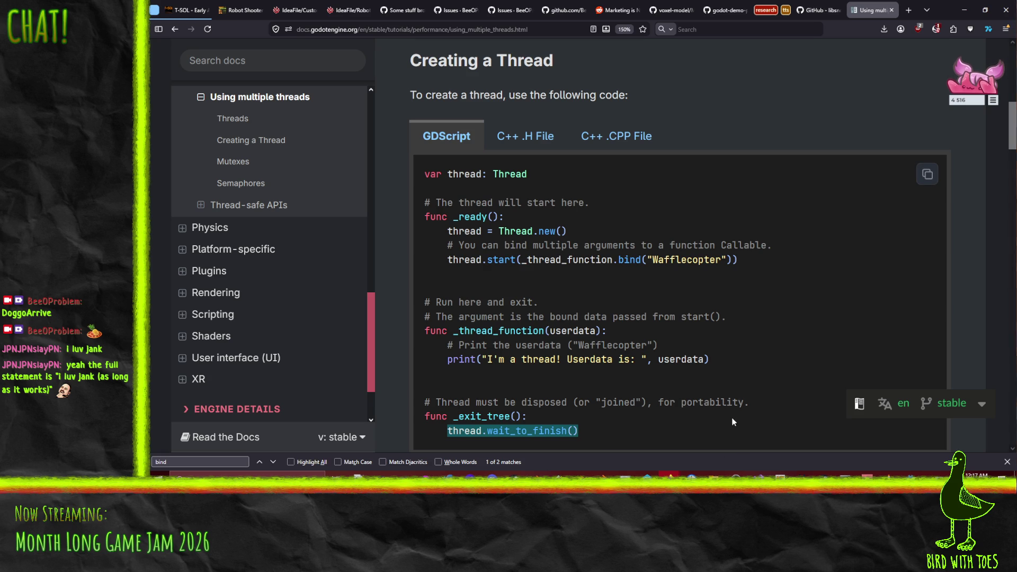
{"action": "key", "text": "alt+Tab"}
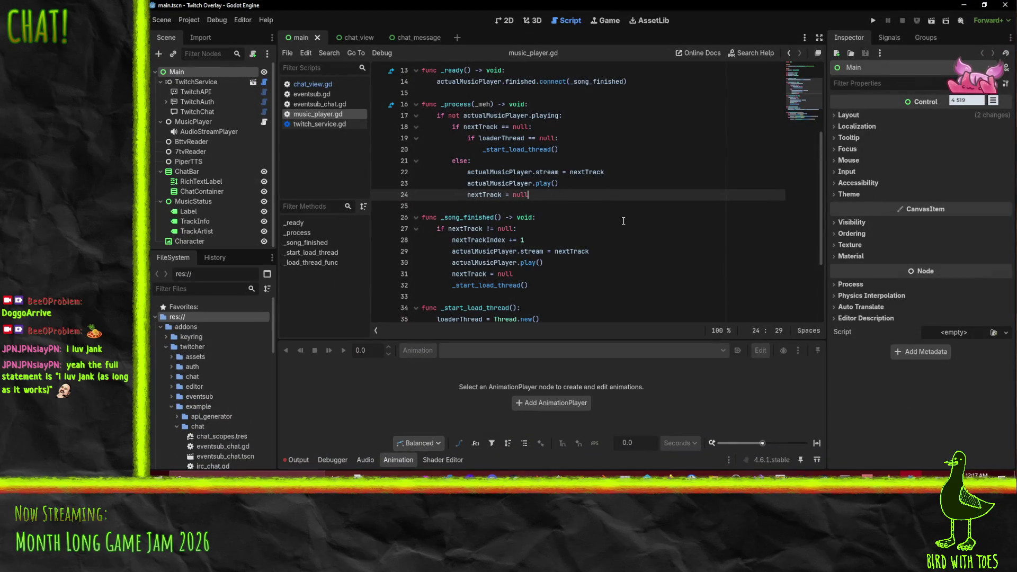
Step: Paste loaderThread.wait_to_finish() below nextTrack = null, using the loaderThread name
{"action": "key", "text": "Return"}
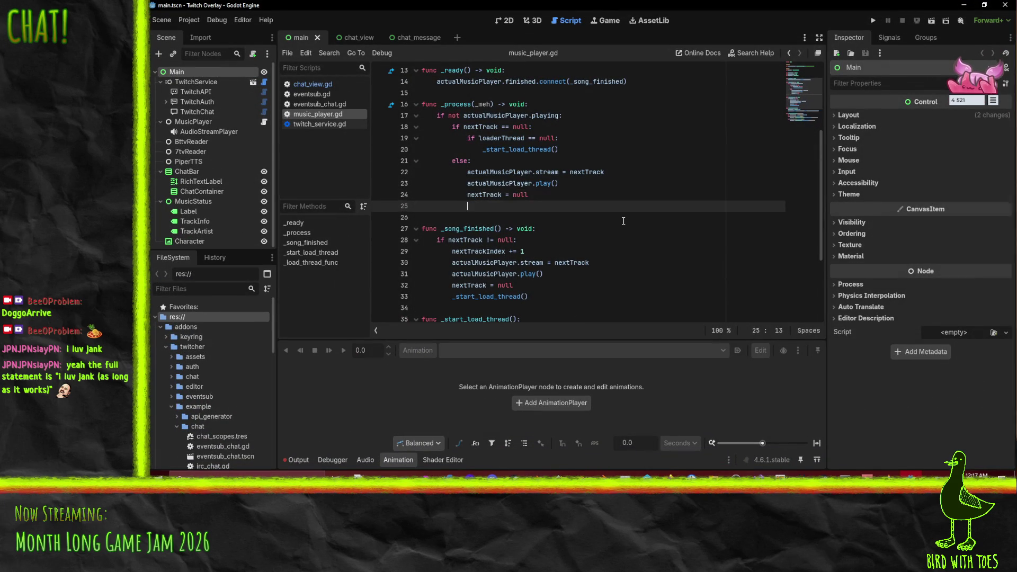
{"action": "type", "text": "thread.wait_to_finish()"}
{"action": "key", "text": "Return"}
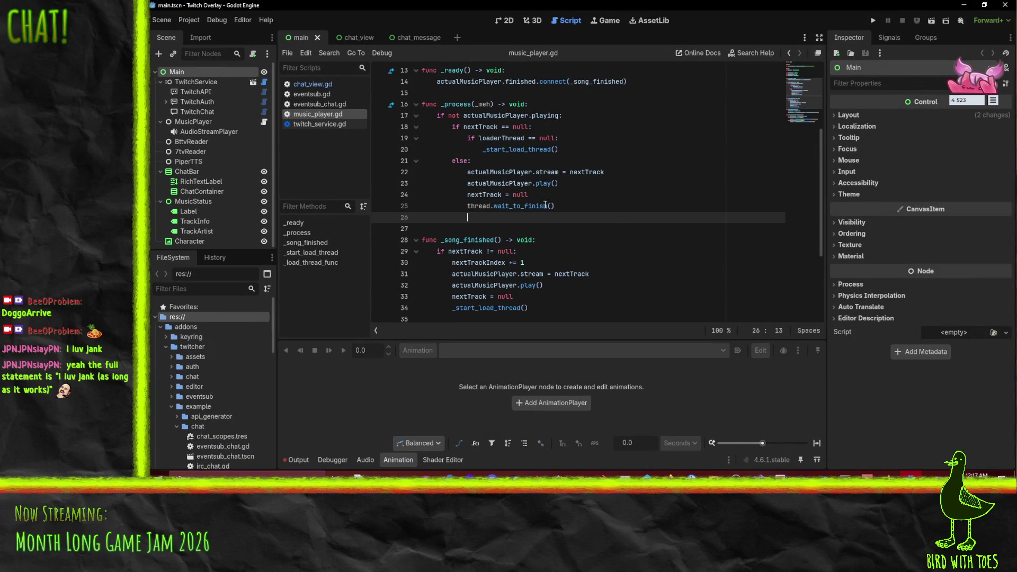
{"action": "double_click", "coordinate": [500, 138]}
{"action": "key", "text": "ctrl+c"}
{"action": "double_click", "coordinate": [479, 206]}
{"action": "key", "text": "ctrl+v"}
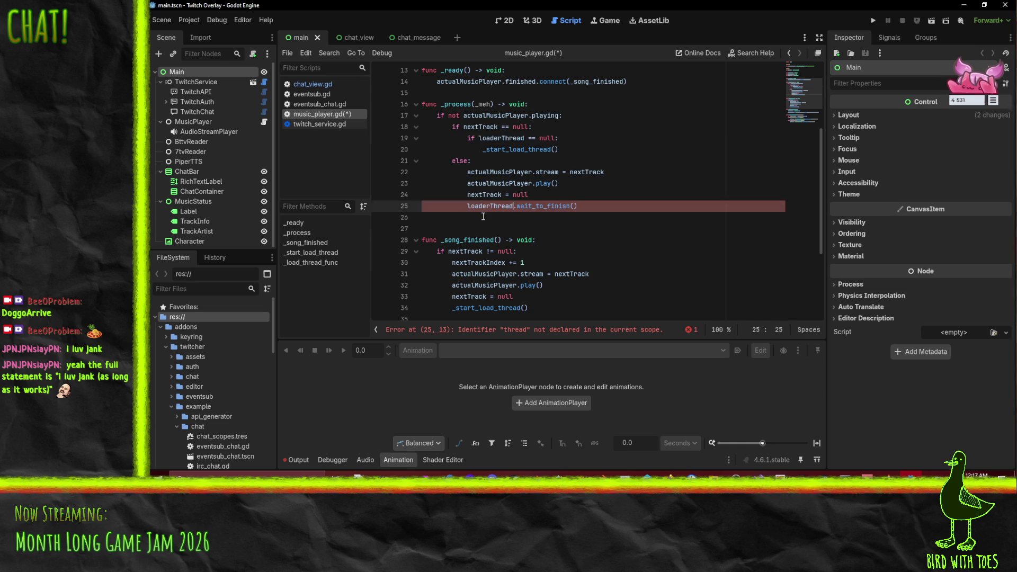
Step: Add loaderThread = null beneath it and select both thread-cleanup lines
{"action": "left_click", "coordinate": [484, 217]}
{"action": "key", "text": "ctrl+v"}
{"action": "type", "text": "= null"}
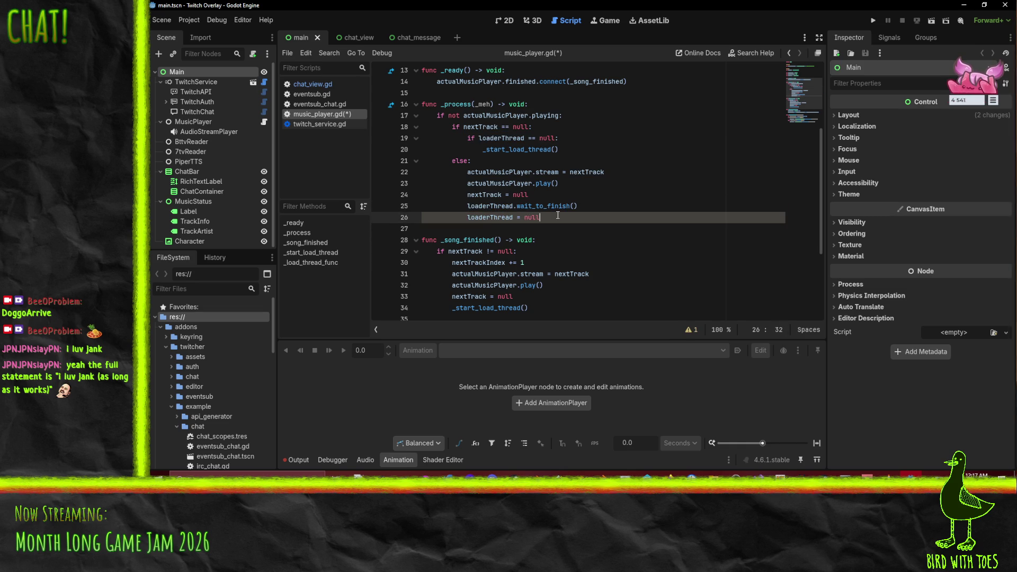
{"action": "key", "text": "Up"}
{"action": "key", "text": "Home"}
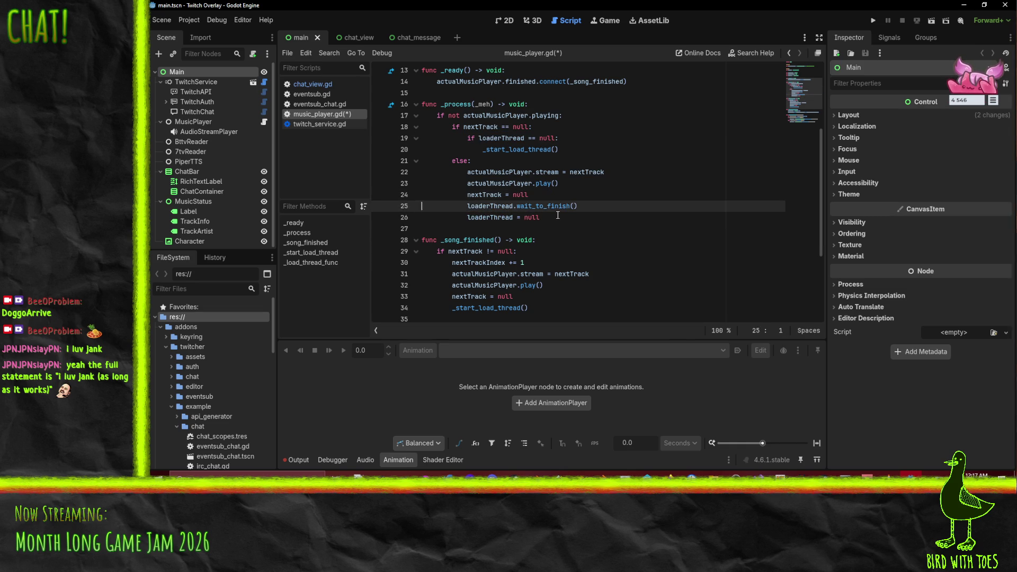
{"action": "scroll", "coordinate": [558, 216], "scroll_direction": "down", "scroll_amount": 2}
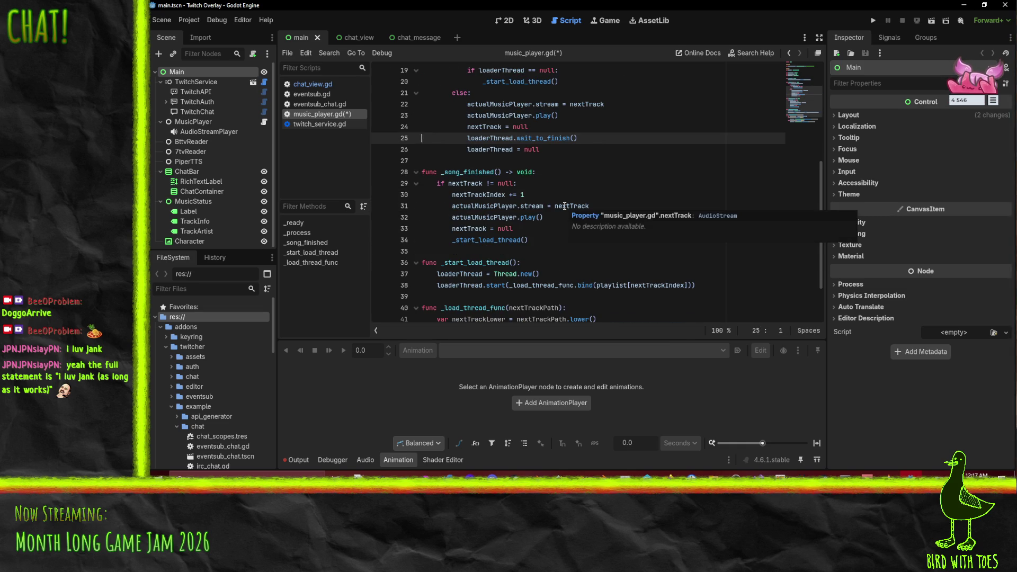
{"action": "scroll", "coordinate": [565, 206], "scroll_direction": "up", "scroll_amount": 3}
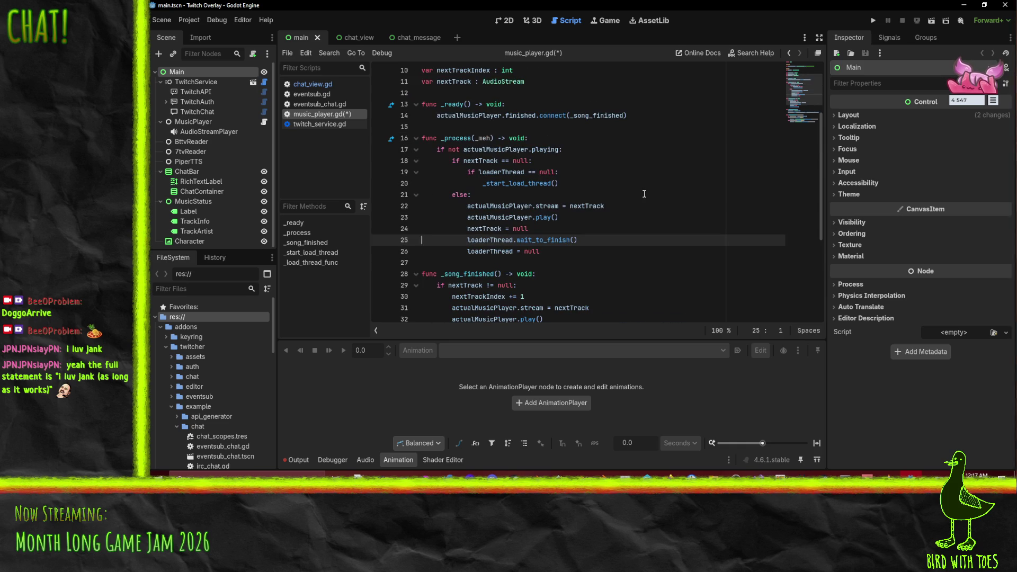
{"action": "scroll", "coordinate": [644, 194], "scroll_direction": "down", "scroll_amount": 2}
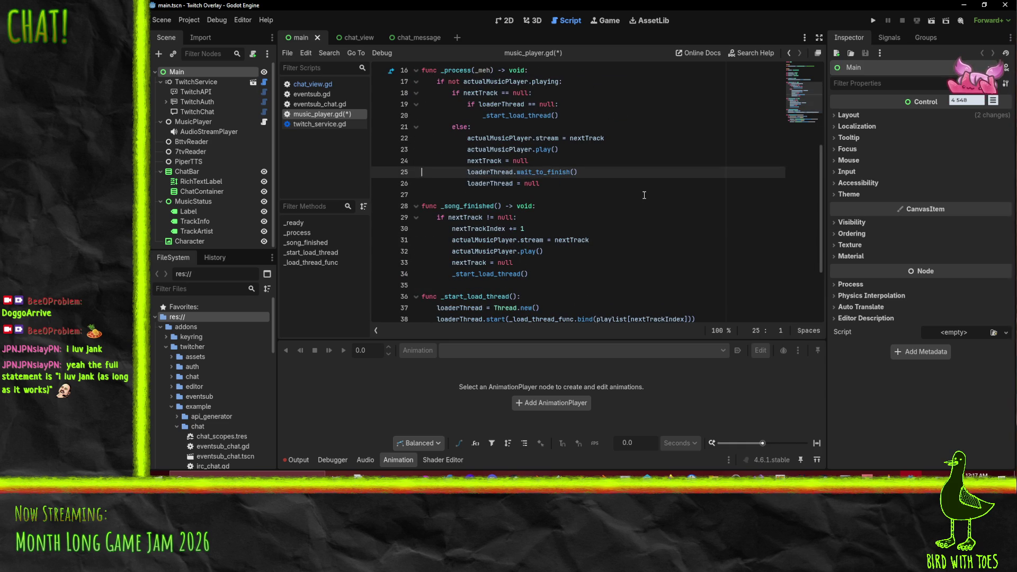
{"action": "key", "text": "shift+Down"}
{"action": "key", "text": "shift+Down"}
Step: Move the wait_to_finish and loaderThread = null lines to the top of the else branch
{"action": "key", "text": "Delete"}
{"action": "key", "text": "Up"}
{"action": "key", "text": "Up"}
{"action": "key", "text": "Up"}
{"action": "key", "text": "ctrl+v"}
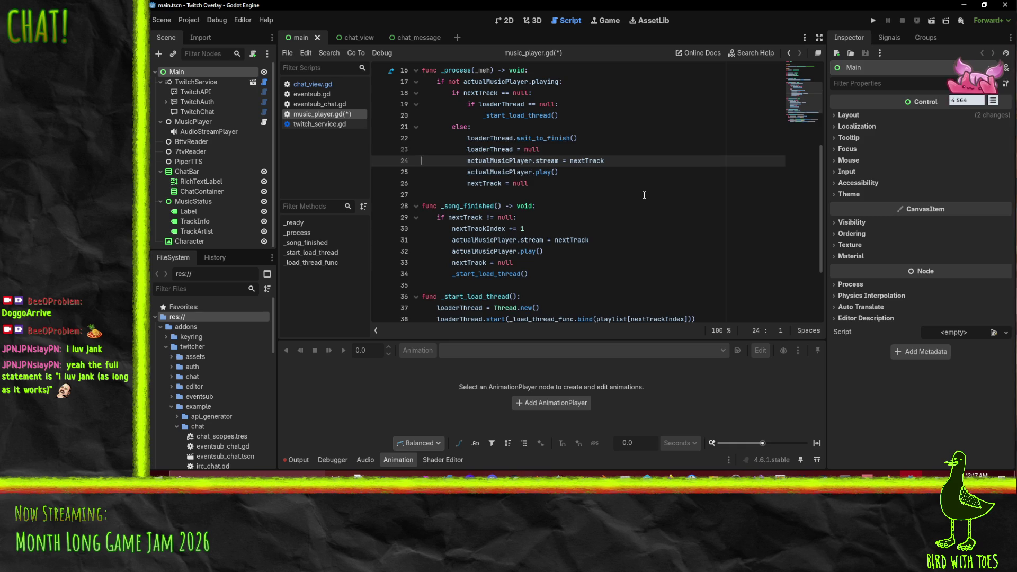
{"action": "key", "text": "Left"}
{"action": "left_click", "coordinate": [547, 138]}
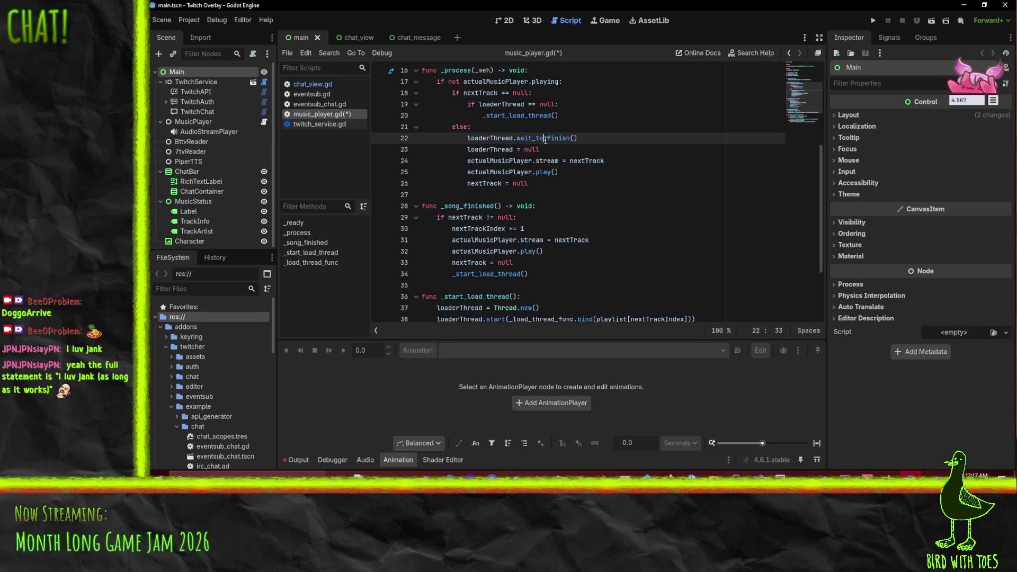
{"action": "key", "text": "Down"}
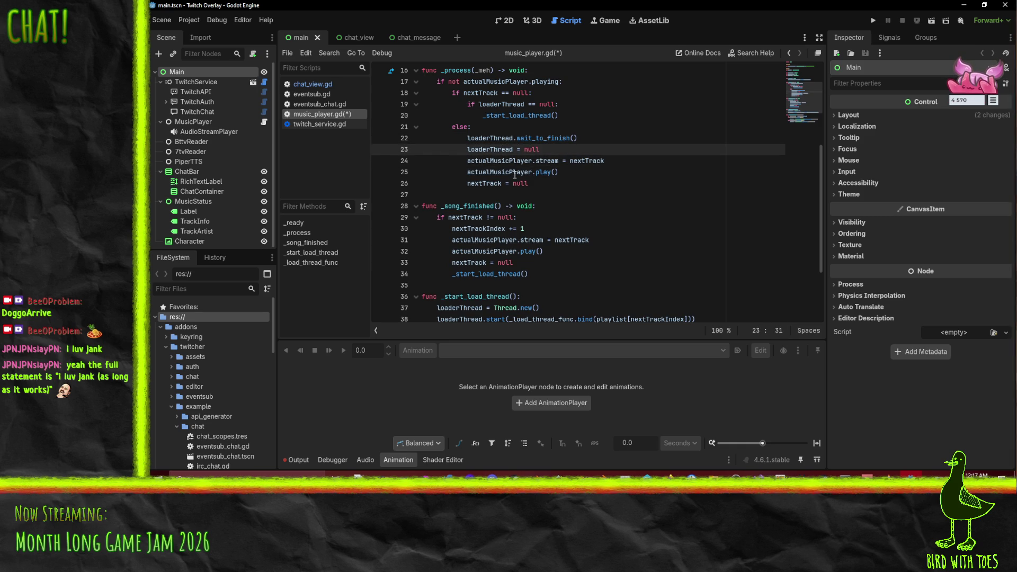
{"action": "key", "text": "Down"}
{"action": "key", "text": "Down"}
{"action": "key", "text": "Down"}
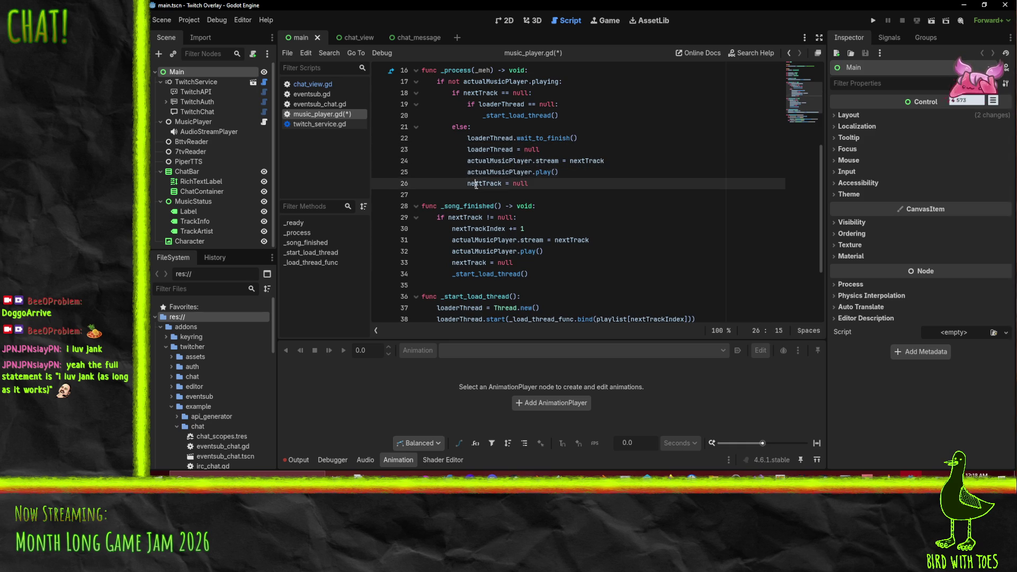
{"action": "key", "text": "Home"}
{"action": "key", "text": "ctrl+shift+Right"}
{"action": "scroll", "coordinate": [616, 207], "scroll_direction": "up", "scroll_amount": 1}
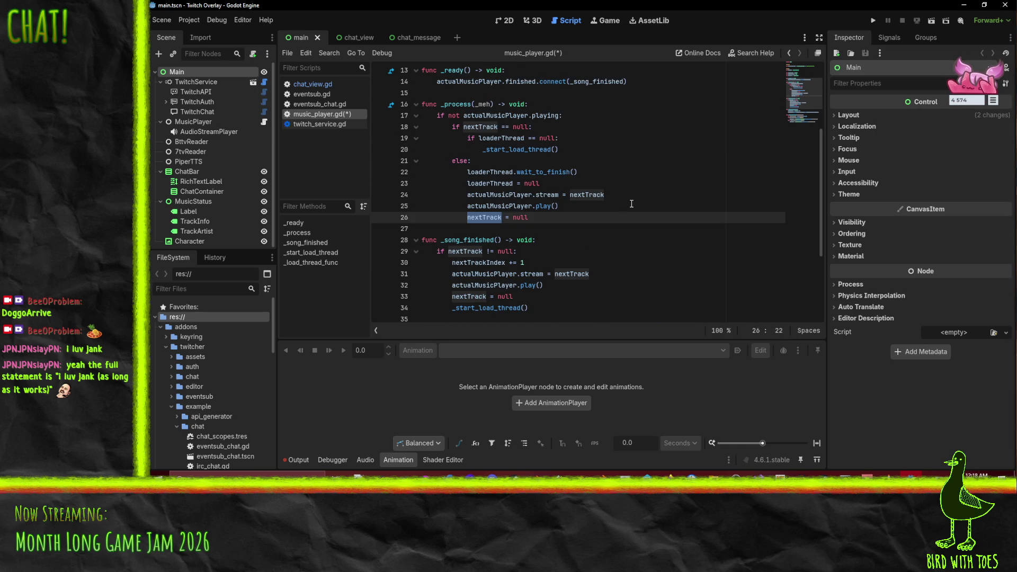
{"action": "left_click", "coordinate": [488, 172]}
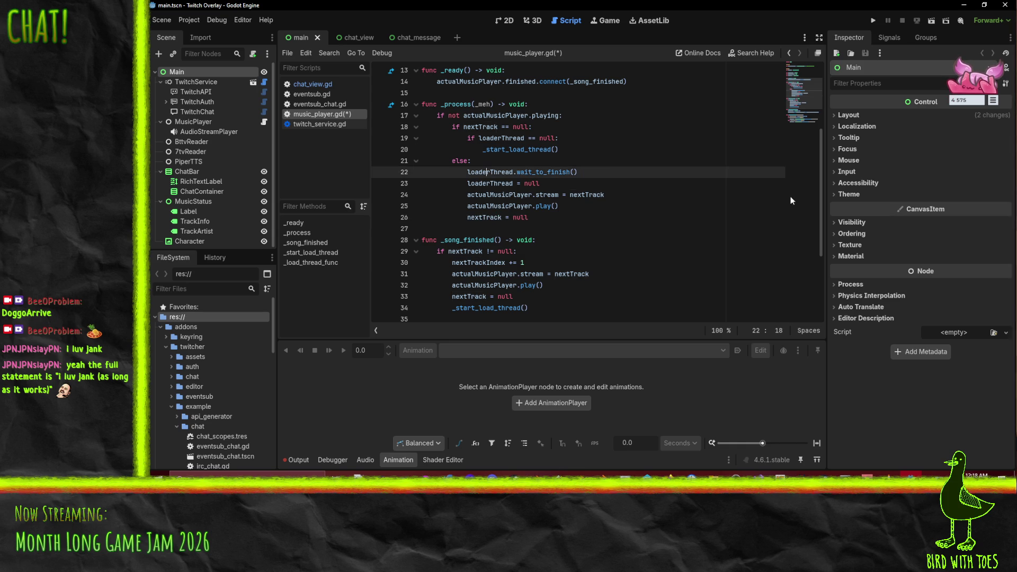
{"action": "key", "text": "Home"}
{"action": "key", "text": "Home"}
{"action": "key", "text": "shift+Down"}
{"action": "key", "text": "shift+Down"}
{"action": "key", "text": "ctrl+c"}
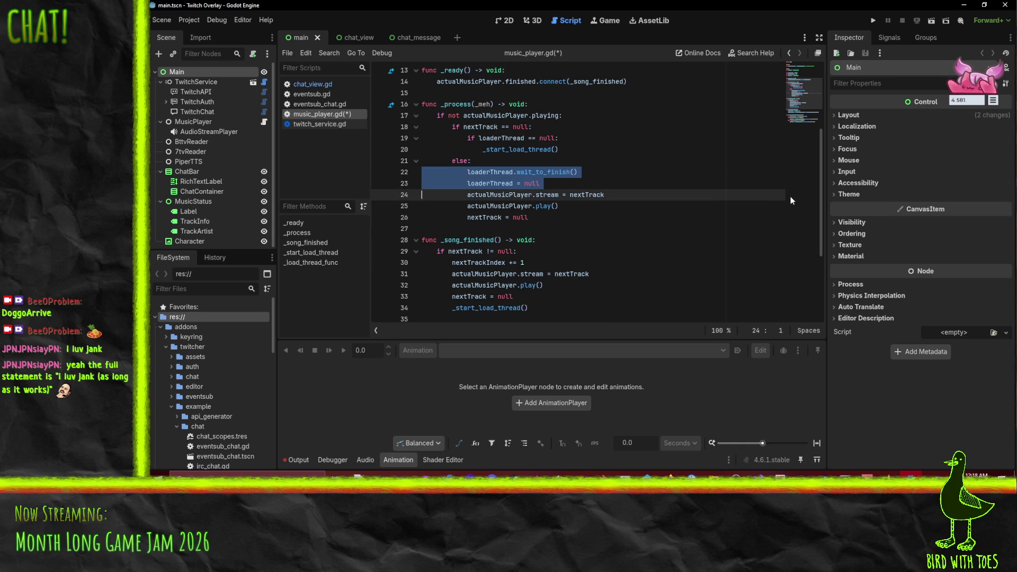
Step: Put nextTrackIndex += 1 back directly above _start_load_thread() in _song_finished
{"action": "key", "text": "Down"}
{"action": "key", "text": "Down"}
{"action": "key", "text": "Down"}
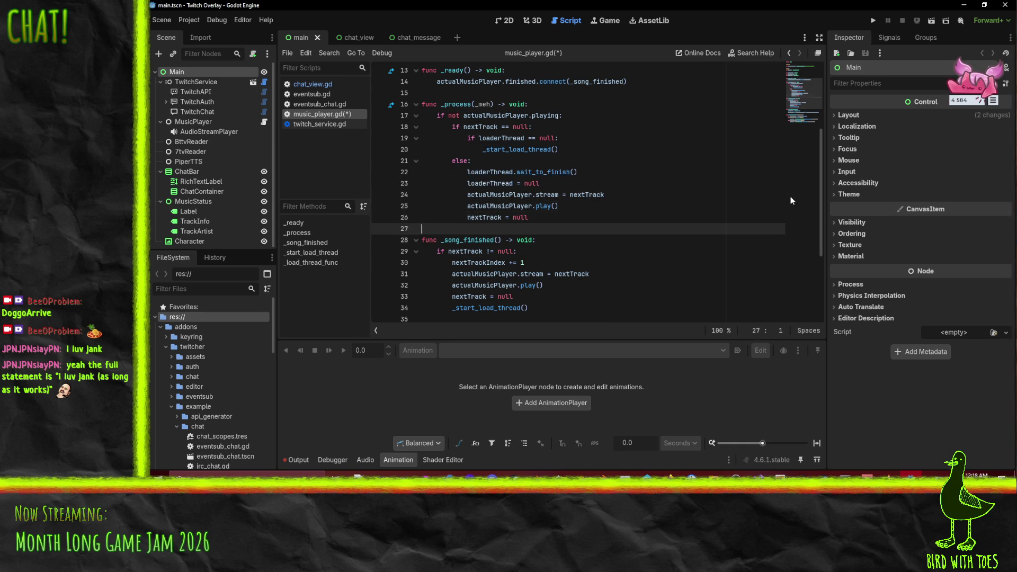
{"action": "key", "text": "Up"}
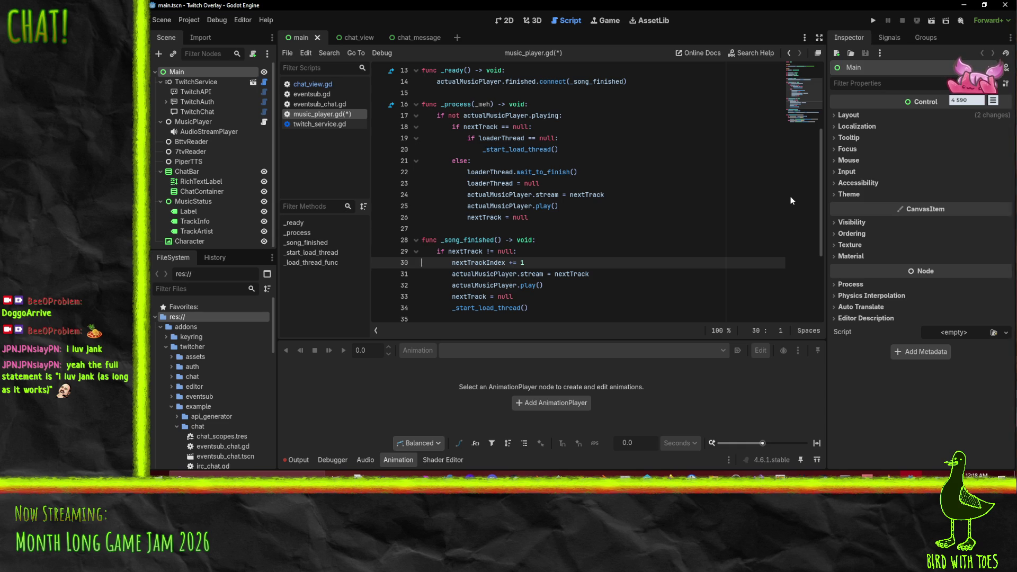
{"action": "key", "text": "ctrl+shift+k"}
{"action": "key", "text": "Down"}
{"action": "key", "text": "Down"}
{"action": "key", "text": "Down"}
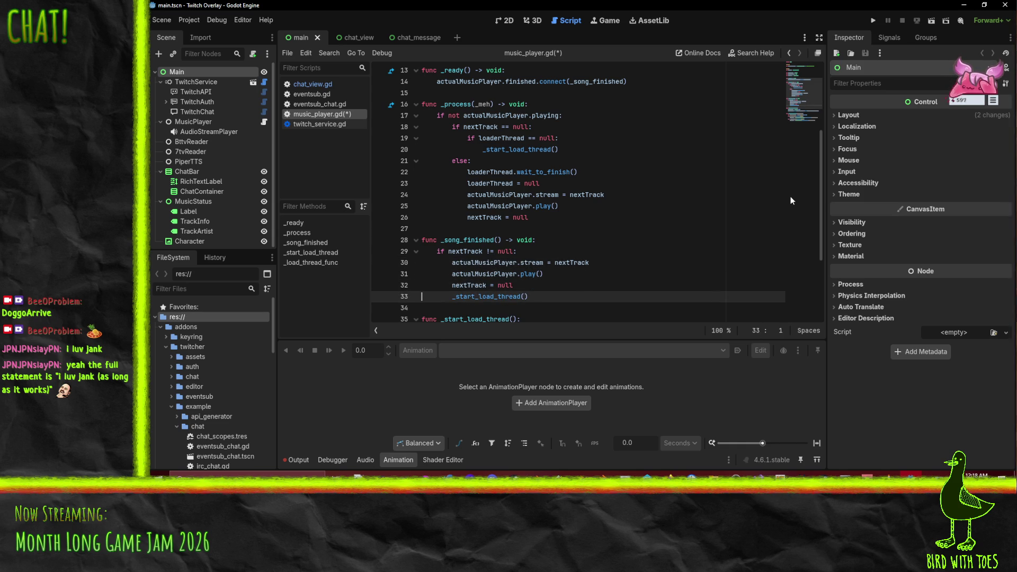
{"action": "key", "text": "Return"}
{"action": "key", "text": "ctrl+v"}
Step: Select the two thread wait-and-clear lines in _process
{"action": "key", "text": "Up"}
{"action": "key", "text": "Up"}
{"action": "key", "text": "Up"}
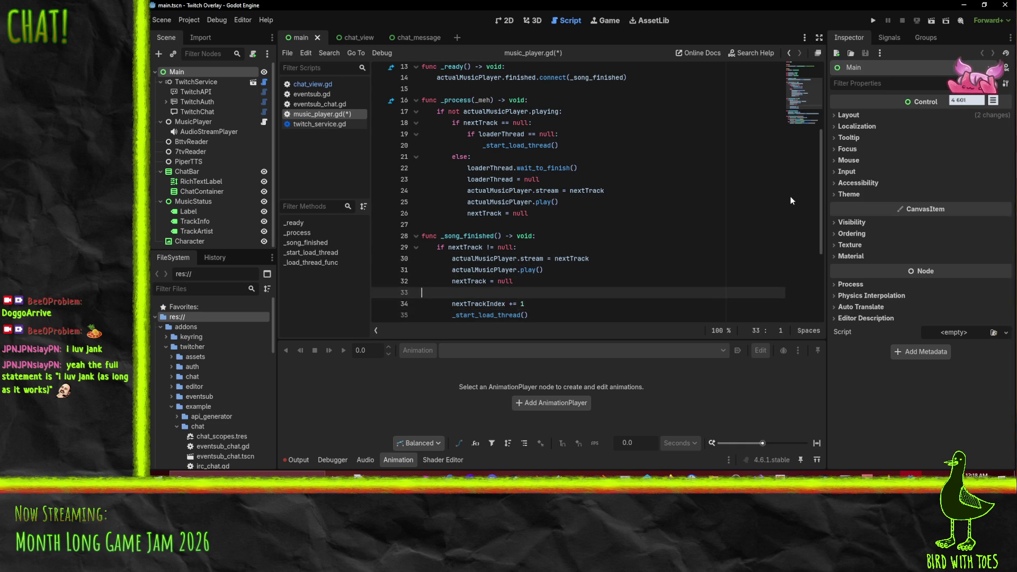
{"action": "key", "text": "Down"}
{"action": "key", "text": "Down"}
{"action": "key", "text": "Down"}
{"action": "key", "text": "Up"}
{"action": "key", "text": "Up"}
{"action": "key", "text": "Up"}
{"action": "key", "text": "Up"}
{"action": "key", "text": "Up"}
{"action": "key", "text": "Up"}
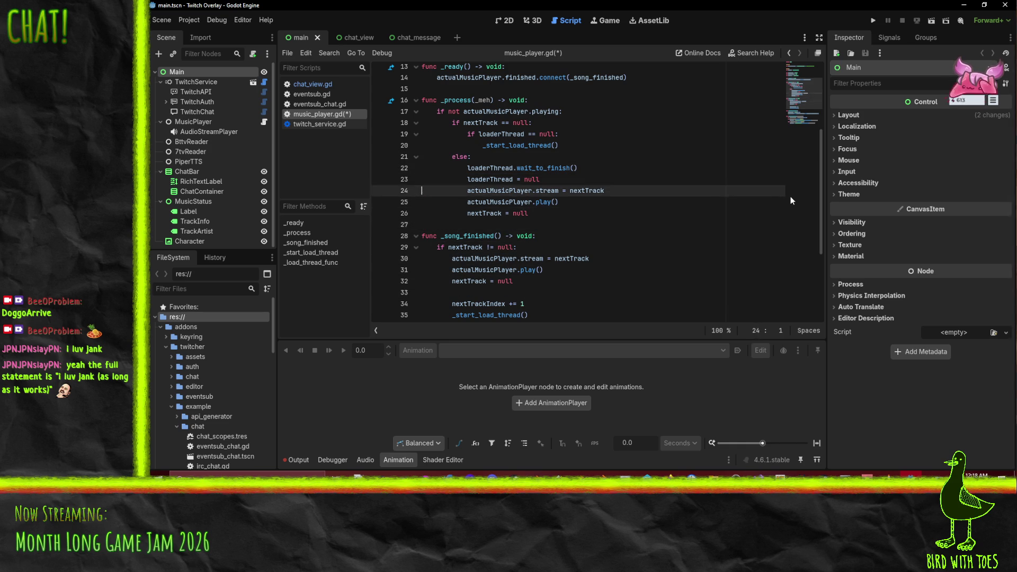
{"action": "key", "text": "shift+Down"}
{"action": "key", "text": "shift+Down"}
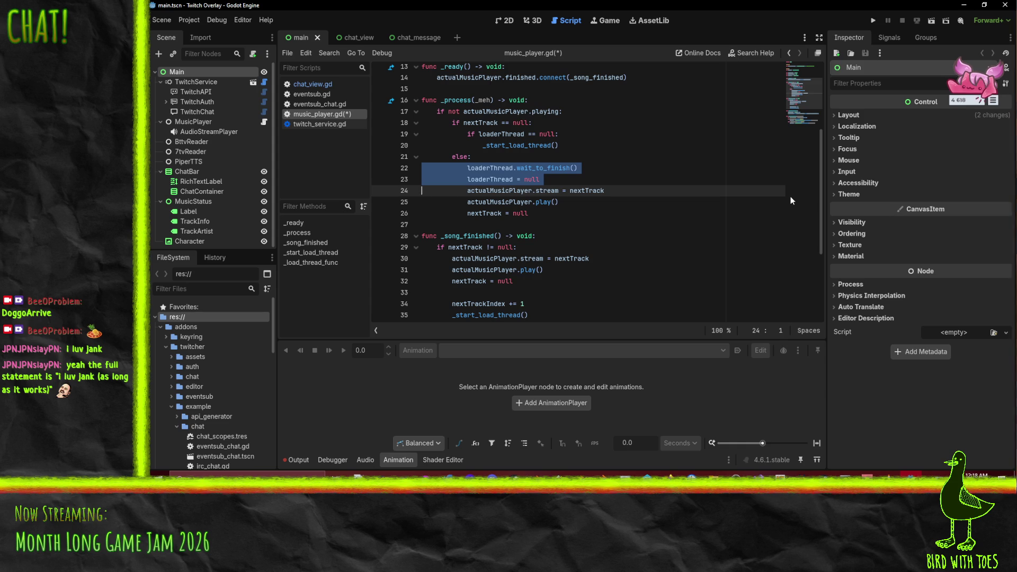
Step: Paste the wait-and-clear lines into _song_finished, fix their indentation, and save
{"action": "key", "text": "Down"}
{"action": "key", "text": "Down"}
{"action": "key", "text": "Down"}
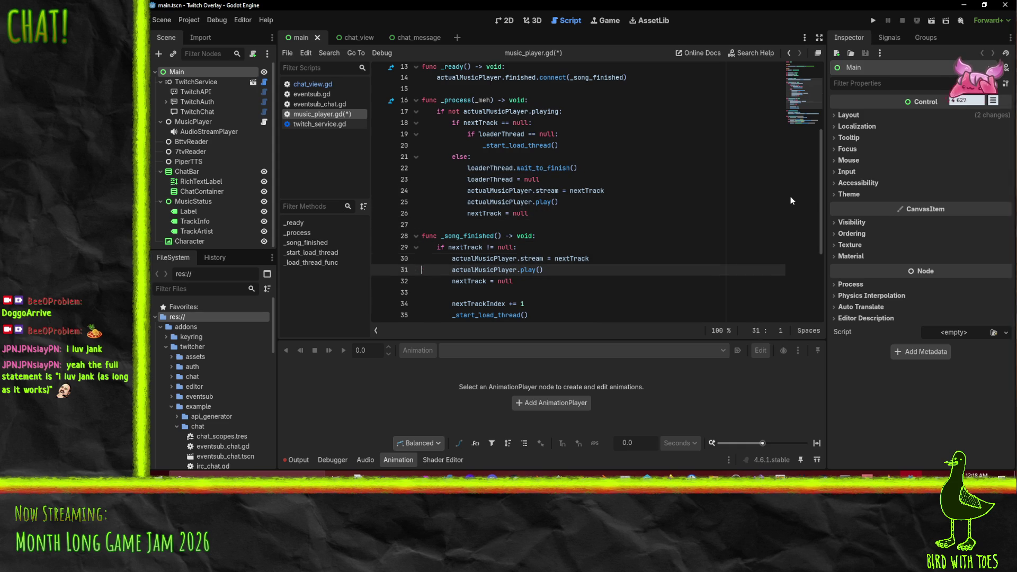
{"action": "key", "text": "Up"}
{"action": "key", "text": "ctrl+v"}
{"action": "key", "text": "Up"}
{"action": "key", "text": "Down"}
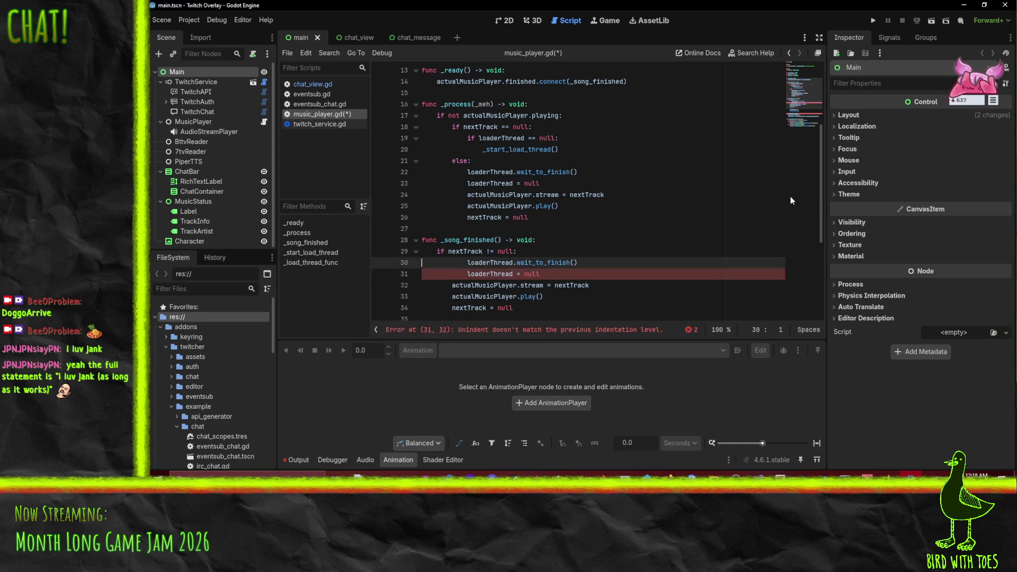
{"action": "key", "text": "shift+Down"}
{"action": "key", "text": "shift+Down"}
{"action": "key", "text": "shift+Tab"}
{"action": "key", "text": "ctrl+s"}
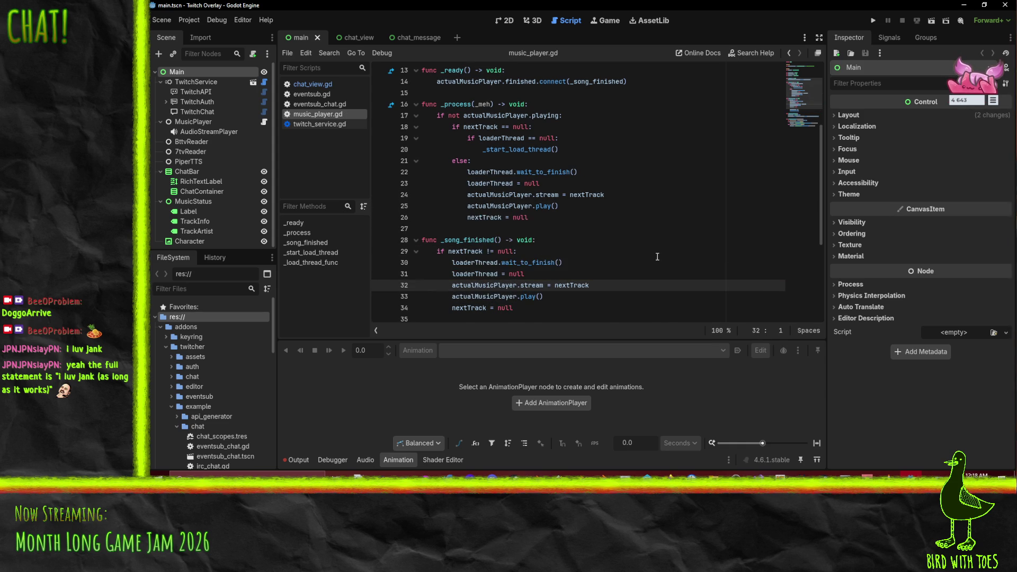
Step: Review _song_finished and the nextTrackIndex declaration, then show the 2D scene
{"action": "left_click", "coordinate": [620, 251]}
{"action": "scroll", "coordinate": [619, 250], "scroll_direction": "down", "scroll_amount": 3}
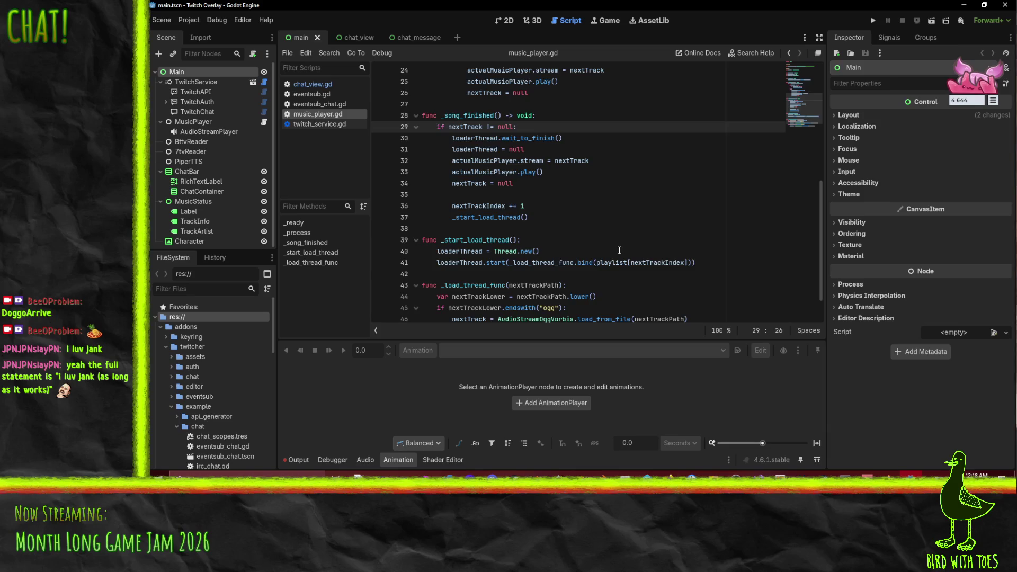
{"action": "scroll", "coordinate": [573, 247], "scroll_direction": "up", "scroll_amount": 3}
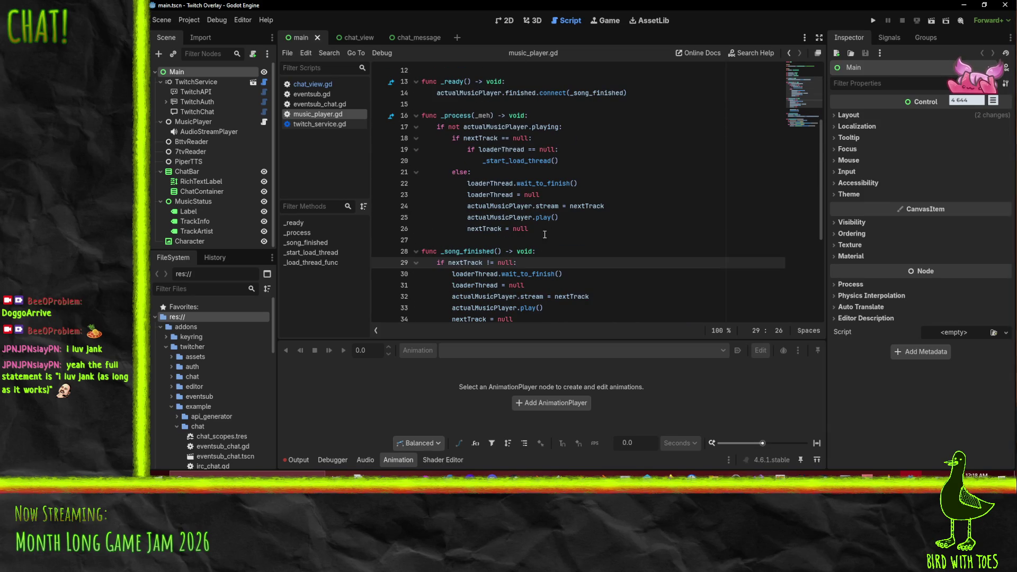
{"action": "scroll", "coordinate": [531, 231], "scroll_direction": "up", "scroll_amount": 4}
{"action": "left_click", "coordinate": [529, 174]}
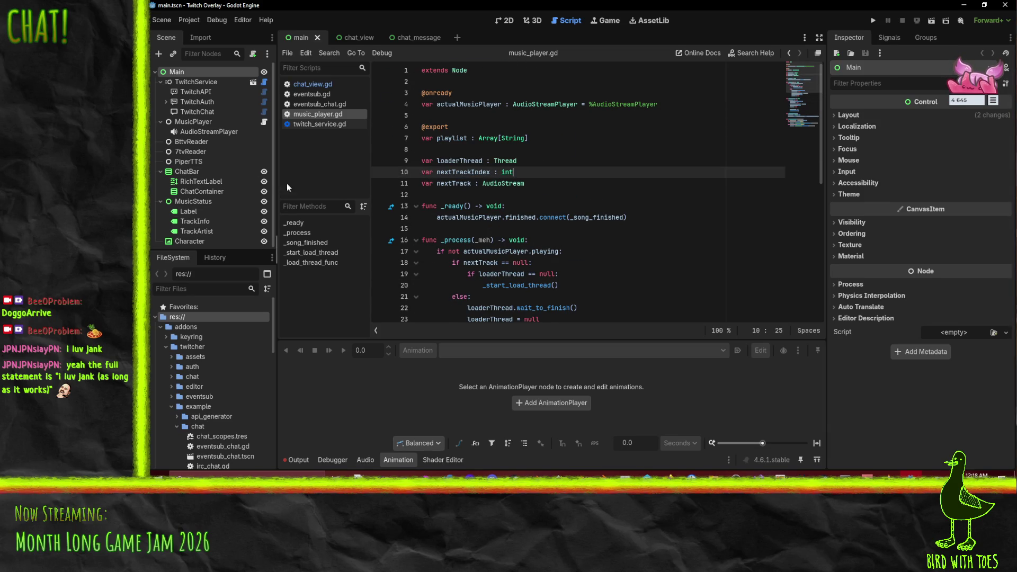
{"action": "scroll", "coordinate": [663, 194], "scroll_direction": "down", "scroll_amount": 7}
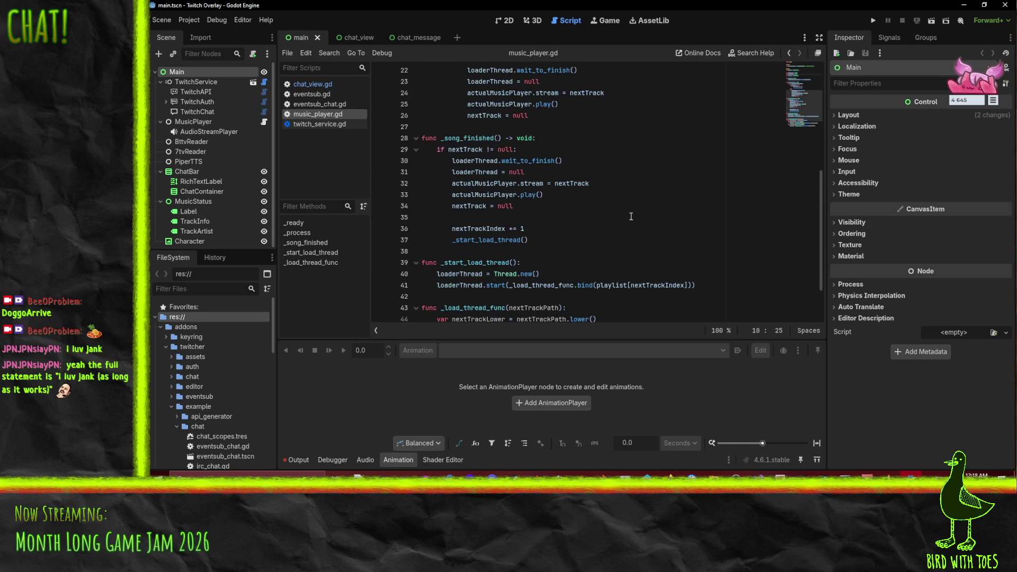
{"action": "scroll", "coordinate": [631, 216], "scroll_direction": "down", "scroll_amount": 2}
{"action": "scroll", "coordinate": [632, 216], "scroll_direction": "up", "scroll_amount": 9}
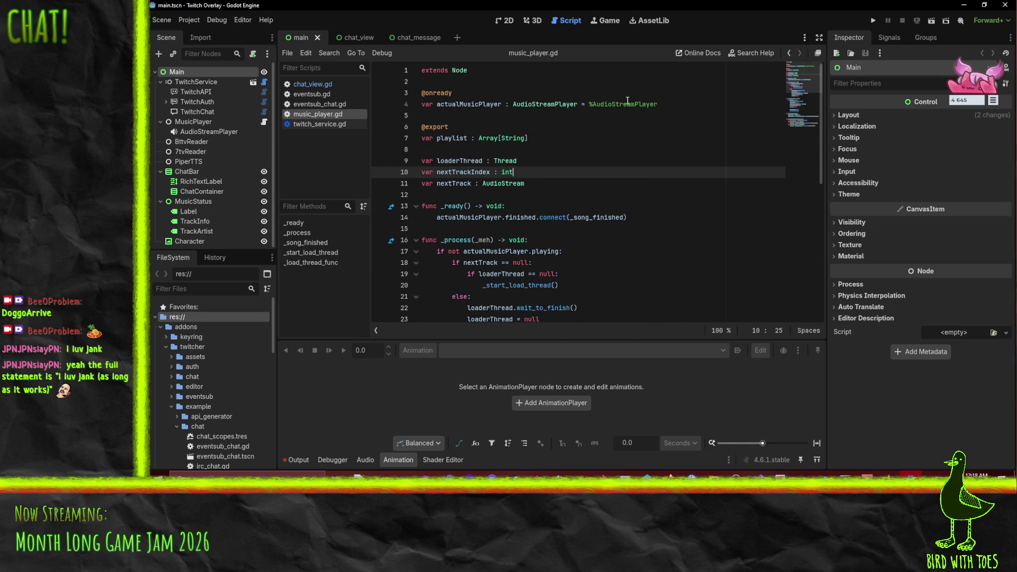
{"action": "left_click", "coordinate": [503, 21]}
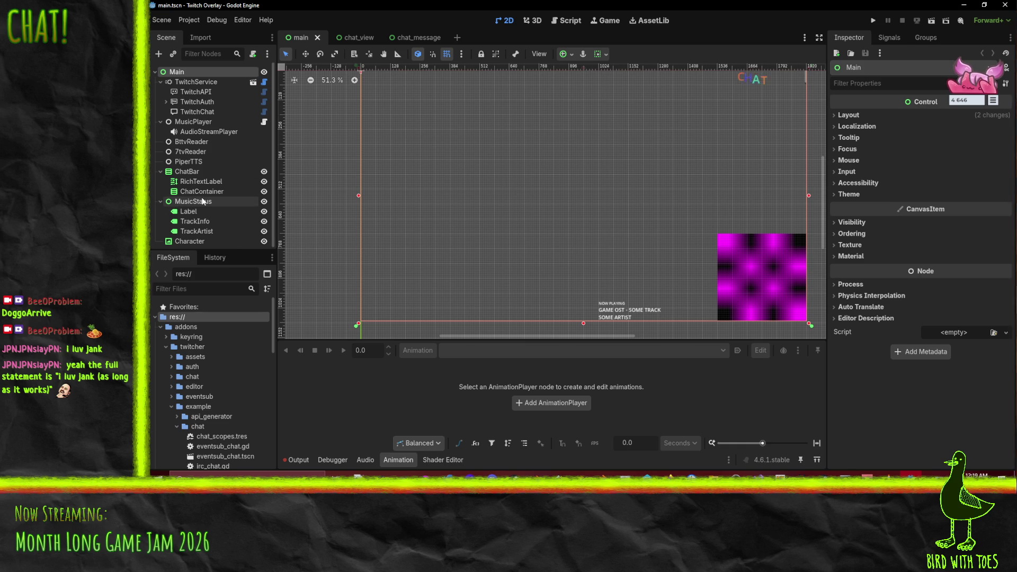
Step: Set the TwitchService node's Process Mode to Disabled in the Inspector
{"action": "left_click", "coordinate": [195, 85]}
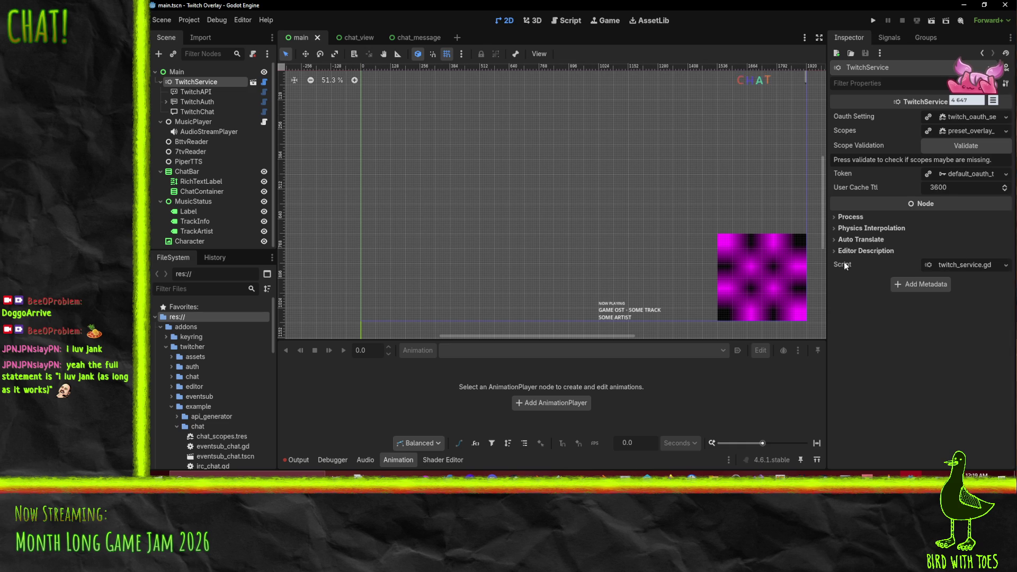
{"action": "left_click", "coordinate": [850, 216]}
{"action": "left_click", "coordinate": [944, 229]}
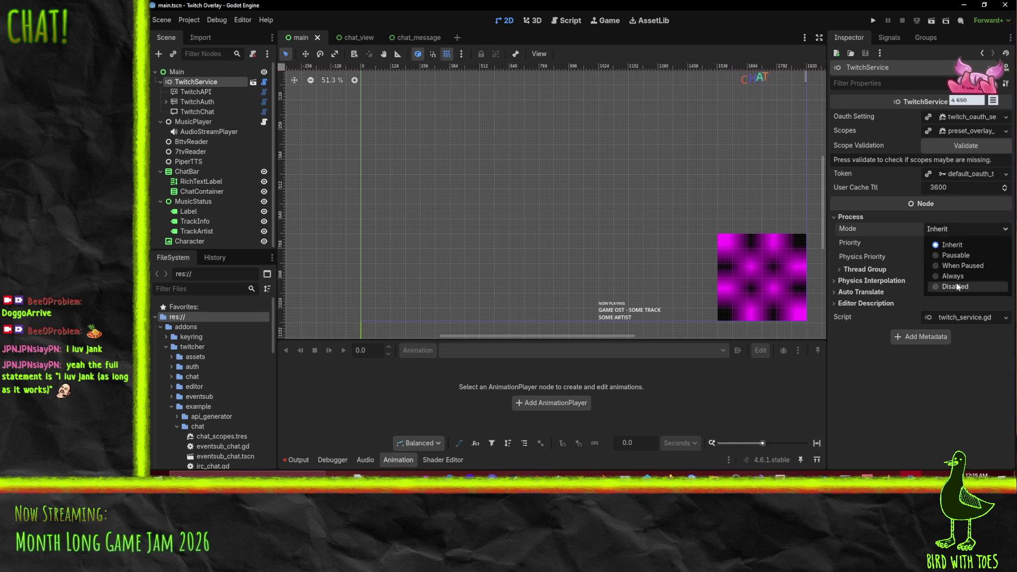
{"action": "left_click", "coordinate": [955, 285]}
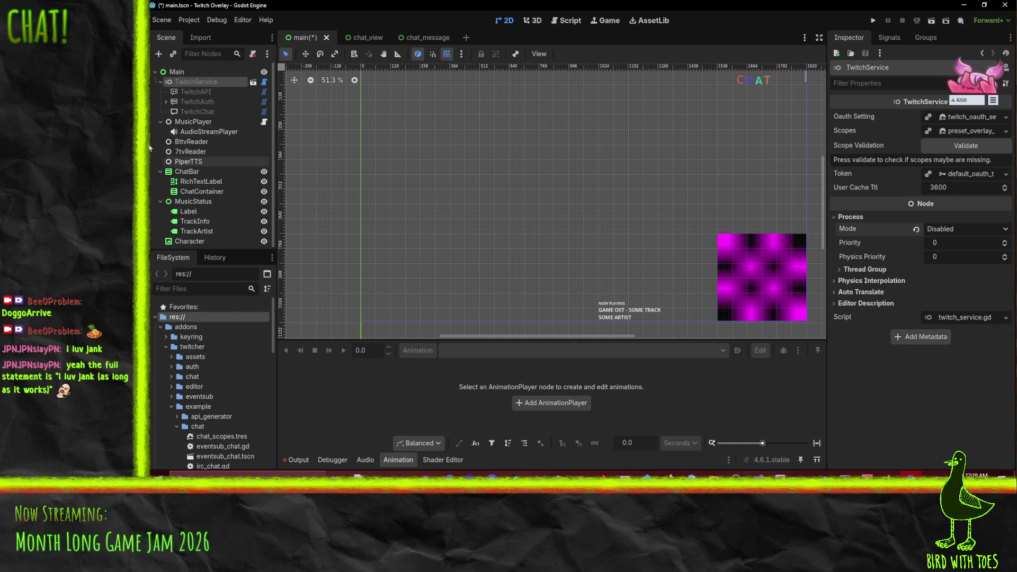
{"action": "left_click", "coordinate": [186, 123]}
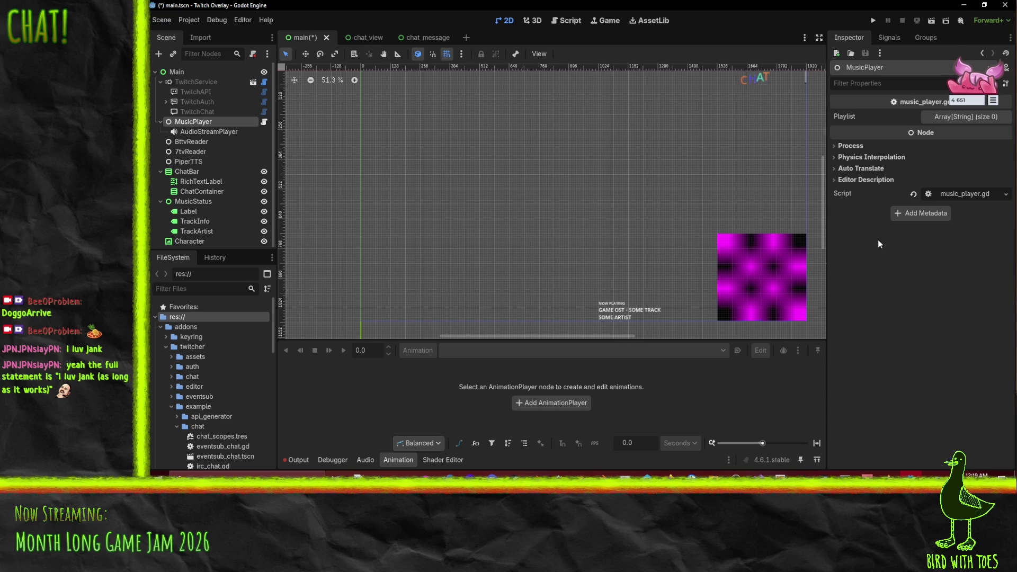
Step: Add two empty entries to the MusicPlayer's Playlist array
{"action": "left_click", "coordinate": [951, 117]}
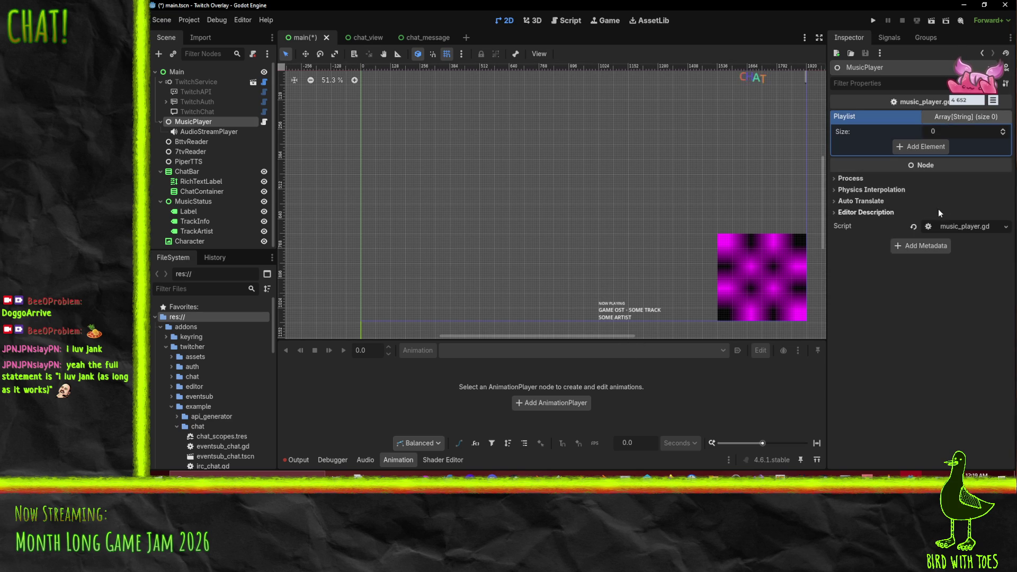
{"action": "left_click", "coordinate": [908, 147]}
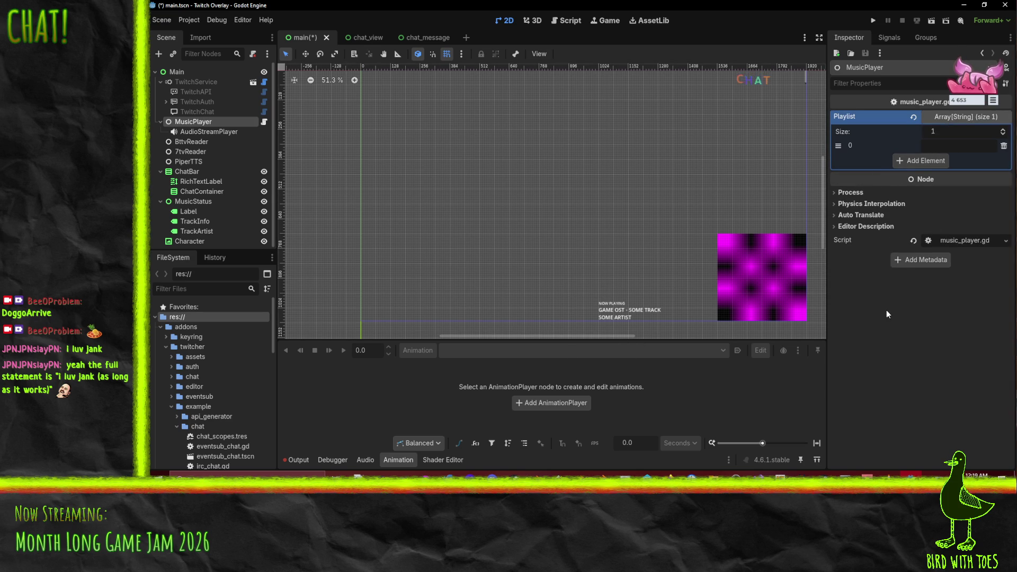
{"action": "left_click", "coordinate": [913, 161]}
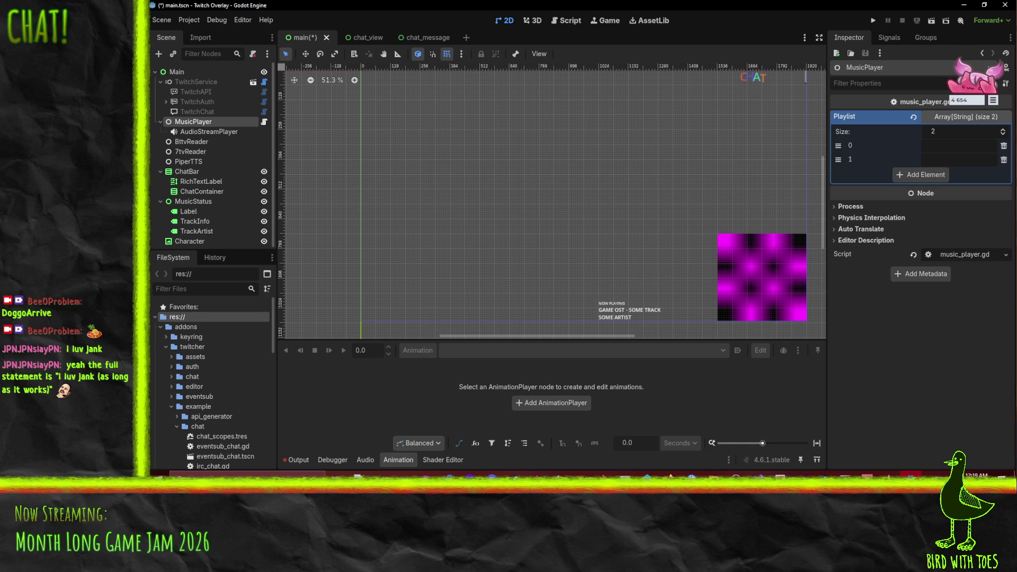
Step: In music_player.gd, begin an 'if nextT' condition after nextTrackIndex += 1
{"action": "left_click", "coordinate": [556, 20]}
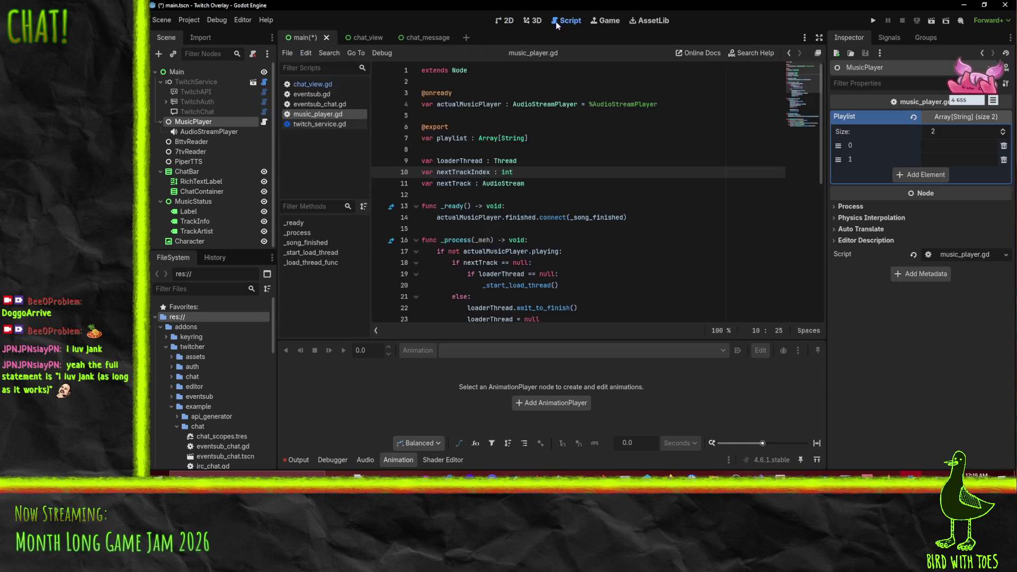
{"action": "scroll", "coordinate": [429, 120], "scroll_direction": "down", "scroll_amount": 5}
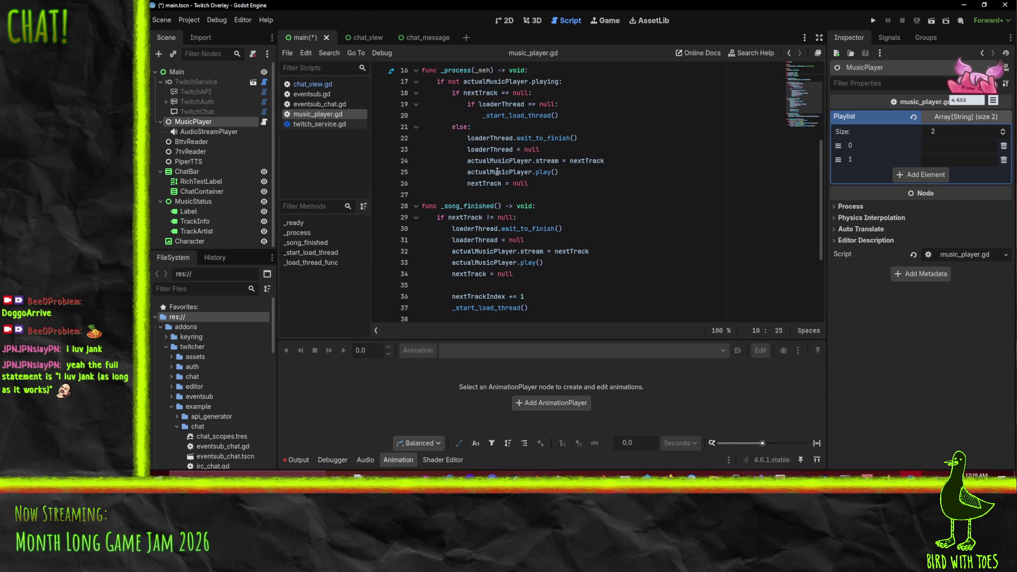
{"action": "left_click", "coordinate": [546, 298]}
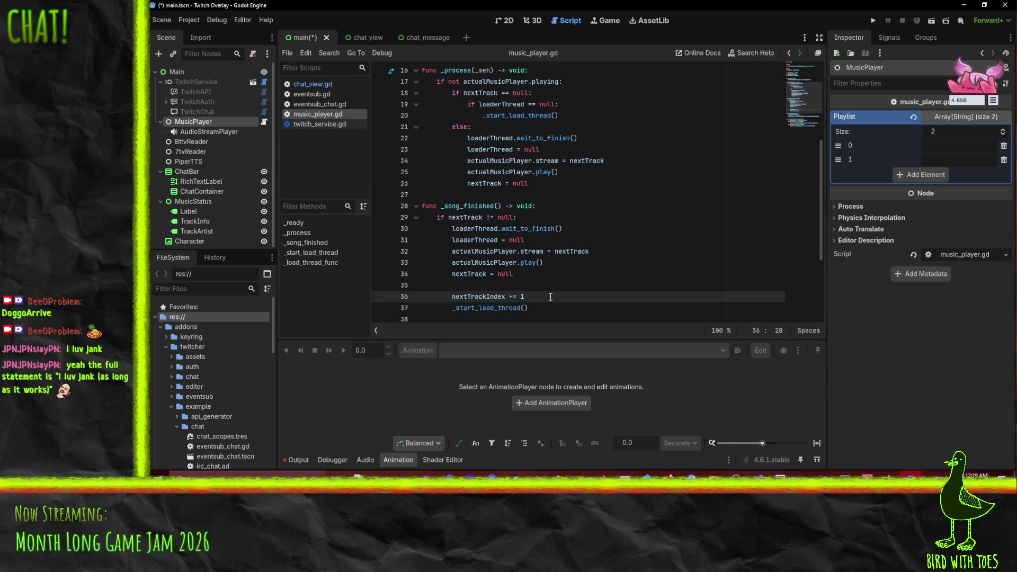
{"action": "key", "text": "Return"}
{"action": "type", "text": "if "}
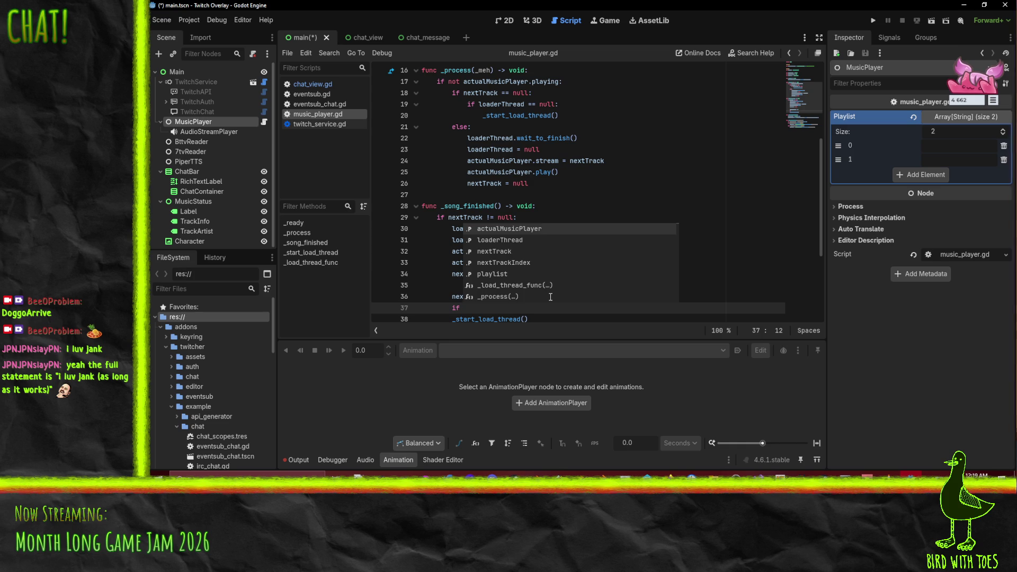
{"action": "type", "text": "nextT"}
Step: Complete 'if nextTrackIndex >= len(playlist):' with 'nextTrackIndex = 0' beneath it, and save
{"action": "key", "text": "Down"}
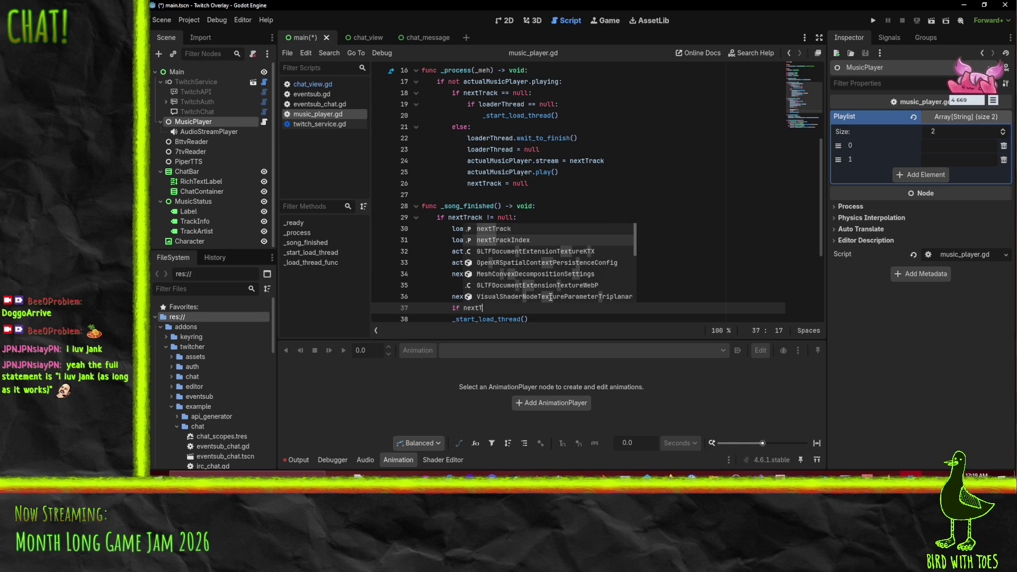
{"action": "key", "text": "Return"}
{"action": "type", "text": "len(pl"}
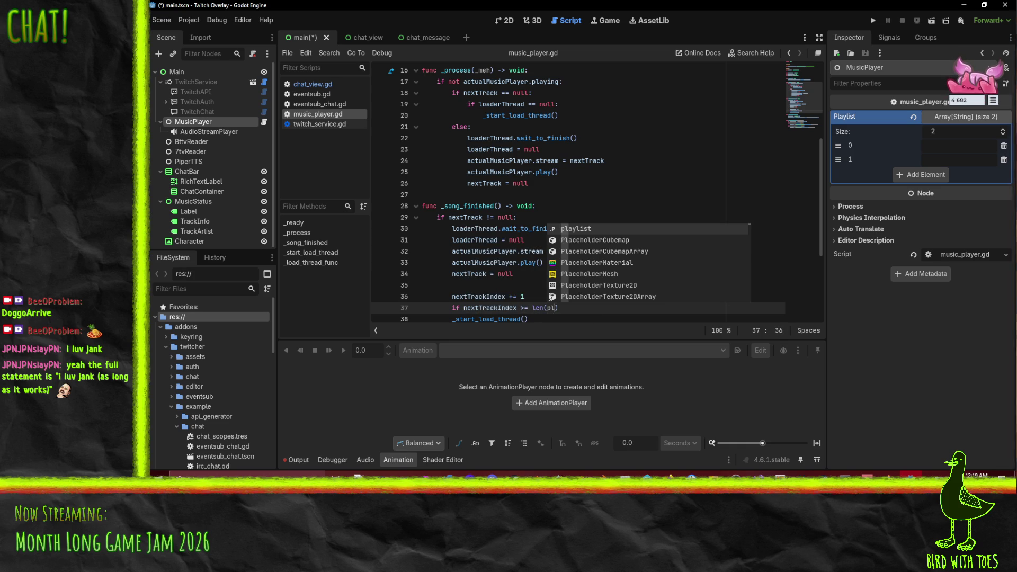
{"action": "key", "text": "Return"}
{"action": "type", "text": "):"}
{"action": "key", "text": "Return"}
{"action": "type", "text": "nextTr"}
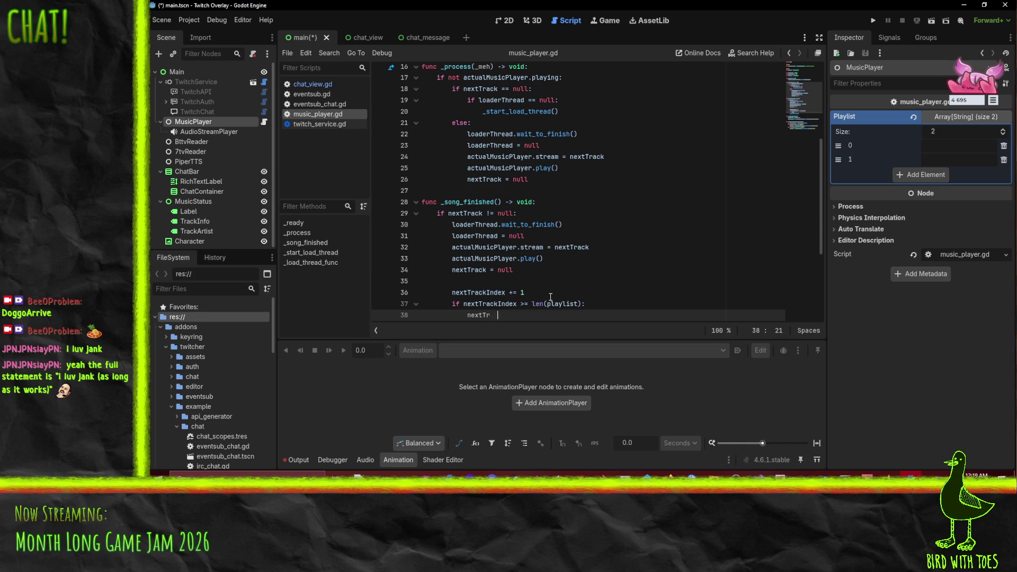
{"action": "key", "text": "BackSpace"}
{"action": "key", "text": "BackSpace"}
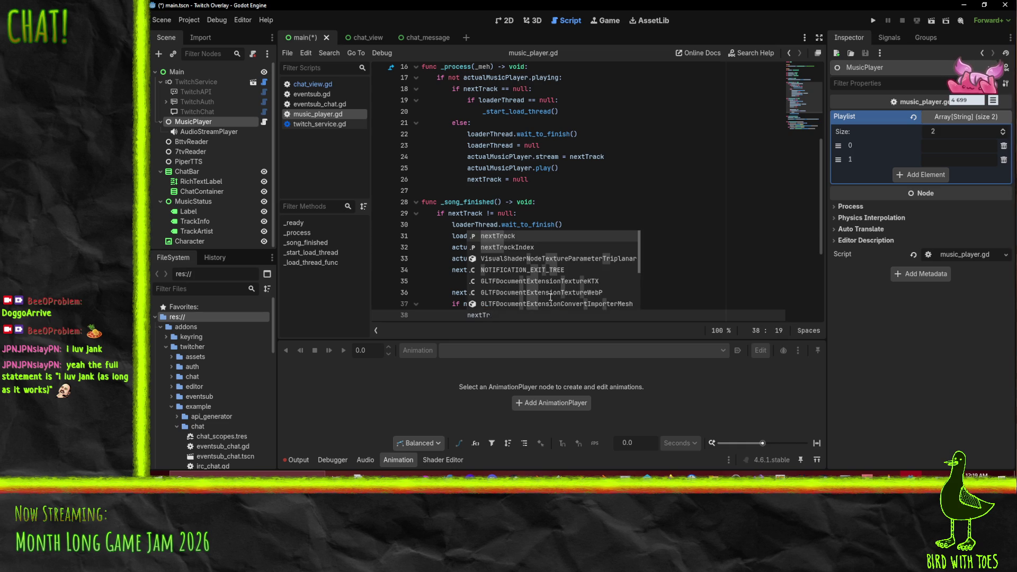
{"action": "key", "text": "Return"}
{"action": "type", "text": "= 0"}
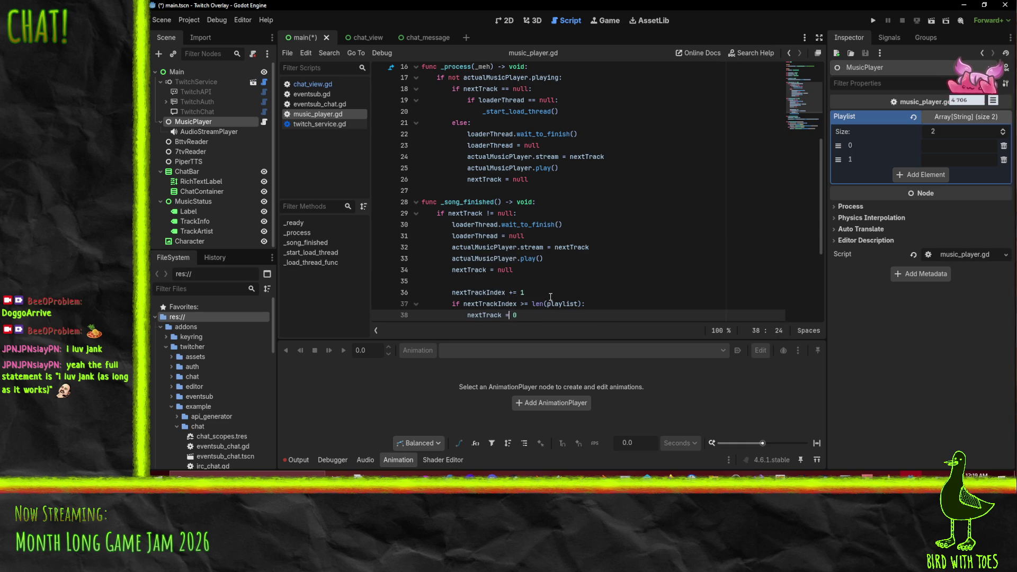
{"action": "type", "text": "Index"}
{"action": "key", "text": "ctrl+s"}
{"action": "scroll", "coordinate": [567, 255], "scroll_direction": "down", "scroll_amount": 3}
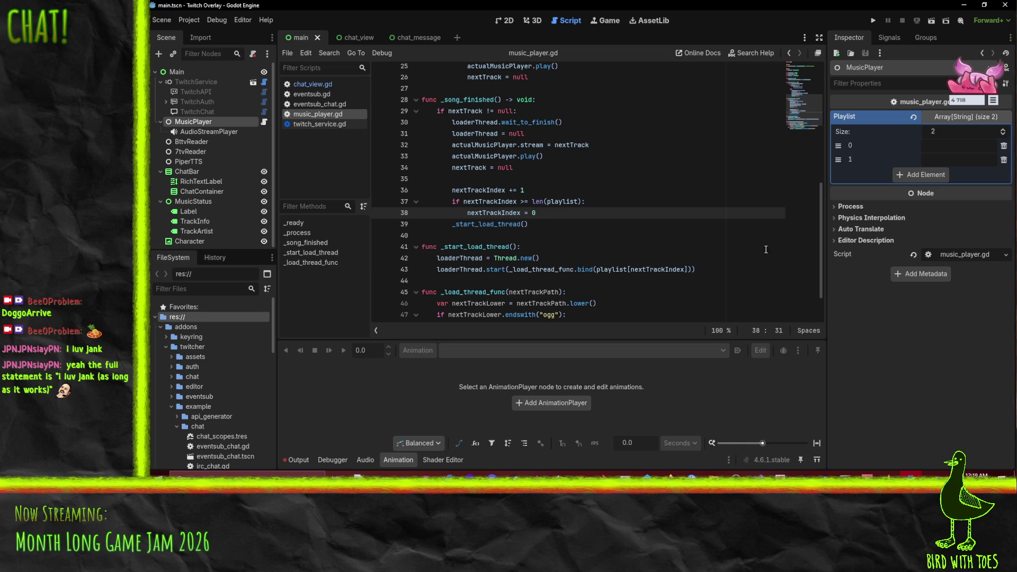
{"action": "mouse_move", "coordinate": [911, 476]}
{"action": "key", "text": "Down"}
{"action": "key", "text": "Down"}
{"action": "key", "text": "Down"}
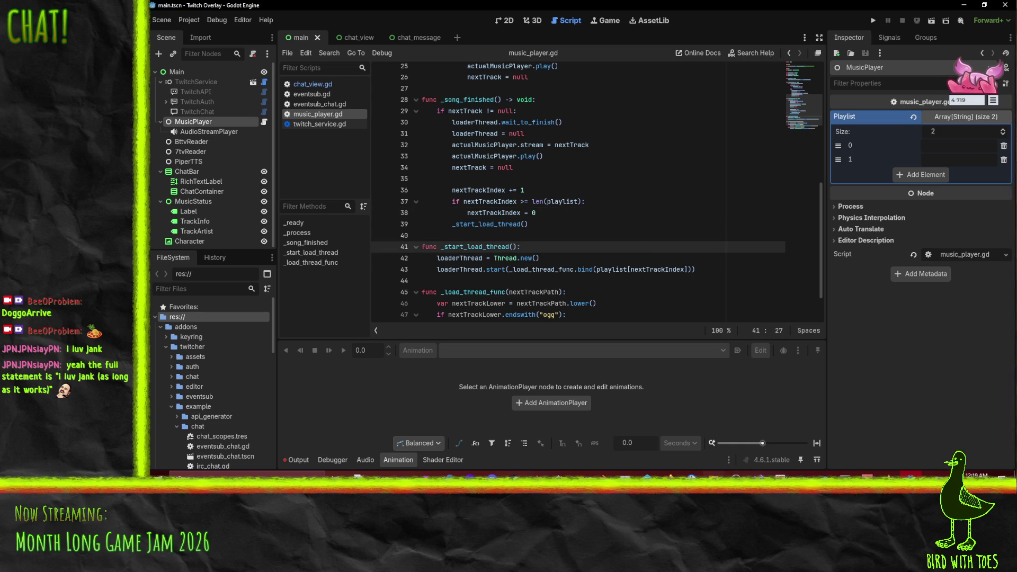
{"action": "left_click", "coordinate": [714, 476]}
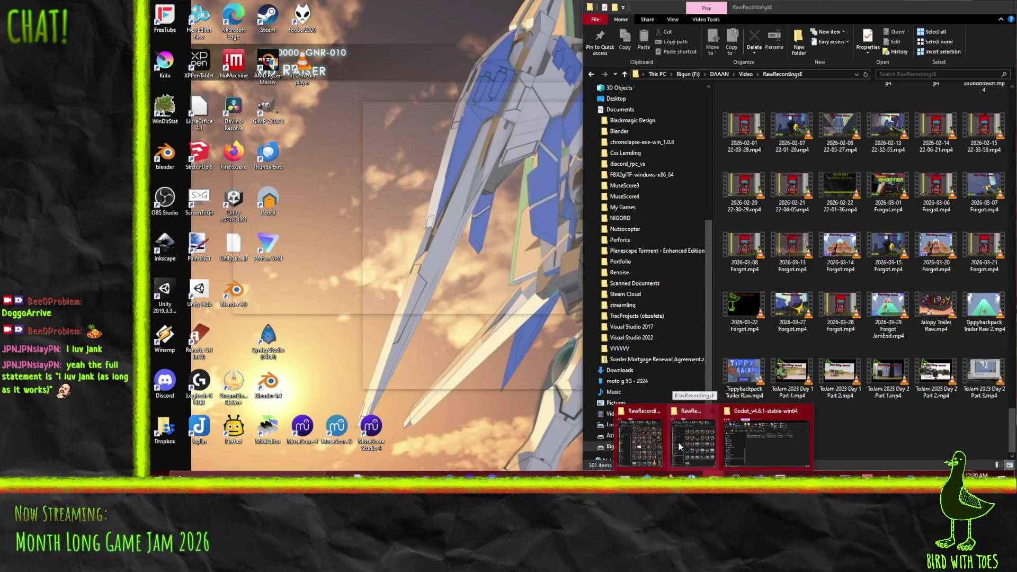
{"action": "left_click", "coordinate": [678, 443]}
{"action": "left_click", "coordinate": [670, 478]}
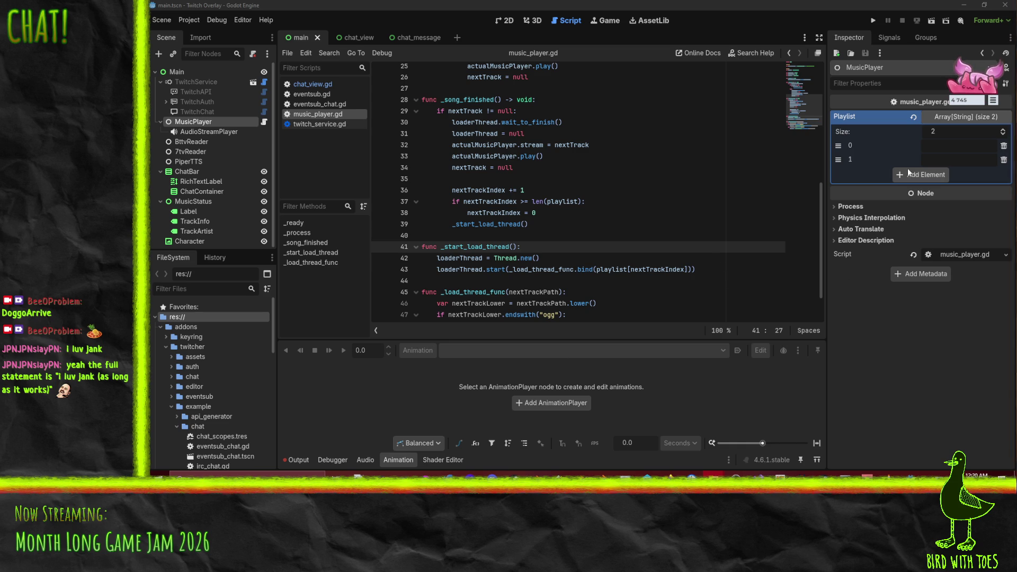
Step: Fill Playlist element 0 with the full F:\ path to the first mp3 track
{"action": "left_click", "coordinate": [943, 152]}
{"action": "key", "text": "ctrl+v"}
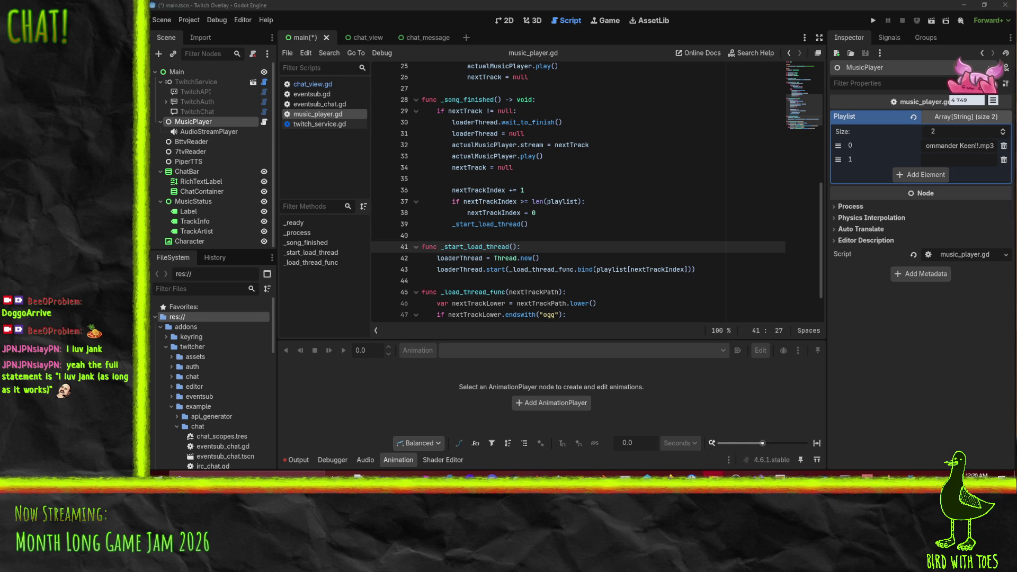
{"action": "key", "text": "Return"}
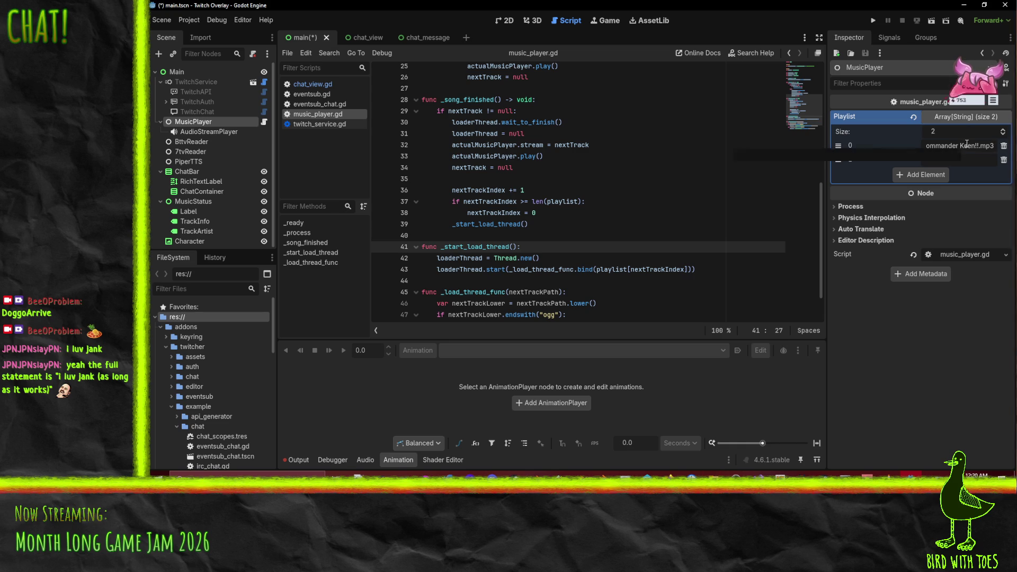
{"action": "key", "text": "ctrl+v"}
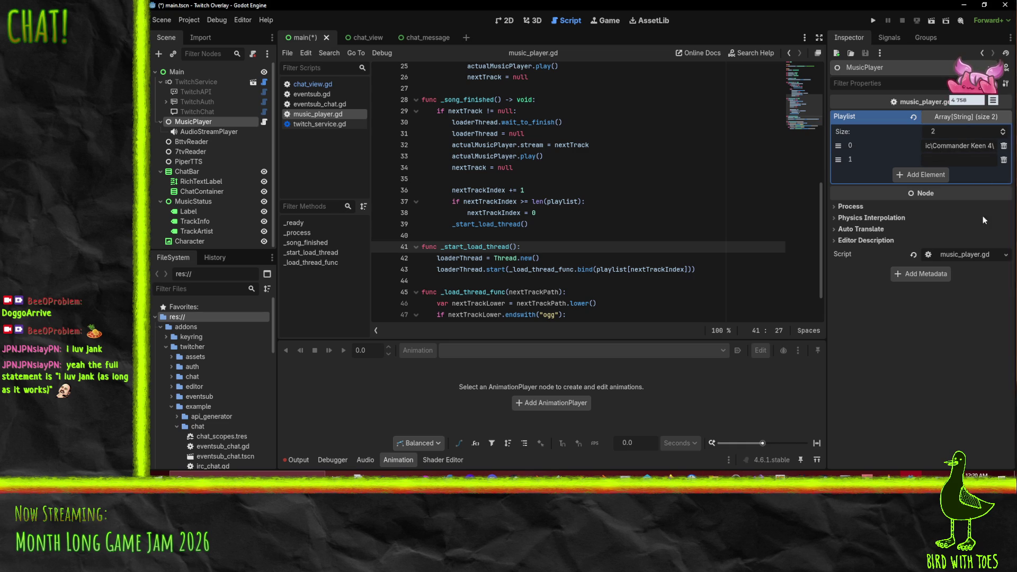
{"action": "key", "text": "ctrl+a"}
{"action": "key", "text": "ctrl+c"}
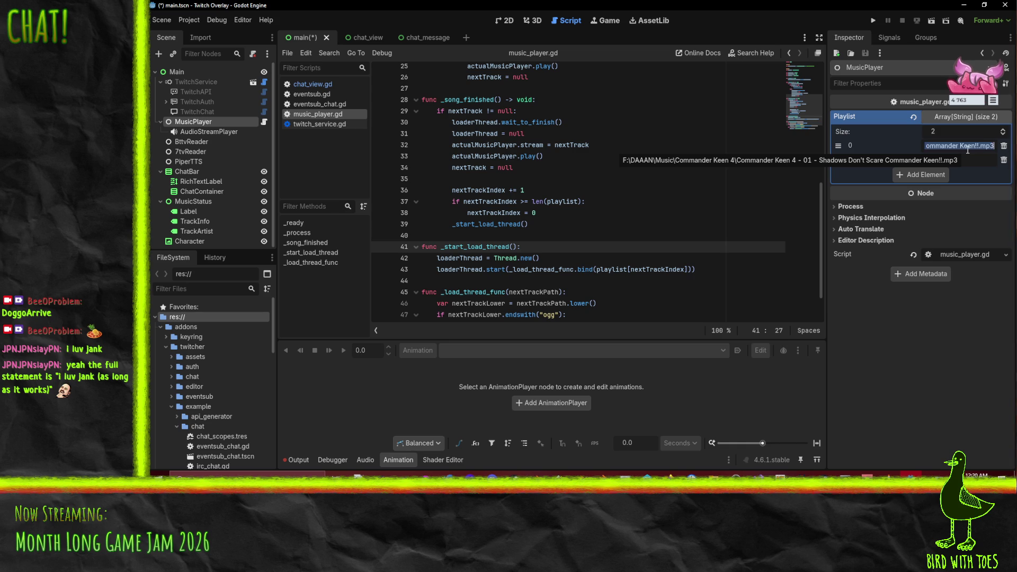
Step: Fill Playlist element 1 with a second mp3 path ending in Ghost Oasis.mp3
{"action": "left_click", "coordinate": [971, 160]}
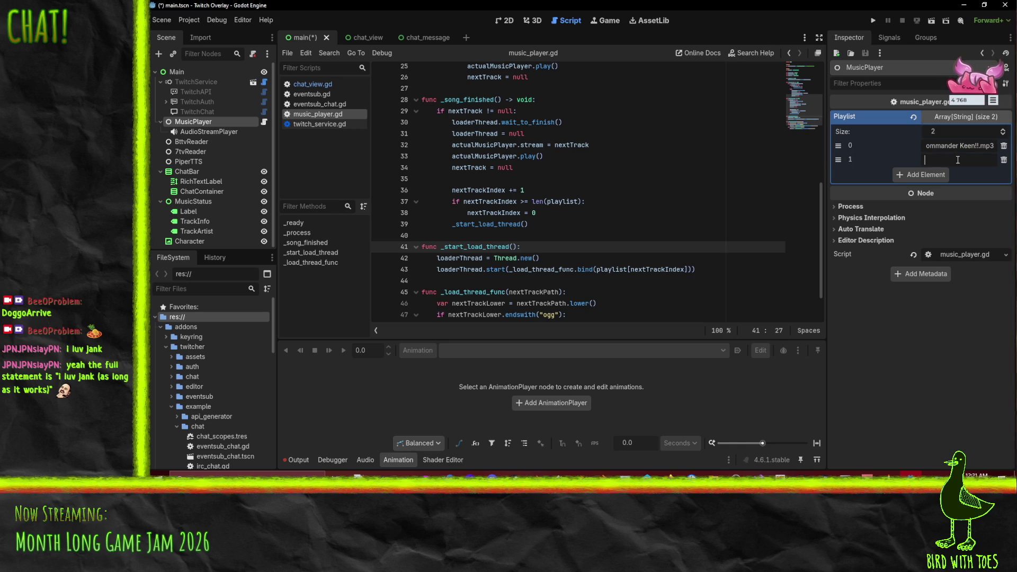
{"action": "key", "text": "ctrl+v"}
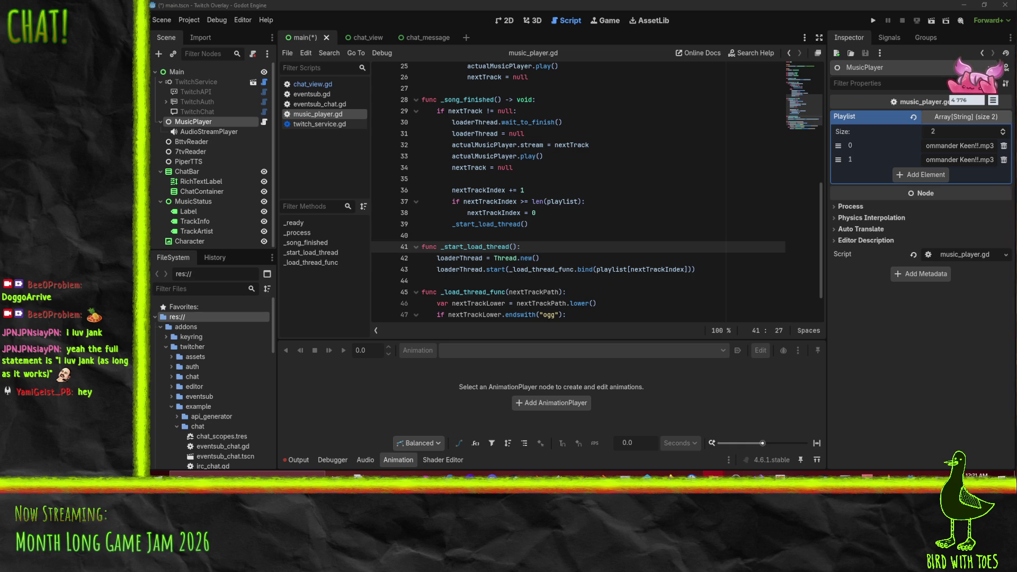
{"action": "left_click", "coordinate": [957, 161]}
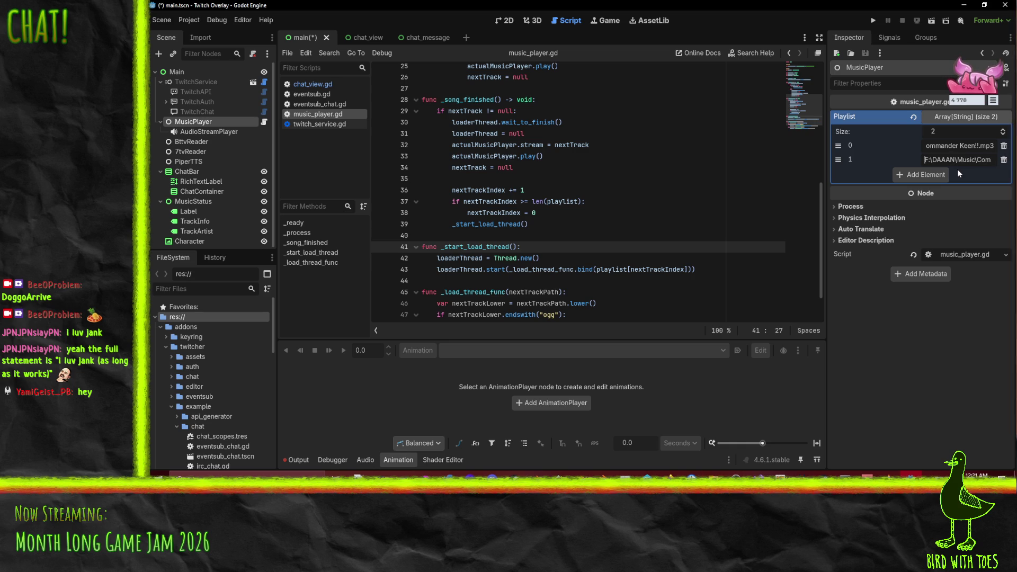
{"action": "key", "text": "Right"}
{"action": "key", "text": "Right"}
{"action": "key", "text": "Right"}
{"action": "key", "text": "Right"}
{"action": "key", "text": "Right"}
{"action": "key", "text": "Right"}
{"action": "key", "text": "Right"}
{"action": "key", "text": "Right"}
{"action": "key", "text": "Right"}
{"action": "left_click", "coordinate": [542, 258]}
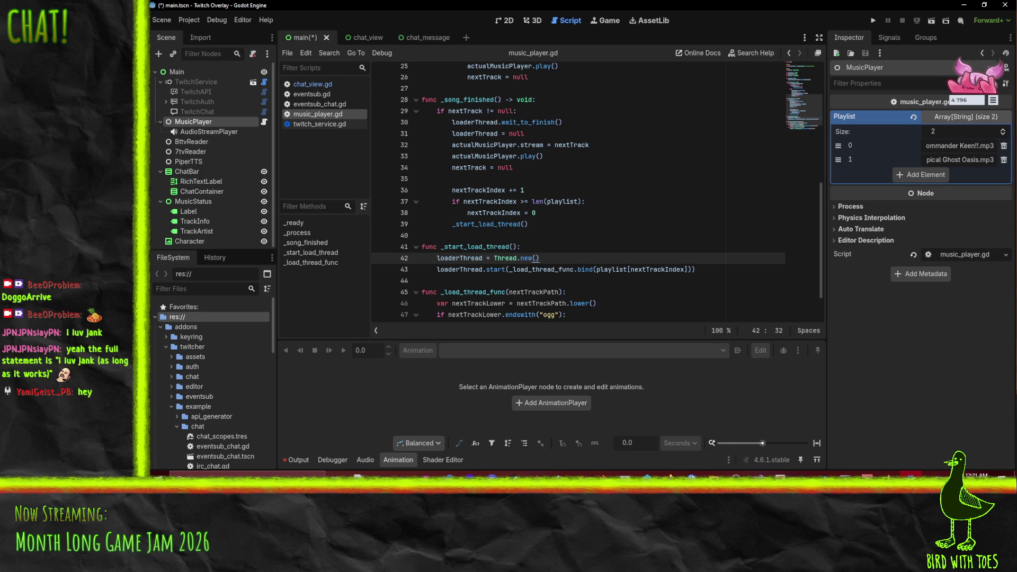
Step: Run the project with the current scene as main, stop it after the error, and select TwitchService
{"action": "left_click", "coordinate": [748, 10]}
{"action": "left_click", "coordinate": [874, 20]}
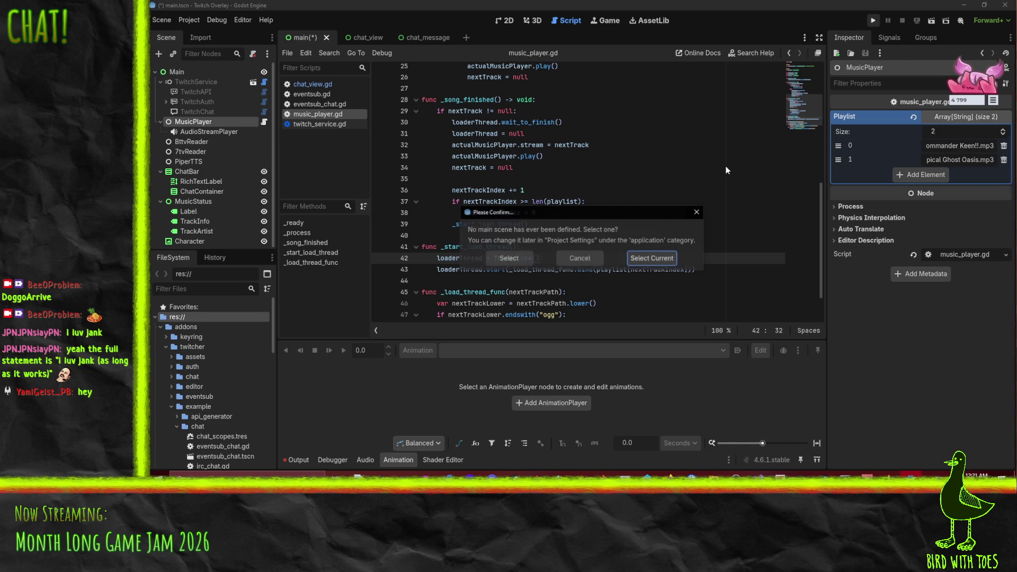
{"action": "left_click", "coordinate": [649, 258]}
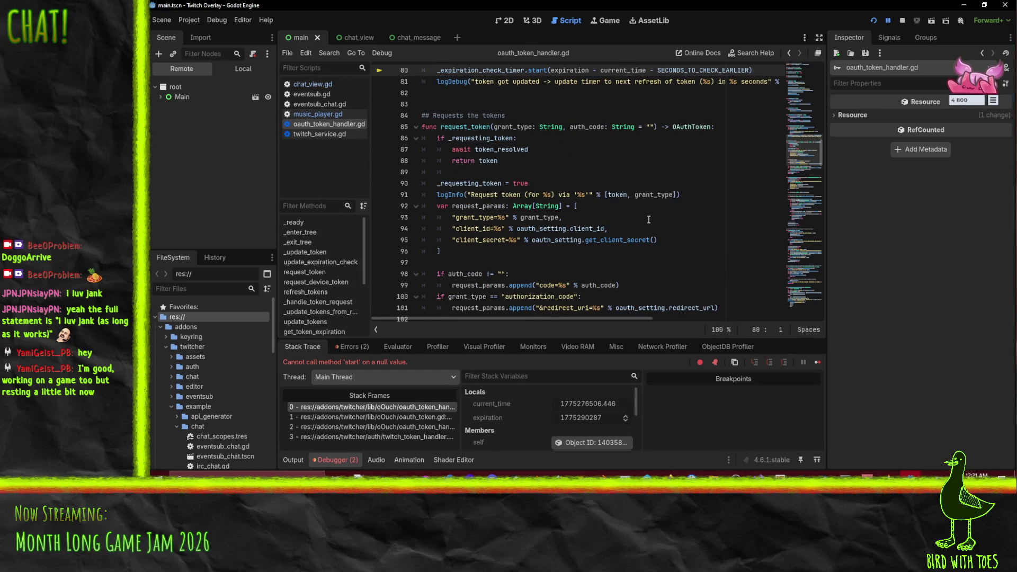
{"action": "scroll", "coordinate": [648, 219], "scroll_direction": "up", "scroll_amount": 1}
{"action": "scroll", "coordinate": [648, 220], "scroll_direction": "up", "scroll_amount": 1}
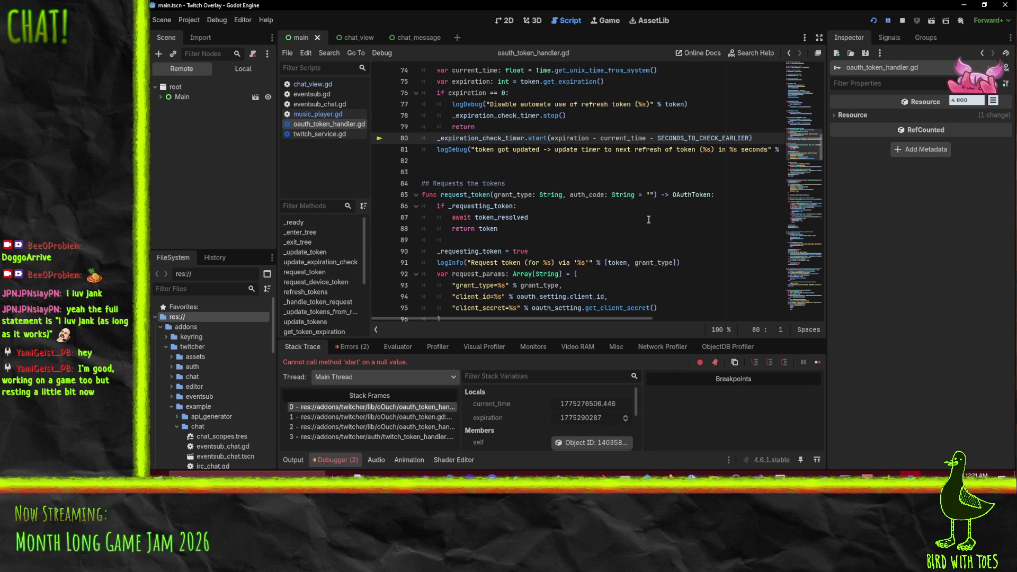
{"action": "left_click", "coordinate": [903, 20]}
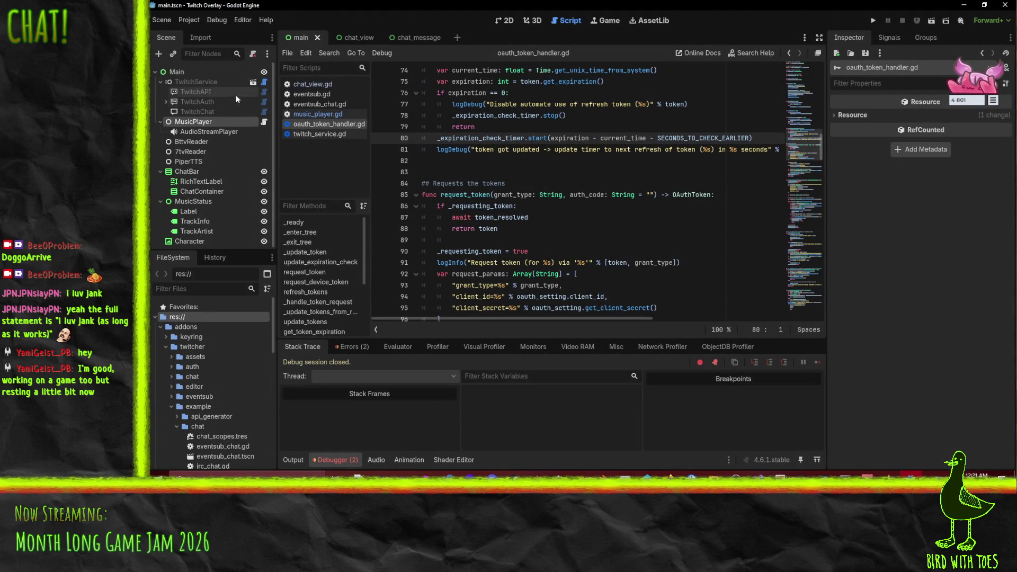
{"action": "left_click", "coordinate": [185, 81]}
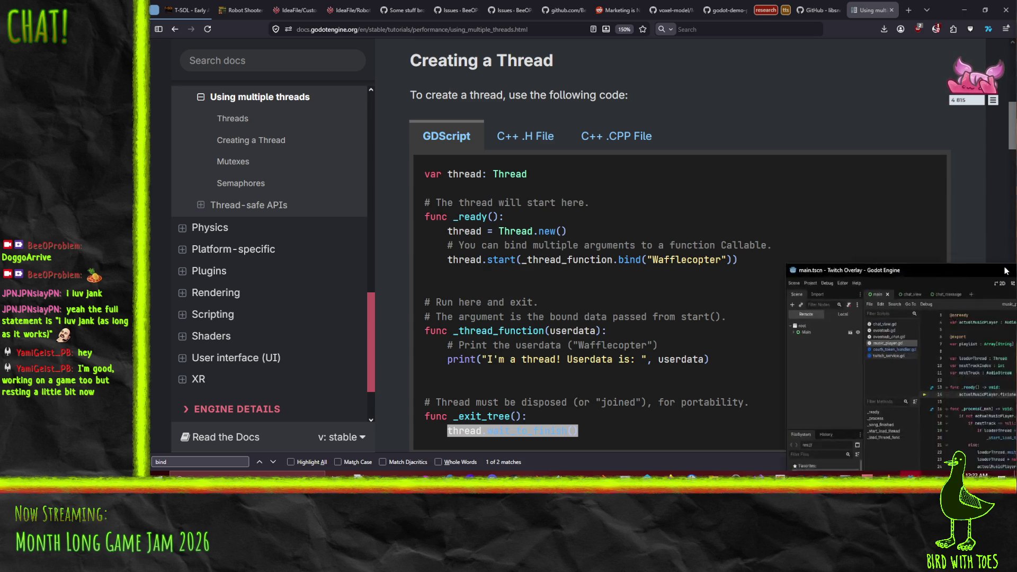
Step: Inspect the live MusicPlayer under Main in the Remote tree, stop with F8, then select MusicPlayer locally
{"action": "left_click", "coordinate": [890, 344]}
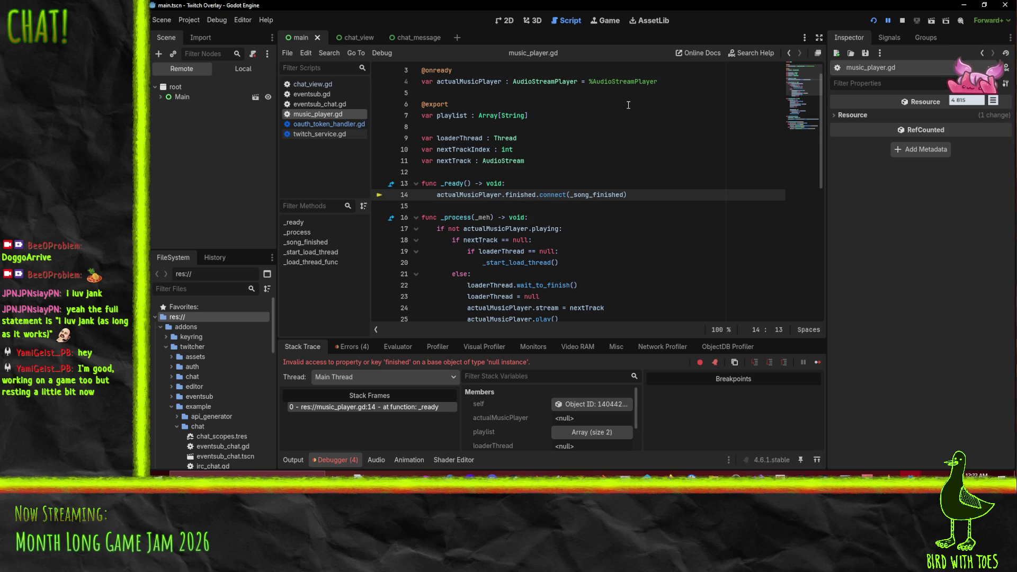
{"action": "scroll", "coordinate": [629, 105], "scroll_direction": "up", "scroll_amount": 1}
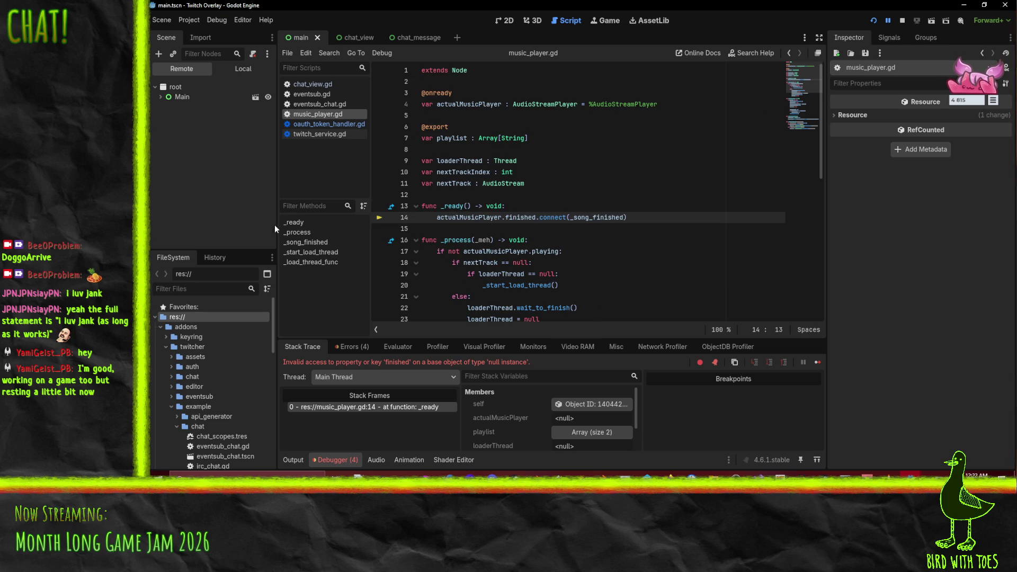
{"action": "left_click", "coordinate": [161, 98]}
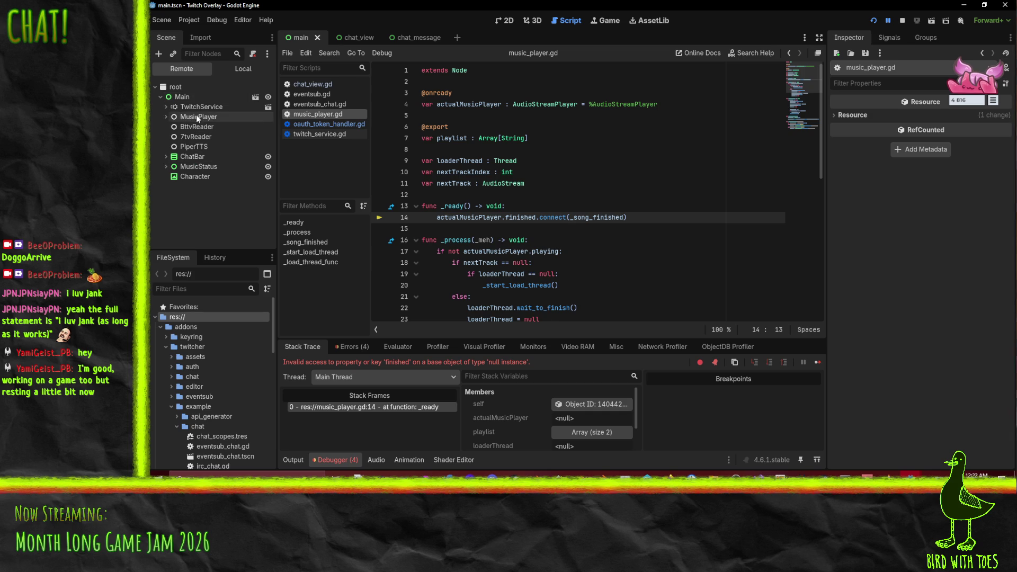
{"action": "left_click", "coordinate": [197, 117]}
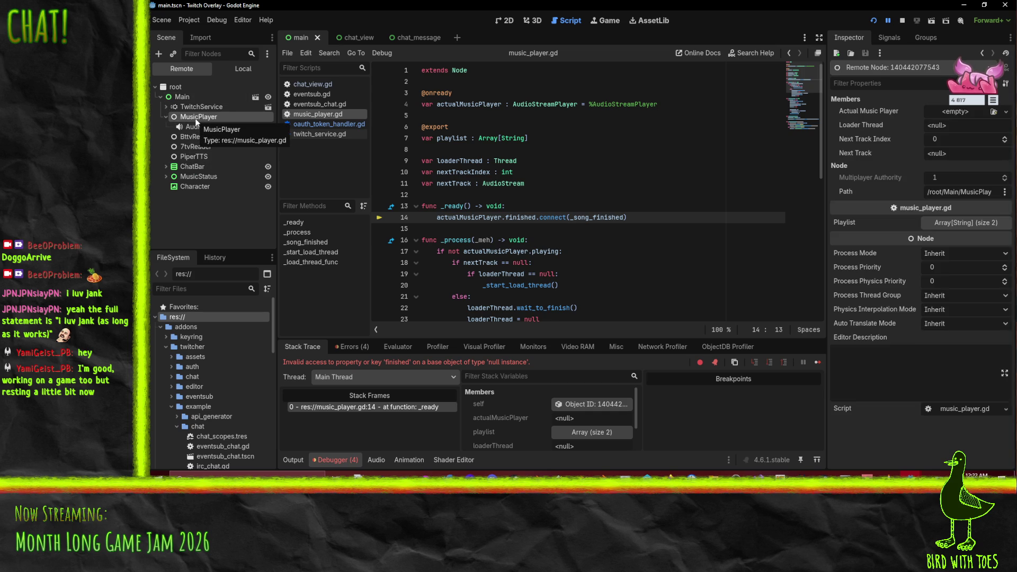
{"action": "key", "text": "F8"}
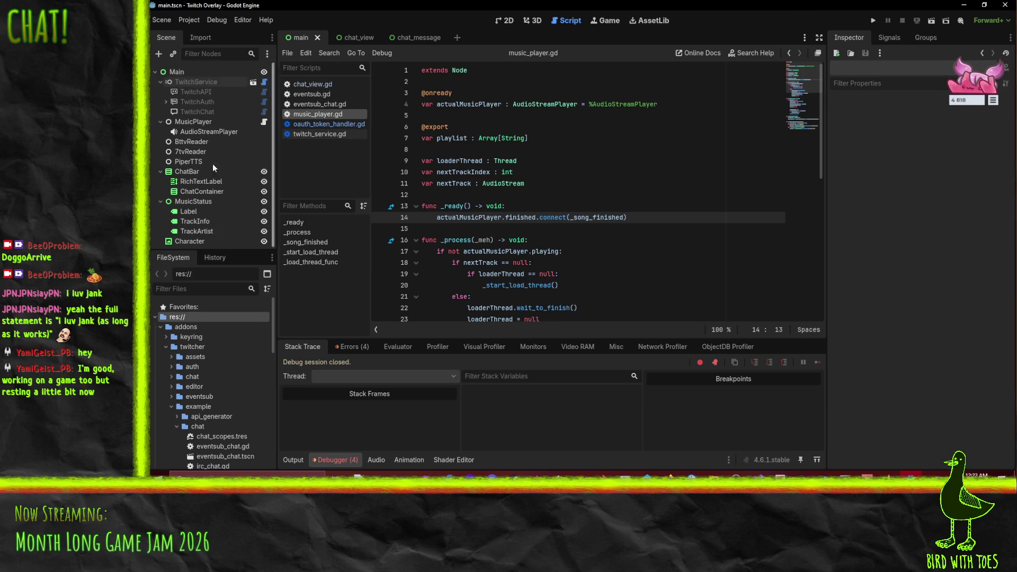
{"action": "left_click", "coordinate": [188, 122]}
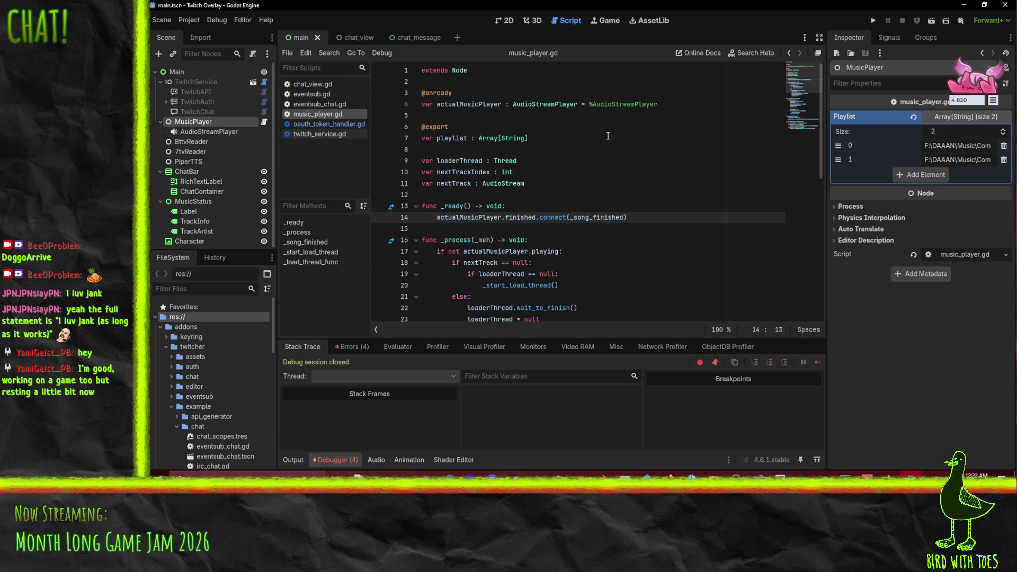
{"action": "double_click", "coordinate": [429, 127]}
{"action": "key", "text": "ctrl+c"}
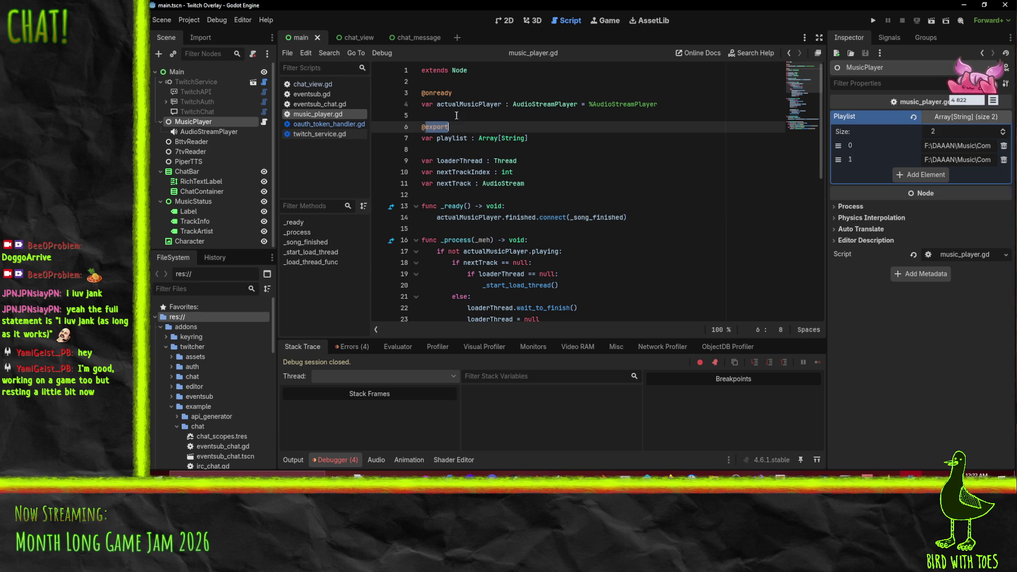
{"action": "double_click", "coordinate": [437, 93]}
{"action": "key", "text": "ctrl+v"}
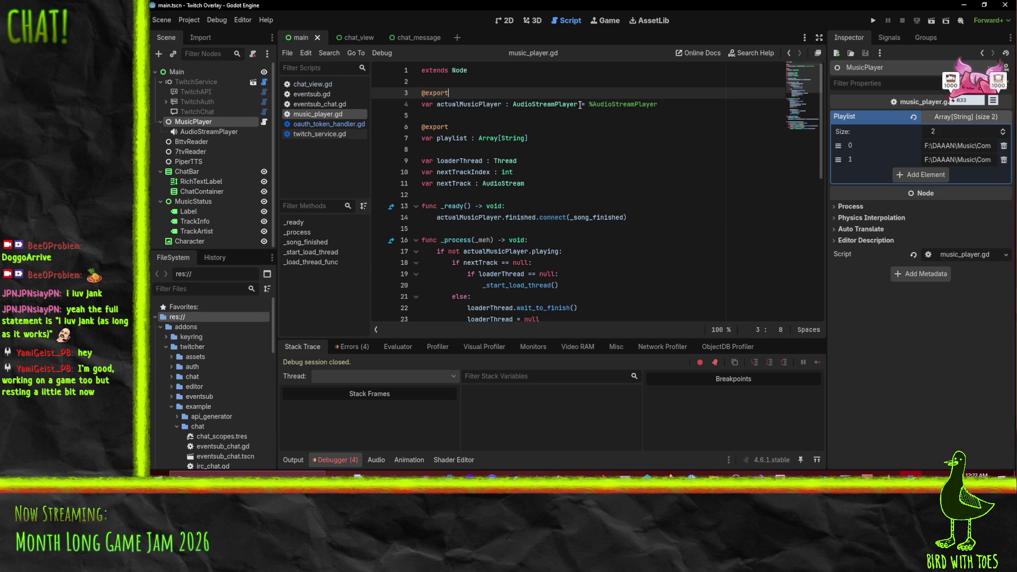
{"action": "left_click", "coordinate": [579, 104]}
{"action": "key", "text": "shift+End"}
{"action": "key", "text": "Delete"}
{"action": "key", "text": "ctrl+s"}
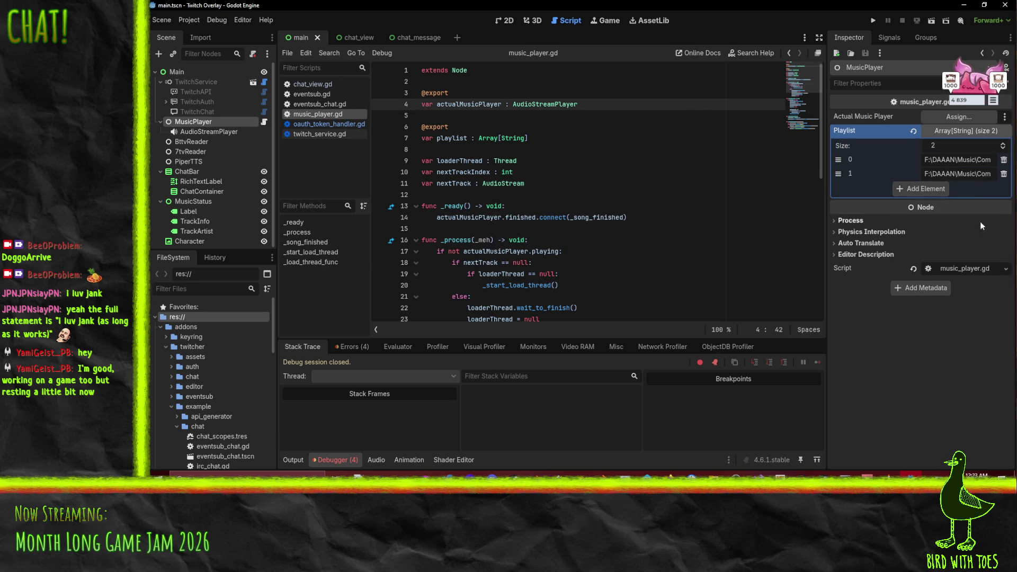
Step: Assign the AudioStreamPlayer node to Actual Music Player and save the scene
{"action": "mouse_move", "coordinate": [209, 131]}
{"action": "left_mouse_down"}
{"action": "mouse_move", "coordinate": [689, 137]}
{"action": "mouse_move", "coordinate": [960, 117]}
{"action": "left_mouse_up"}
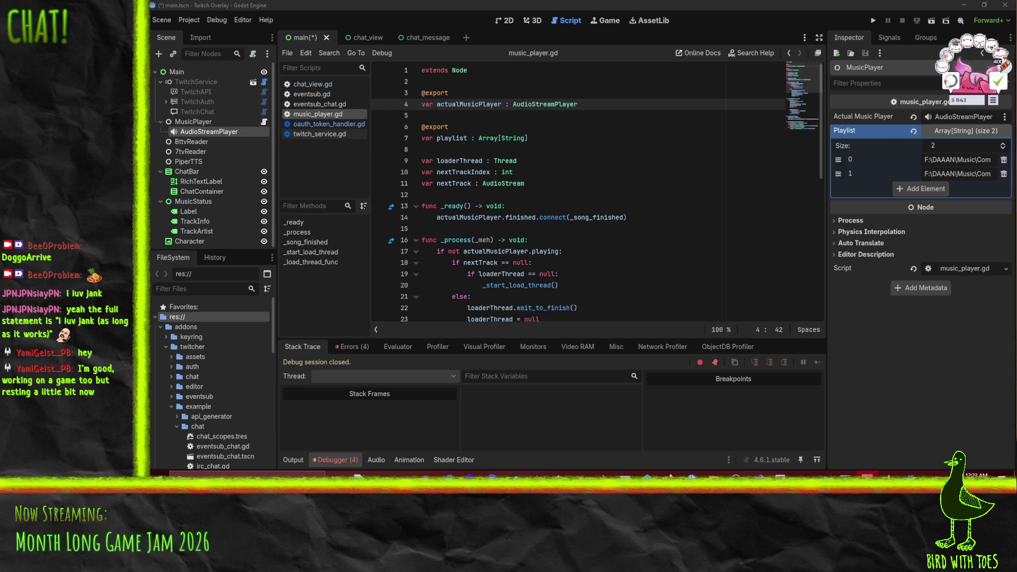
{"action": "left_click", "coordinate": [677, 185]}
{"action": "key", "text": "ctrl+s"}
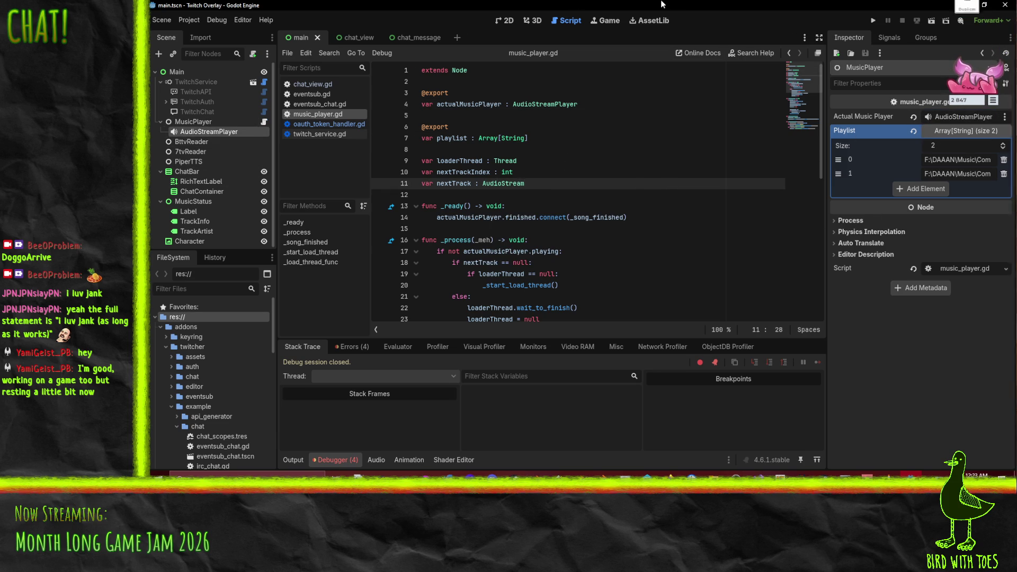
{"action": "key", "text": "alt+Tab"}
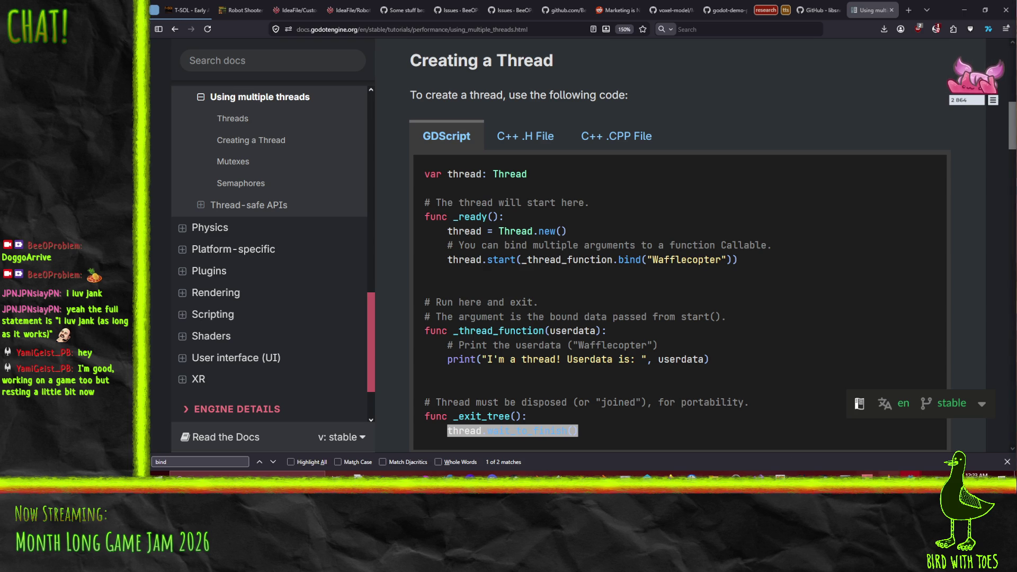
Step: Stop the failed run and replace lower with toLower on line 46
{"action": "mouse_move", "coordinate": [910, 474]}
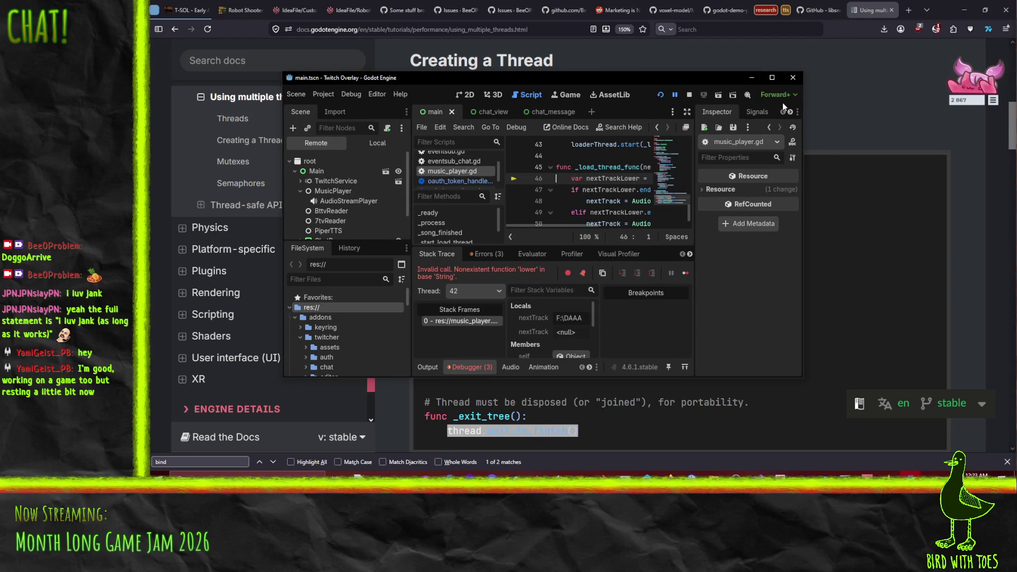
{"action": "left_click", "coordinate": [775, 78]}
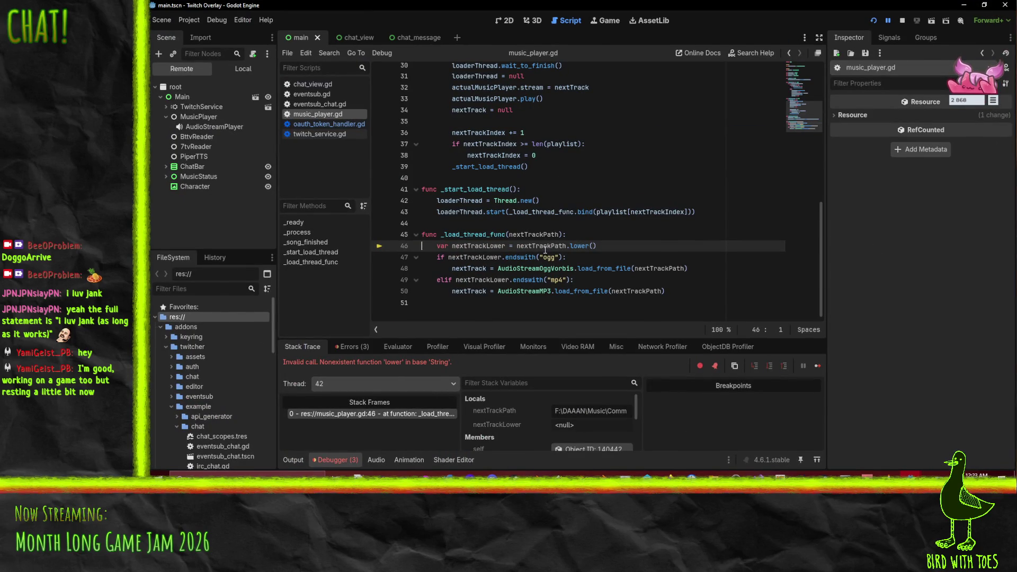
{"action": "key", "text": "F8"}
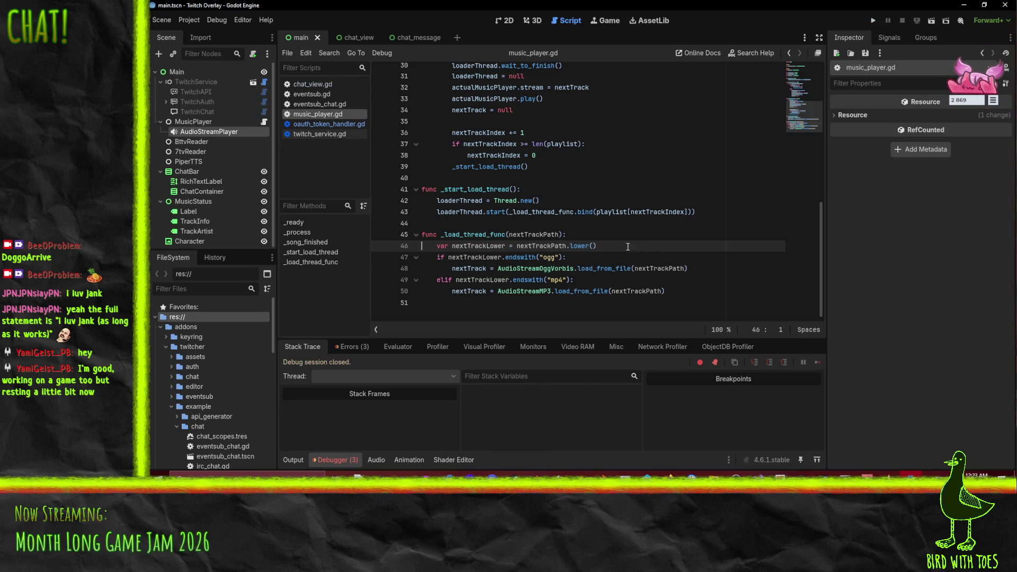
{"action": "left_click", "coordinate": [576, 246]}
{"action": "double_click", "coordinate": [576, 246]}
{"action": "type", "text": "to"}
{"action": "type", "text": "Lower"}
{"action": "key", "text": "Left"}
{"action": "key", "text": "Left"}
{"action": "key", "text": "Left"}
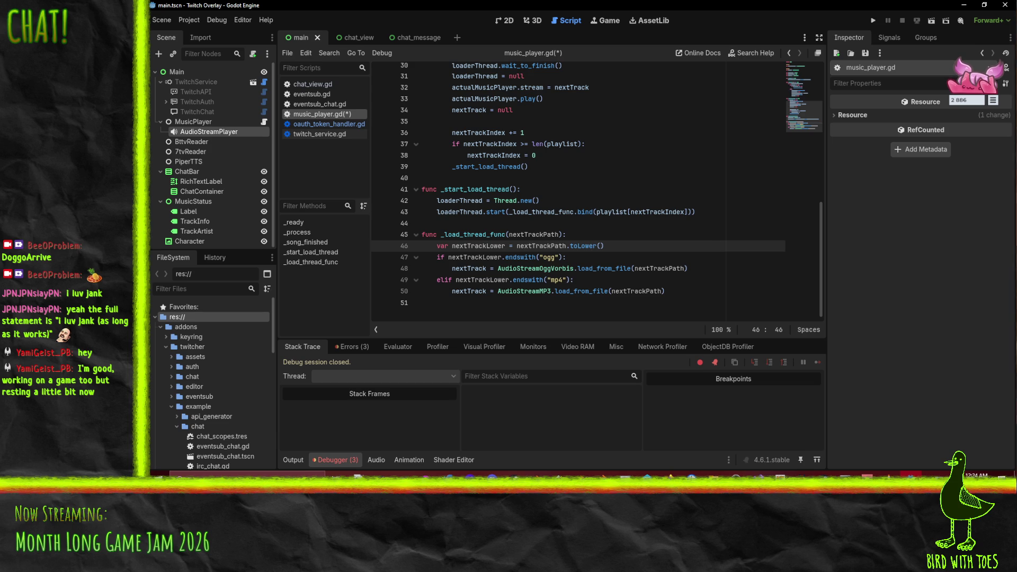
Step: Search the web for 'godot string' and open the Godot String class docs page
{"action": "key", "text": "alt+Tab"}
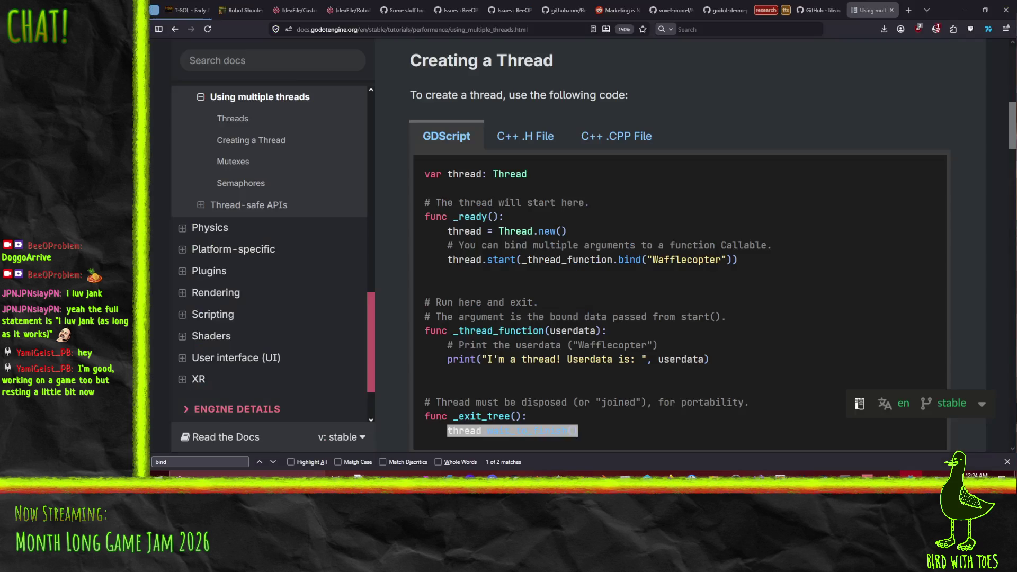
{"action": "left_click", "coordinate": [909, 11]}
{"action": "type", "text": "godo"}
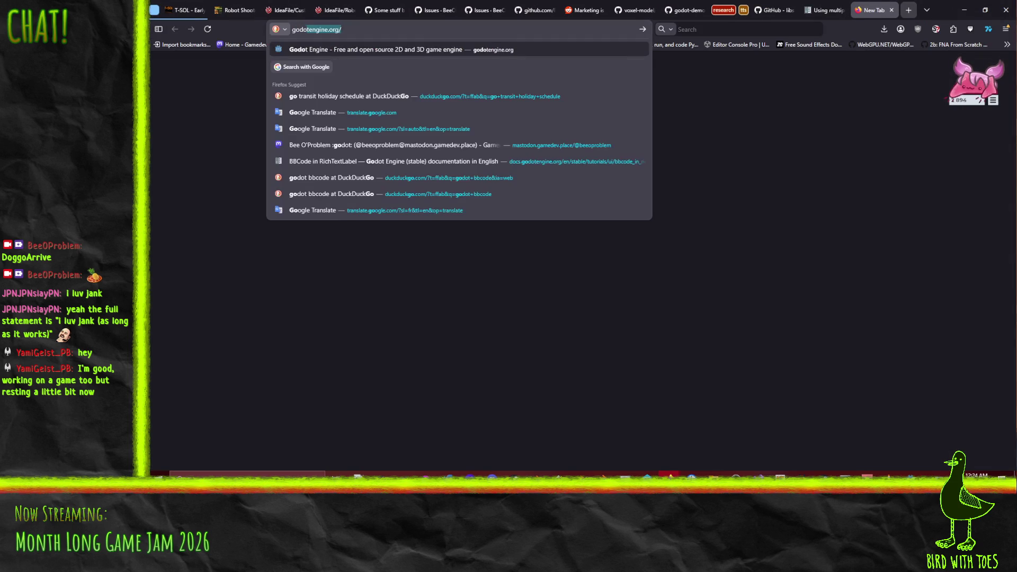
{"action": "type", "text": "t string"}
{"action": "key", "text": "Return"}
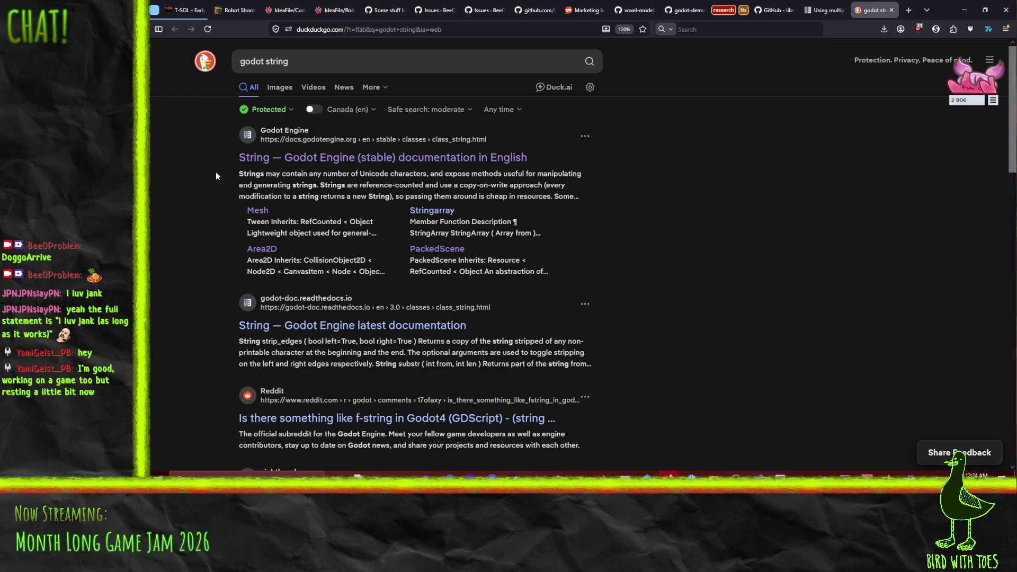
{"action": "key", "text": "Down"}
{"action": "key", "text": "Return"}
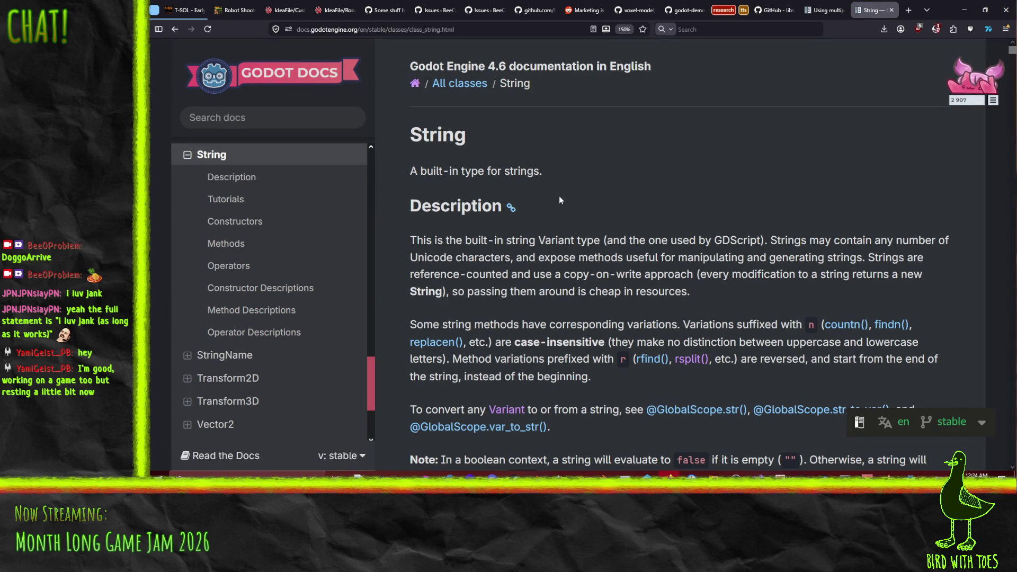
{"action": "scroll", "coordinate": [575, 191], "scroll_direction": "down", "scroll_amount": 2}
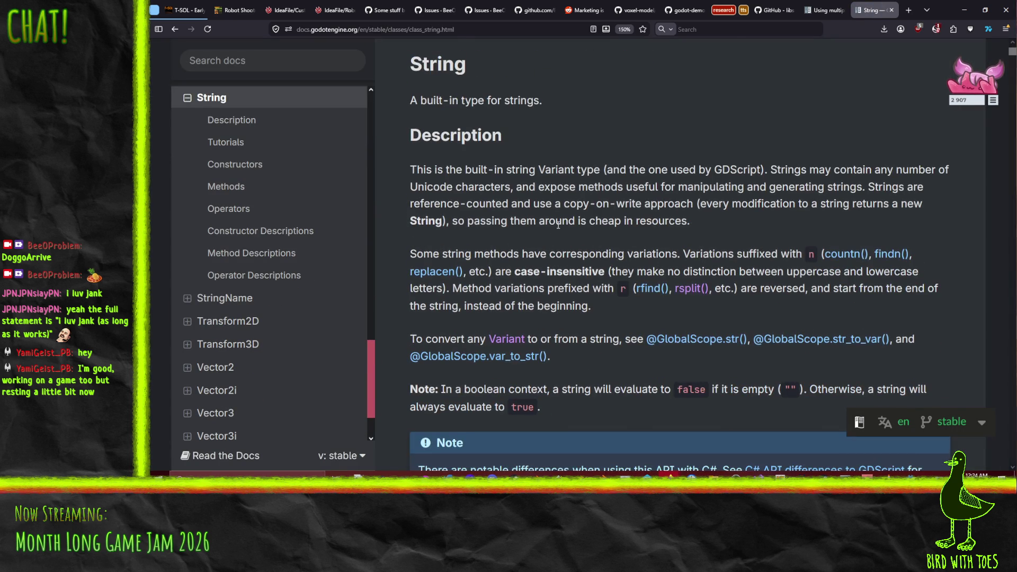
{"action": "scroll", "coordinate": [558, 225], "scroll_direction": "down", "scroll_amount": 10}
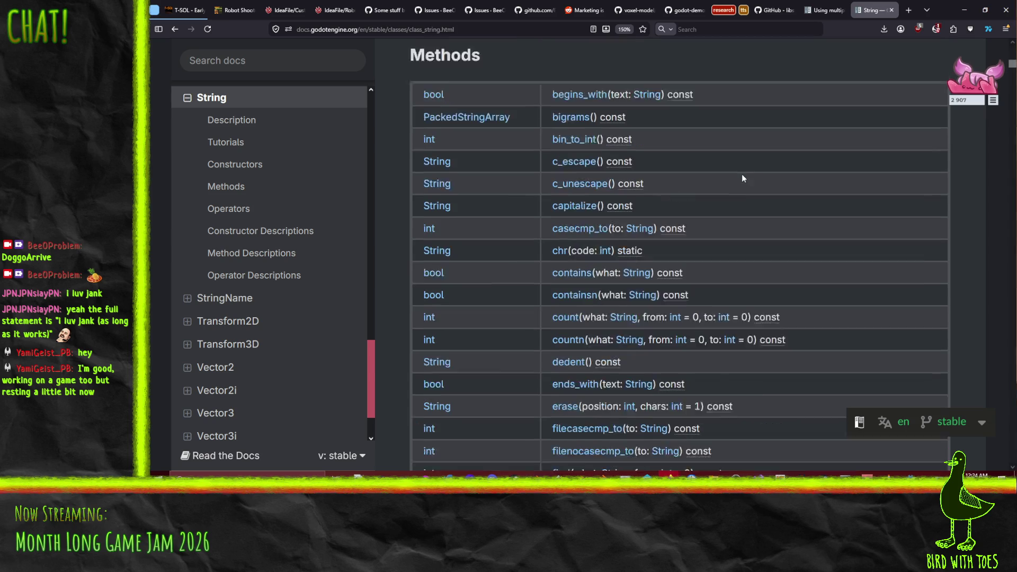
{"action": "scroll", "coordinate": [741, 179], "scroll_direction": "up", "scroll_amount": 2}
{"action": "scroll", "coordinate": [750, 201], "scroll_direction": "down", "scroll_amount": 4}
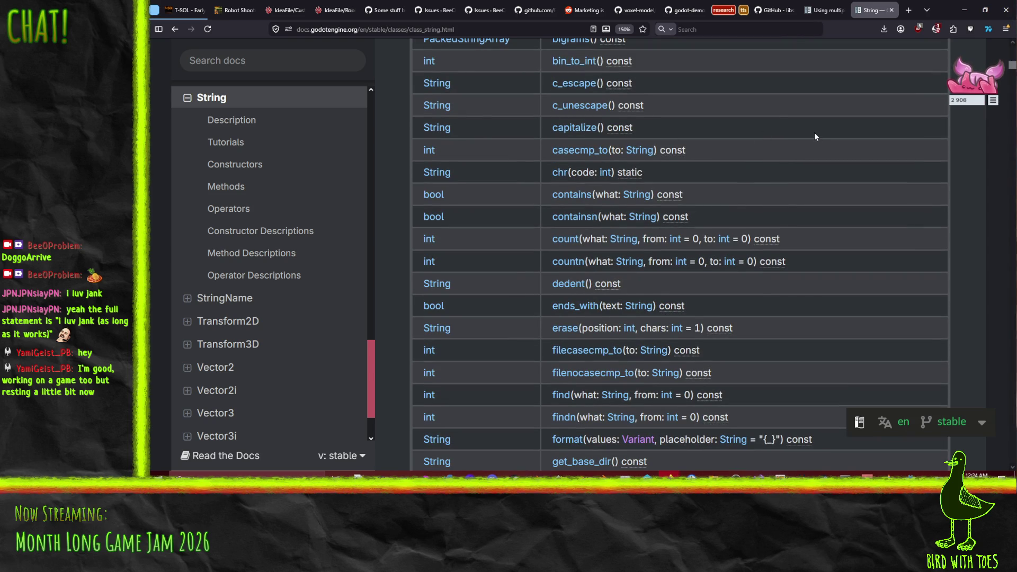
Step: Find 'lower' on the page to locate the to_lower() method
{"action": "key", "text": "ctrl+f"}
{"action": "type", "text": "lower"}
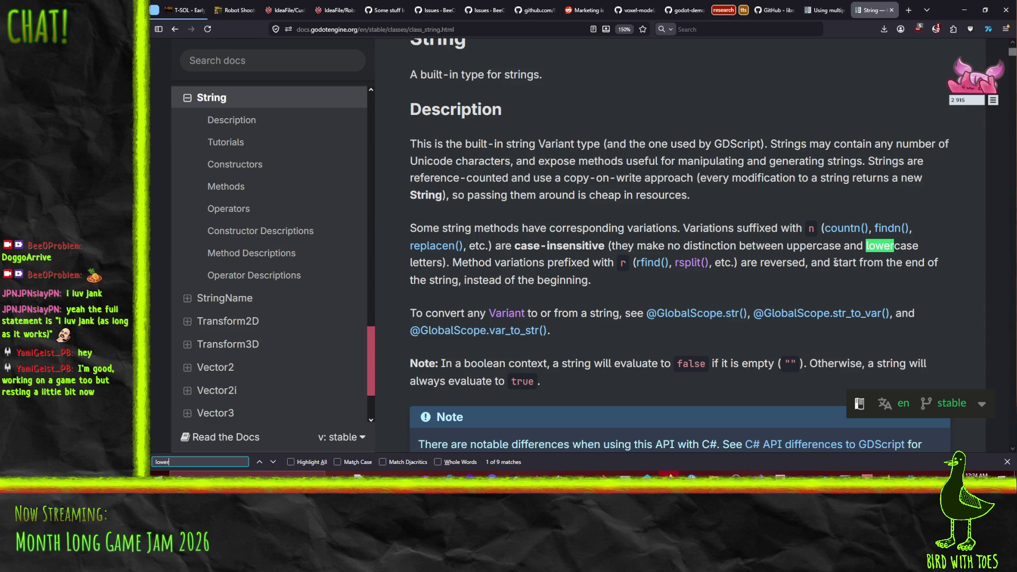
{"action": "key", "text": "Return"}
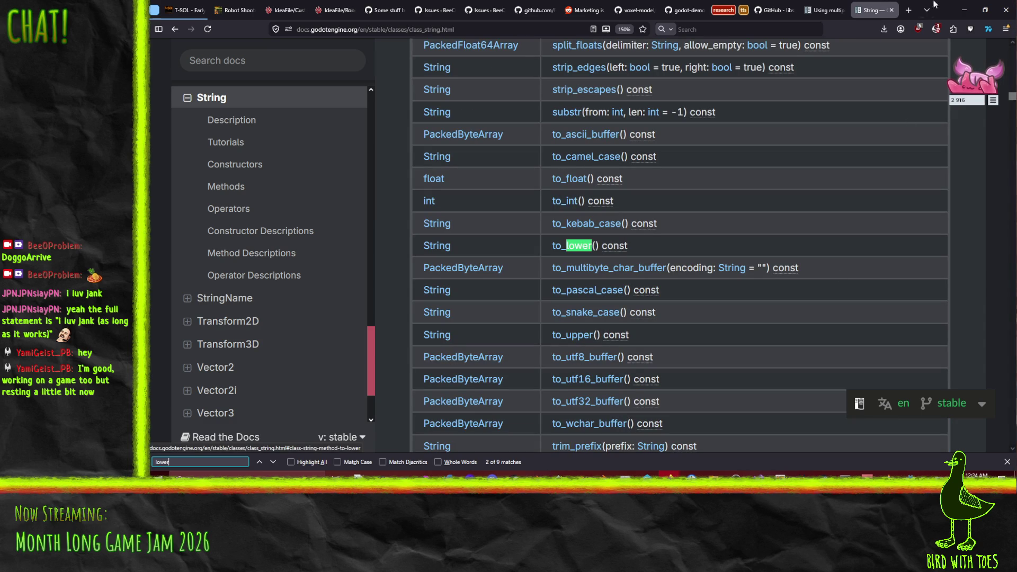
{"action": "key", "text": "alt+Tab"}
Step: Change toLower() to to_lower() on line 46 and save music_player.gd
{"action": "key", "text": "Left"}
{"action": "key", "text": "Left"}
{"action": "key", "text": "Left"}
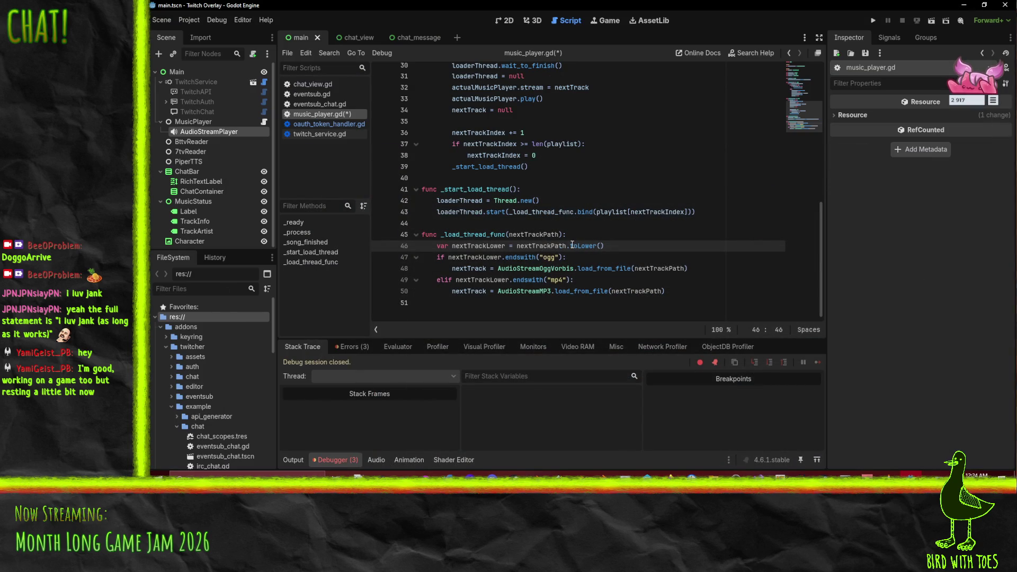
{"action": "key", "text": "Delete"}
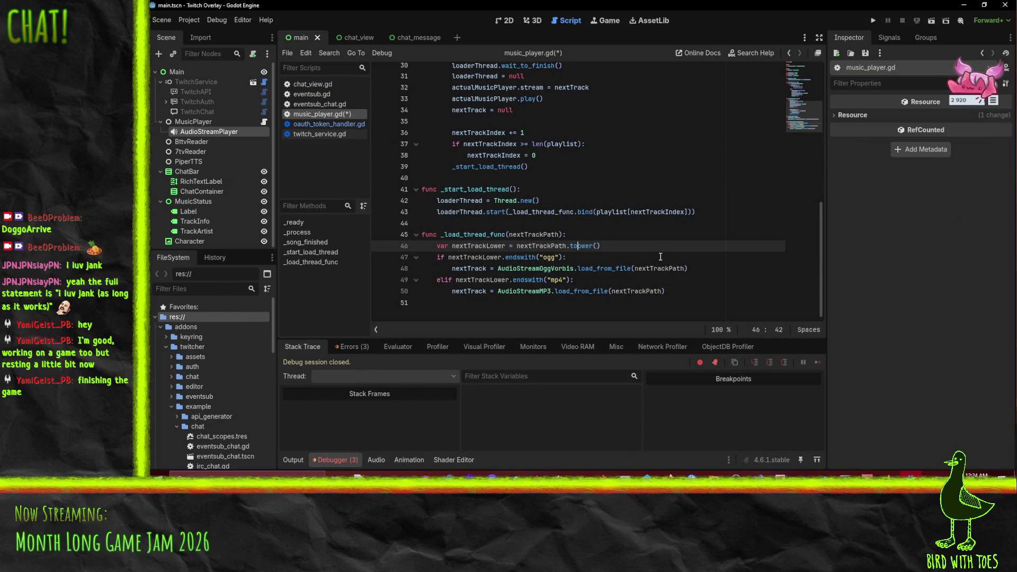
{"action": "type", "text": "_l"}
{"action": "key", "text": "Down"}
{"action": "key", "text": "ctrl+s"}
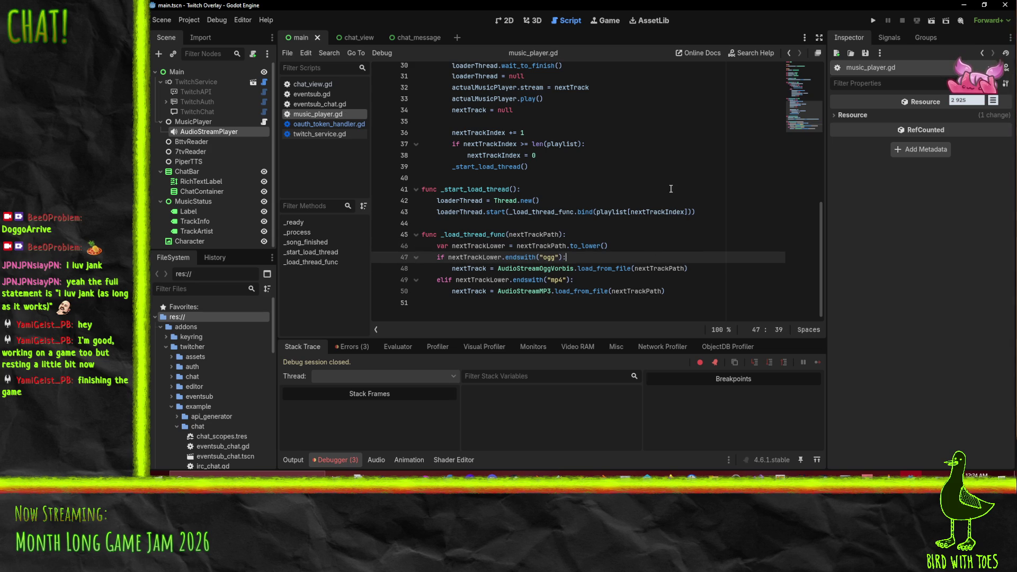
{"action": "key", "text": "alt+F4"}
Step: Set Display > Window viewport width and height to 1920*0.8 and 1080*0.8 (1536 × 864)
{"action": "left_click", "coordinate": [506, 20]}
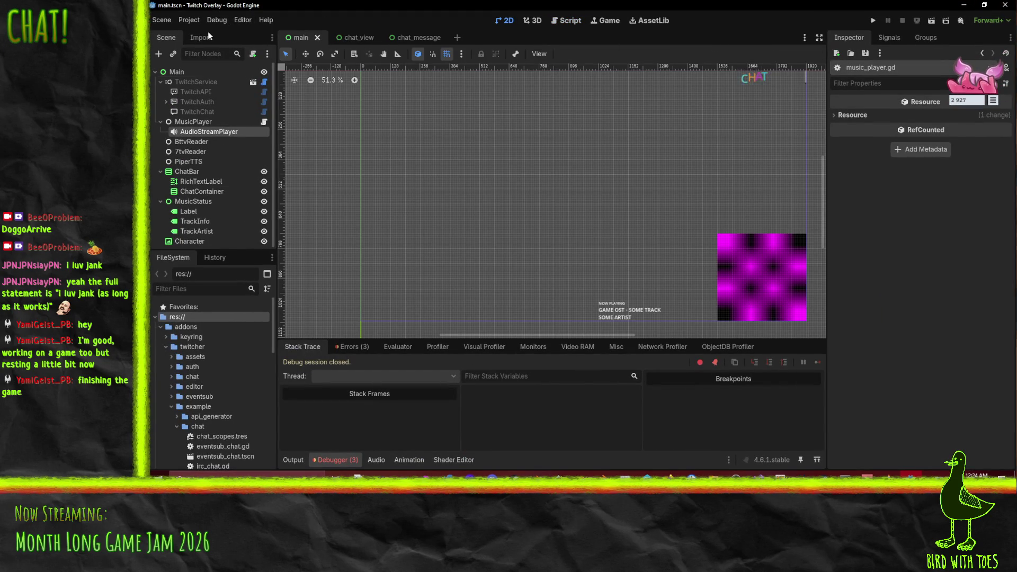
{"action": "left_click", "coordinate": [190, 20]}
{"action": "left_click", "coordinate": [209, 31]}
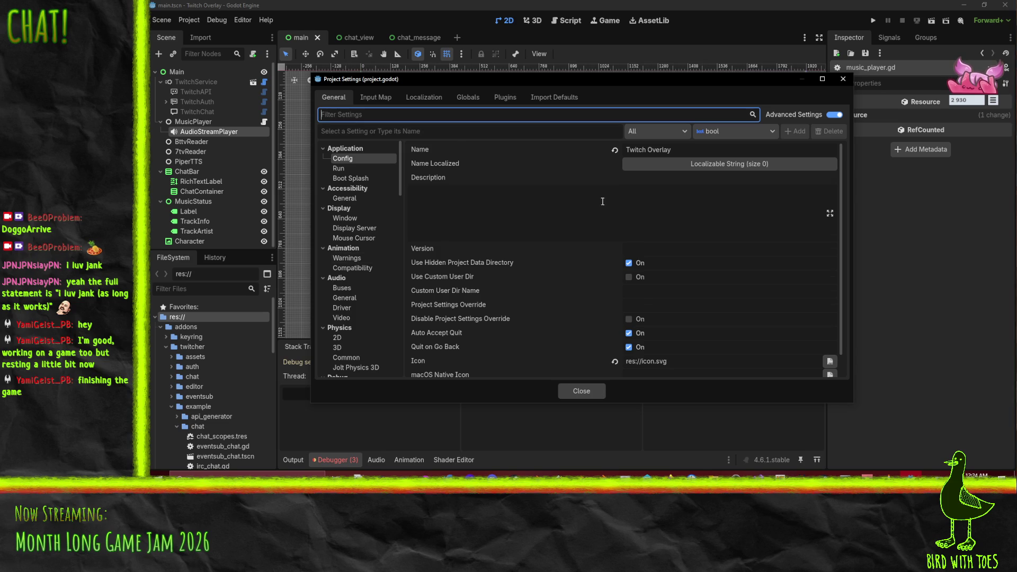
{"action": "scroll", "coordinate": [602, 200], "scroll_direction": "down", "scroll_amount": 1}
{"action": "left_click", "coordinate": [344, 217]}
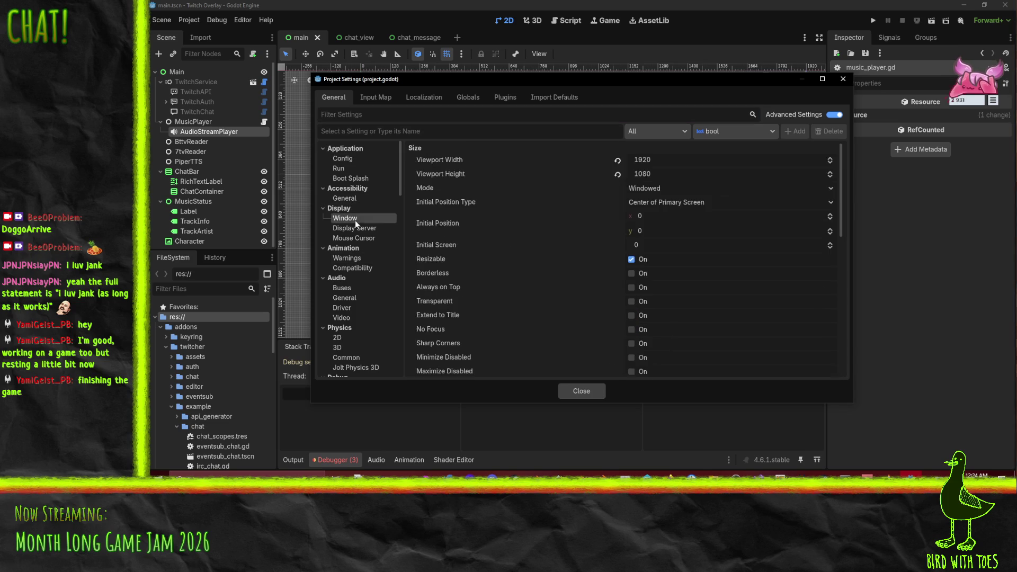
{"action": "left_click", "coordinate": [679, 162]}
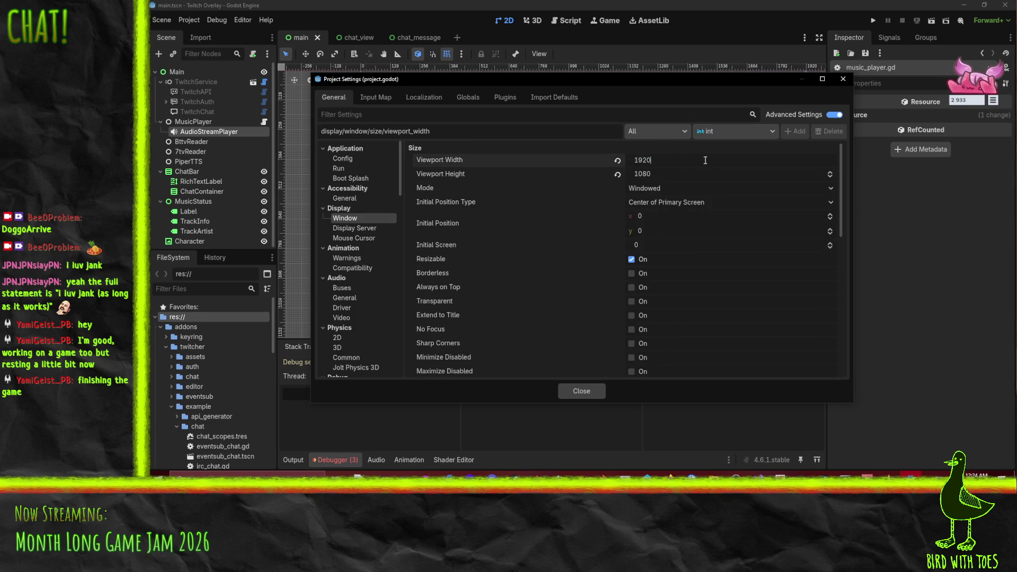
{"action": "type", "text": "*"}
{"action": "type", "text": "0.8"}
{"action": "key", "text": "Return"}
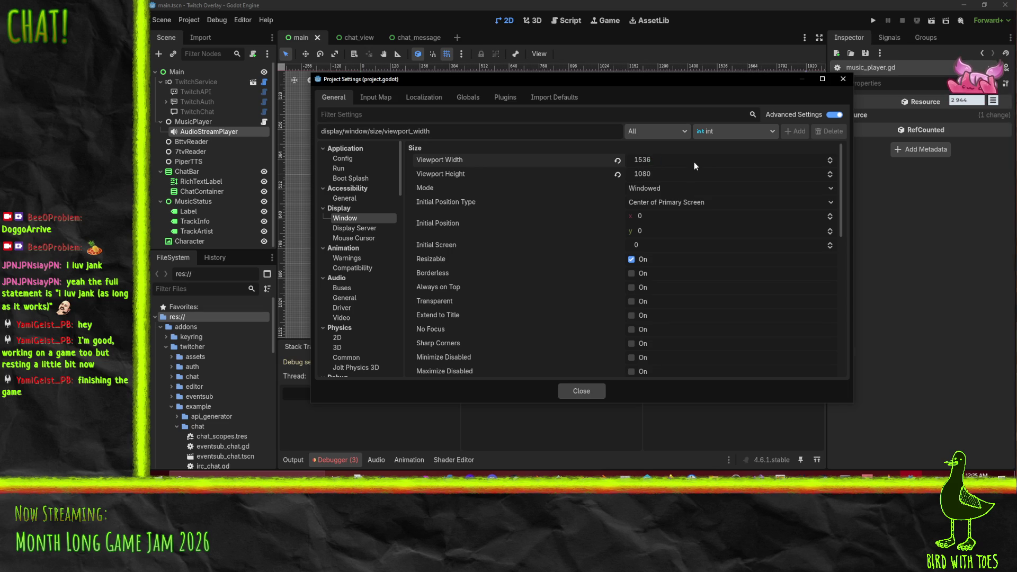
{"action": "left_click", "coordinate": [696, 175]}
{"action": "type", "text": "*0.8"}
{"action": "key", "text": "Return"}
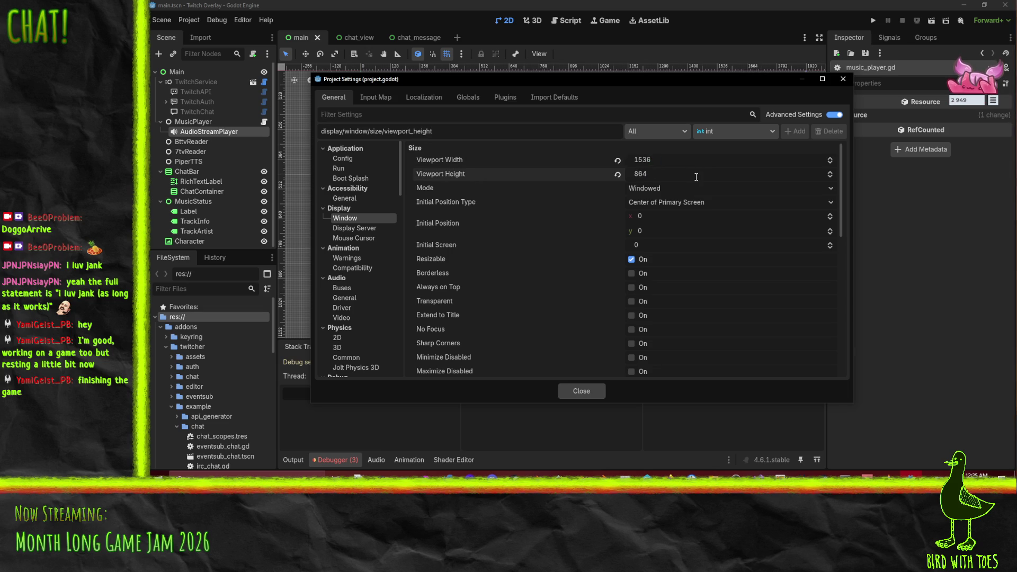
{"action": "left_click", "coordinate": [582, 392]}
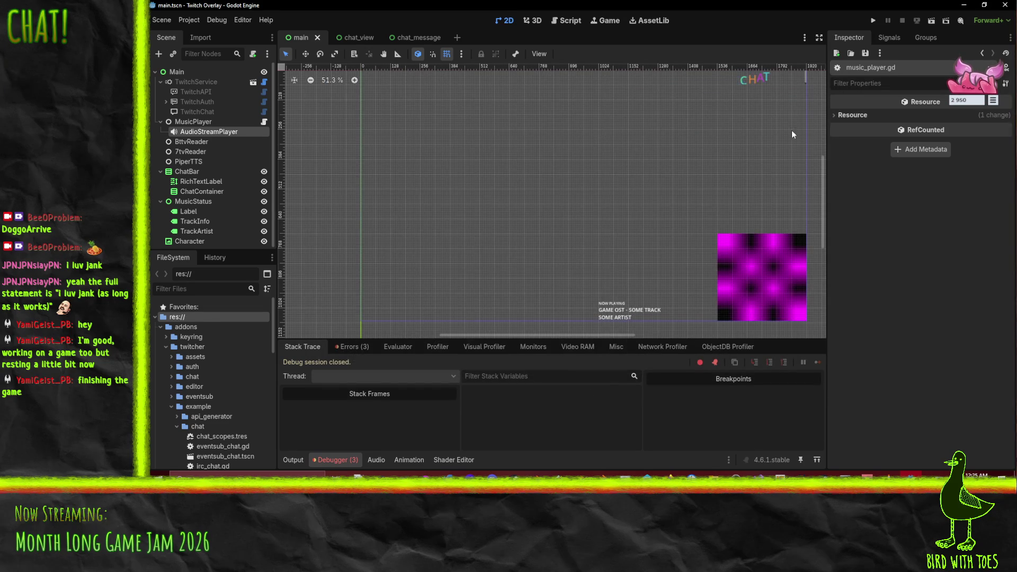
Step: Run the project at 1536×864, see the 'endswith' error on line 47, and stop it
{"action": "left_click", "coordinate": [873, 20]}
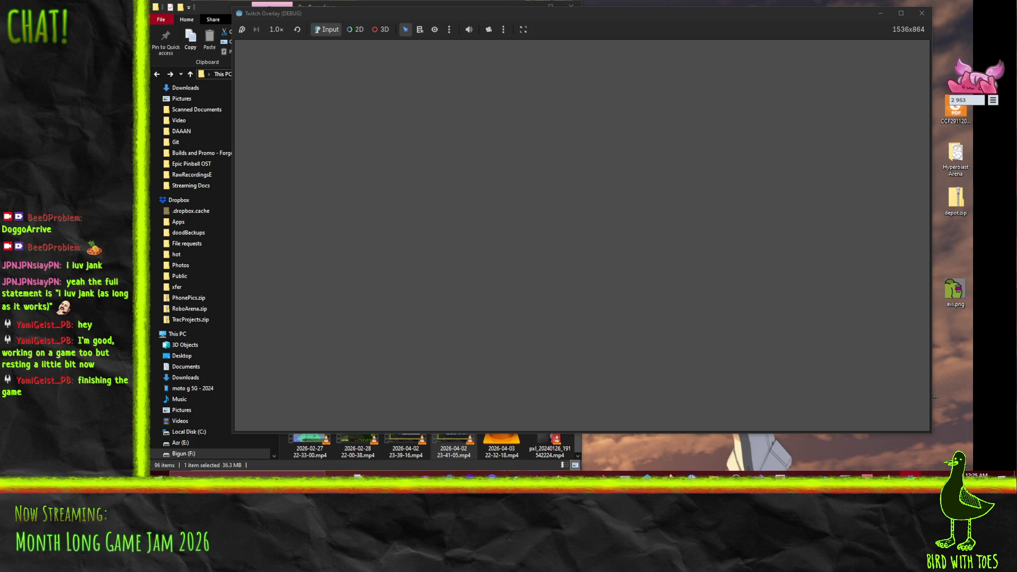
{"action": "left_click_drag", "start_coordinate": [593, 2], "coordinate": [592, 1]}
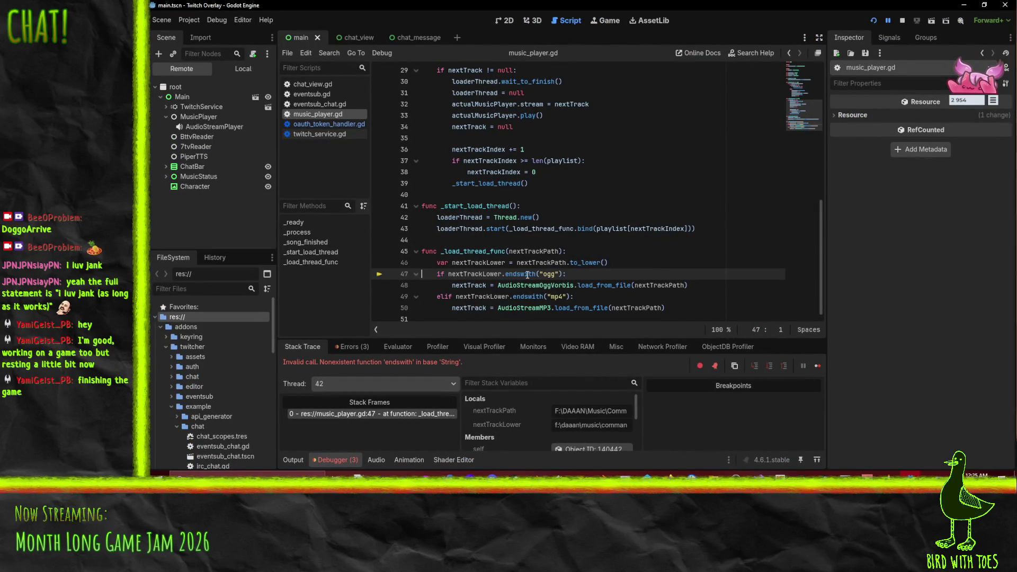
{"action": "left_click", "coordinate": [904, 23]}
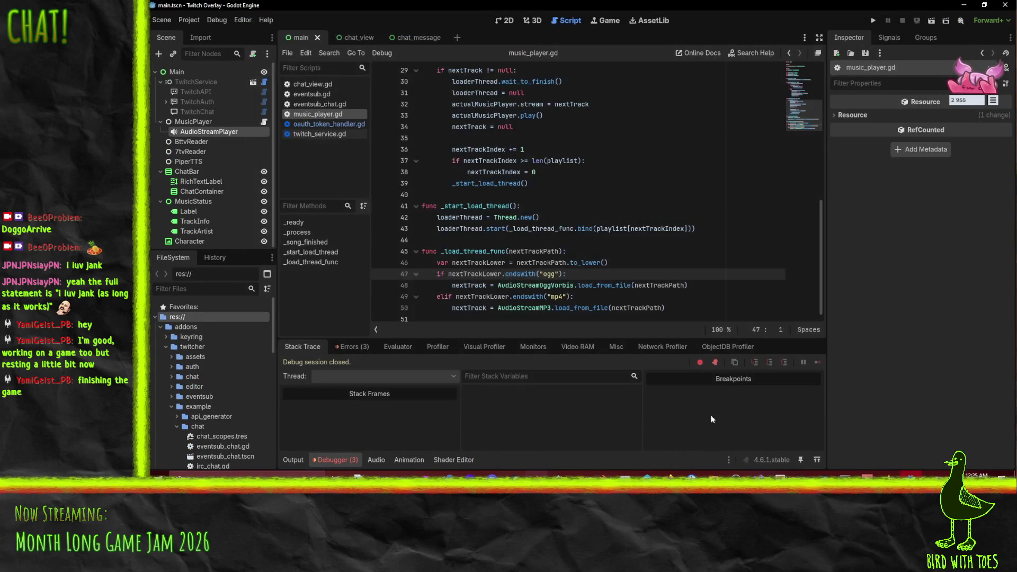
Step: Search the String docs page for 'ends' to find the ends_with() method
{"action": "mouse_move", "coordinate": [670, 475]}
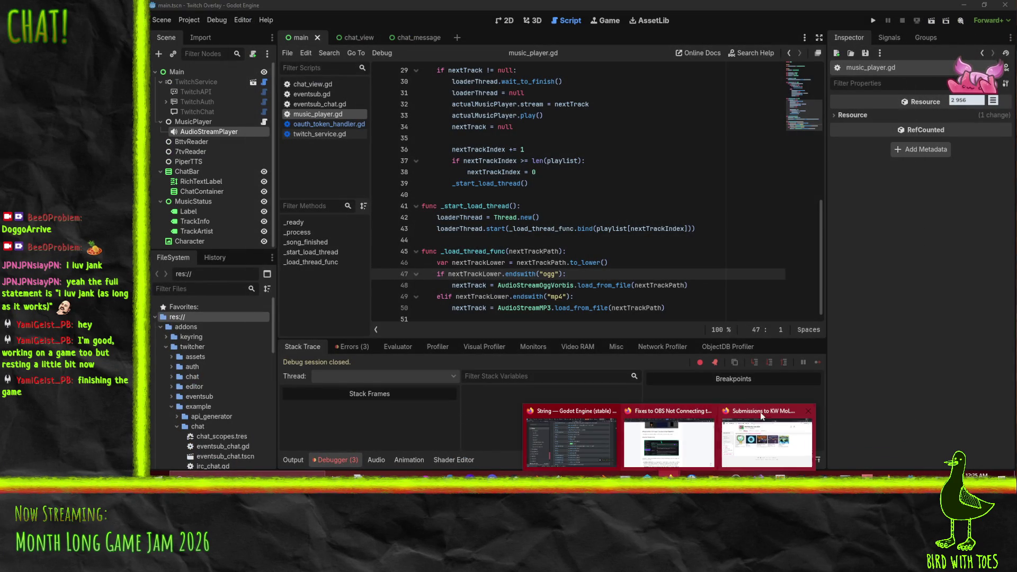
{"action": "left_click", "coordinate": [583, 447]}
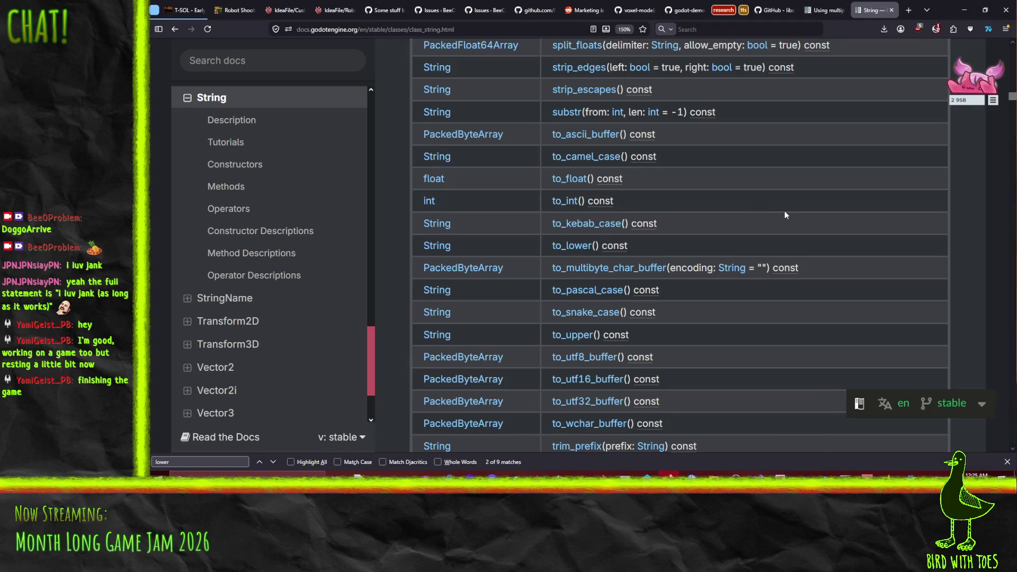
{"action": "key", "text": "ctrl+f"}
{"action": "type", "text": "ends"}
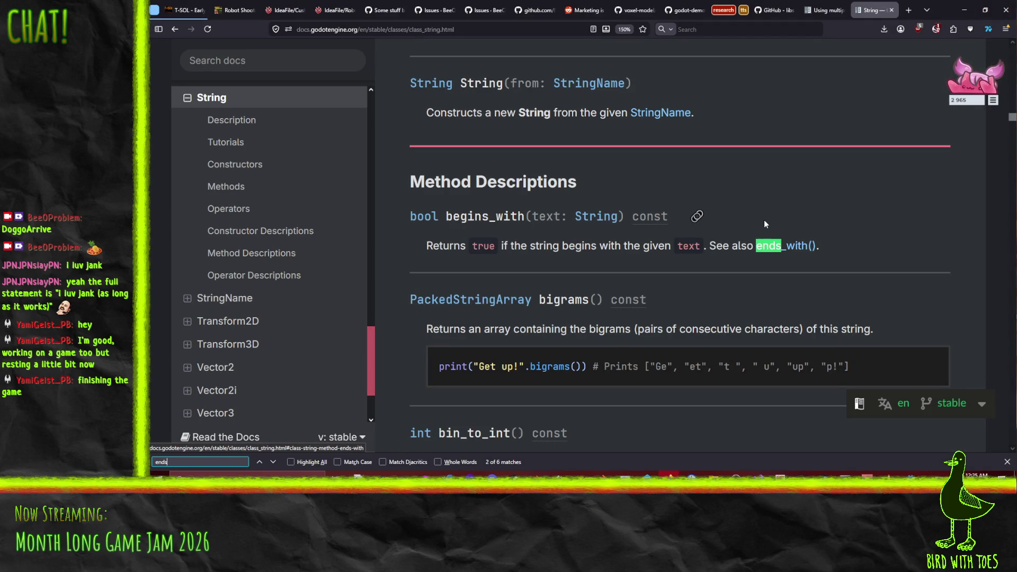
Step: Change endswith to ends_with on lines 47 and 49 of music_player.gd and save the script
{"action": "left_click", "coordinate": [964, 10]}
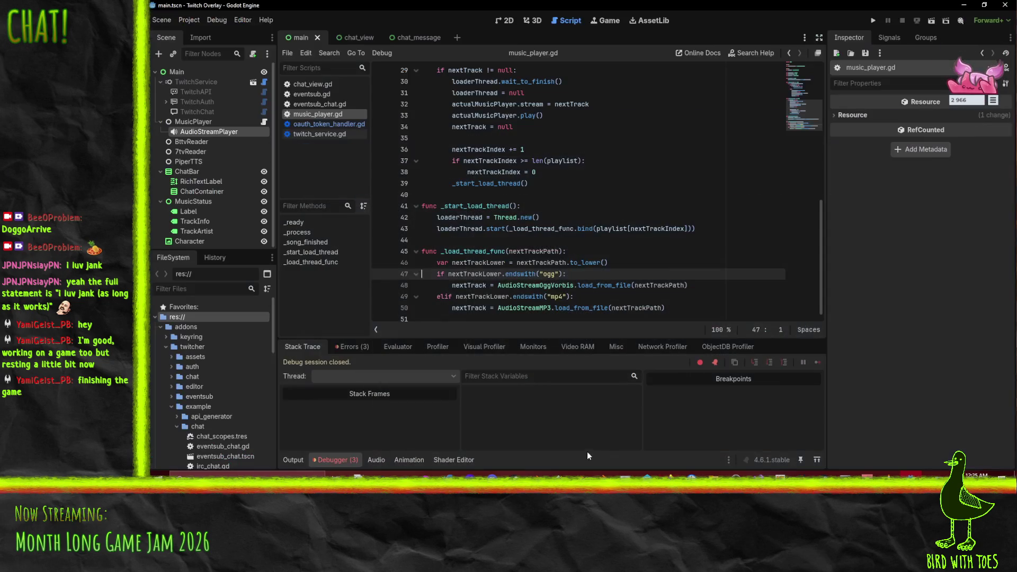
{"action": "left_click", "coordinate": [523, 274]}
{"action": "type", "text": "_"}
{"action": "double_click", "coordinate": [532, 274]}
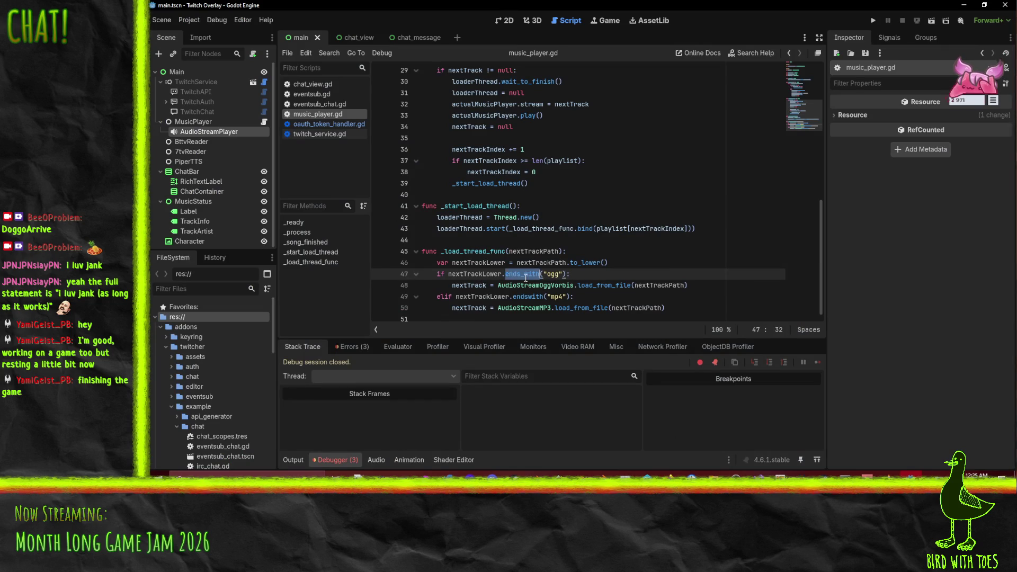
{"action": "key", "text": "ctrl+c"}
{"action": "double_click", "coordinate": [530, 297]}
{"action": "key", "text": "ctrl+v"}
{"action": "key", "text": "ctrl+s"}
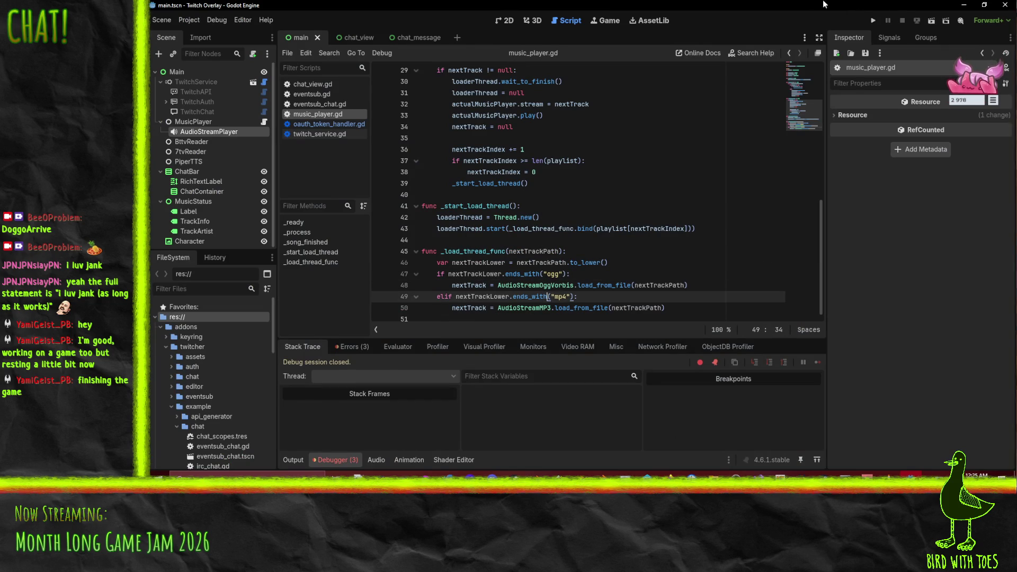
{"action": "left_click", "coordinate": [964, 5]}
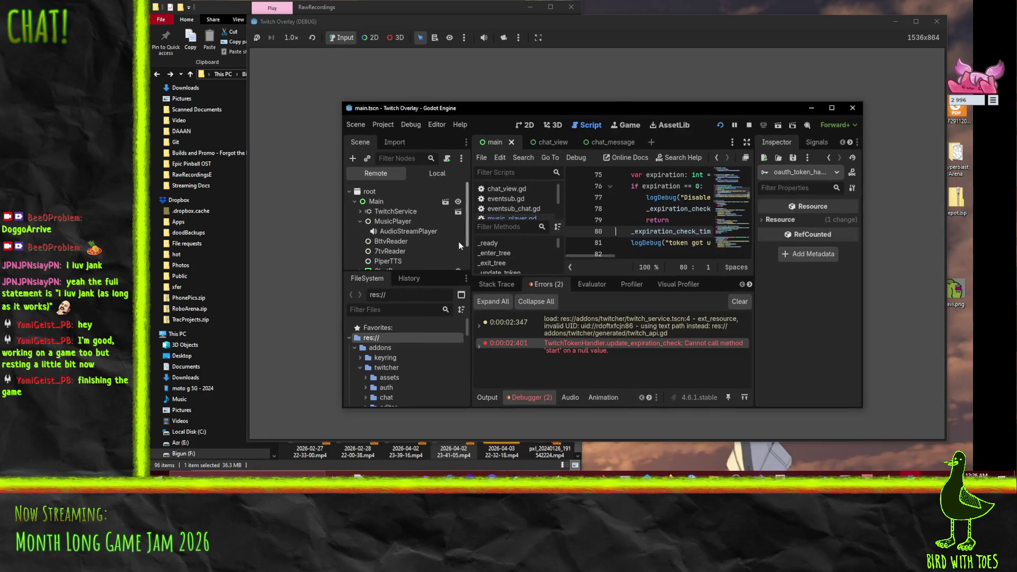
Step: Inspect the live AudioStreamPlayer and MusicPlayer nodes in the Remote tree, with a wider Inspector
{"action": "left_click", "coordinate": [405, 231]}
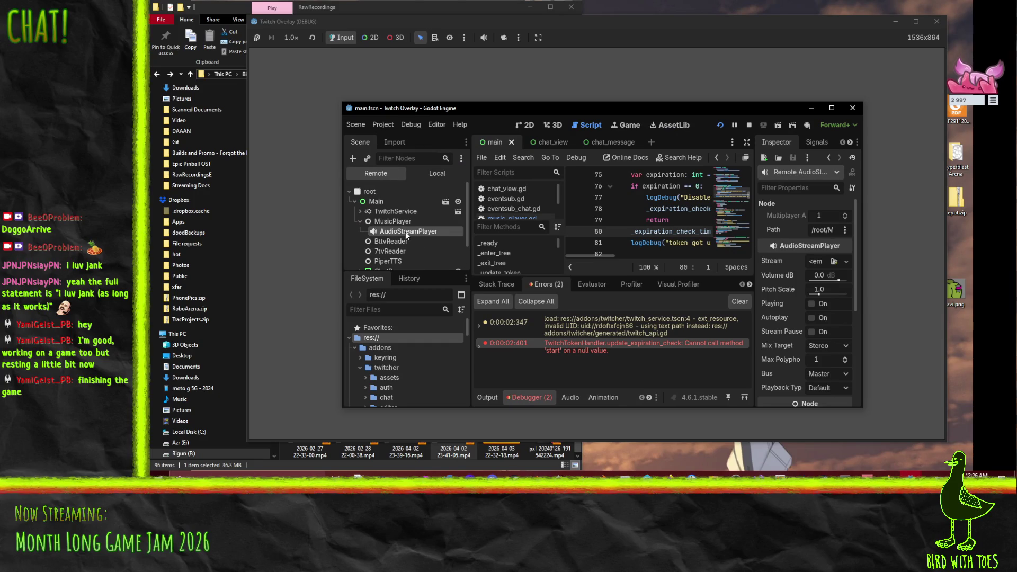
{"action": "left_click_drag", "start_coordinate": [753, 211], "coordinate": [697, 211]}
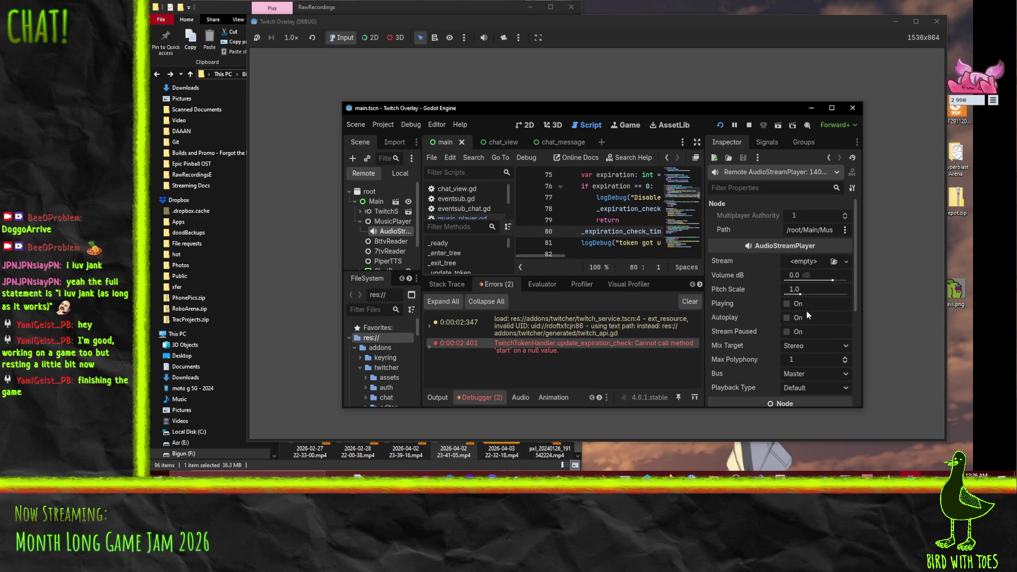
{"action": "left_click", "coordinate": [393, 221]}
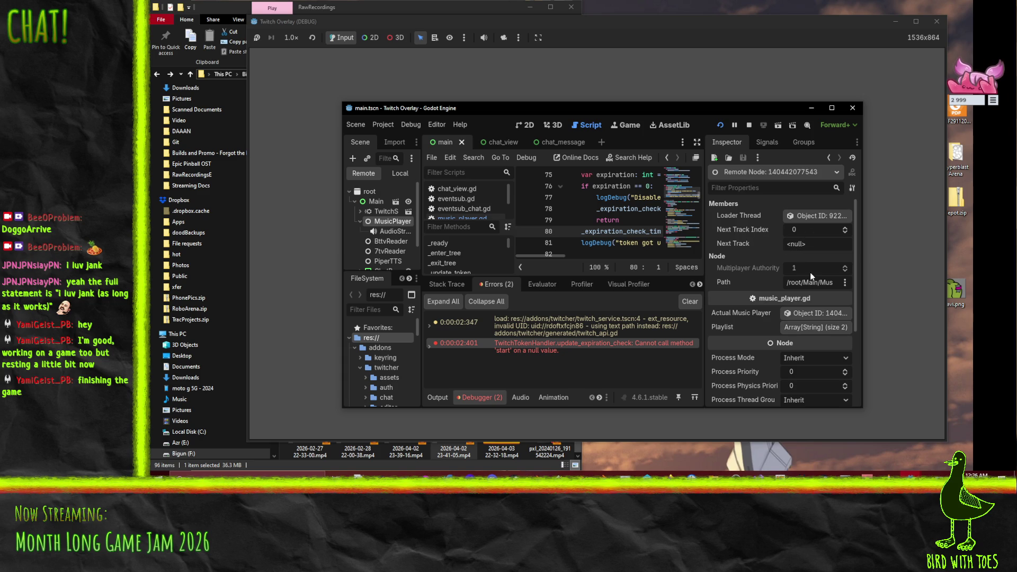
{"action": "left_click", "coordinate": [832, 107]}
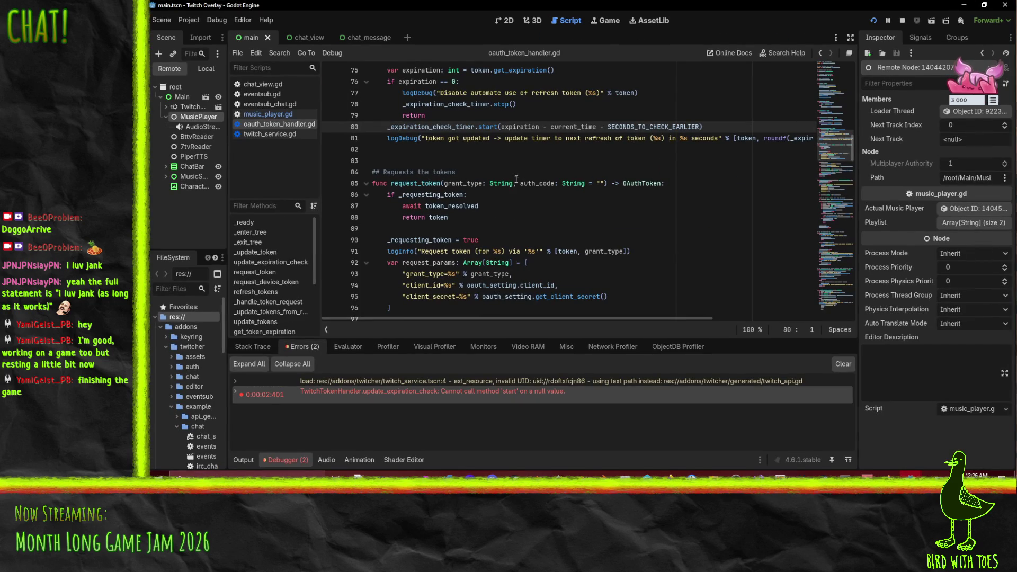
Step: Open music_player.gd and set a breakpoint on line 17 in _process
{"action": "left_click", "coordinate": [277, 114]}
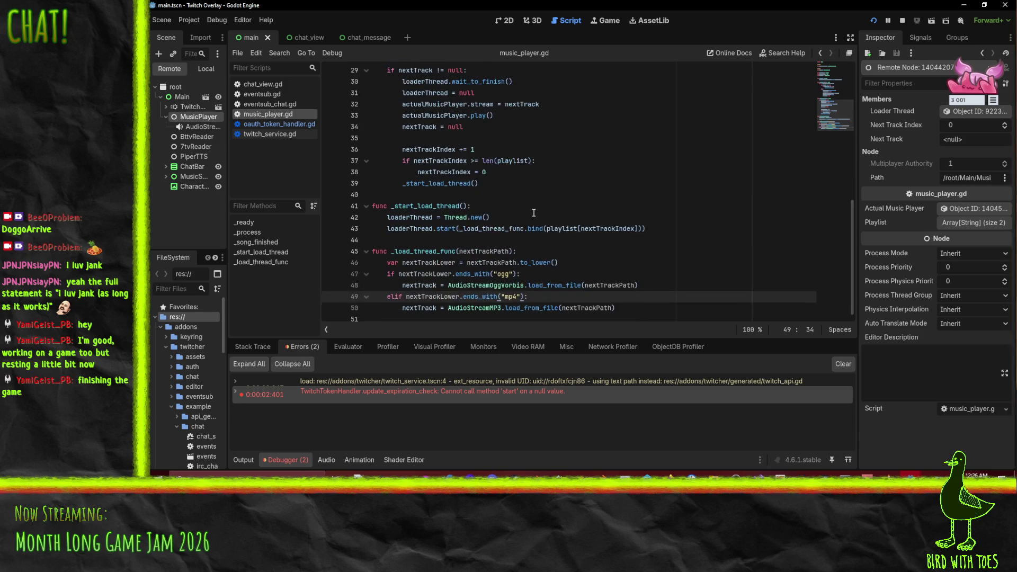
{"action": "scroll", "coordinate": [533, 213], "scroll_direction": "up", "scroll_amount": 5}
{"action": "scroll", "coordinate": [491, 246], "scroll_direction": "up", "scroll_amount": 2}
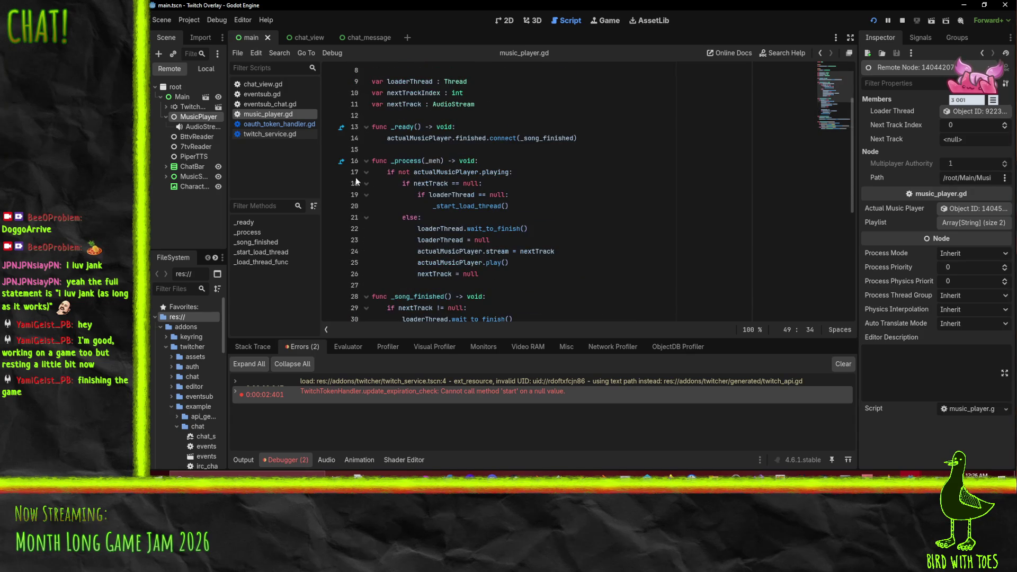
{"action": "left_click", "coordinate": [330, 172]}
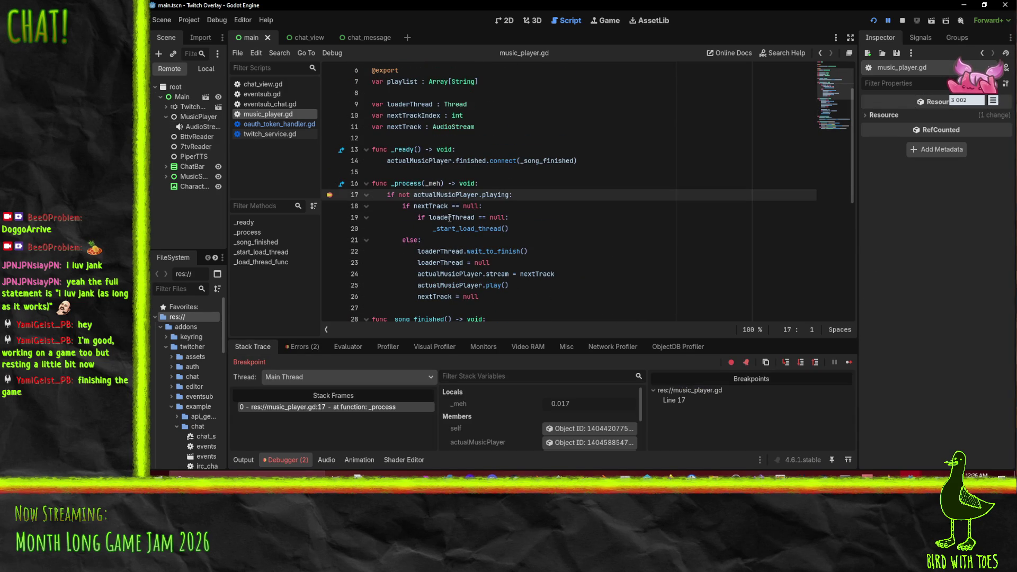
{"action": "mouse_move", "coordinate": [450, 218]}
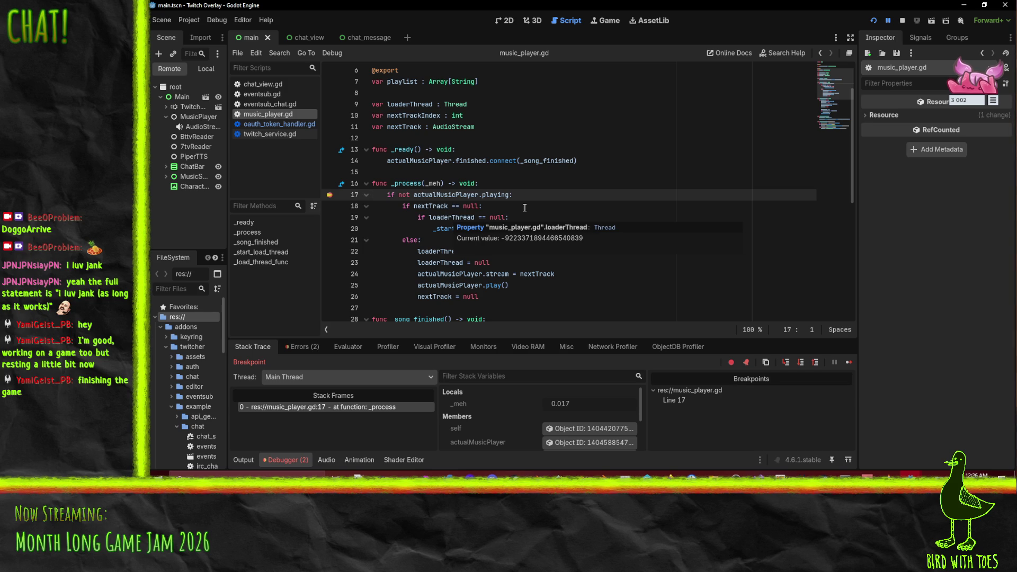
Step: Add breakpoints on lines 46 through 50 of the track-loading function
{"action": "scroll", "coordinate": [525, 208], "scroll_direction": "down", "scroll_amount": 6}
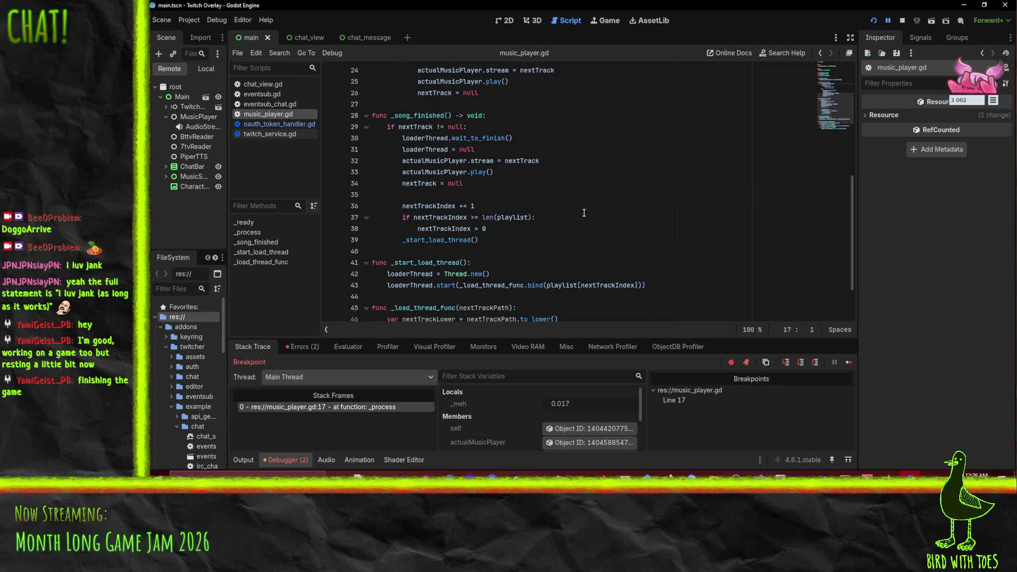
{"action": "scroll", "coordinate": [584, 213], "scroll_direction": "down", "scroll_amount": 2}
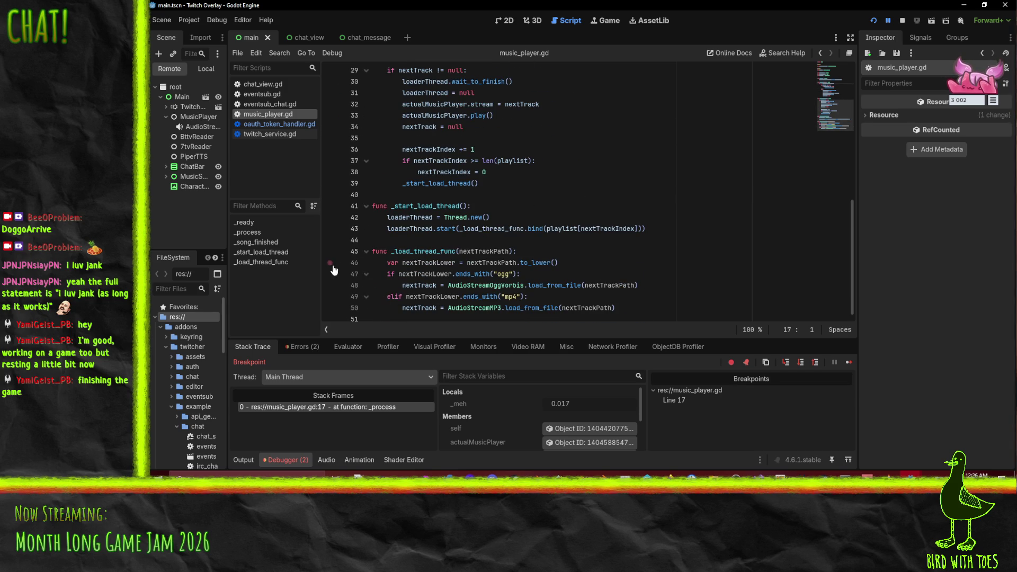
{"action": "left_click", "coordinate": [330, 263]}
{"action": "left_click", "coordinate": [330, 274]}
{"action": "left_click", "coordinate": [330, 286]}
{"action": "left_click", "coordinate": [330, 296]}
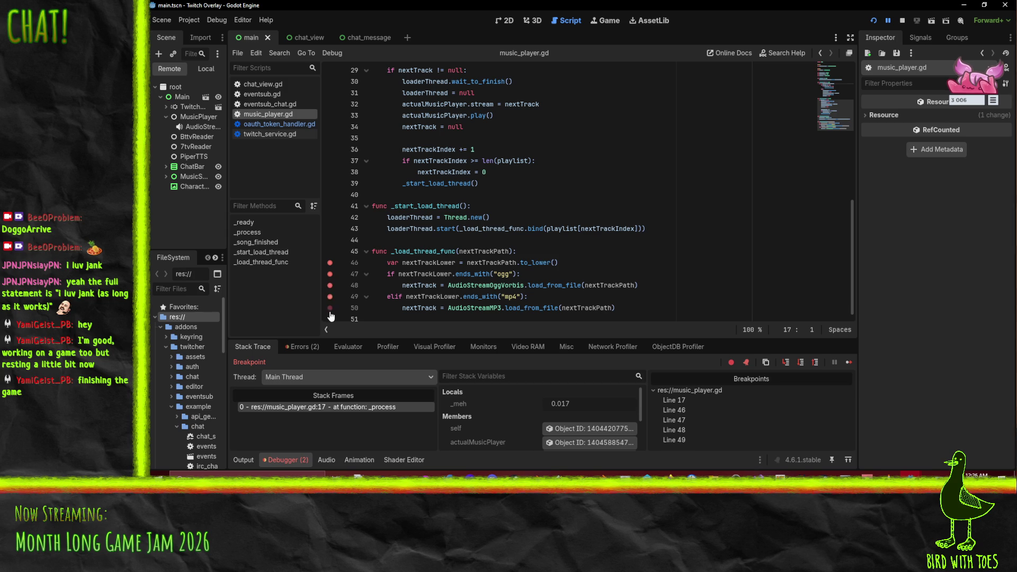
{"action": "left_click", "coordinate": [330, 308]}
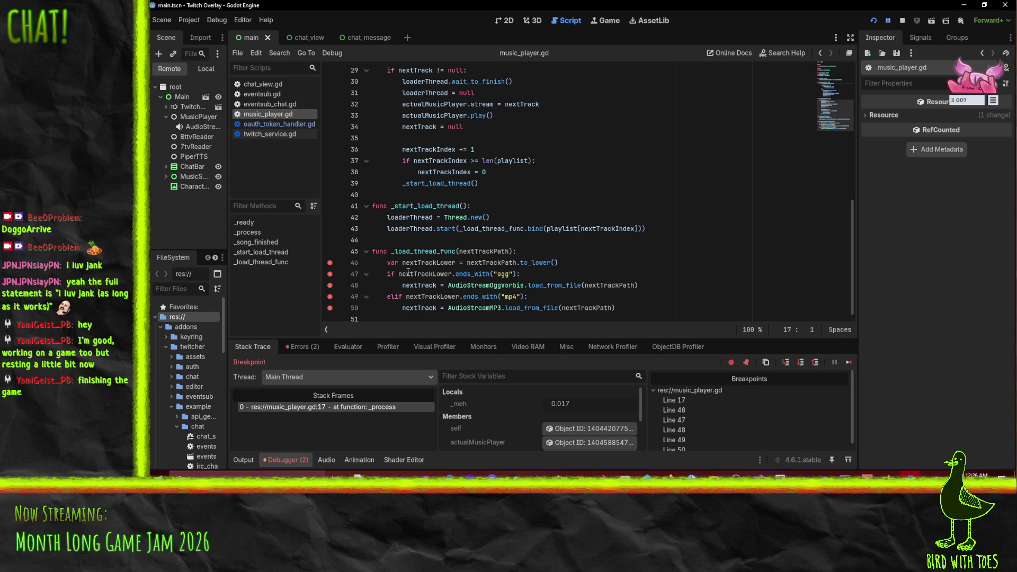
{"action": "scroll", "coordinate": [706, 211], "scroll_direction": "up", "scroll_amount": 10}
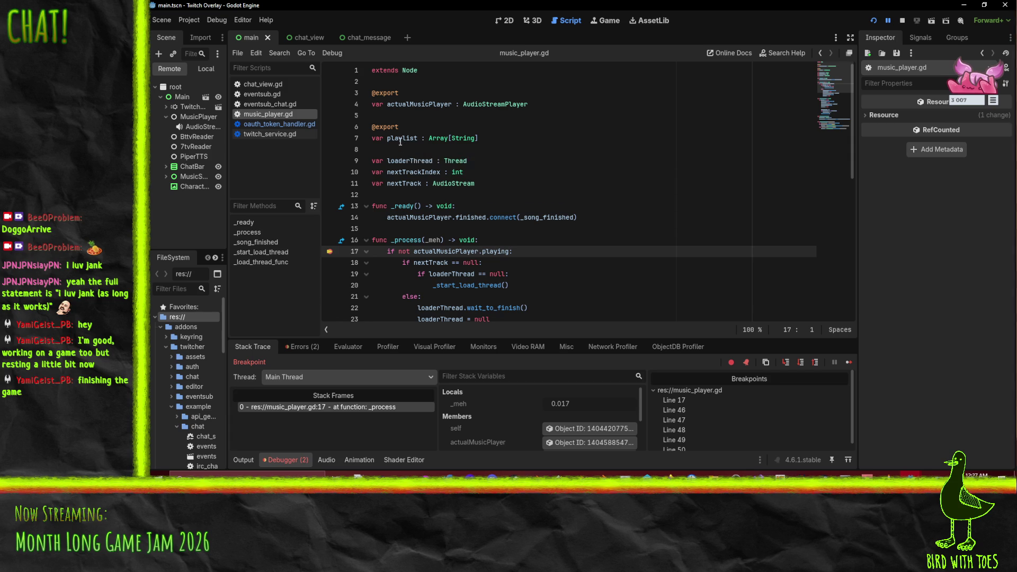
{"action": "mouse_move", "coordinate": [401, 142]}
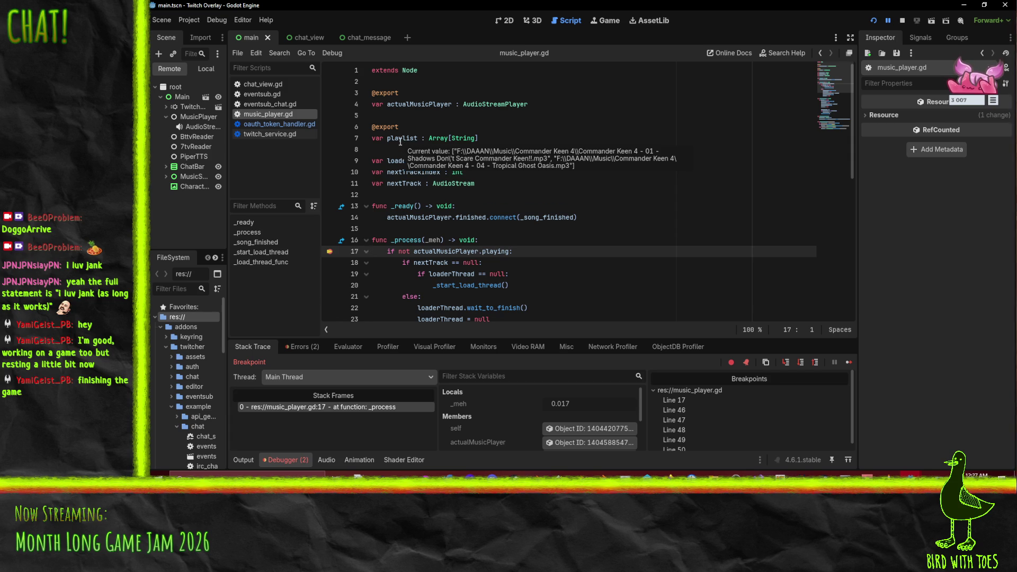
{"action": "scroll", "coordinate": [692, 171], "scroll_direction": "down", "scroll_amount": 2}
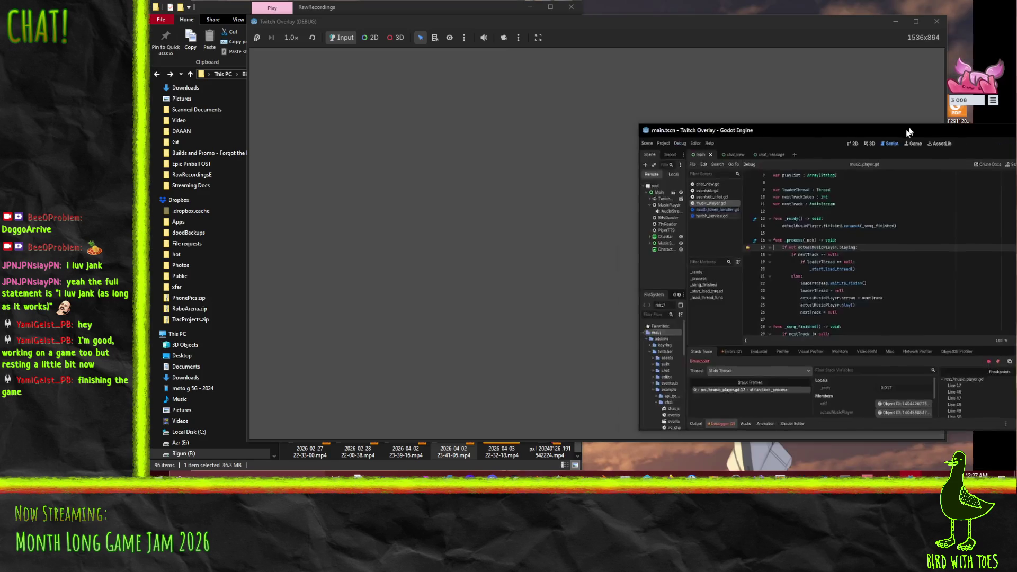
Step: Close the Twitch Overlay (DEBUG) game window with Alt+F4
{"action": "left_click", "coordinate": [964, 4]}
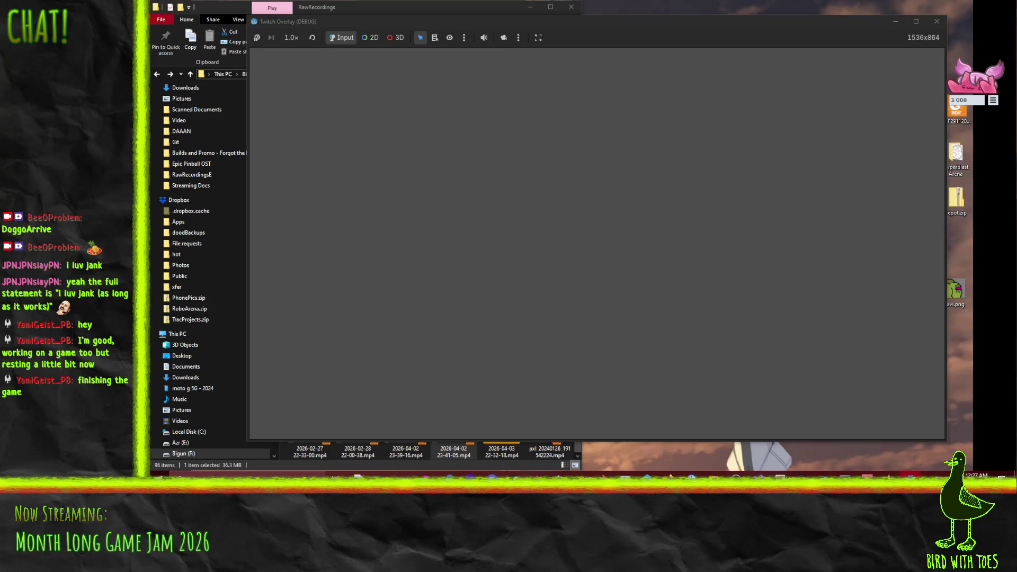
{"action": "key", "text": "alt+F4"}
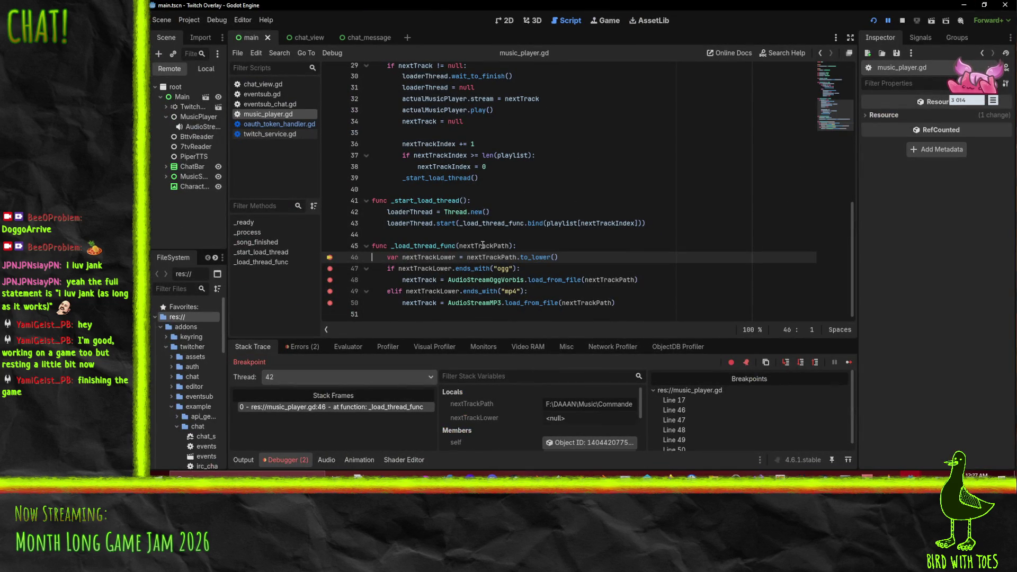
Step: Continue past the pause and remove the line 17 breakpoint
{"action": "mouse_move", "coordinate": [483, 245]}
{"action": "left_click", "coordinate": [786, 365]}
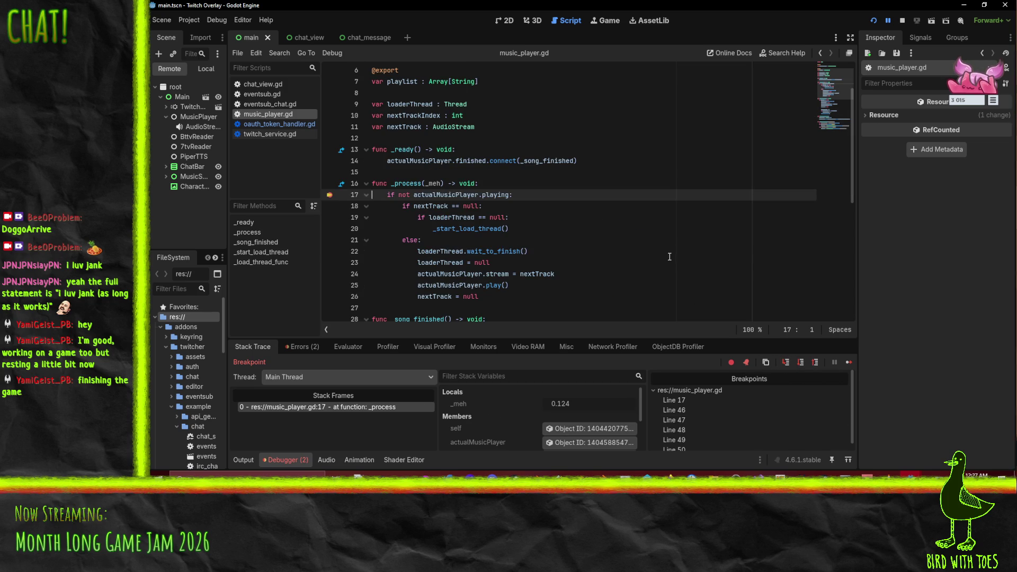
{"action": "scroll", "coordinate": [529, 212], "scroll_direction": "down", "scroll_amount": 2}
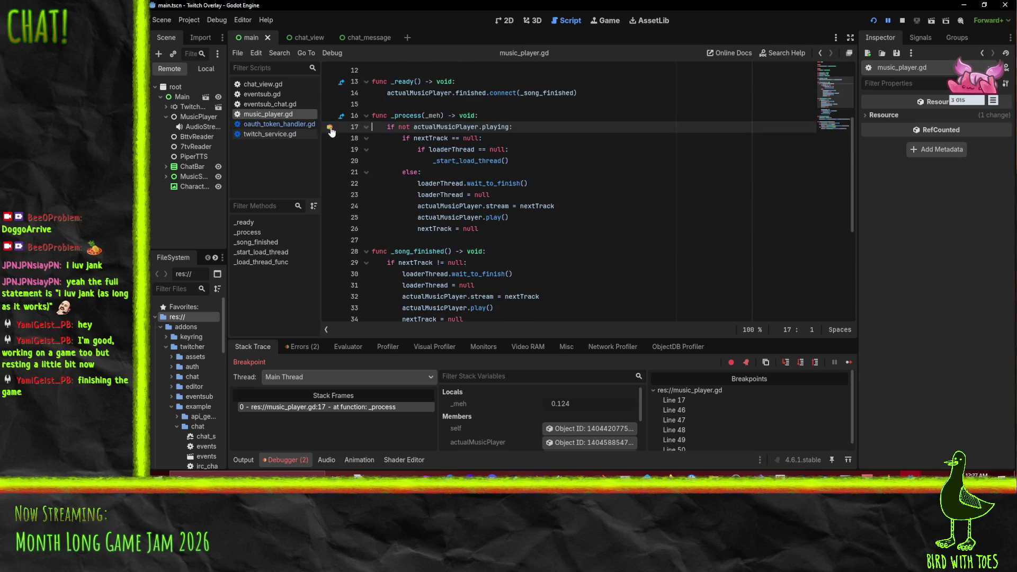
{"action": "left_click", "coordinate": [330, 127]}
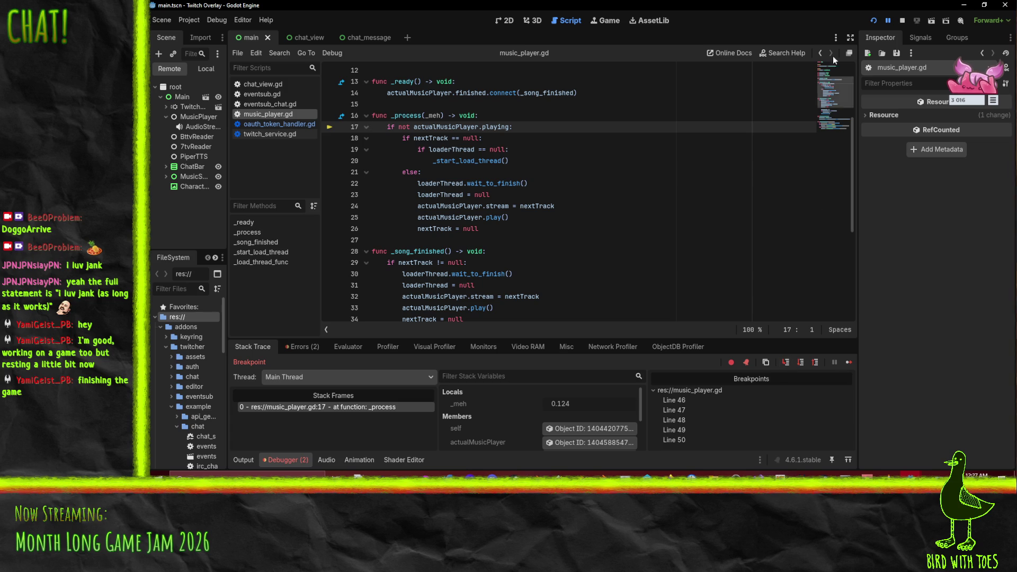
Step: Resume to the loader break, step over to line 49, then continue running
{"action": "left_click", "coordinate": [888, 21]}
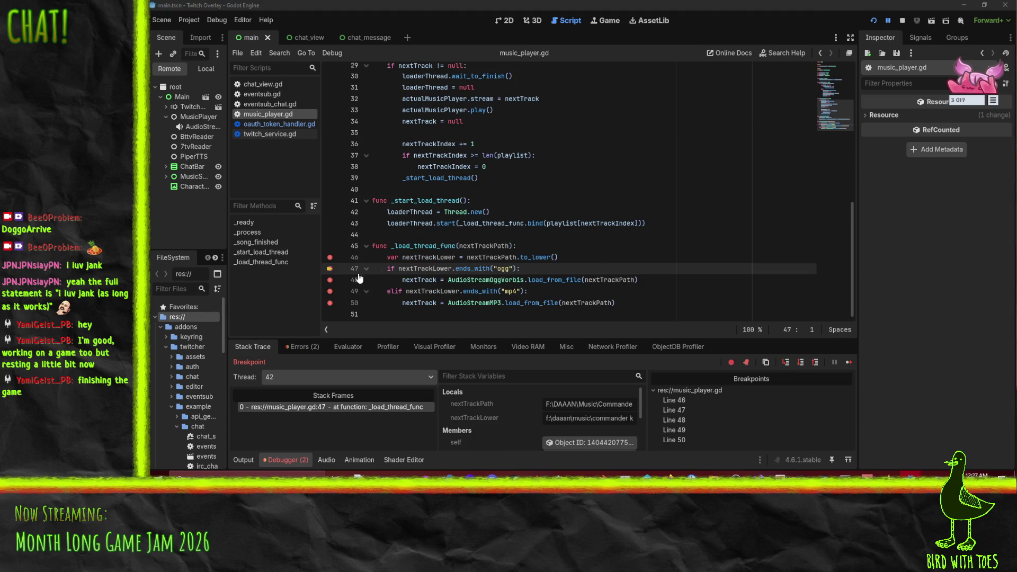
{"action": "mouse_move", "coordinate": [438, 271]}
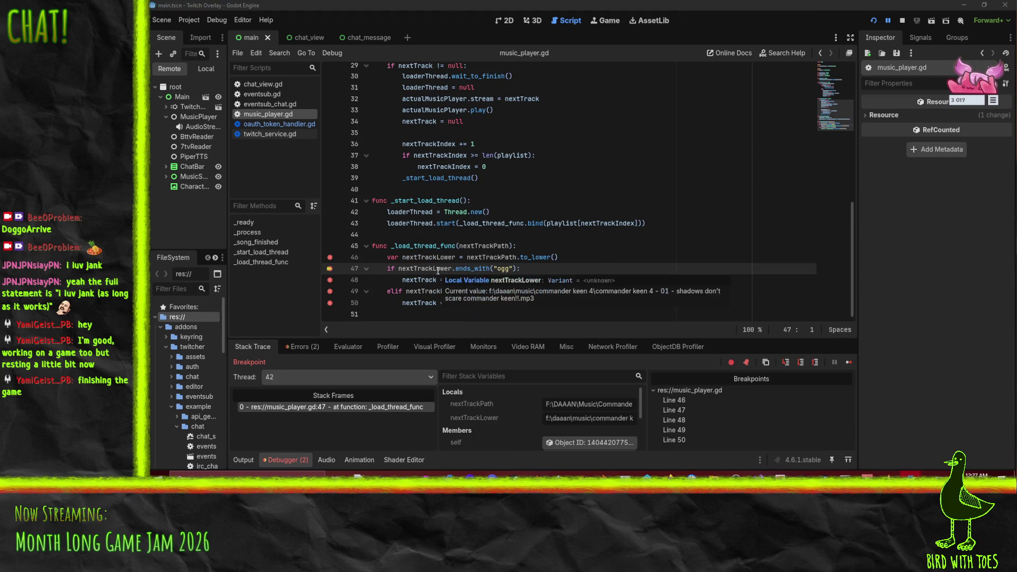
{"action": "left_click", "coordinate": [788, 367]}
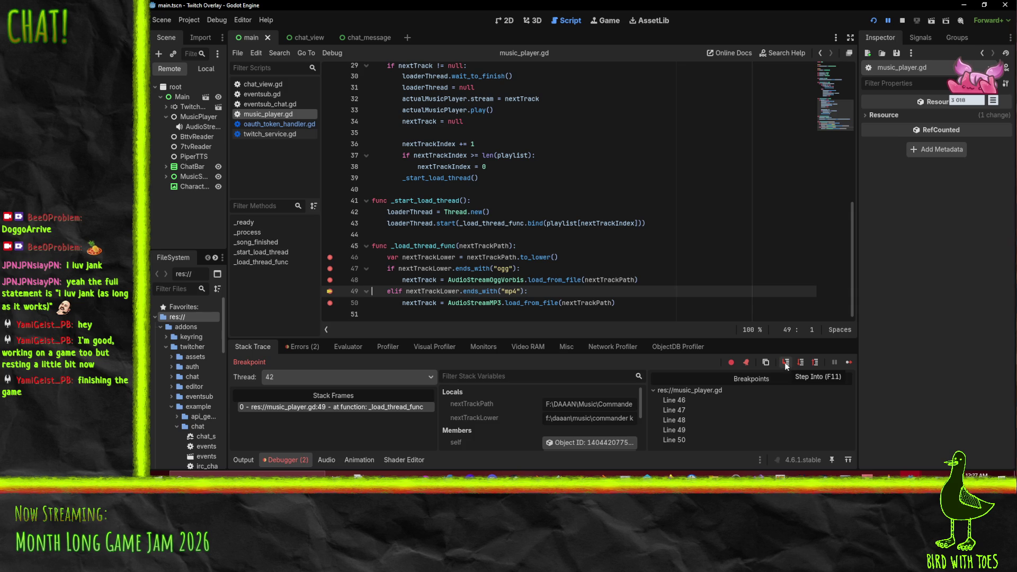
{"action": "left_click", "coordinate": [787, 365]}
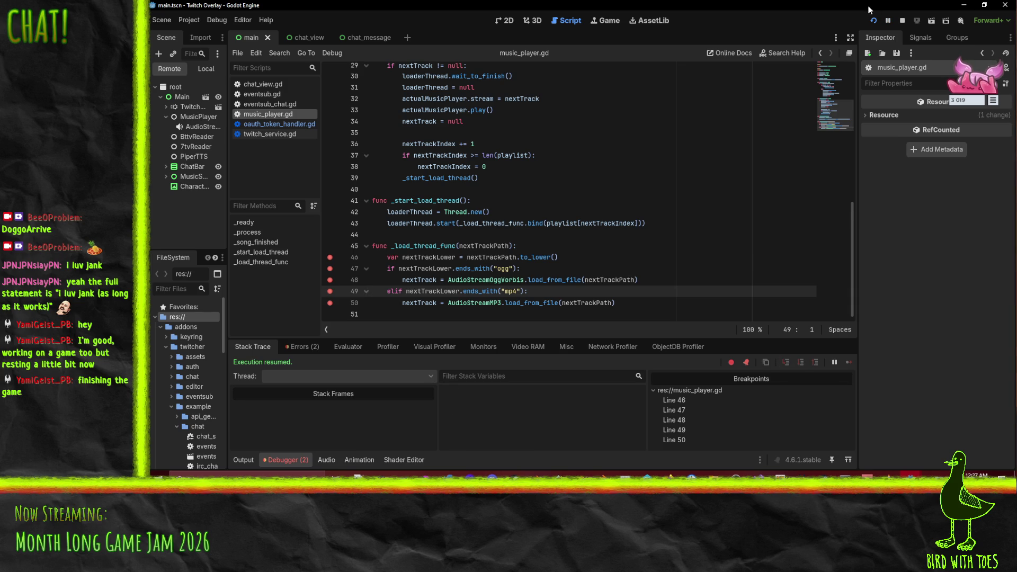
Step: Stop the game and change "mp4" to "mp3" on line 49
{"action": "left_click", "coordinate": [901, 20]}
{"action": "left_click", "coordinate": [514, 293]}
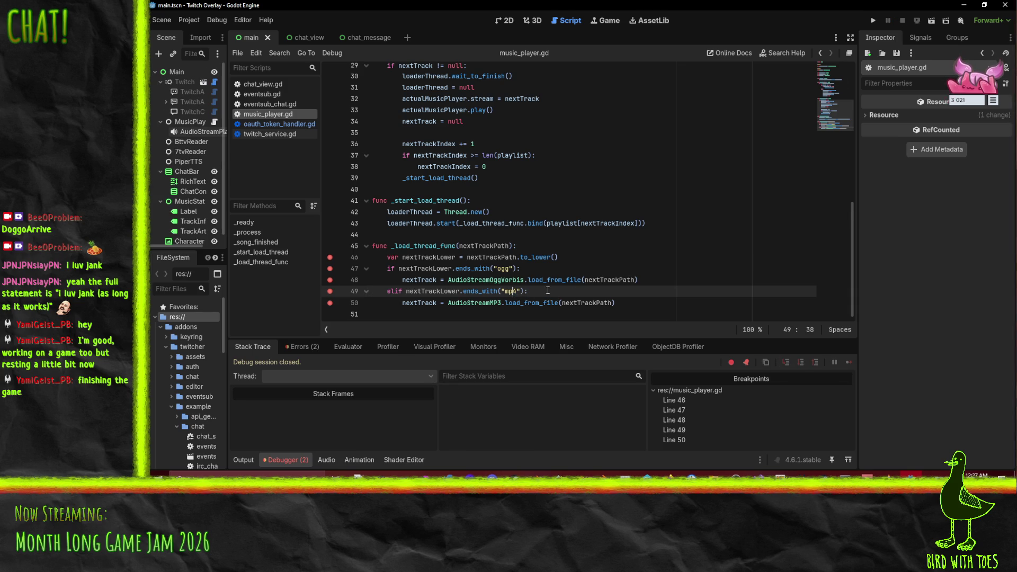
{"action": "key", "text": "Delete"}
{"action": "type", "text": "3"}
Step: Clear the breakpoints on lines 46–50 and return to the 2D scene view
{"action": "left_click", "coordinate": [330, 303]}
{"action": "left_click", "coordinate": [330, 280]}
{"action": "left_click", "coordinate": [330, 268]}
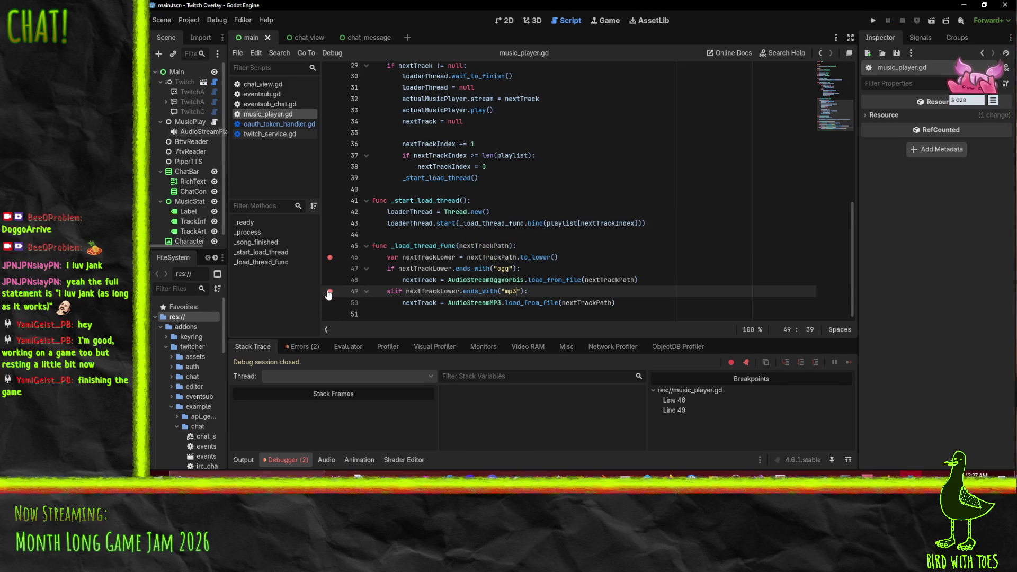
{"action": "left_click", "coordinate": [329, 291]}
{"action": "left_click", "coordinate": [330, 257]}
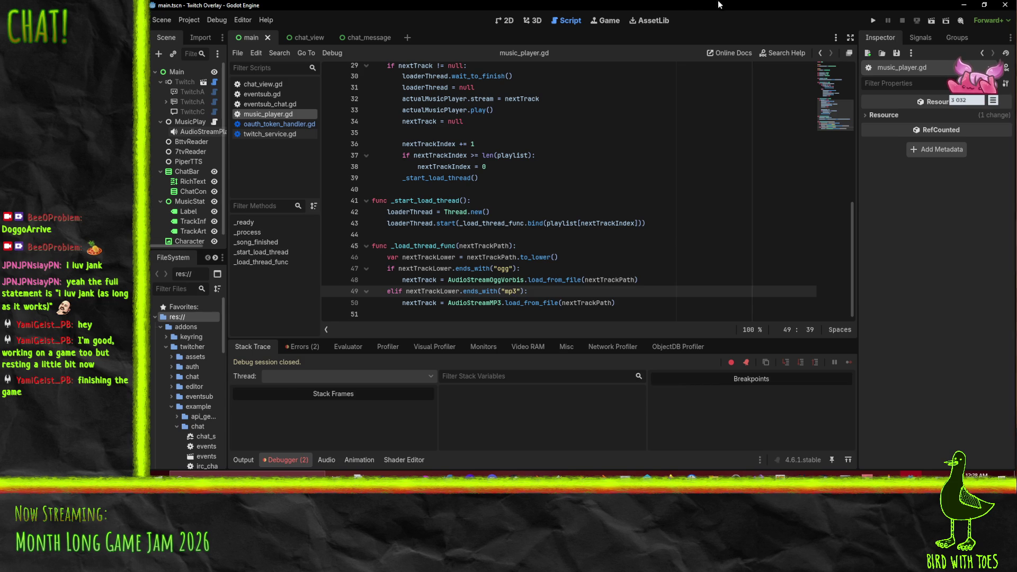
{"action": "key", "text": "super+Down"}
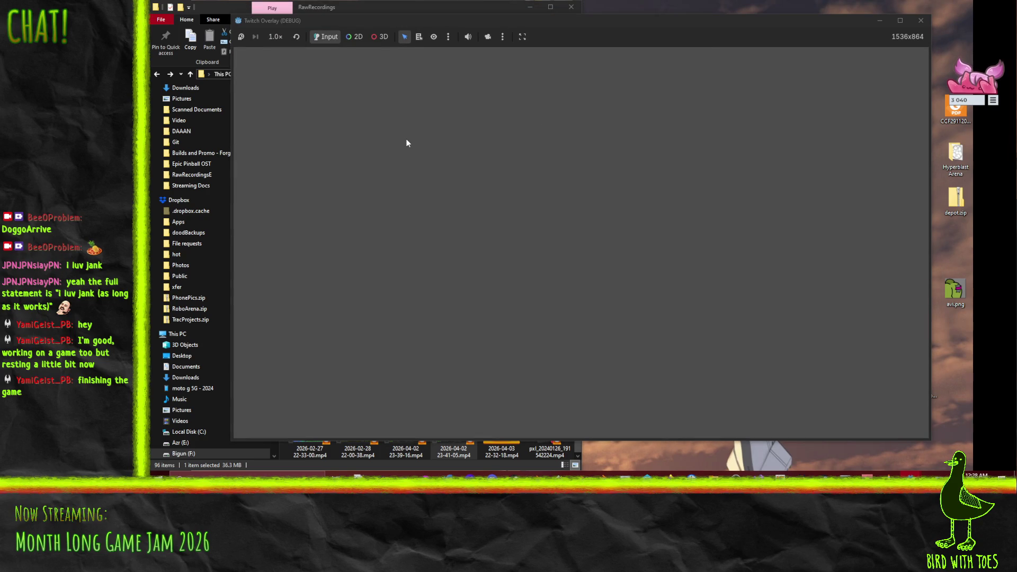
{"action": "left_click", "coordinate": [921, 20]}
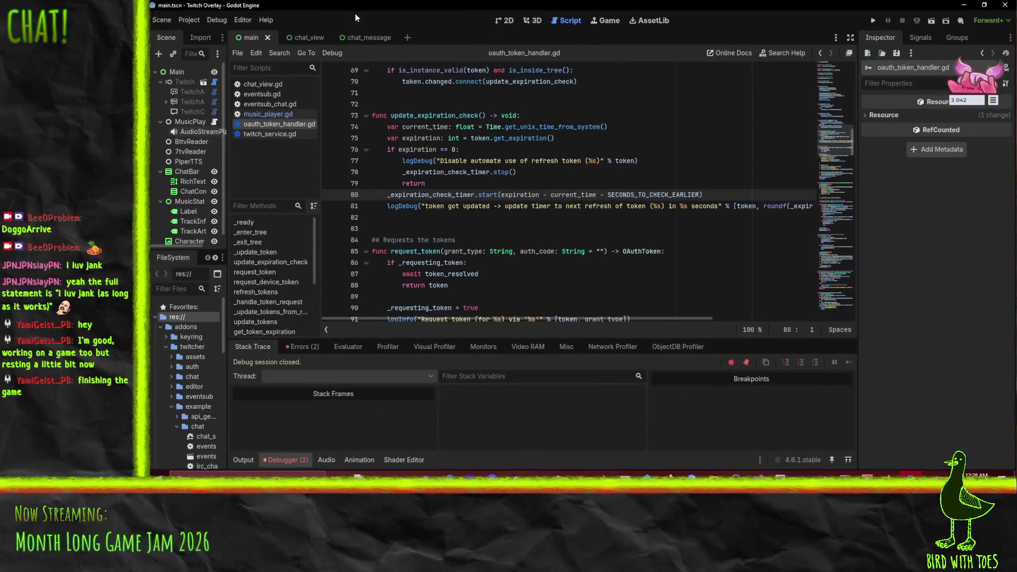
{"action": "left_click", "coordinate": [509, 20]}
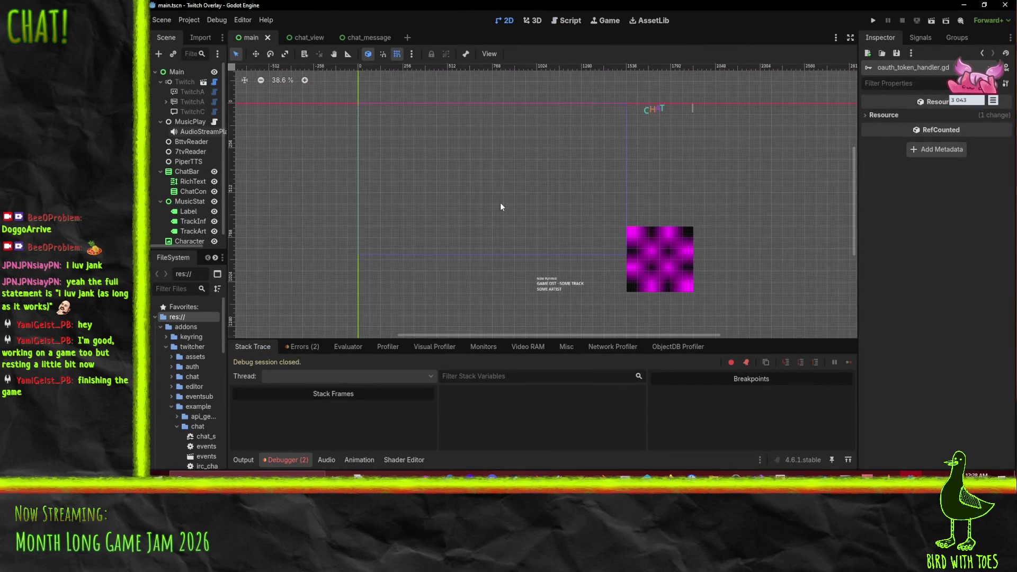
Step: Select the ChatBar node and apply the Top Right anchor preset
{"action": "left_click", "coordinate": [673, 253]}
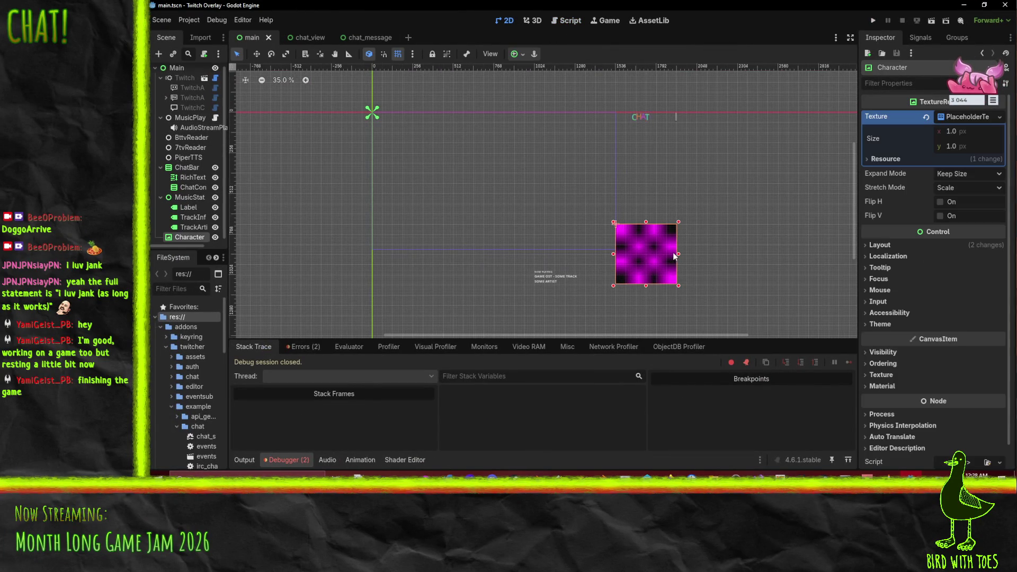
{"action": "left_click", "coordinate": [643, 122]}
{"action": "scroll", "coordinate": [595, 129], "scroll_direction": "up", "scroll_amount": 1}
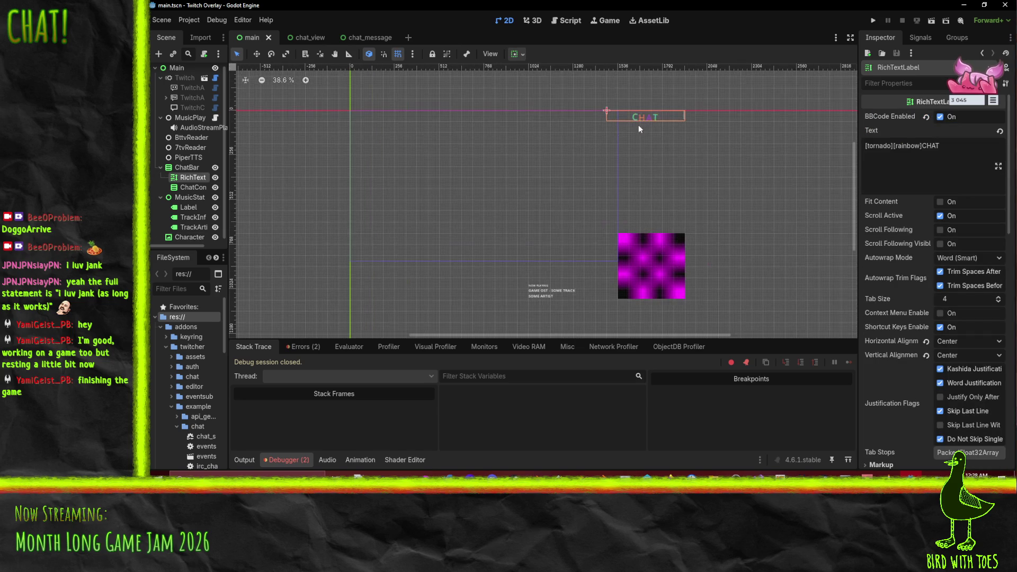
{"action": "left_click_drag", "start_coordinate": [645, 116], "coordinate": [621, 120]}
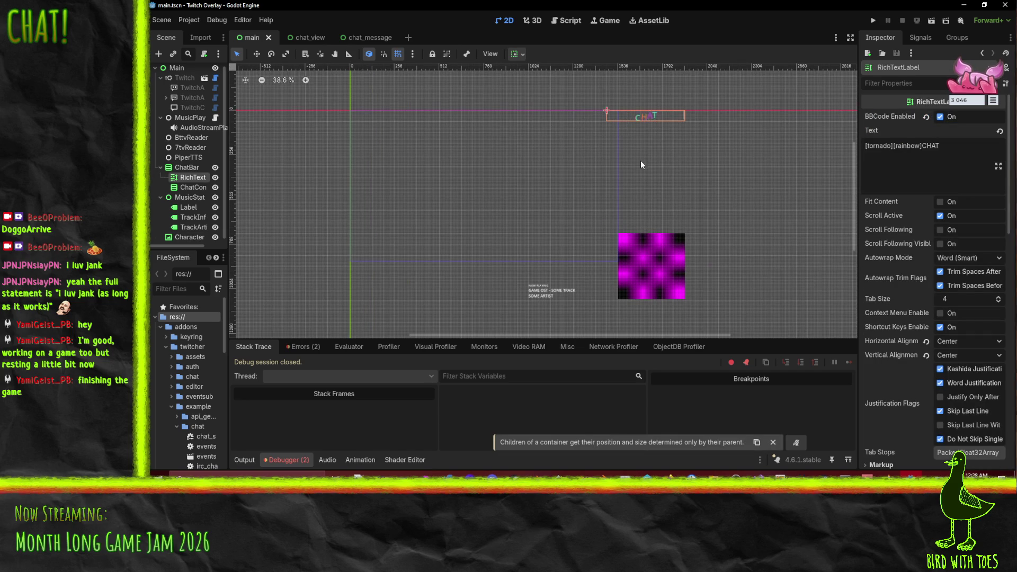
{"action": "scroll", "coordinate": [641, 161], "scroll_direction": "up", "scroll_amount": 1}
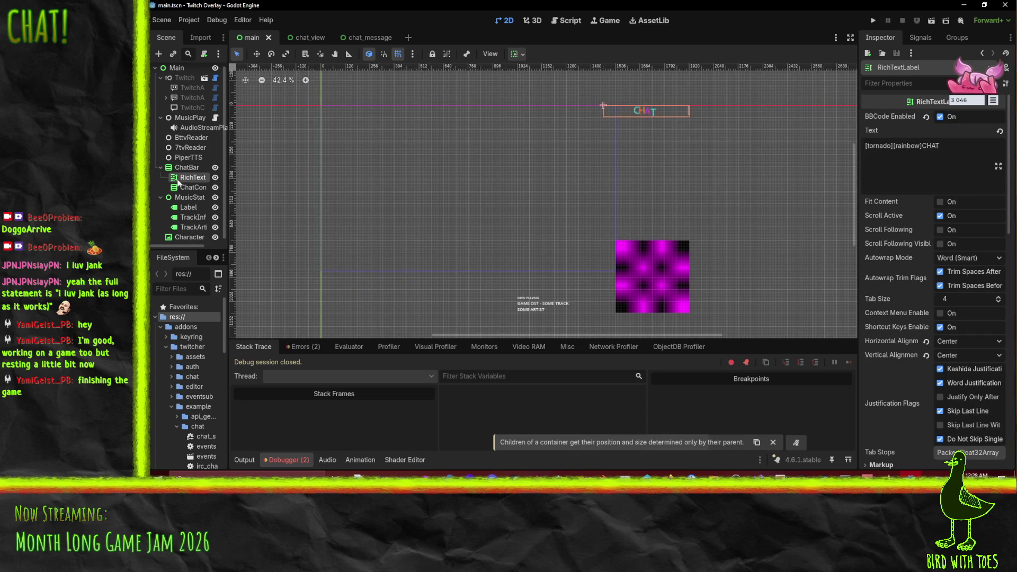
{"action": "left_click", "coordinate": [187, 167]}
{"action": "left_click", "coordinate": [611, 110]}
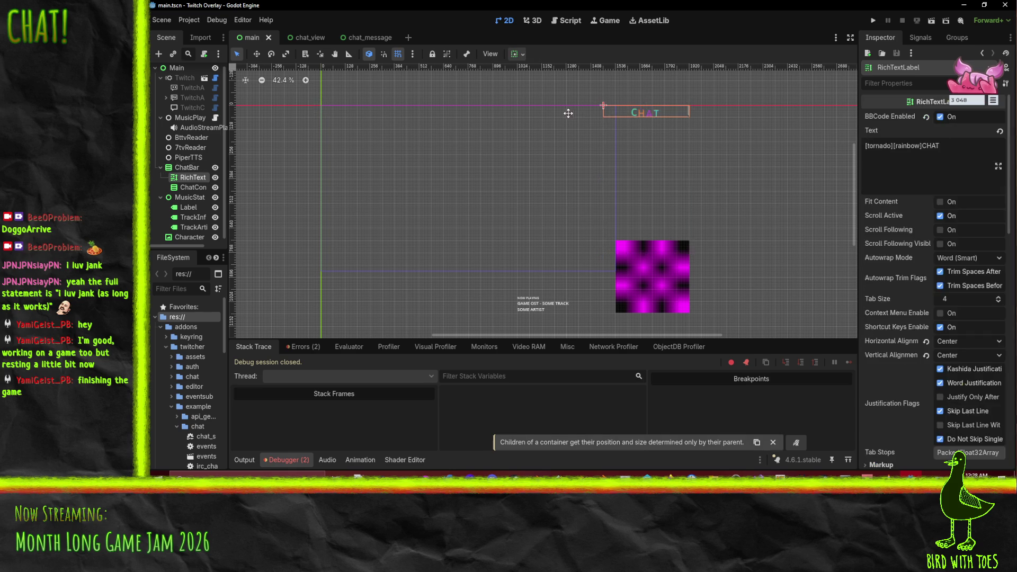
{"action": "left_click", "coordinate": [206, 168]}
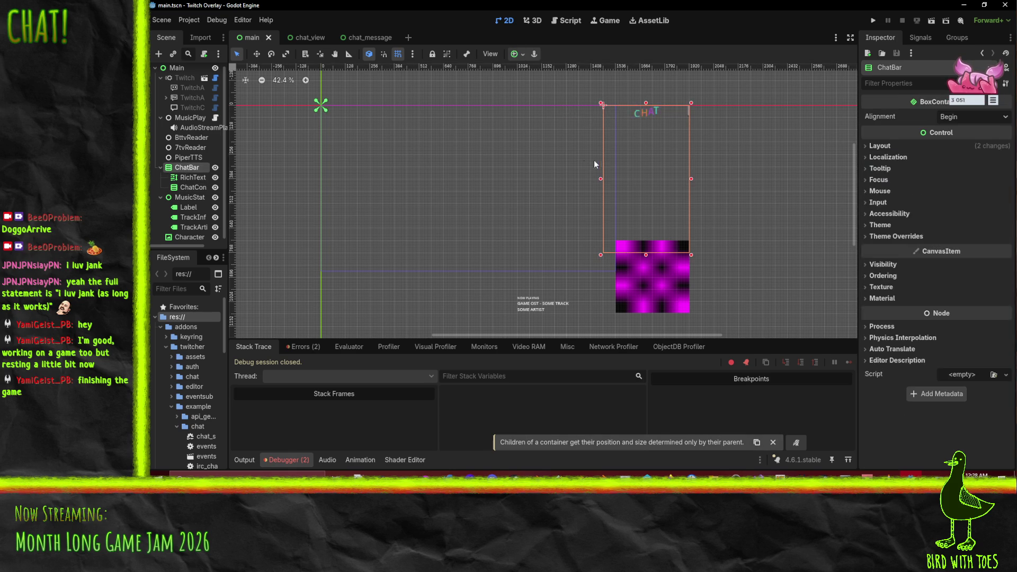
{"action": "left_click", "coordinate": [523, 55]}
{"action": "left_click", "coordinate": [555, 88]}
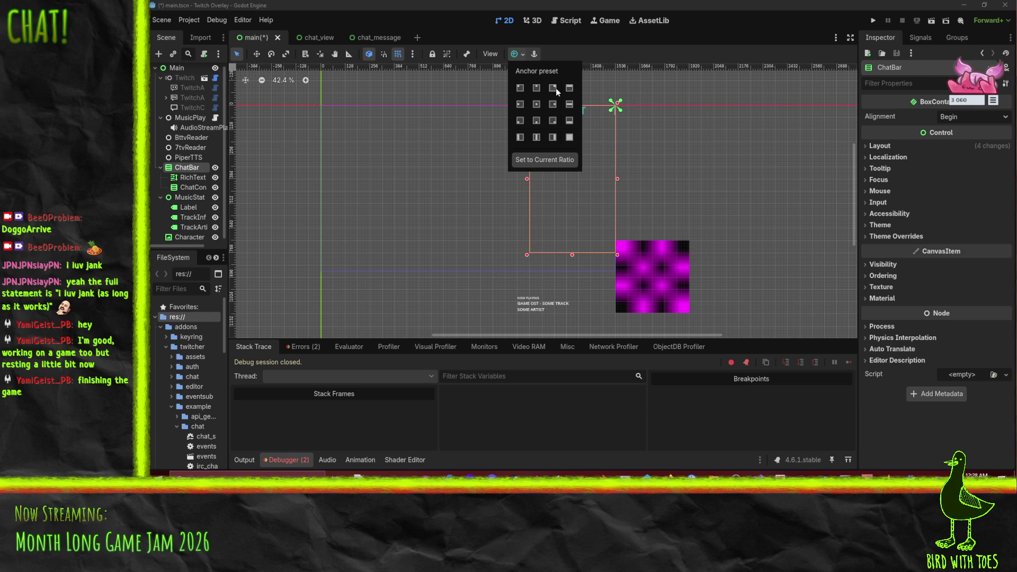
{"action": "left_click", "coordinate": [623, 281]}
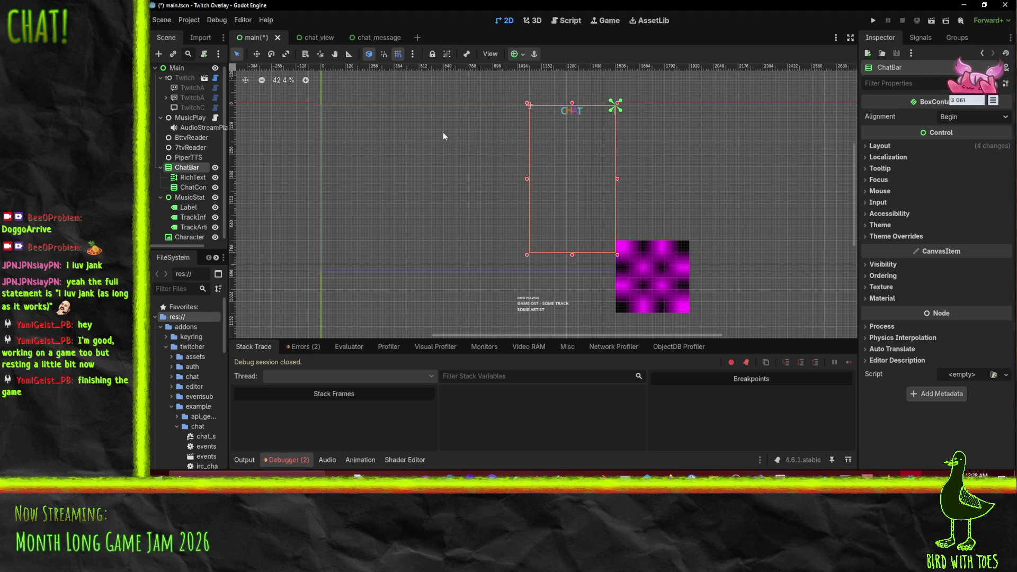
Step: Anchor the Character image to the bottom-right corner
{"action": "left_click", "coordinate": [682, 290]}
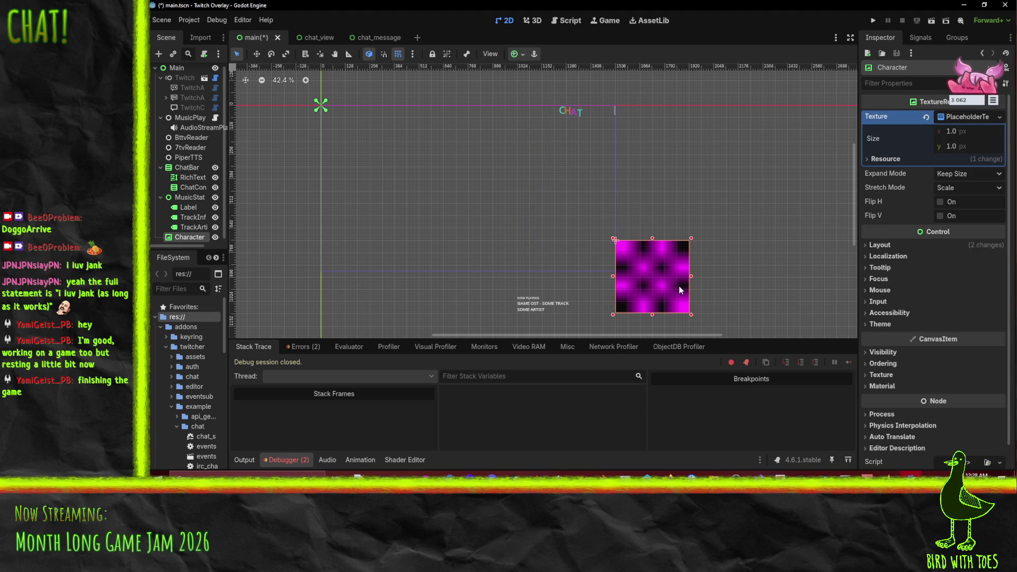
{"action": "left_click", "coordinate": [518, 54]}
{"action": "left_click", "coordinate": [553, 120]}
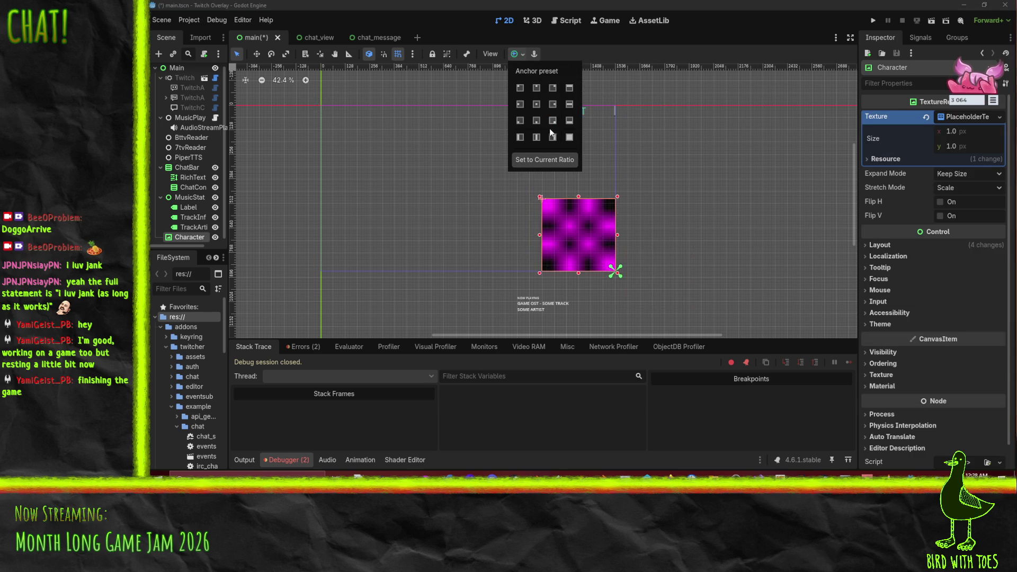
{"action": "left_click", "coordinate": [542, 308]}
Step: Anchor the MusicStatus box to the bottom-right corner
{"action": "scroll", "coordinate": [189, 221], "scroll_direction": "down", "scroll_amount": 1}
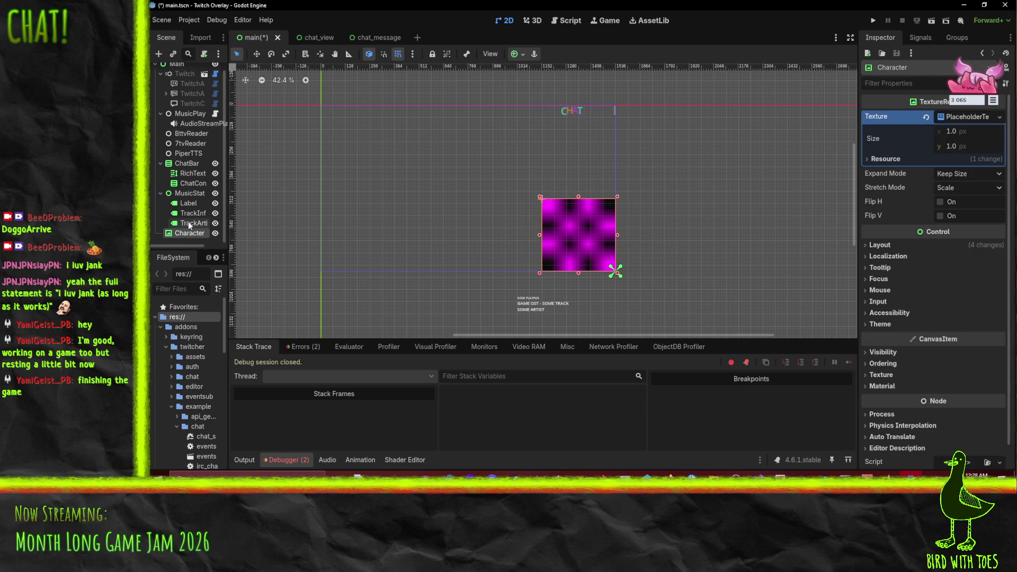
{"action": "left_click", "coordinate": [186, 164]}
{"action": "scroll", "coordinate": [190, 111], "scroll_direction": "up", "scroll_amount": 1}
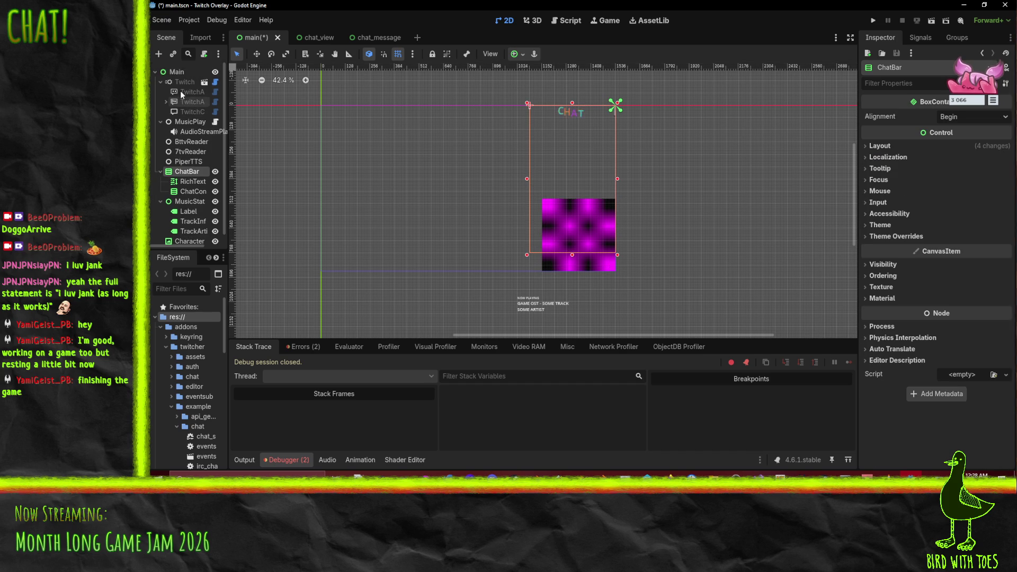
{"action": "scroll", "coordinate": [171, 218], "scroll_direction": "down", "scroll_amount": 1}
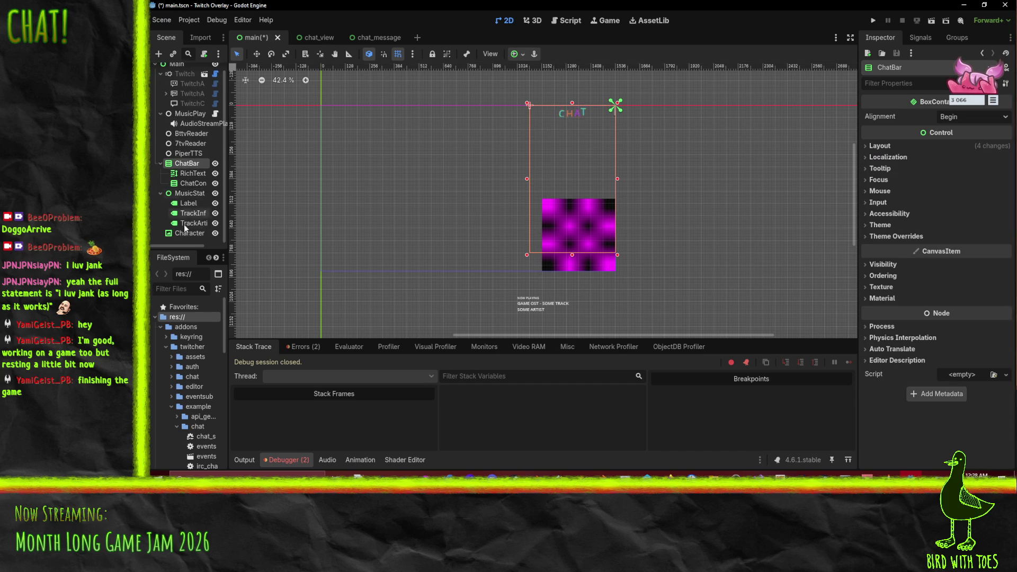
{"action": "left_click", "coordinate": [189, 193]}
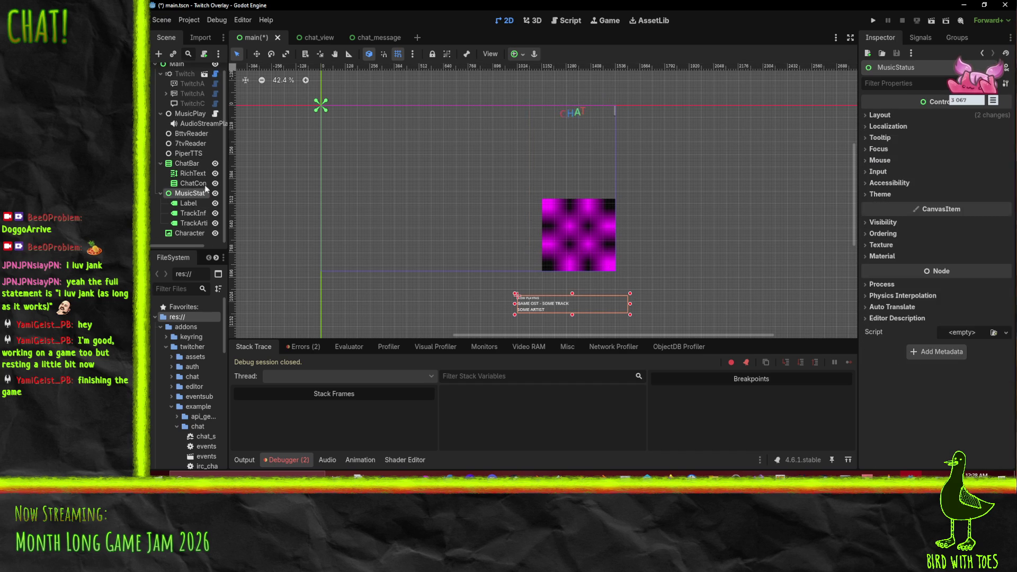
{"action": "left_click", "coordinate": [524, 54]}
{"action": "left_click", "coordinate": [552, 120]}
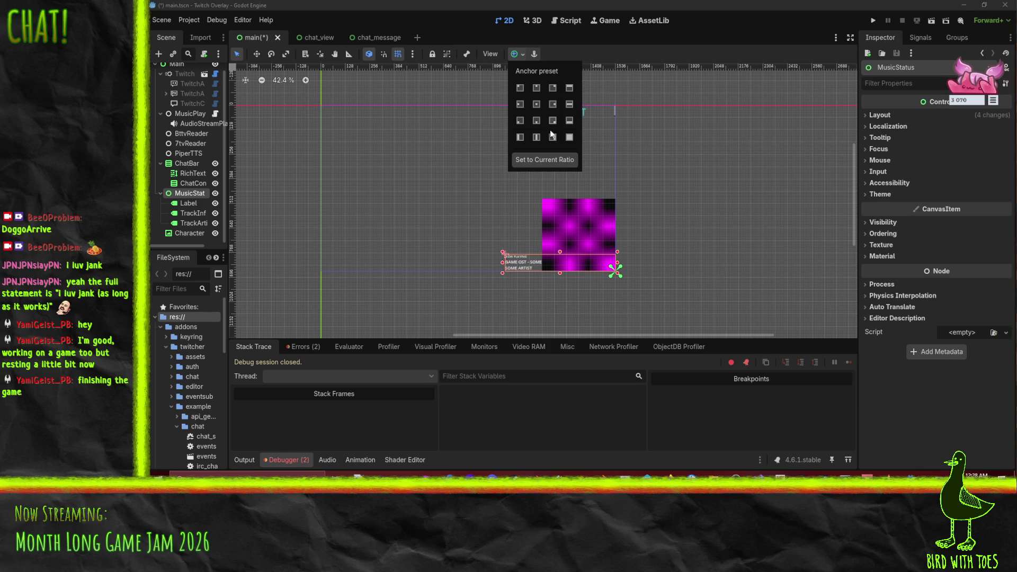
{"action": "left_click", "coordinate": [517, 277]}
{"action": "left_click", "coordinate": [504, 265]}
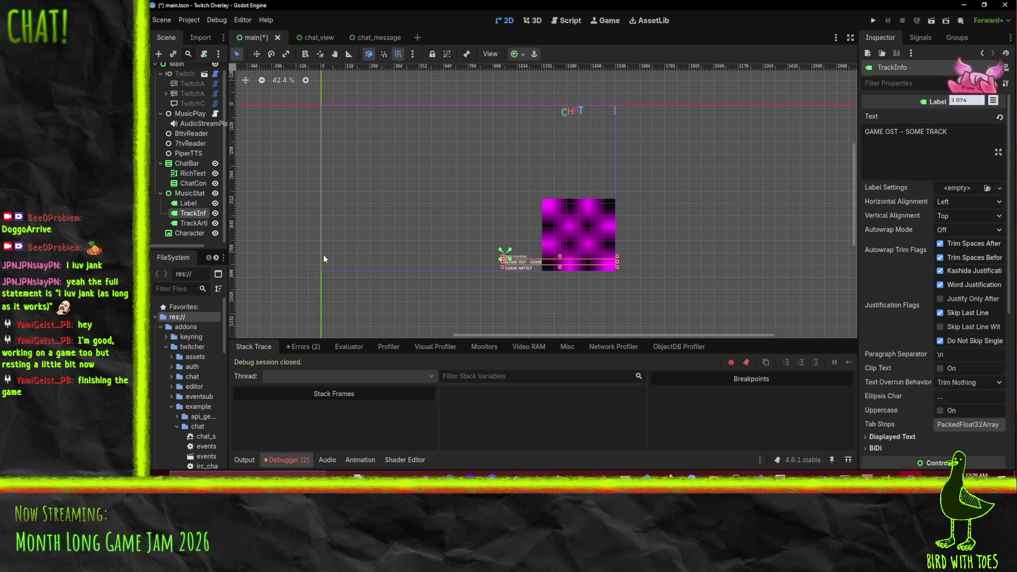
{"action": "left_click", "coordinate": [186, 194]}
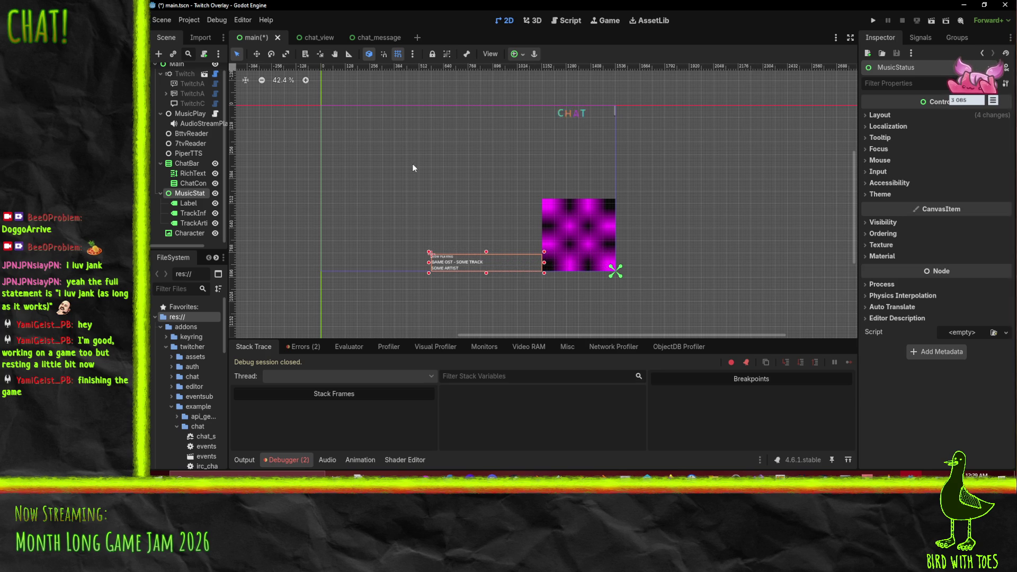
Step: Recentre the canvas on the music-status box and clear the selection
{"action": "left_click_drag", "start_coordinate": [386, 154], "coordinate": [457, 146]}
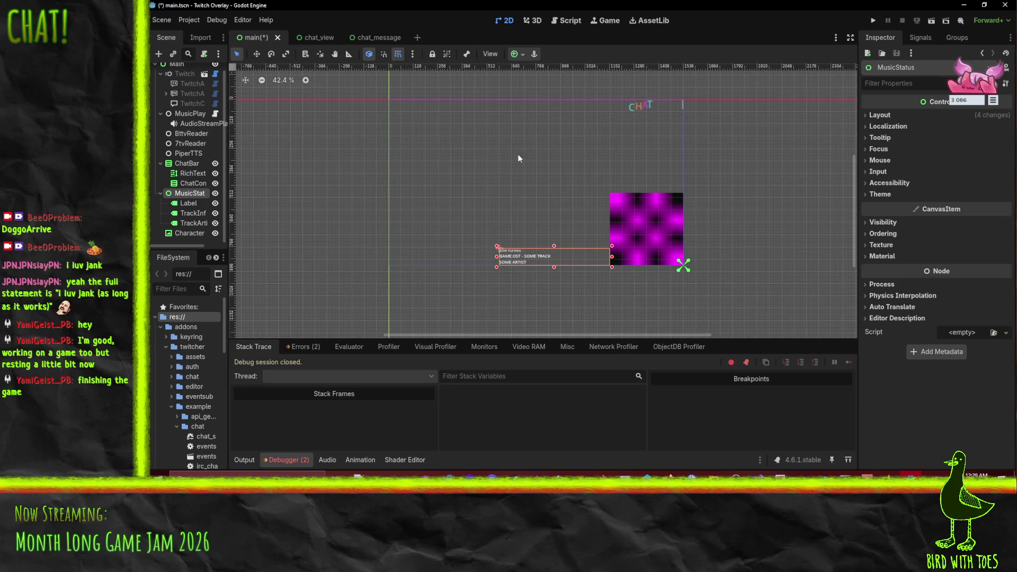
{"action": "scroll", "coordinate": [515, 215], "scroll_direction": "up", "scroll_amount": 1}
{"action": "scroll", "coordinate": [515, 215], "scroll_direction": "up", "scroll_amount": 1}
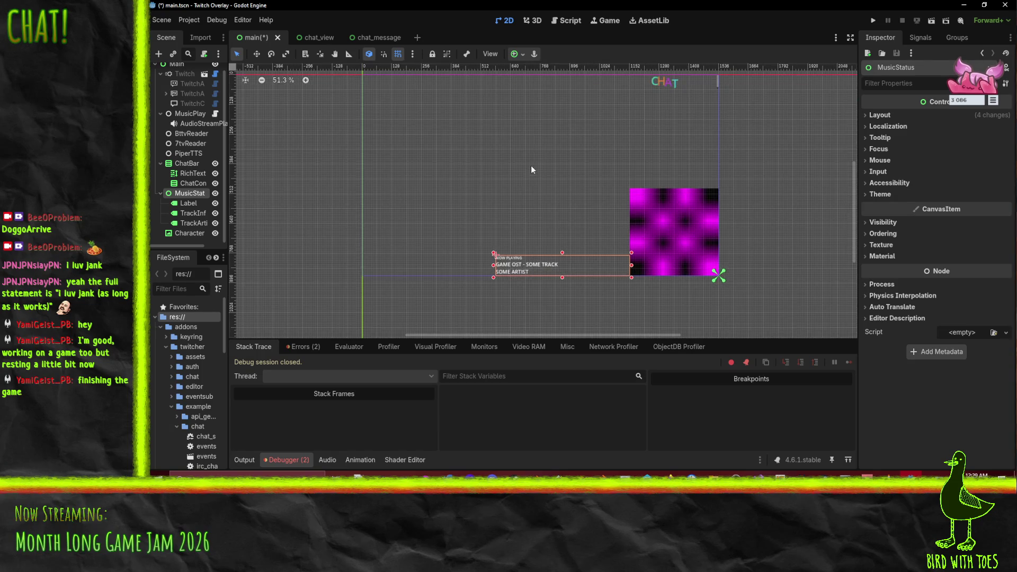
{"action": "left_click_drag", "start_coordinate": [531, 165], "coordinate": [487, 193]}
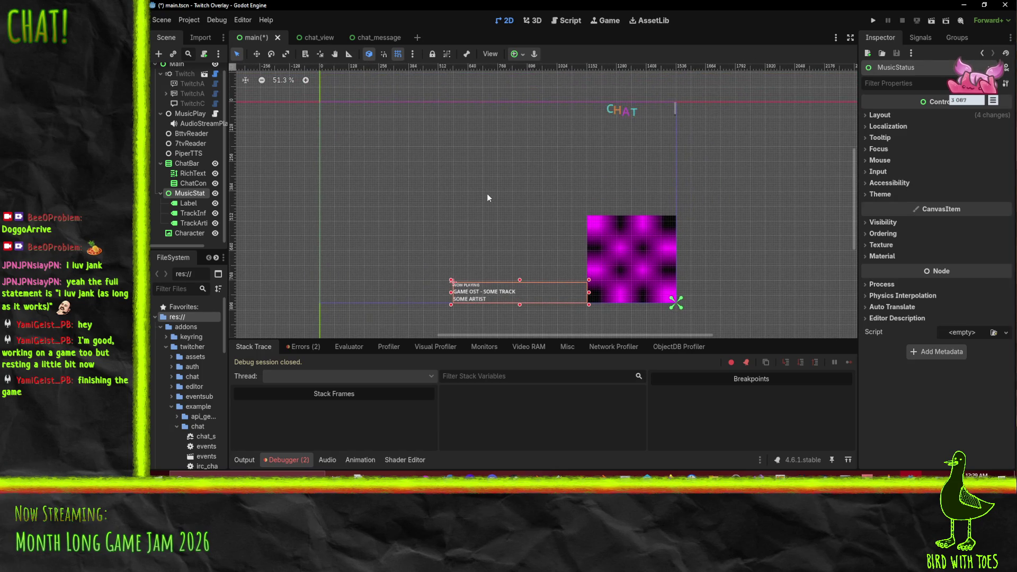
{"action": "left_click", "coordinate": [629, 113]}
{"action": "left_click", "coordinate": [730, 136]}
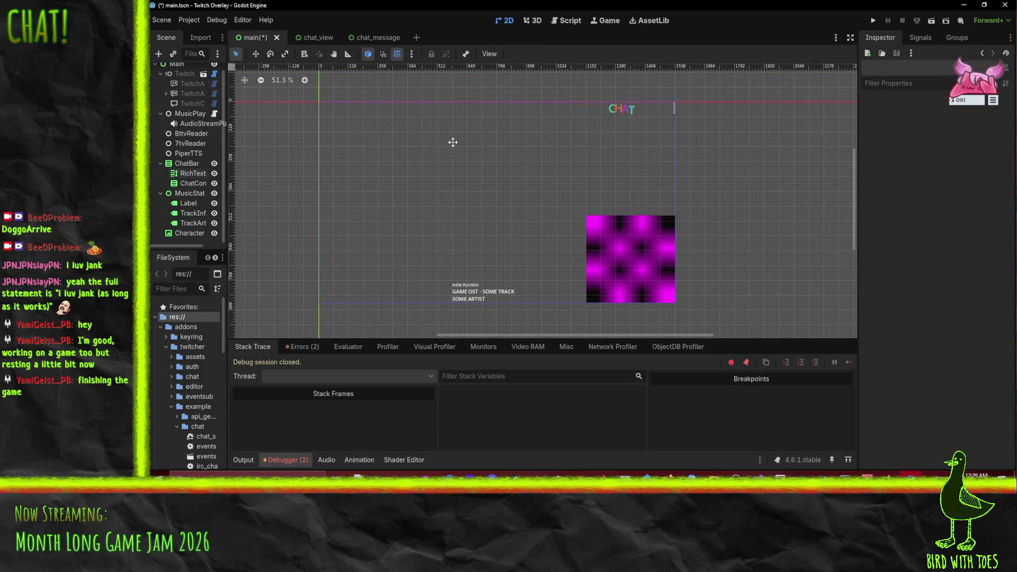
Step: Save the overlay scene and check the debugger's Errors list
{"action": "left_click_drag", "start_coordinate": [453, 142], "coordinate": [491, 141]}
{"action": "scroll", "coordinate": [504, 168], "scroll_direction": "down", "scroll_amount": 2}
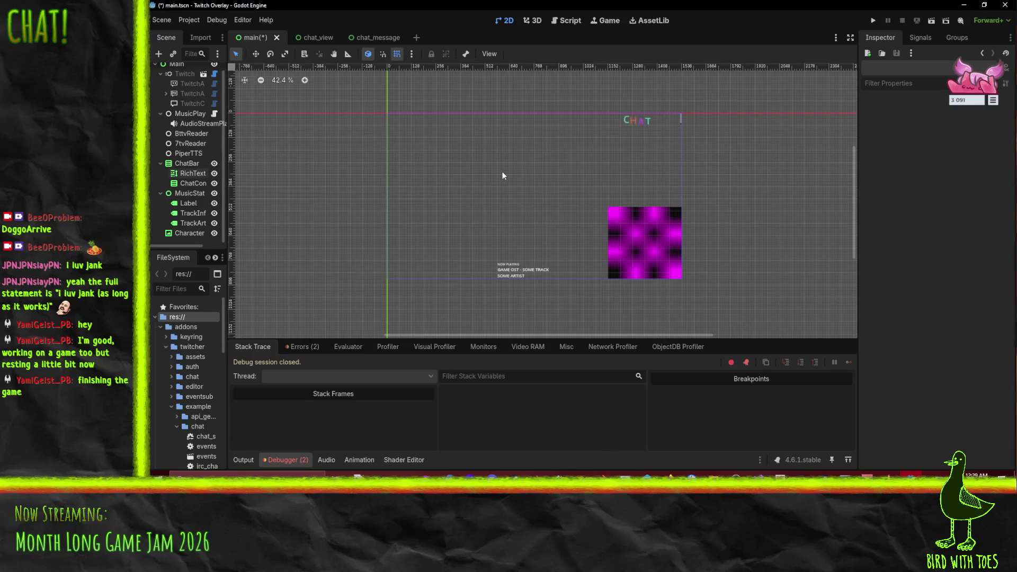
{"action": "scroll", "coordinate": [503, 176], "scroll_direction": "up", "scroll_amount": 1}
{"action": "key", "text": "ctrl+s"}
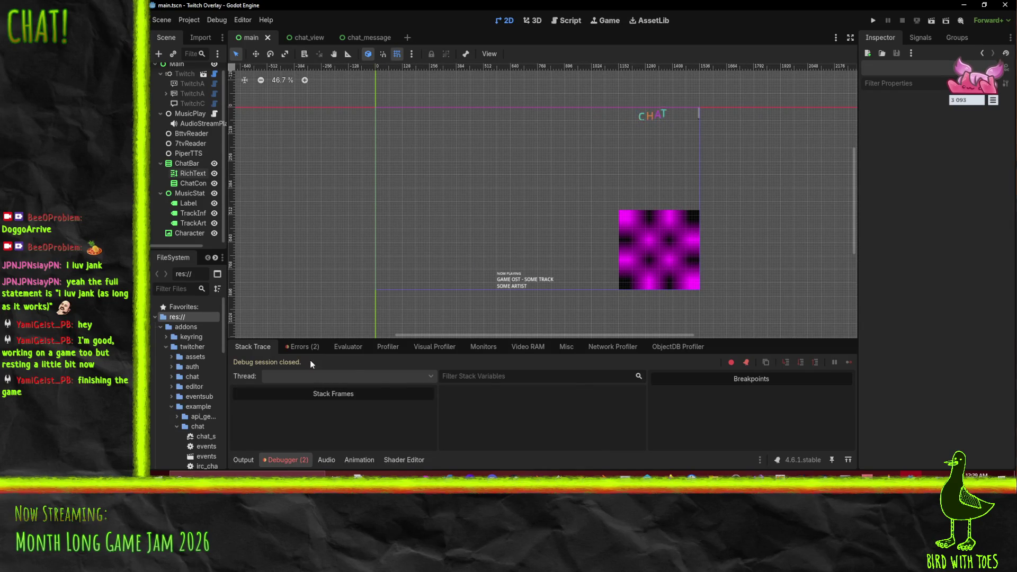
{"action": "left_click", "coordinate": [304, 351]}
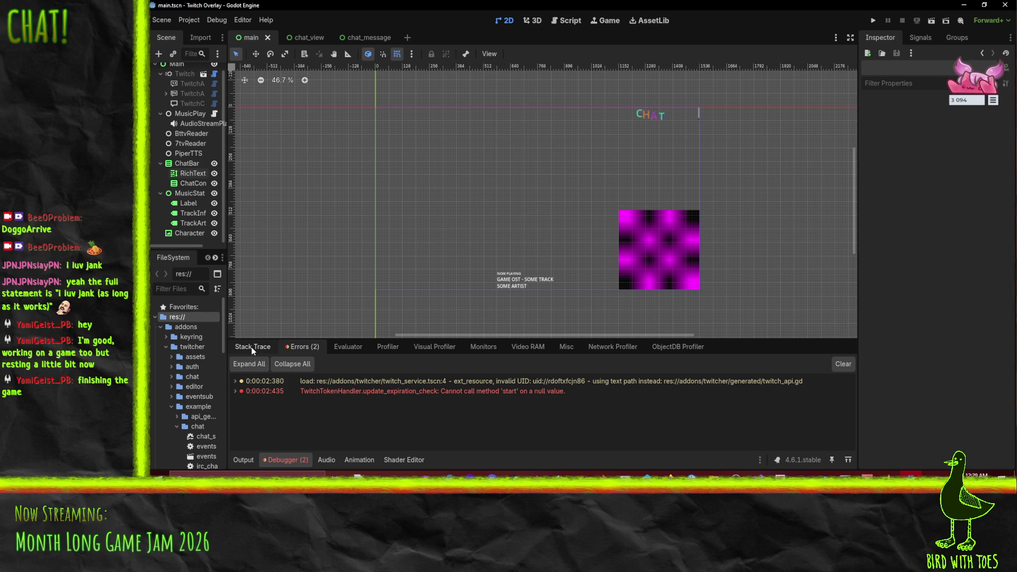
{"action": "left_click", "coordinate": [251, 348]}
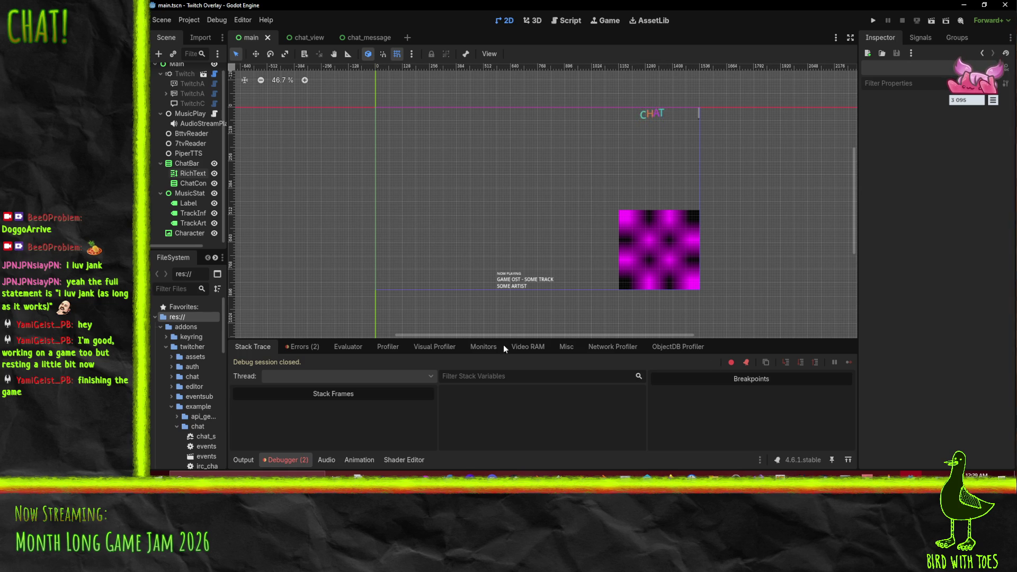
Step: In the Script workspace, open music_player.gd and close oauth_token_handler.gd
{"action": "left_click", "coordinate": [569, 20]}
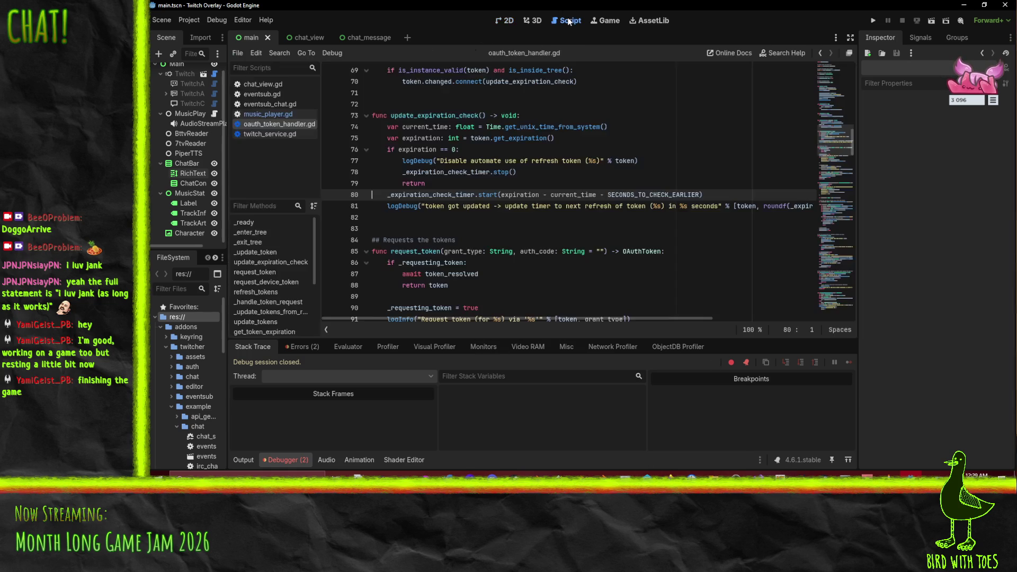
{"action": "scroll", "coordinate": [577, 233], "scroll_direction": "down", "scroll_amount": 6}
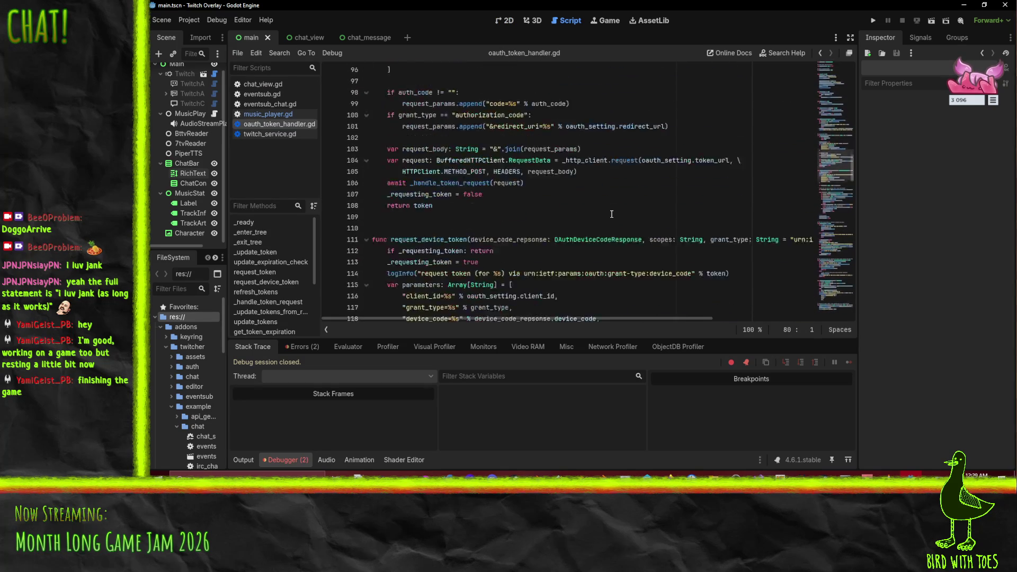
{"action": "scroll", "coordinate": [606, 210], "scroll_direction": "up", "scroll_amount": 9}
{"action": "scroll", "coordinate": [606, 210], "scroll_direction": "up", "scroll_amount": 10}
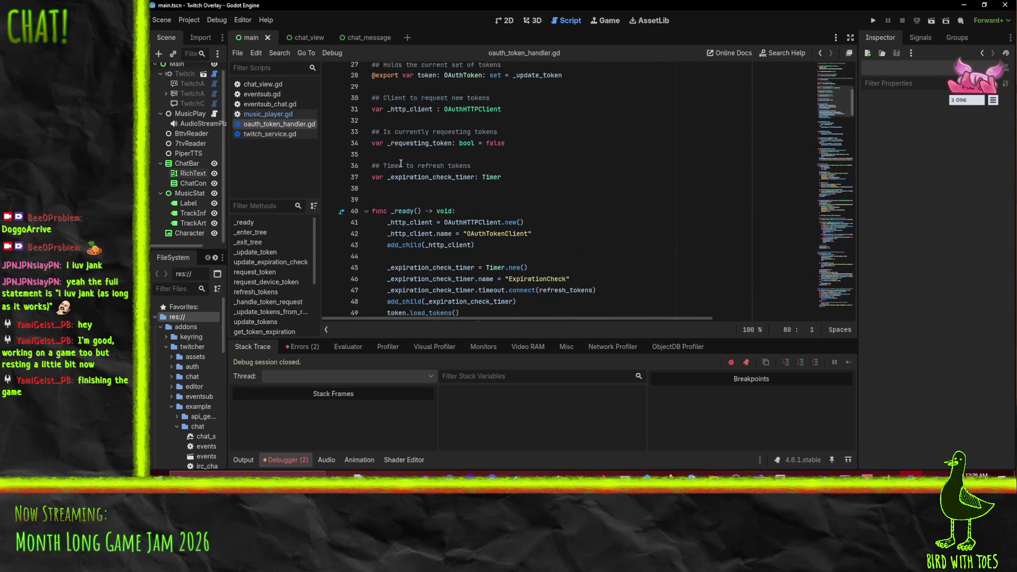
{"action": "left_click", "coordinate": [259, 115]}
{"action": "right_click", "coordinate": [274, 125]}
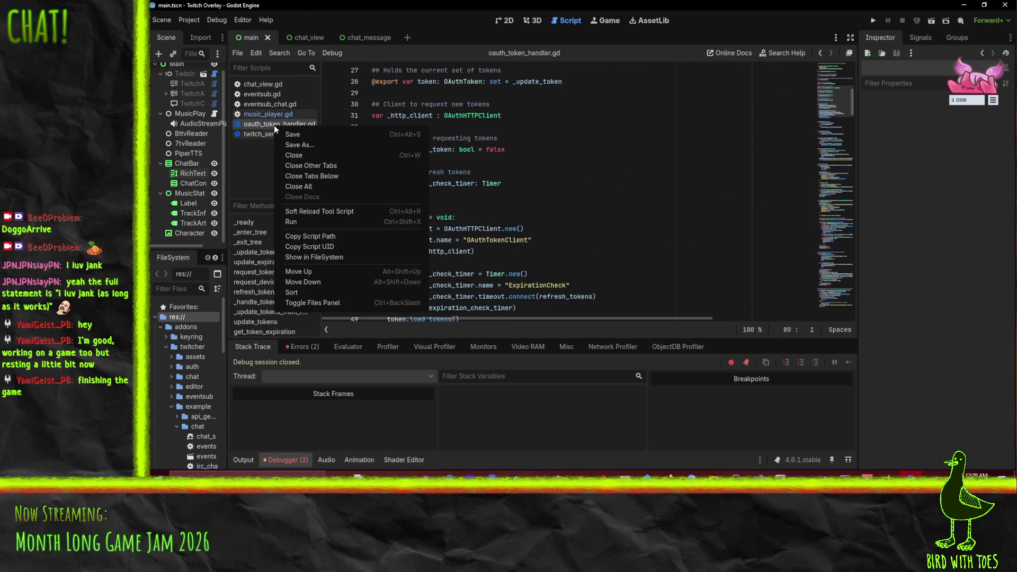
{"action": "left_click", "coordinate": [298, 154]}
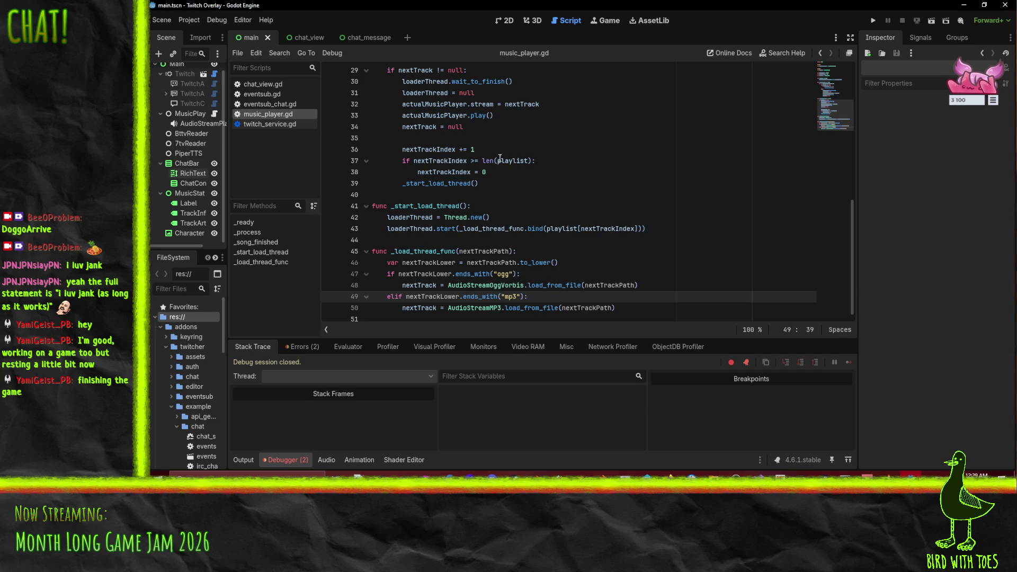
Step: Add a print("loading ", nextTrackPath, " as mp3") log and an "as ogg" copy for the ogg branch
{"action": "left_click", "coordinate": [714, 263]}
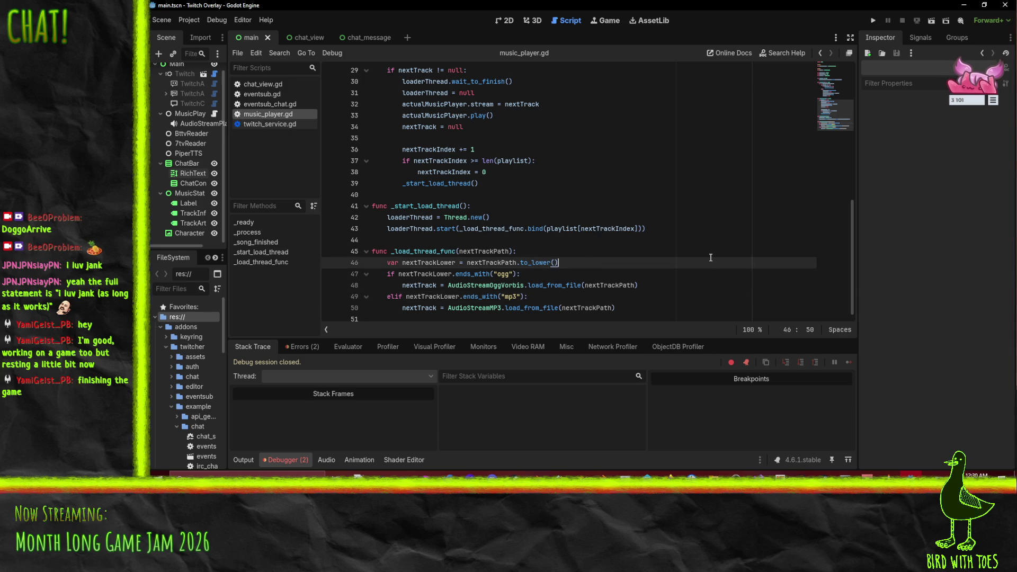
{"action": "key", "text": "Down"}
{"action": "key", "text": "Down"}
{"action": "key", "text": "Down"}
{"action": "key", "text": "Return"}
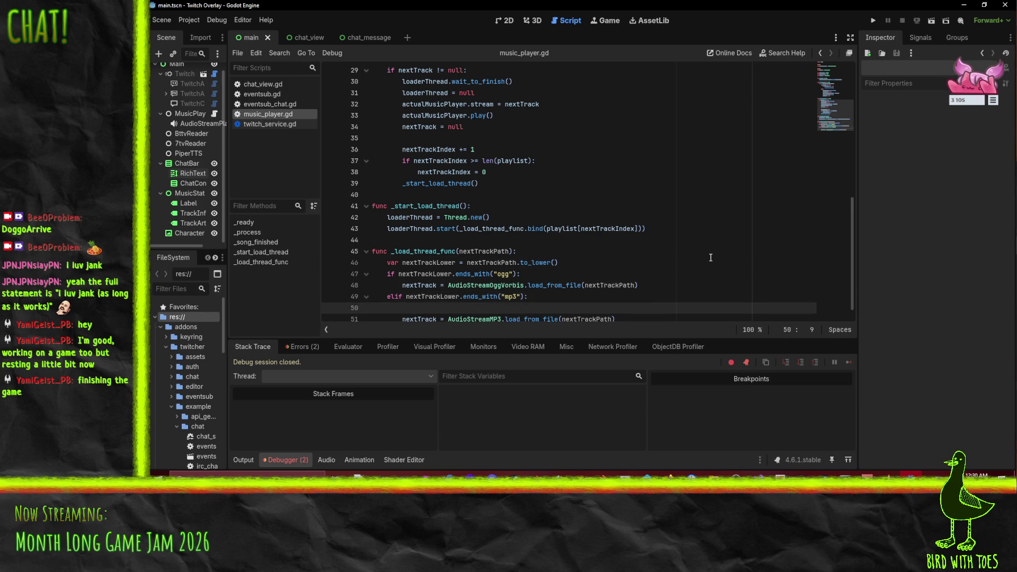
{"action": "type", "text": "print("}
{"action": "type", "text": "\"loading \""}
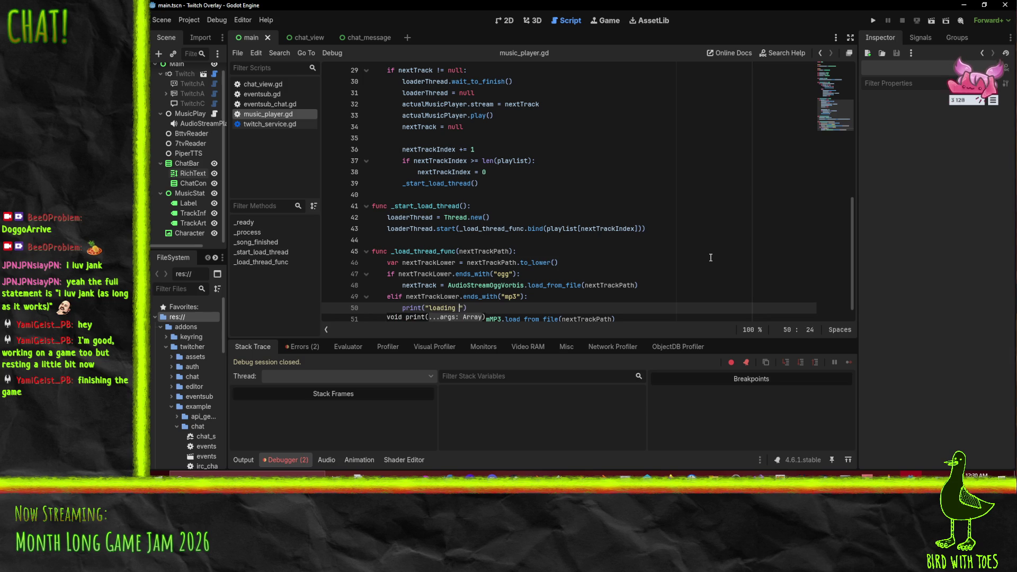
{"action": "type", "text": ", nextTr"}
{"action": "type", "text": "ackPath, \" "}
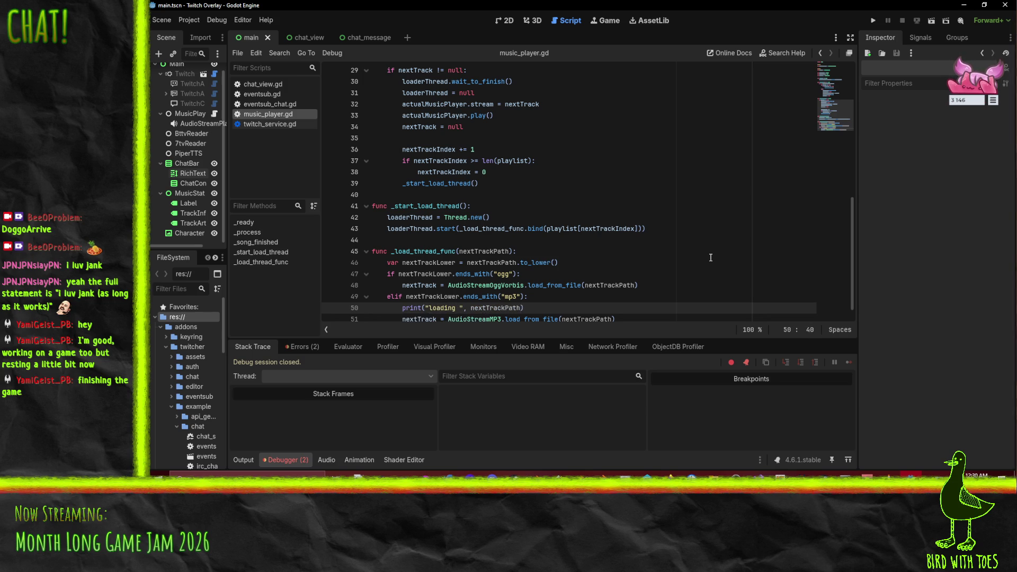
{"action": "type", "text": "as mp3"}
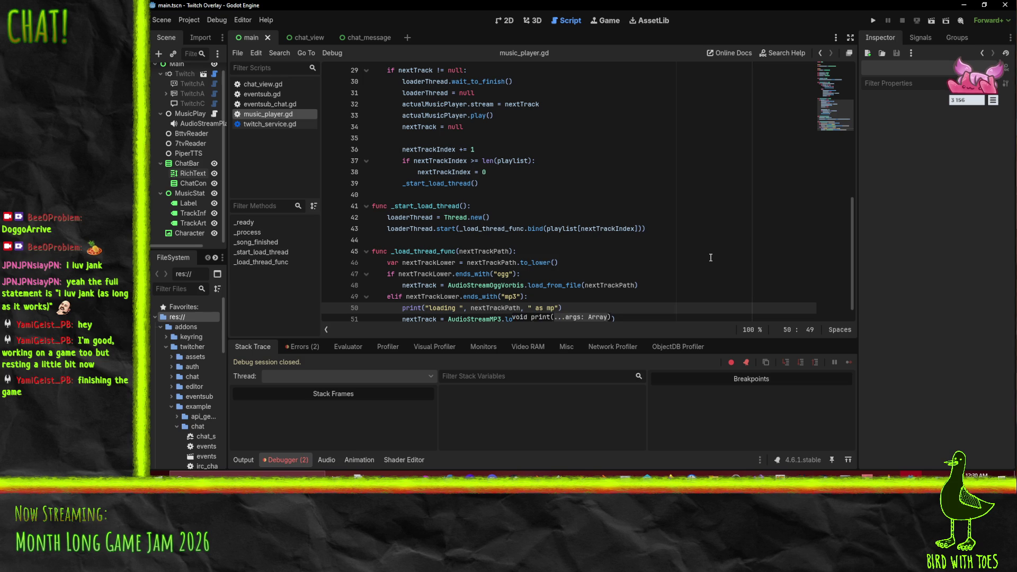
{"action": "key", "text": "Home"}
{"action": "key", "text": "ctrl+alt+Down"}
{"action": "key", "text": "alt+Up"}
{"action": "key", "text": "alt+Up"}
{"action": "key", "text": "alt+Up"}
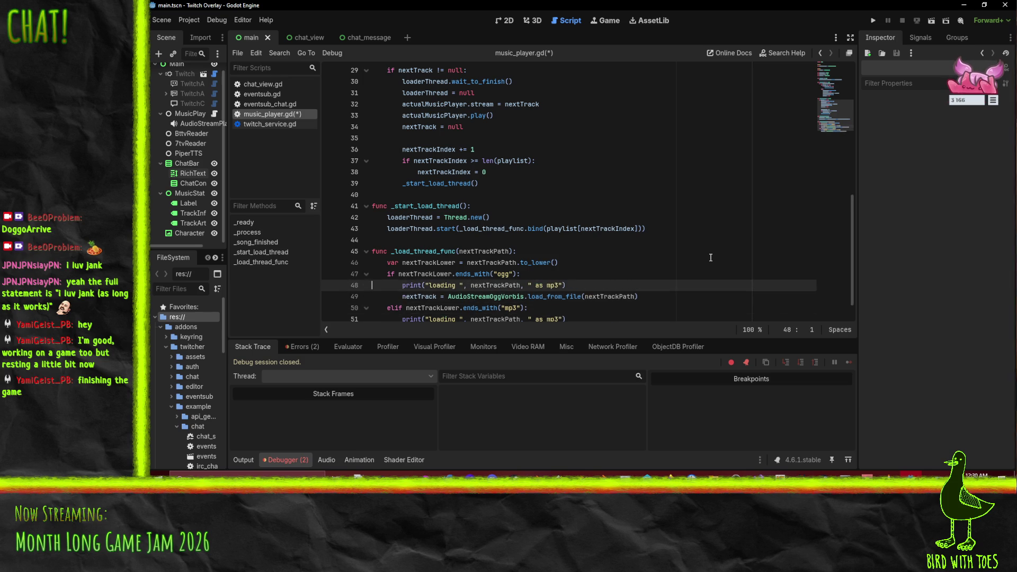
{"action": "key", "text": "BackSpace"}
{"action": "key", "text": "BackSpace"}
{"action": "key", "text": "BackSpace"}
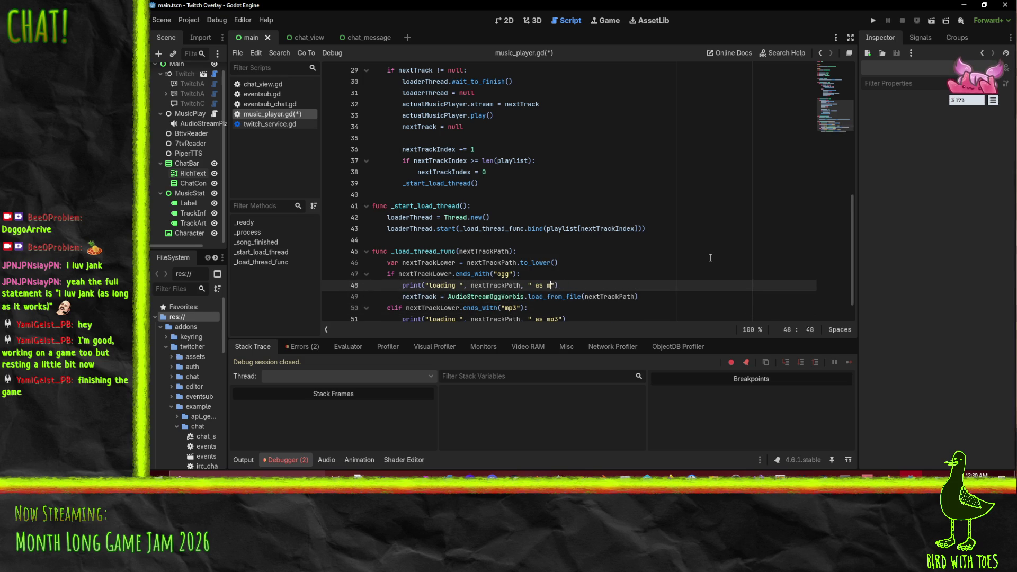
{"action": "type", "text": "ogg"}
Step: Add print("loaded ", nextTrackPath, " as instance ", nextTrack) after the loading branches
{"action": "scroll", "coordinate": [432, 318], "scroll_direction": "down", "scroll_amount": 1}
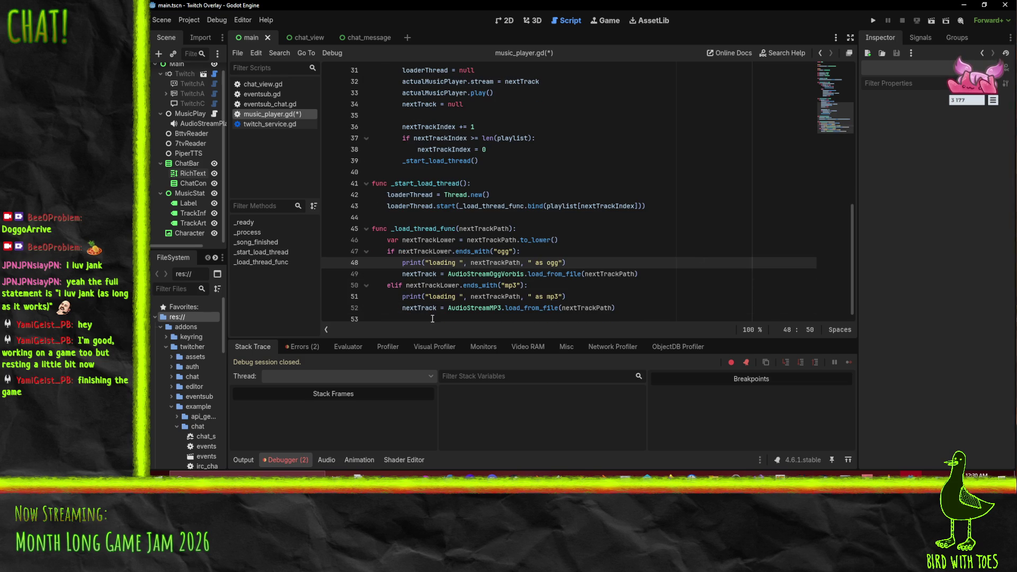
{"action": "left_click", "coordinate": [386, 315]}
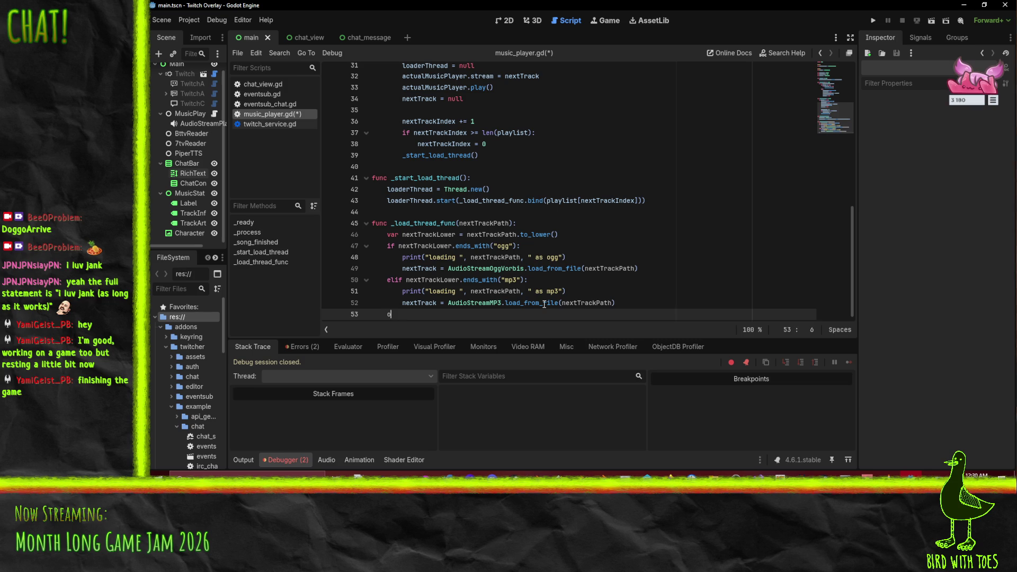
{"action": "type", "text": "rint(\""}
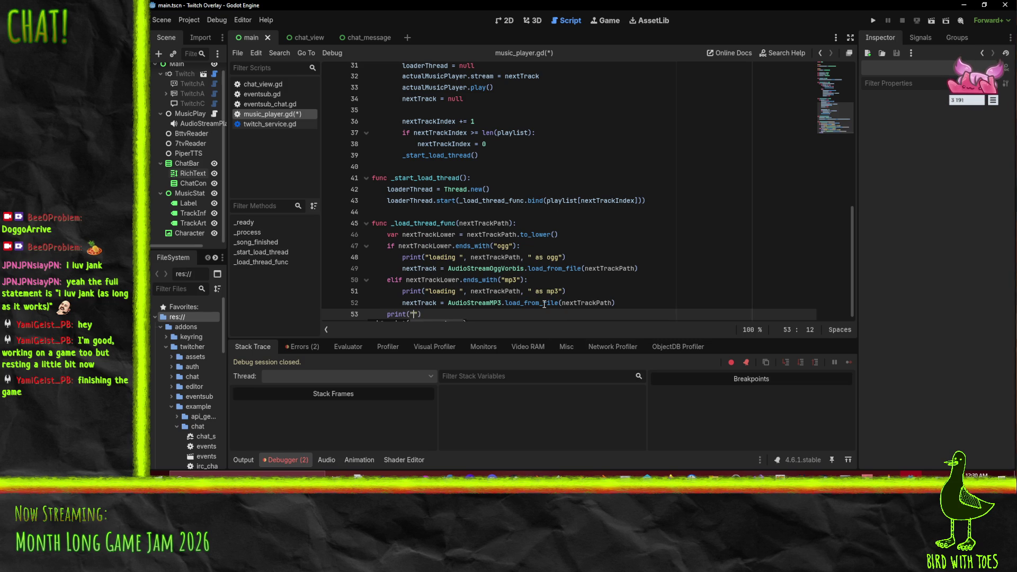
{"action": "type", "text": "loaded t"}
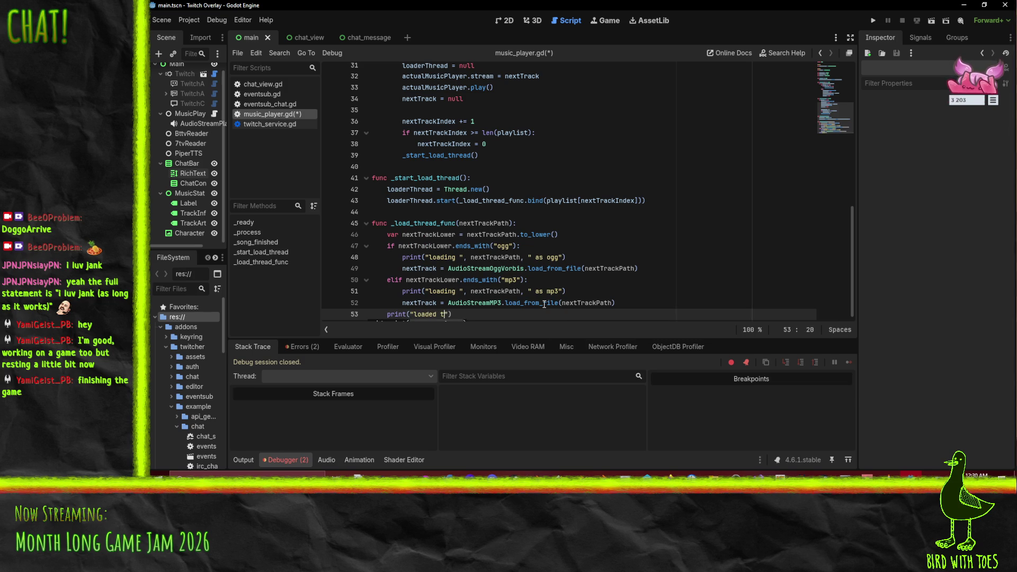
{"action": "type", "text": "rack"}
{"action": "key", "text": "BackSpace"}
{"action": "key", "text": "BackSpace"}
{"action": "key", "text": "BackSpace"}
{"action": "key", "text": "BackSpace"}
{"action": "type", "text": "nextTrackPa"}
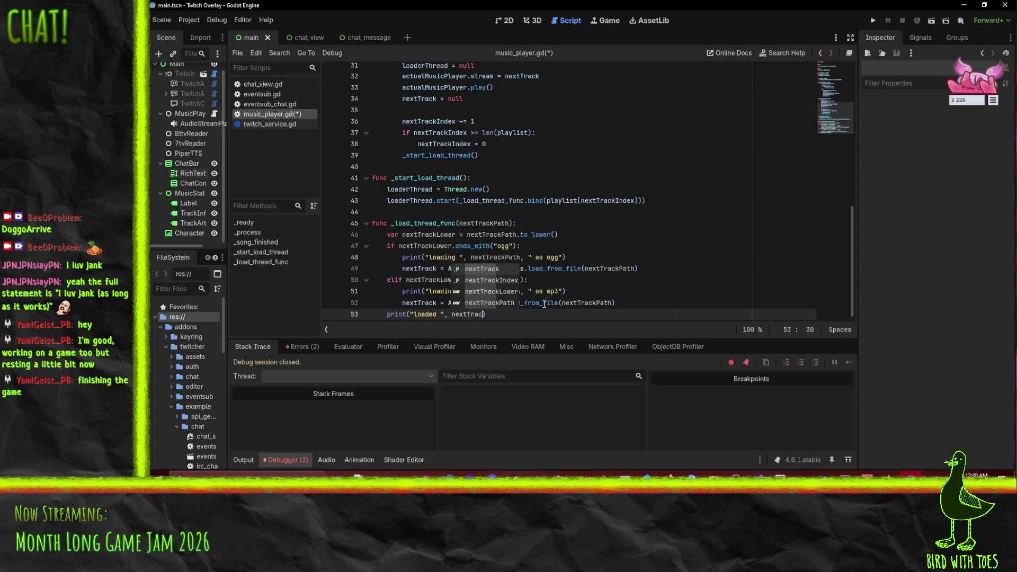
{"action": "type", "text": "th, '"}
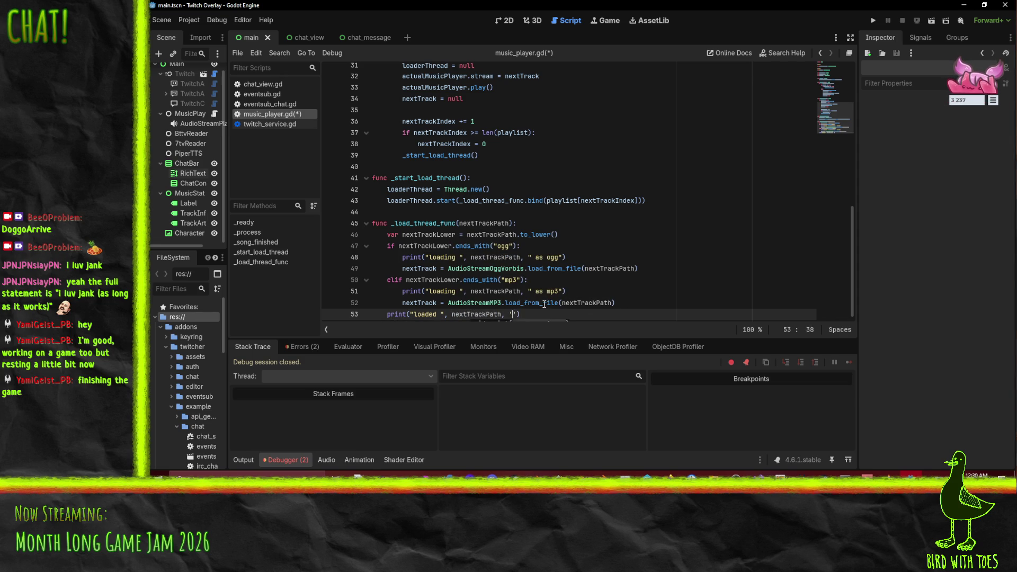
{"action": "type", "text": "instance "}
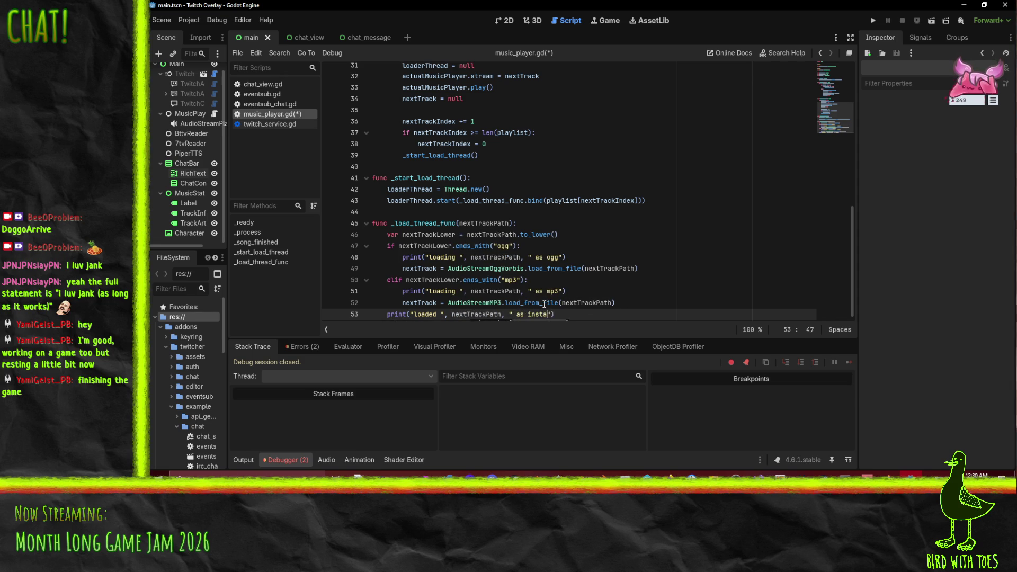
{"action": "type", "text": ", nextTrack"}
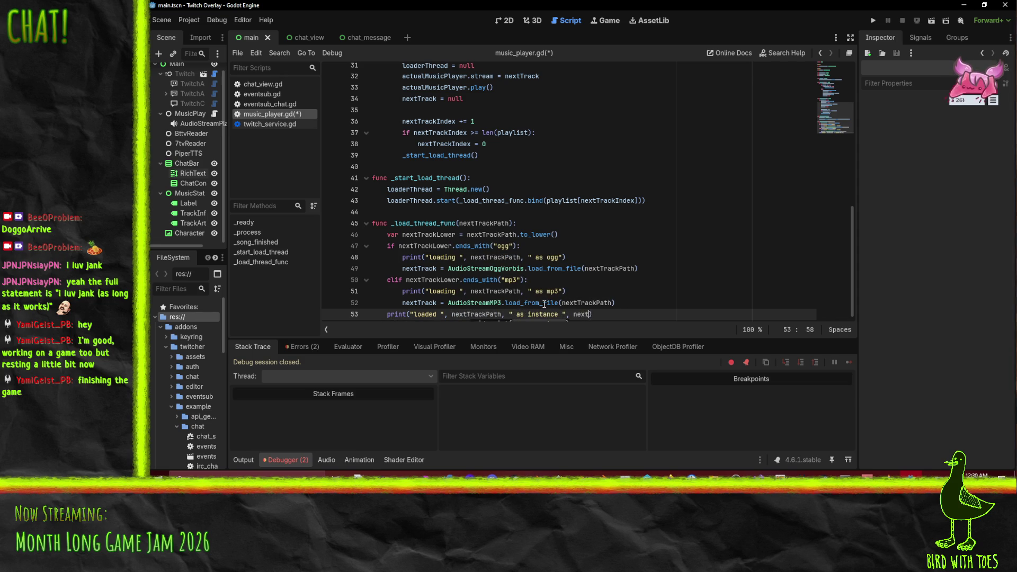
{"action": "left_click", "coordinate": [430, 234]}
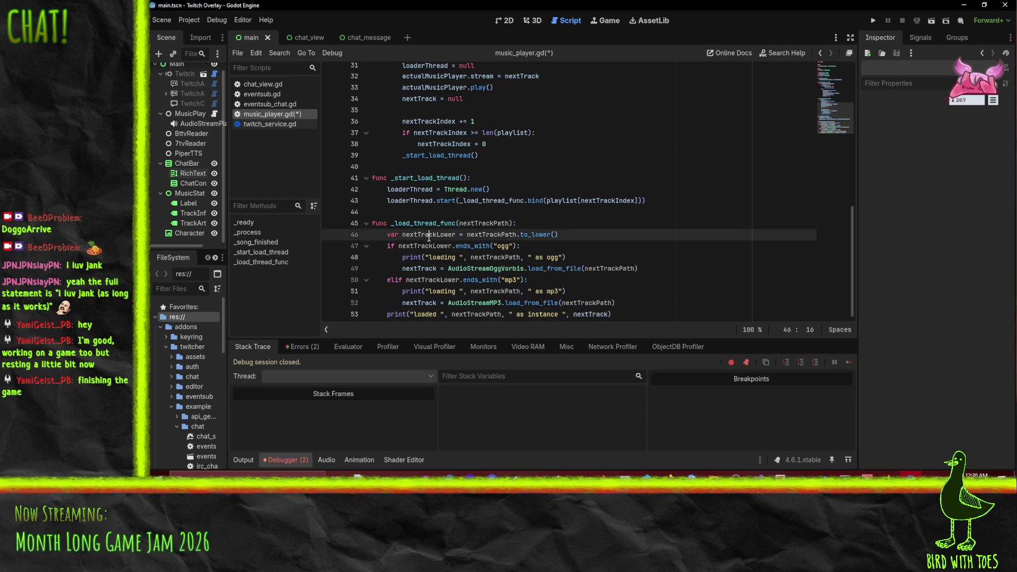
Step: Save music_player.gd with the new loading print statements
{"action": "key", "text": "ctrl+s"}
{"action": "scroll", "coordinate": [620, 278], "scroll_direction": "up", "scroll_amount": 4}
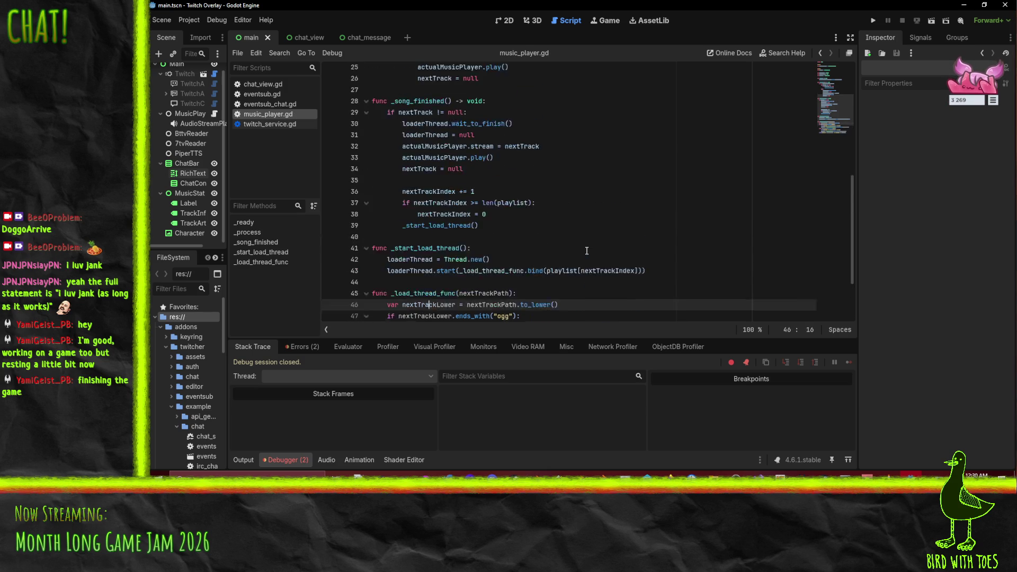
{"action": "right_click", "coordinate": [506, 217]}
{"action": "left_click", "coordinate": [419, 164]}
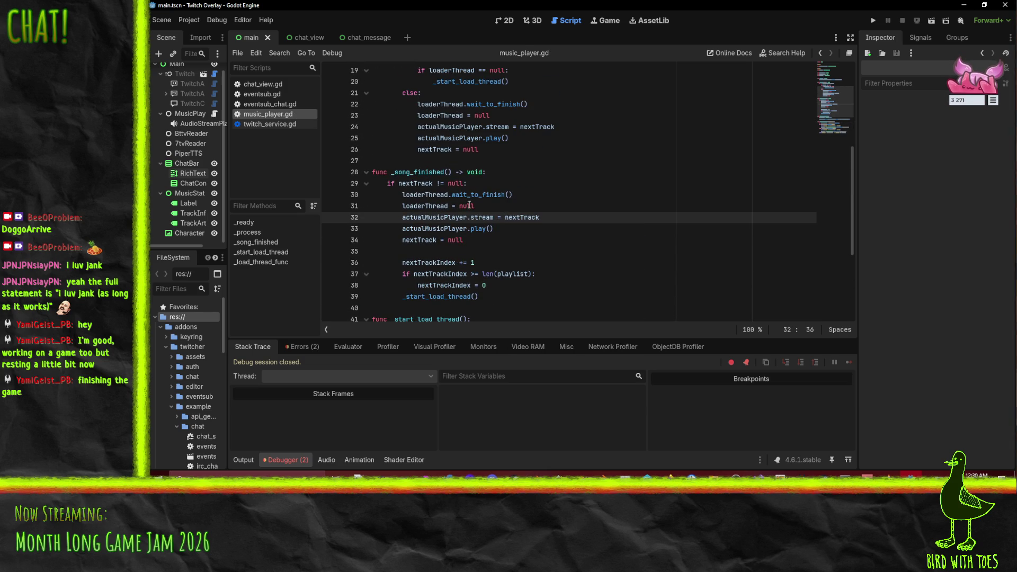
{"action": "scroll", "coordinate": [469, 206], "scroll_direction": "up", "scroll_amount": 5}
{"action": "scroll", "coordinate": [439, 189], "scroll_direction": "down", "scroll_amount": 2}
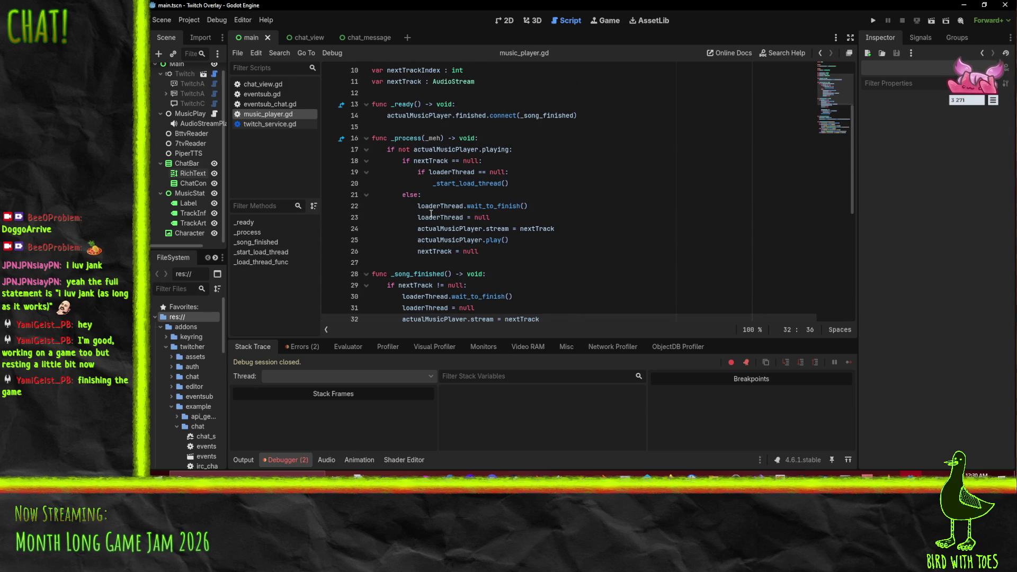
Step: Review the uses of loaderThread and nextTrack in _process
{"action": "double_click", "coordinate": [441, 206]}
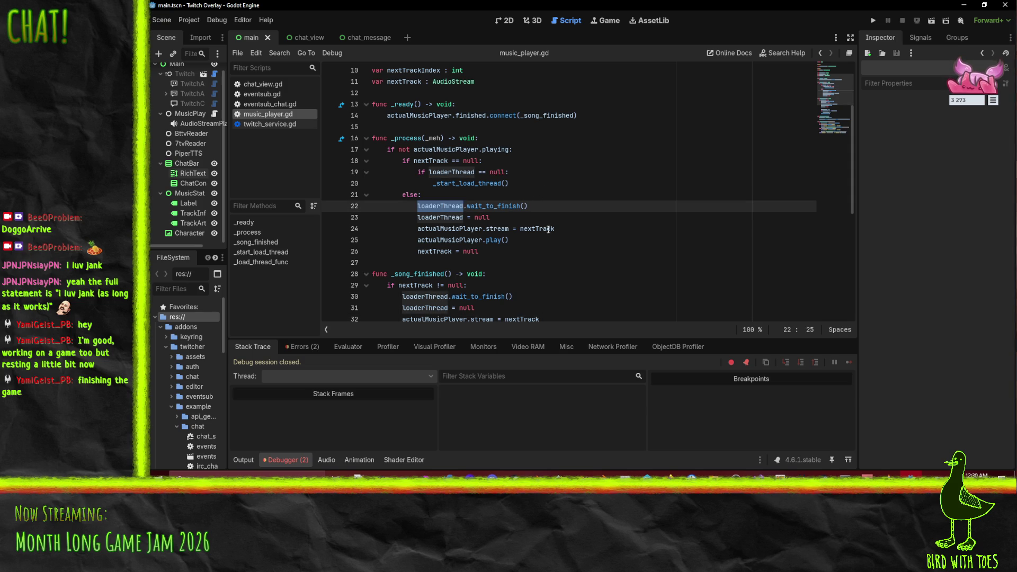
{"action": "double_click", "coordinate": [434, 161]}
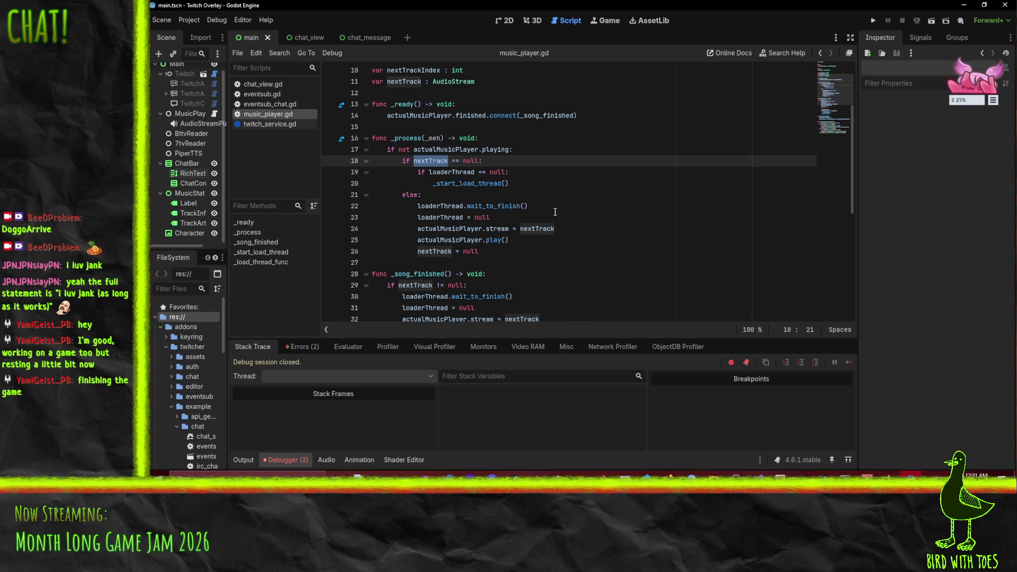
{"action": "left_click", "coordinate": [447, 216]}
{"action": "key", "text": "Up"}
{"action": "key", "text": "Right"}
{"action": "key", "text": "Right"}
{"action": "key", "text": "Down"}
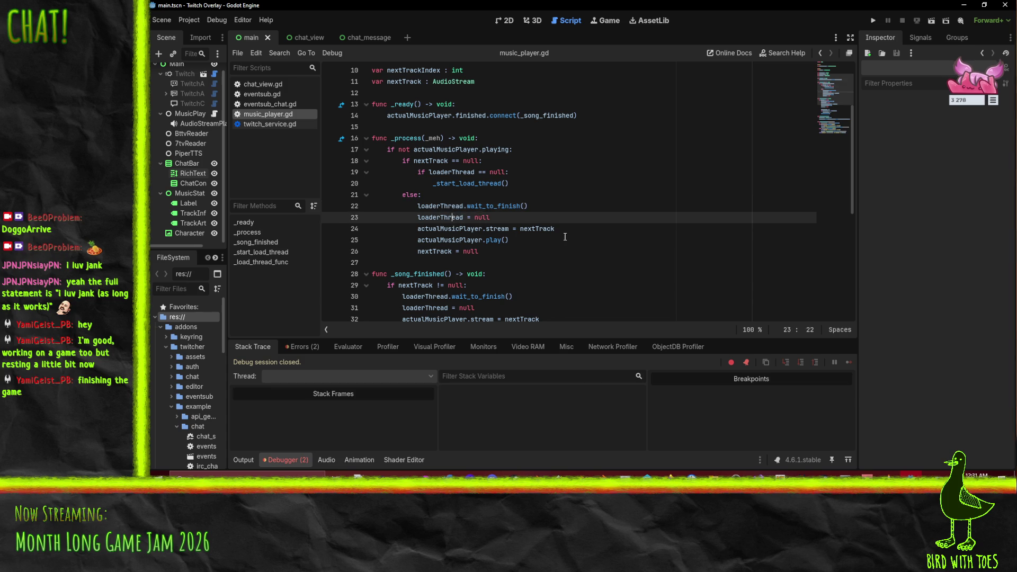
{"action": "left_click", "coordinate": [539, 229]}
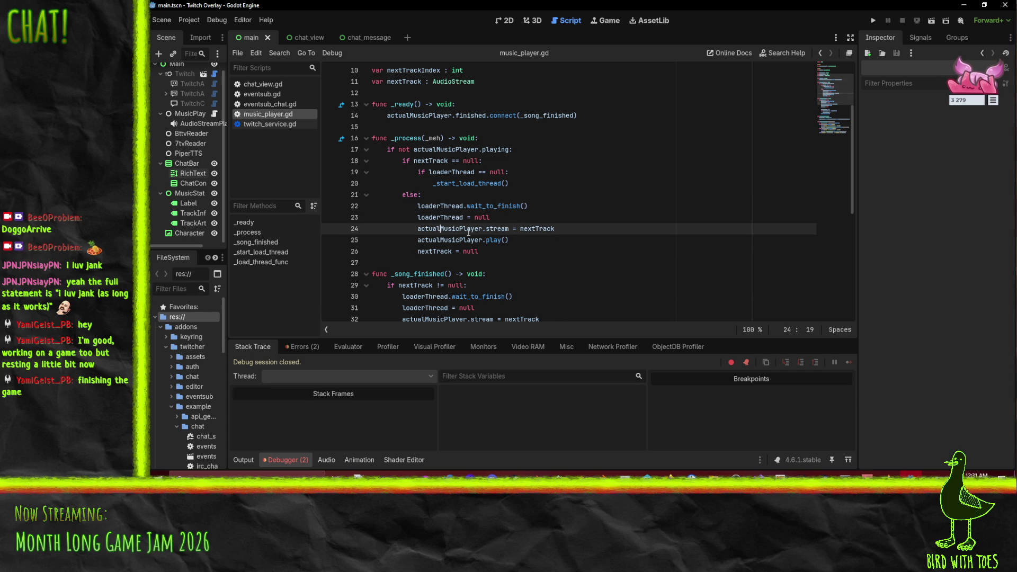
{"action": "left_click", "coordinate": [511, 217]}
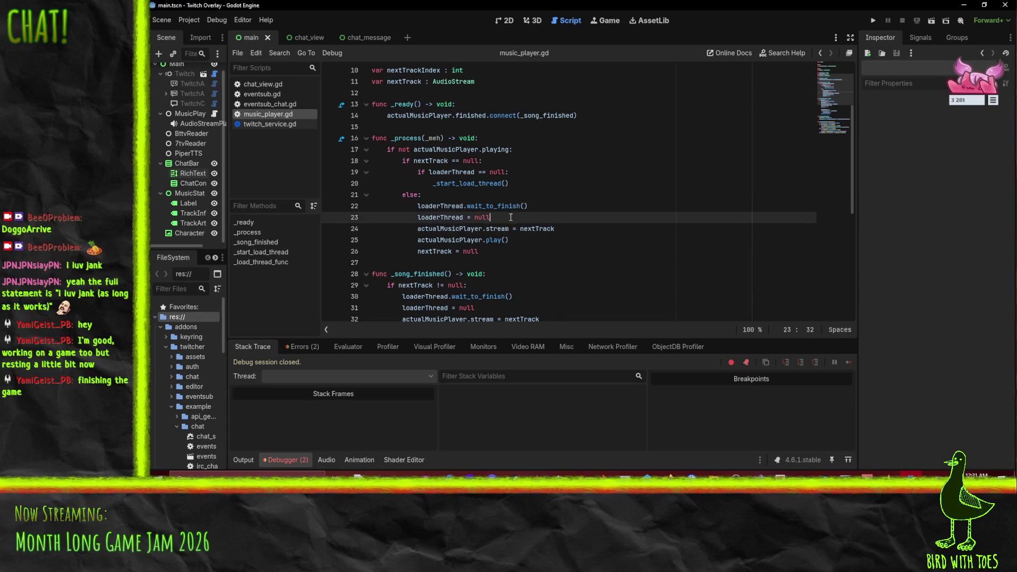
Step: Add print("start playing first track") after loaderThread = null in _process
{"action": "scroll", "coordinate": [549, 263], "scroll_direction": "down", "scroll_amount": 1}
{"action": "key", "text": "Return"}
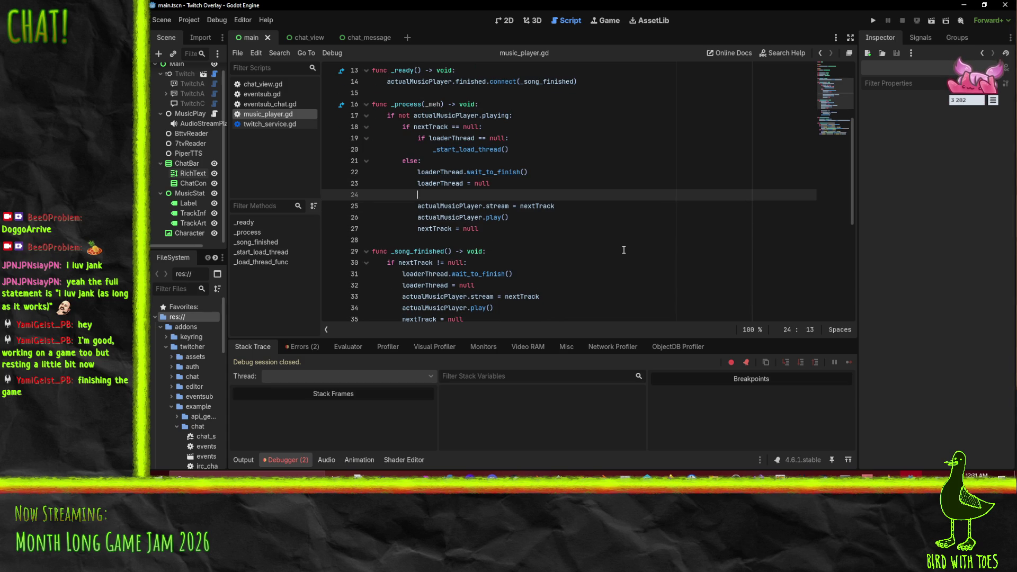
{"action": "type", "text": "print(\"start playing"}
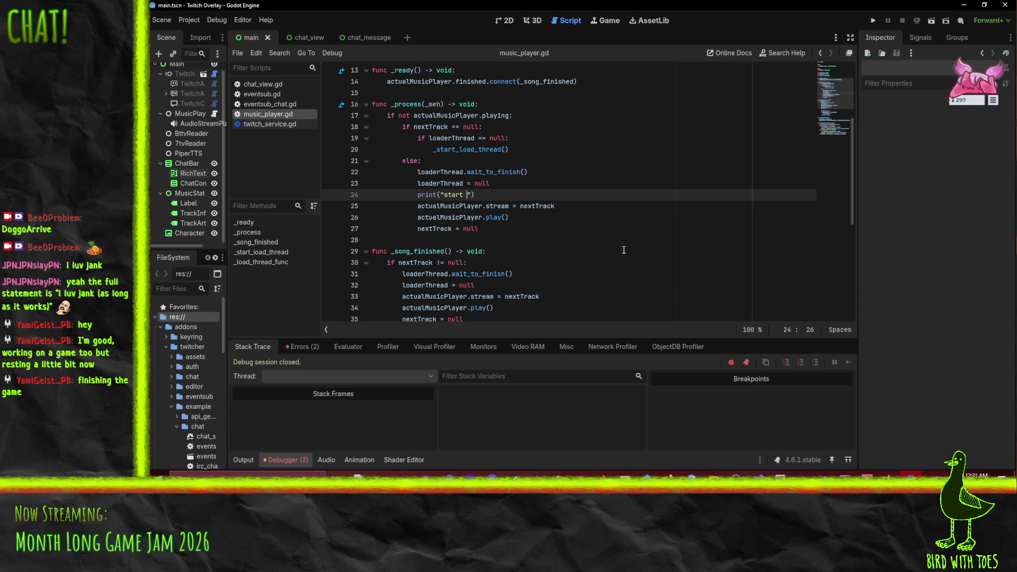
{"action": "type", "text": " first track"}
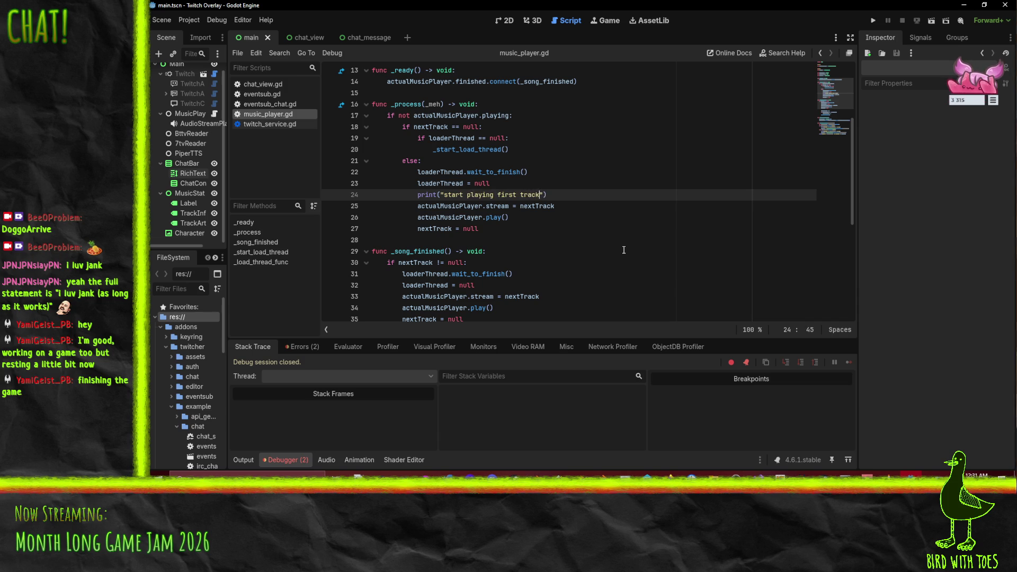
{"action": "key", "text": "Home"}
{"action": "key", "text": "Home"}
Step: Paste the print line above the nextTrackIndex increment in _song_finished and fix its indentation
{"action": "scroll", "coordinate": [626, 232], "scroll_direction": "down", "scroll_amount": 2}
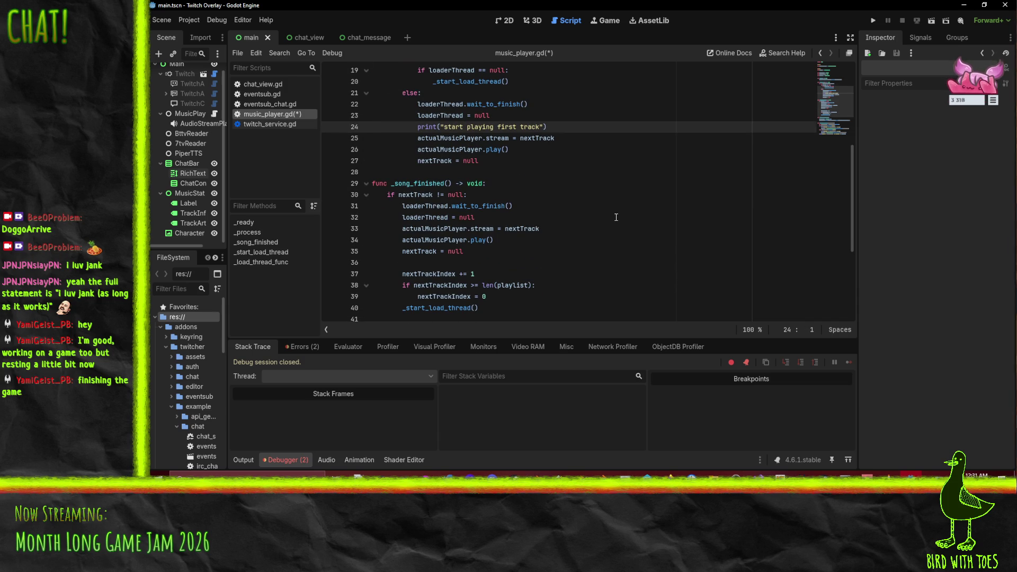
{"action": "left_click", "coordinate": [423, 274]}
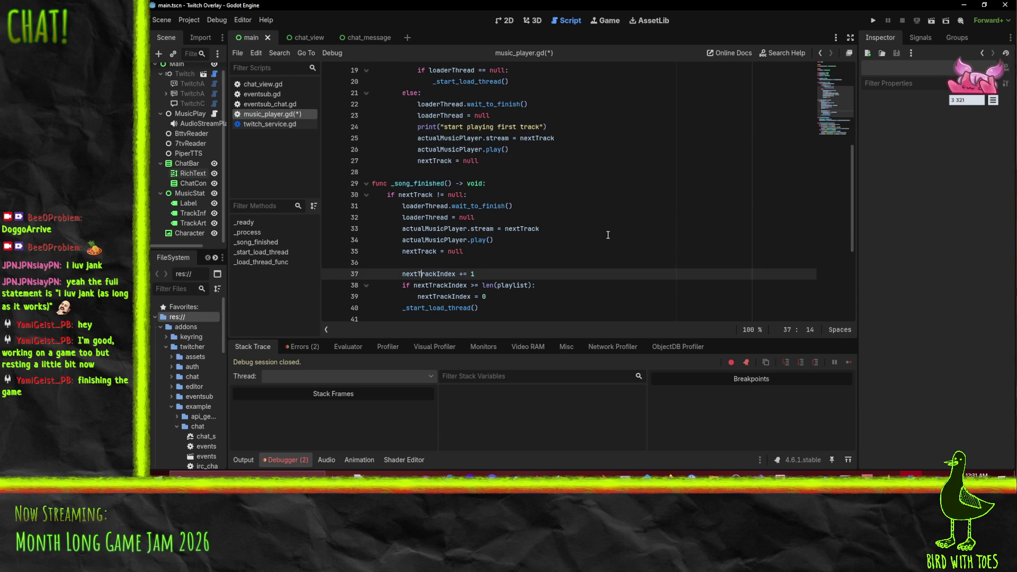
{"action": "scroll", "coordinate": [608, 235], "scroll_direction": "down", "scroll_amount": 1}
{"action": "type", "text": "print(\"start playing first track\")"}
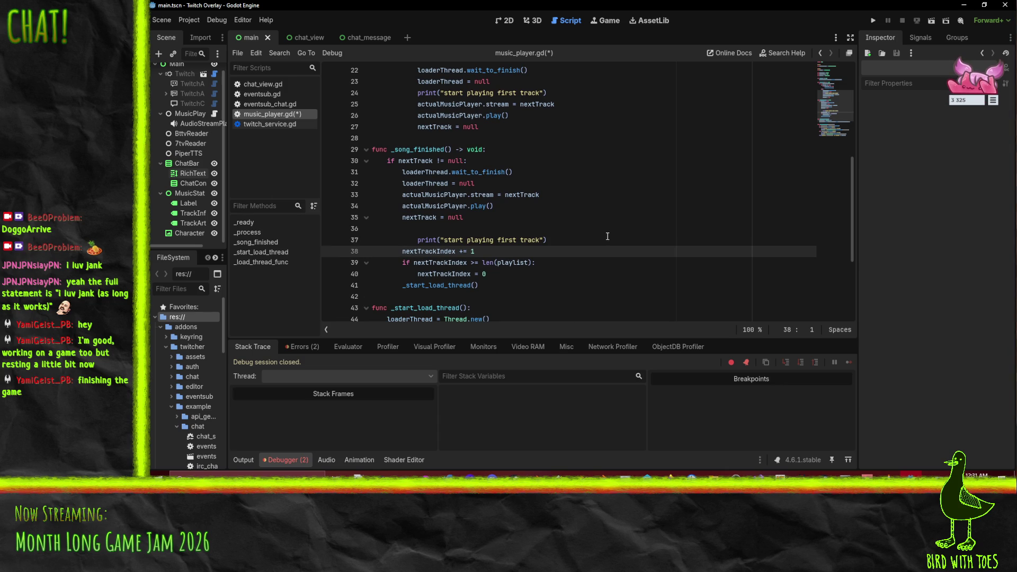
{"action": "key", "text": "shift+Up"}
{"action": "key", "text": "shift+Tab"}
Step: Change the pasted message to "advance track and start background load"
{"action": "left_click", "coordinate": [430, 241]}
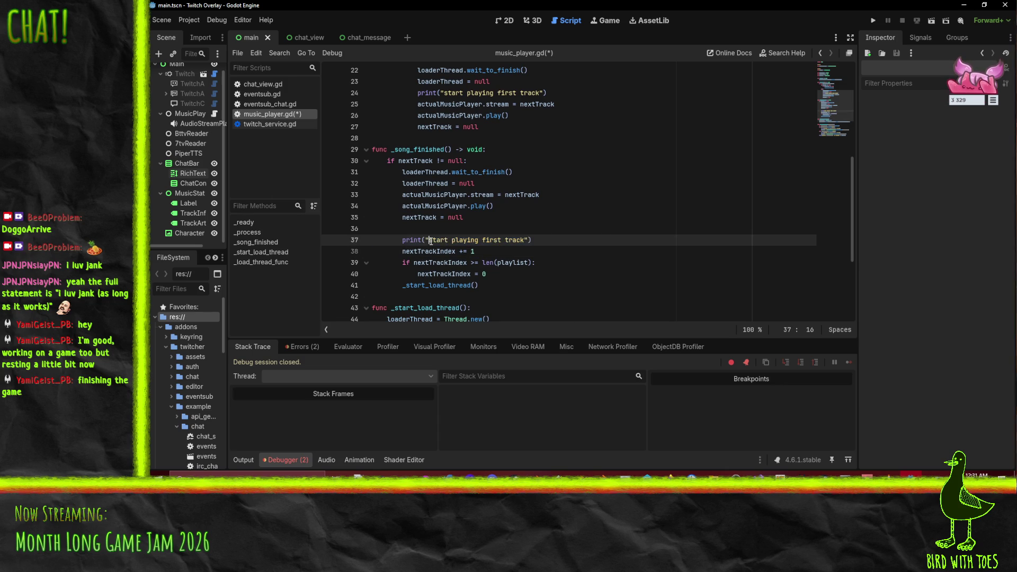
{"action": "key", "text": "shift+End"}
{"action": "key", "text": "shift+Left"}
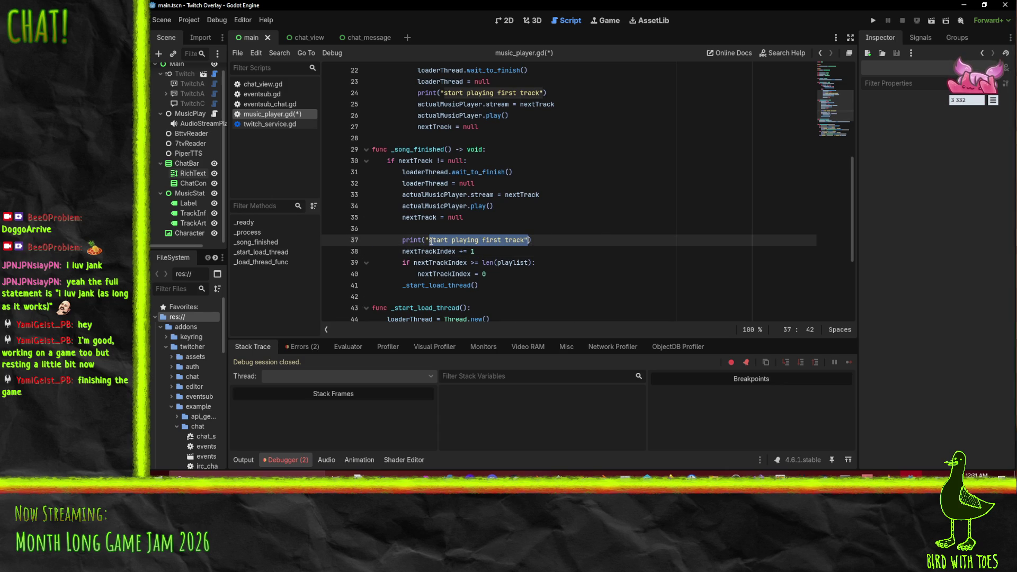
{"action": "key", "text": "shift+Left"}
{"action": "scroll", "coordinate": [457, 211], "scroll_direction": "up", "scroll_amount": 4}
{"action": "scroll", "coordinate": [632, 179], "scroll_direction": "down", "scroll_amount": 4}
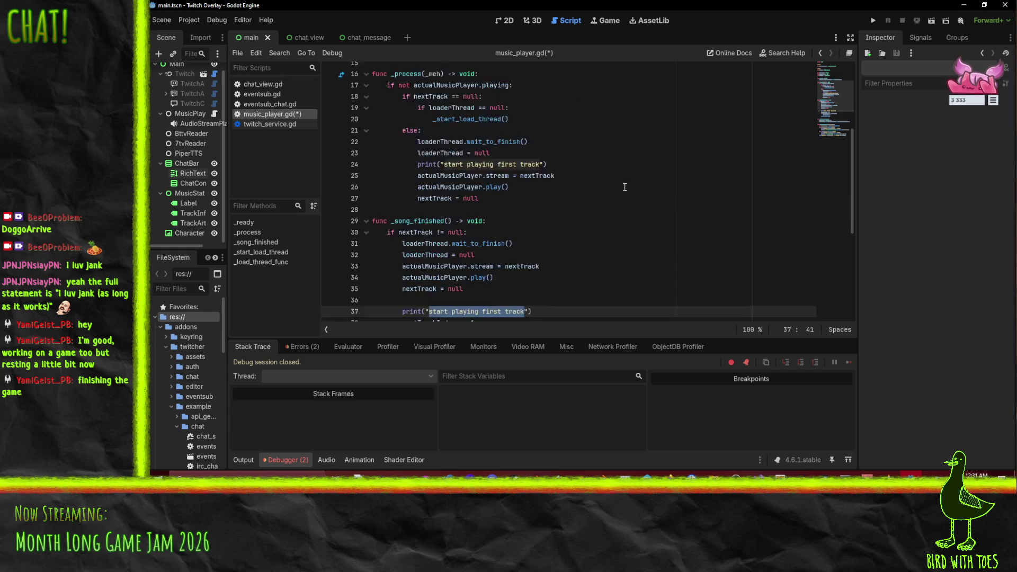
{"action": "type", "text": "advance trac"}
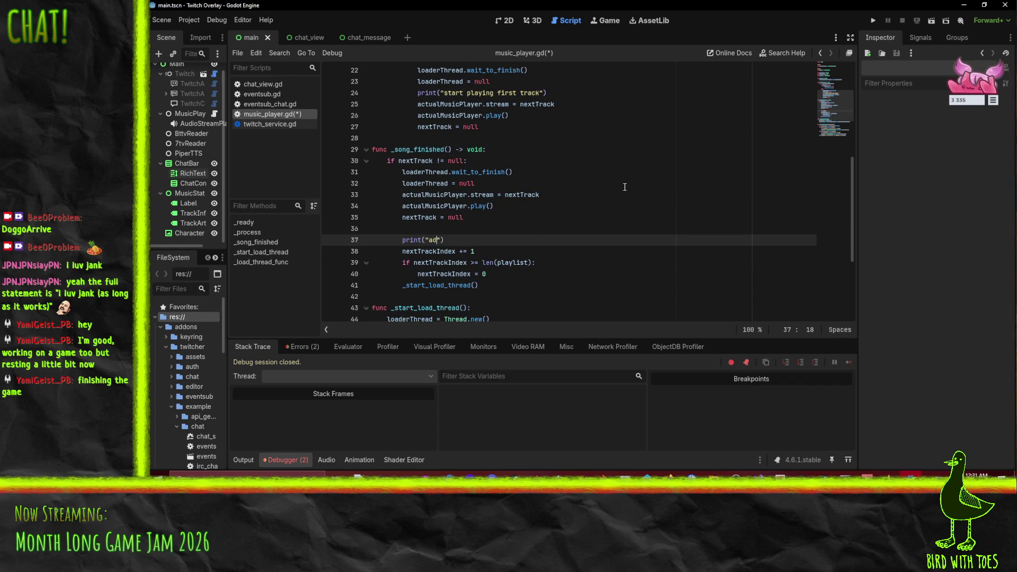
{"action": "type", "text": "k and start"}
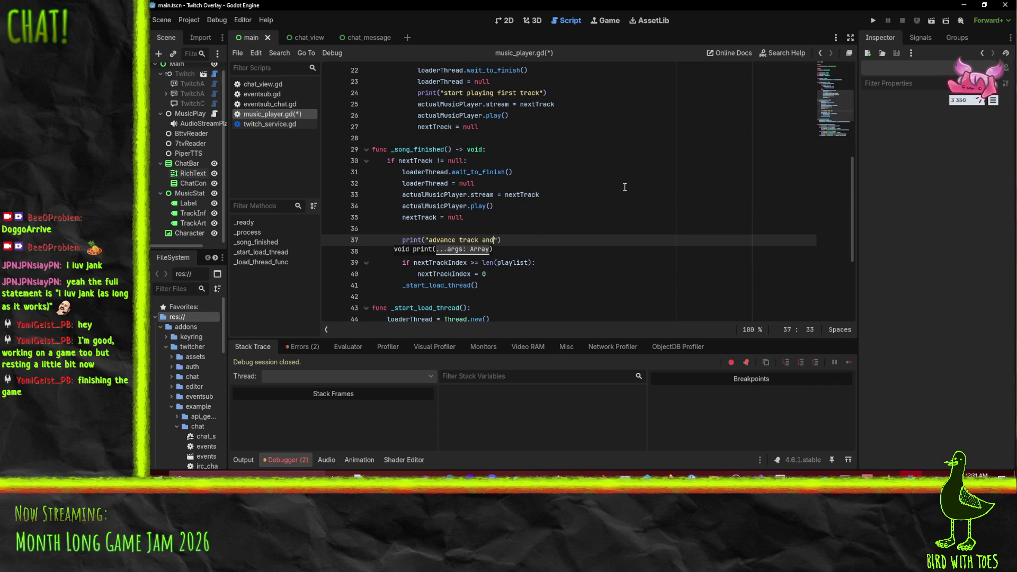
{"action": "type", "text": " background load"}
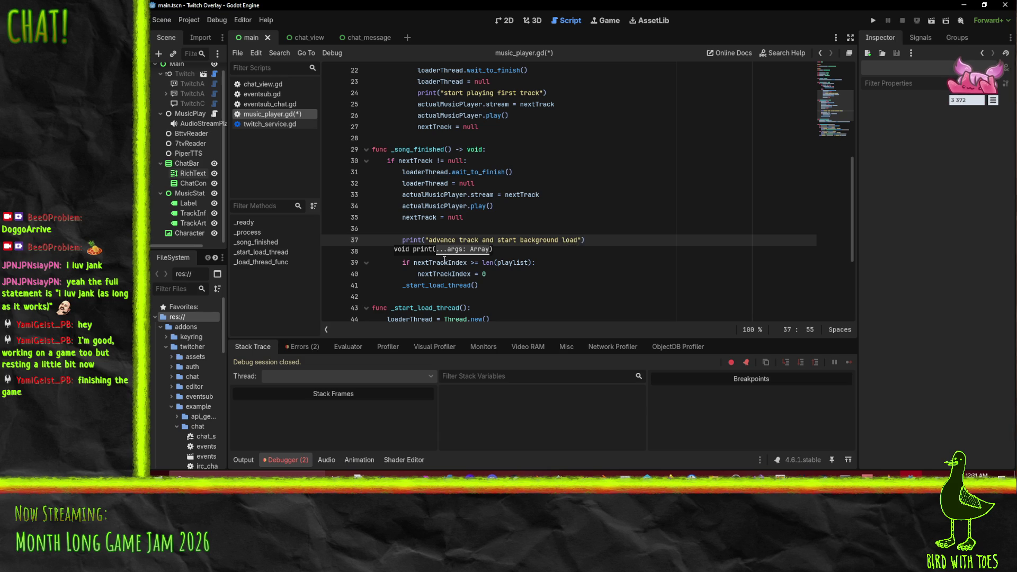
{"action": "left_click", "coordinate": [507, 221]}
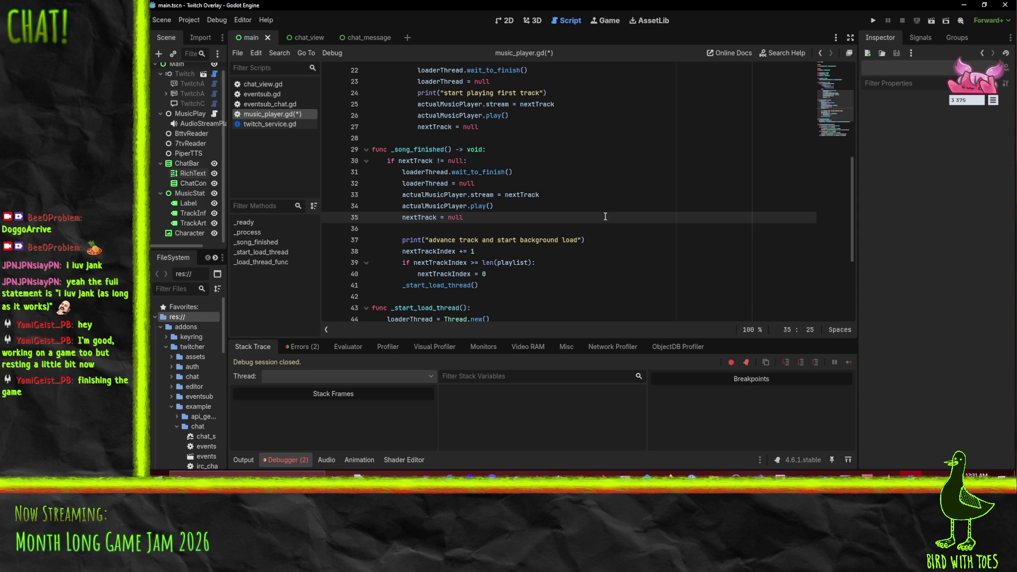
Step: After _start_load_thread() in _song_finished, add an else branch printing "loading thread not done waiting in _process"
{"action": "left_click", "coordinate": [393, 161]}
{"action": "left_click", "coordinate": [584, 264]}
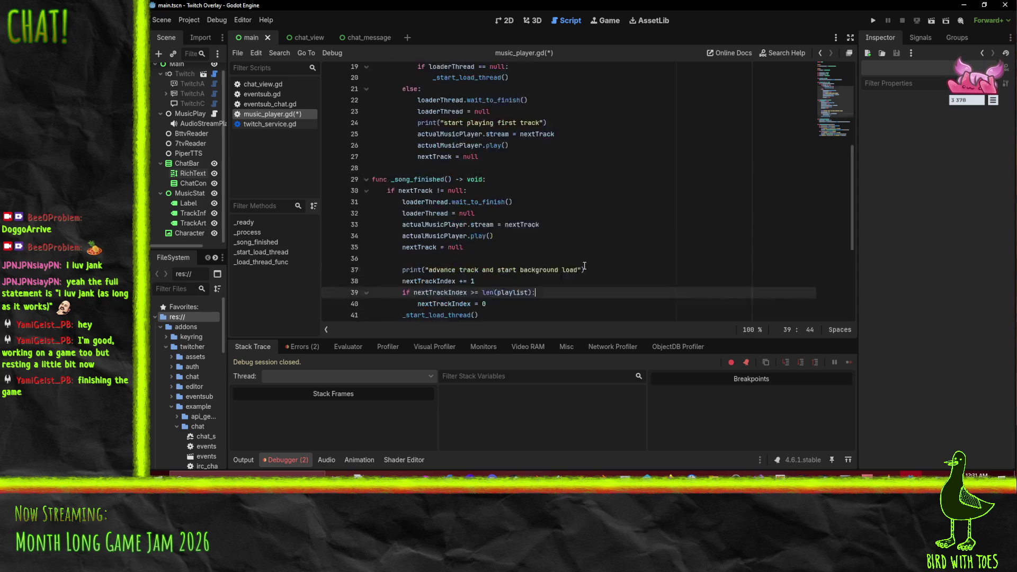
{"action": "scroll", "coordinate": [585, 265], "scroll_direction": "up", "scroll_amount": 2}
{"action": "scroll", "coordinate": [585, 266], "scroll_direction": "down", "scroll_amount": 2}
{"action": "left_click", "coordinate": [484, 285]}
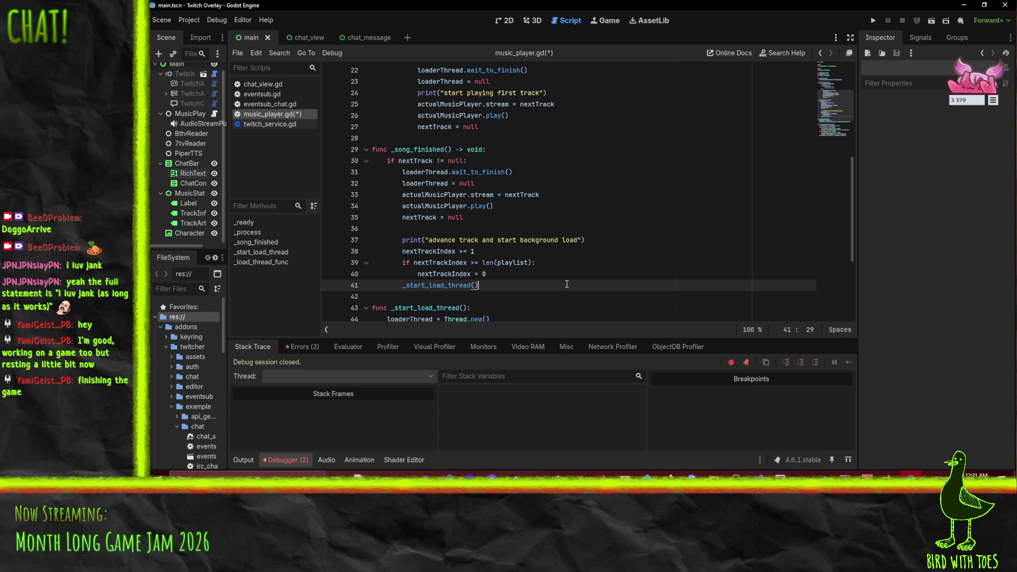
{"action": "key", "text": "Return"}
{"action": "type", "text": "else:"}
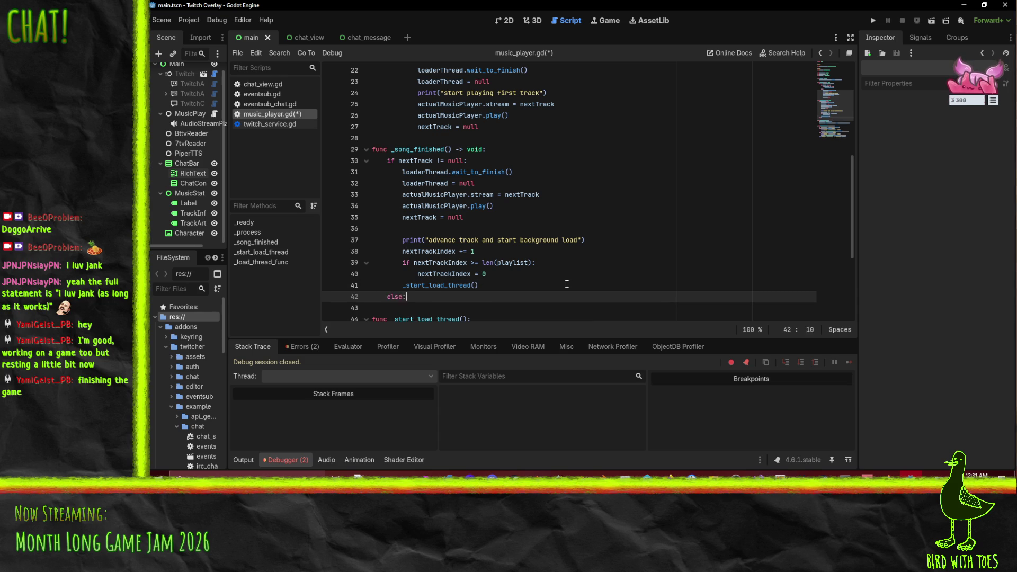
{"action": "key", "text": "Return"}
{"action": "type", "text": "print"}
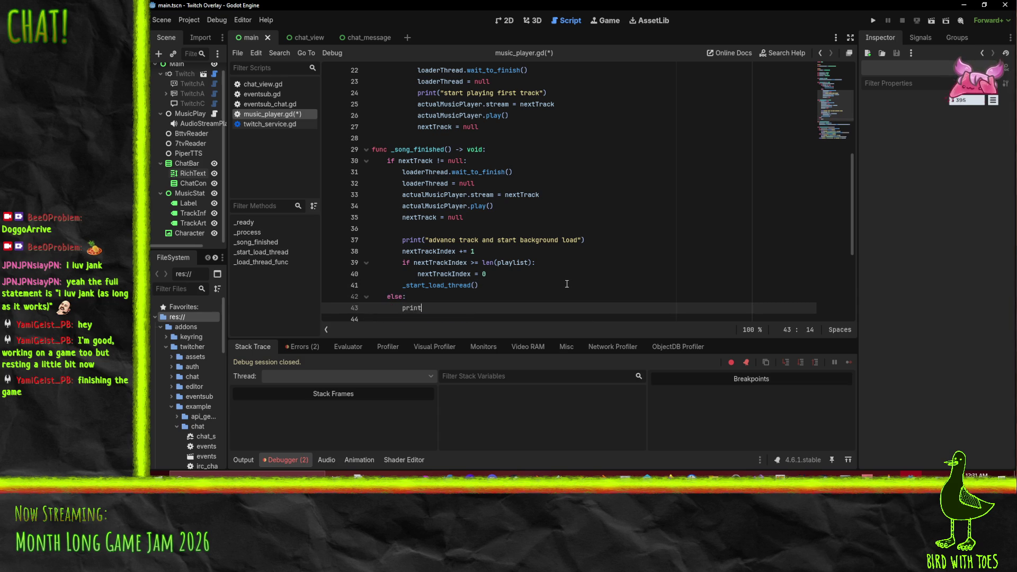
{"action": "type", "text": "(\"loading thread not do"}
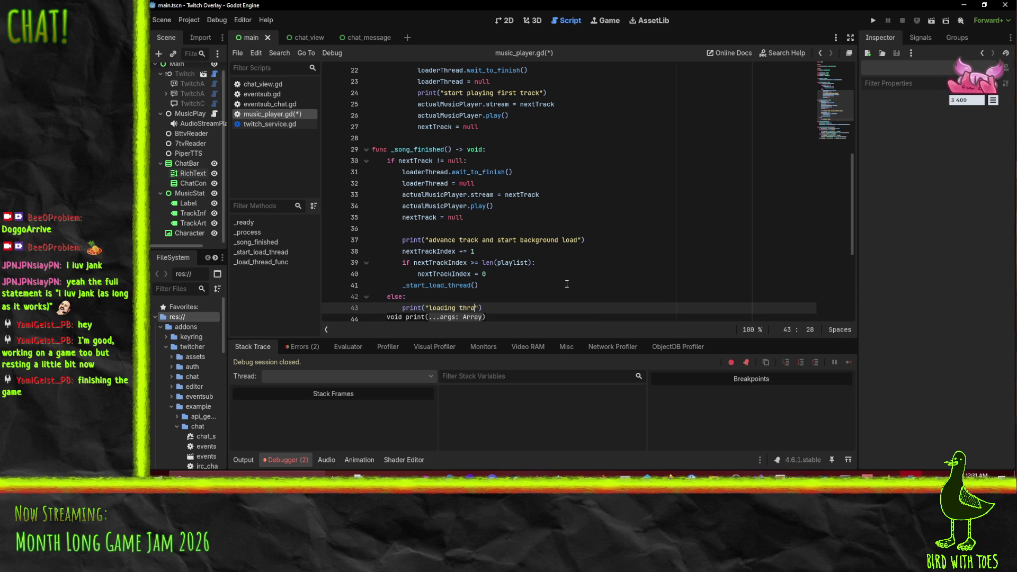
{"action": "type", "text": "ne "}
{"action": "type", "text": "waiting in _"}
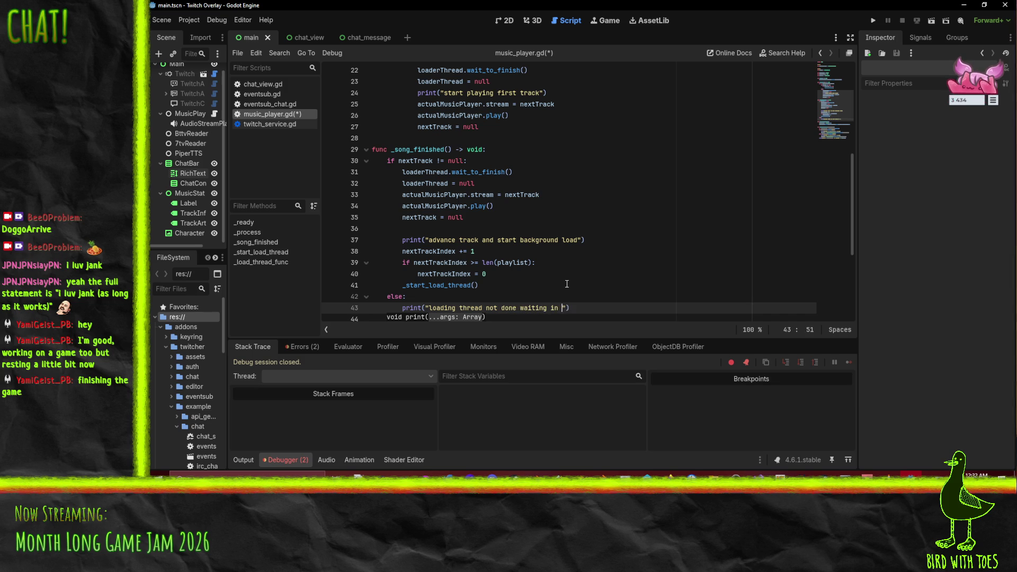
{"action": "type", "text": "process"}
{"action": "left_click", "coordinate": [580, 241]}
Step: Select the track index increment and wrap lines in music_player.gd
{"action": "scroll", "coordinate": [584, 241], "scroll_direction": "up", "scroll_amount": 2}
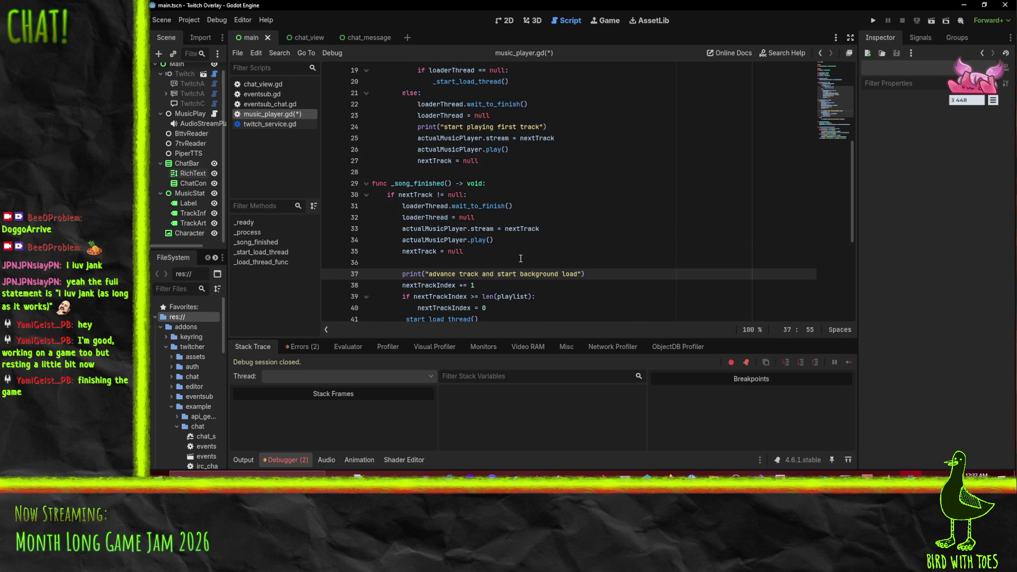
{"action": "scroll", "coordinate": [521, 258], "scroll_direction": "up", "scroll_amount": 2}
{"action": "scroll", "coordinate": [528, 239], "scroll_direction": "down", "scroll_amount": 2}
{"action": "scroll", "coordinate": [567, 237], "scroll_direction": "up", "scroll_amount": 1}
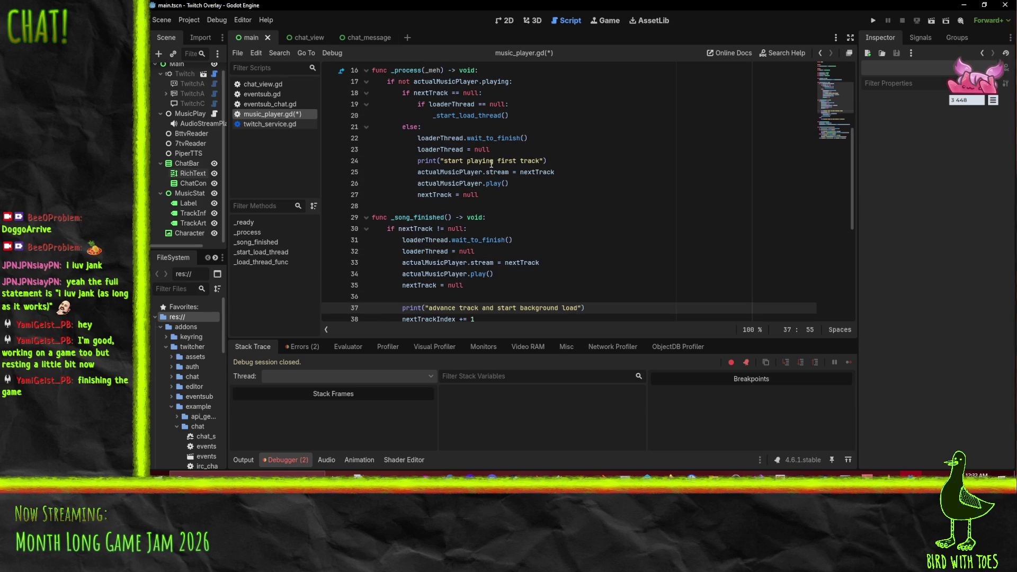
{"action": "scroll", "coordinate": [508, 146], "scroll_direction": "down", "scroll_amount": 1}
{"action": "left_click", "coordinate": [488, 286]}
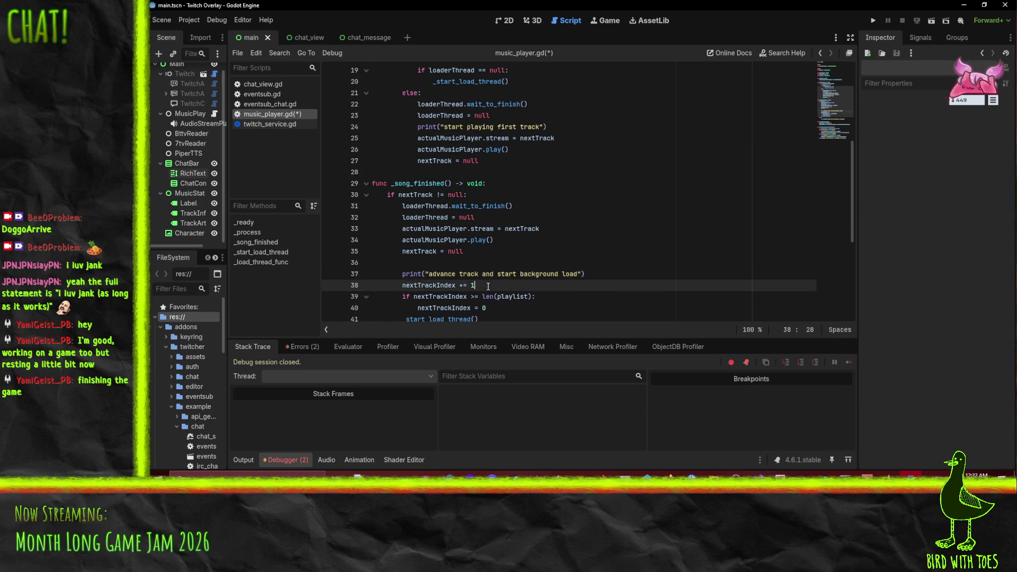
{"action": "key", "text": "Home"}
{"action": "key", "text": "shift+Down"}
{"action": "key", "text": "shift+Down"}
{"action": "key", "text": "shift+Down"}
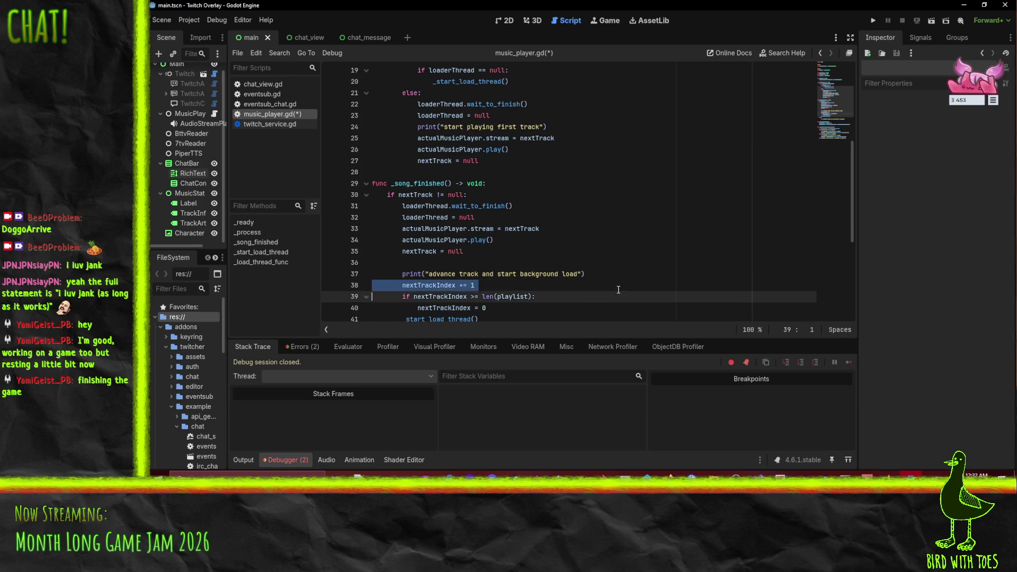
{"action": "key", "text": "Up"}
{"action": "key", "text": "Up"}
{"action": "key", "text": "Up"}
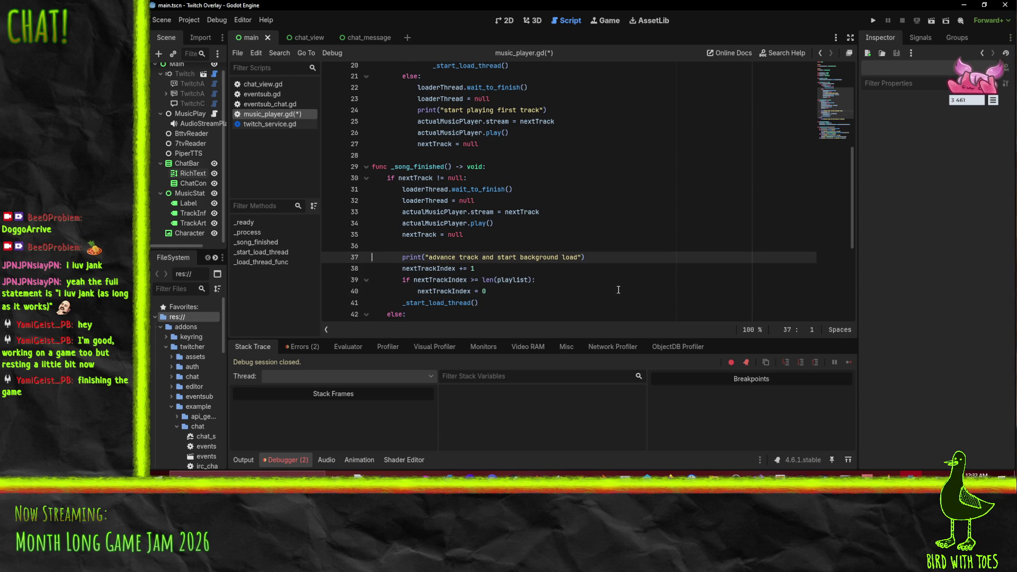
Step: Move the "start playing first track" print above the loader wait
{"action": "left_click", "coordinate": [446, 110]}
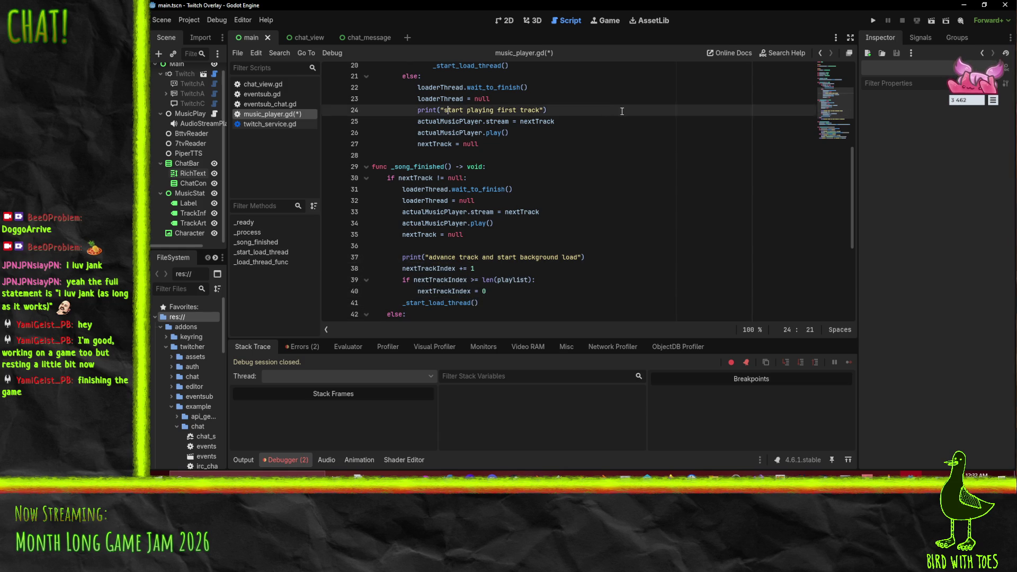
{"action": "key", "text": "ctrl+x"}
{"action": "key", "text": "Up"}
{"action": "key", "text": "Up"}
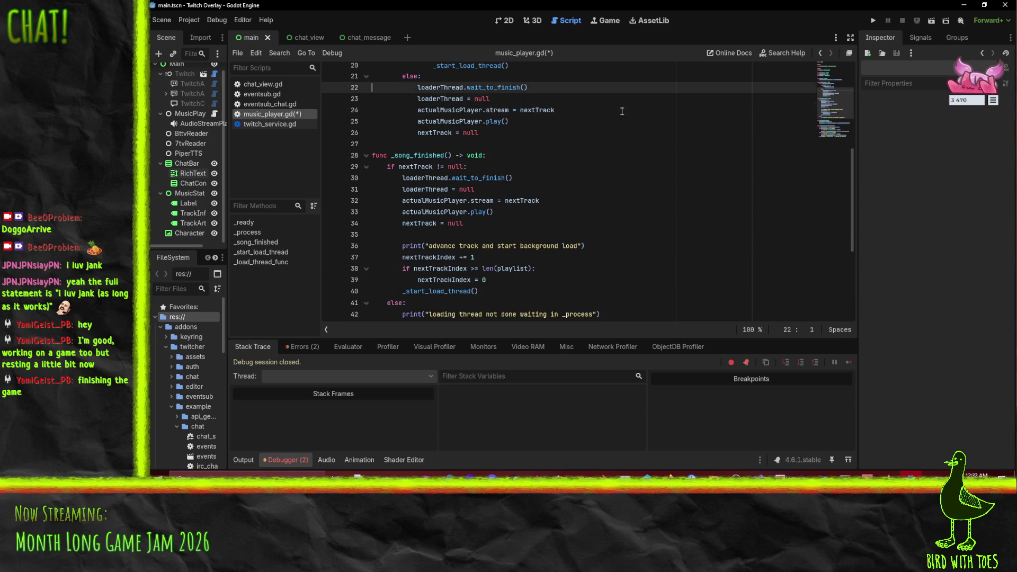
{"action": "key", "text": "Up"}
{"action": "key", "text": "Down"}
{"action": "key", "text": "ctrl+v"}
{"action": "key", "text": "Down"}
{"action": "key", "text": "Down"}
{"action": "key", "text": "Down"}
{"action": "key", "text": "Down"}
{"action": "key", "text": "Down"}
{"action": "key", "text": "Down"}
{"action": "key", "text": "Down"}
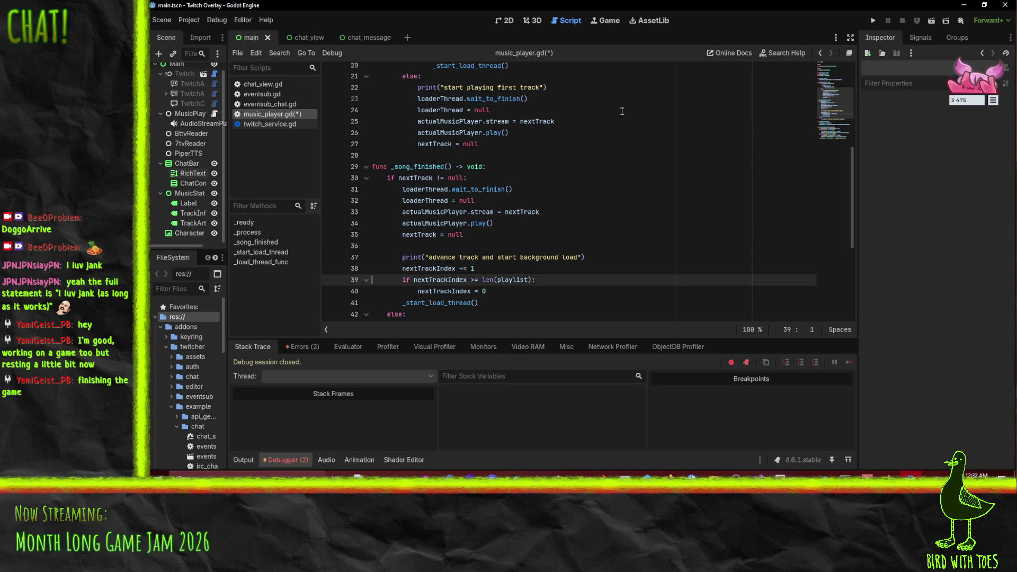
Step: Move the nextTrack = null line below the advance-track print
{"action": "key", "text": "Up"}
{"action": "key", "text": "Up"}
{"action": "key", "text": "Up"}
{"action": "key", "text": "Up"}
{"action": "key", "text": "ctrl+x"}
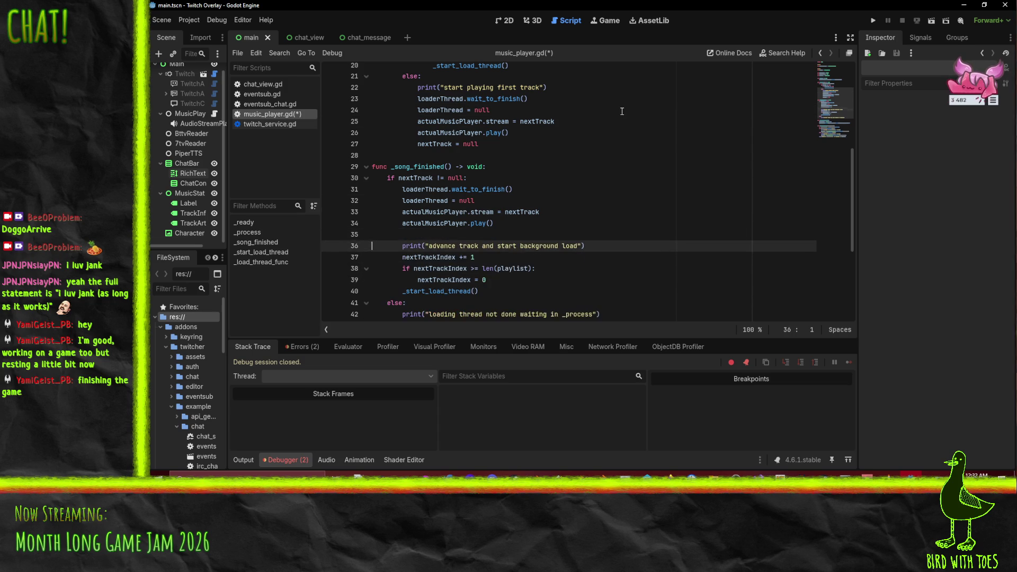
{"action": "key", "text": "Down"}
{"action": "key", "text": "ctrl+v"}
{"action": "key", "text": "Up"}
{"action": "key", "text": "Down"}
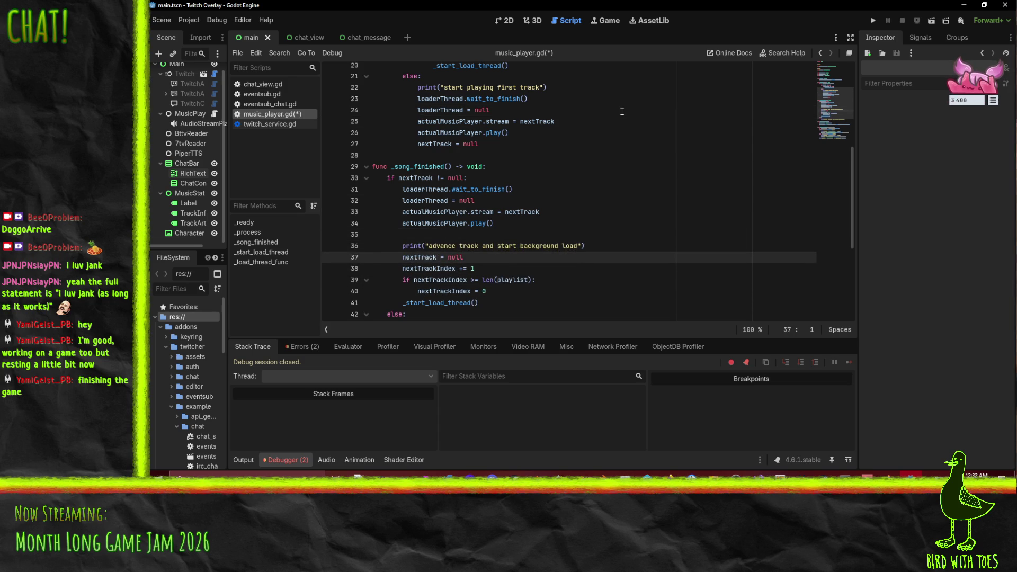
{"action": "key", "text": "Up"}
Step: Replace nextTrack = null in _process with a copy of the advance-track block
{"action": "key", "text": "shift+Down"}
{"action": "key", "text": "shift+Down"}
{"action": "key", "text": "shift+Down"}
{"action": "key", "text": "Escape"}
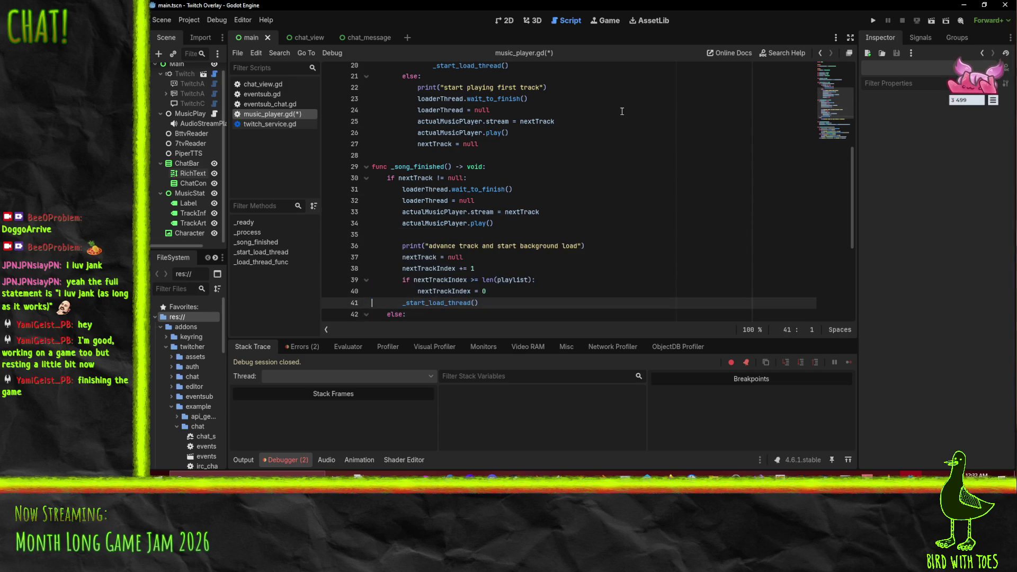
{"action": "key", "text": "Up"}
{"action": "key", "text": "Up"}
{"action": "key", "text": "Up"}
{"action": "key", "text": "shift+Down"}
{"action": "key", "text": "ctrl+x"}
{"action": "key", "text": "Return"}
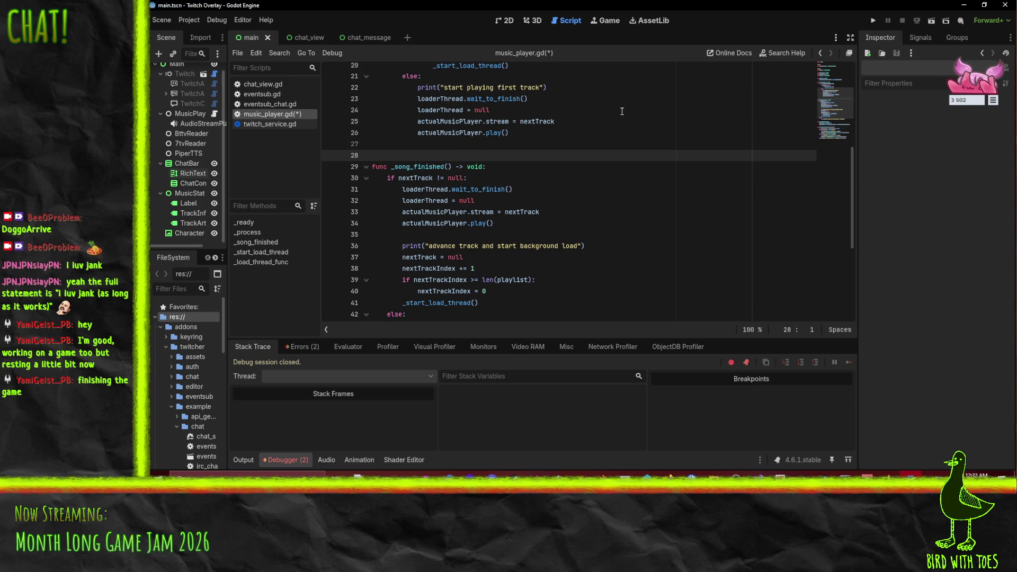
{"action": "key", "text": "ctrl+v"}
{"action": "key", "text": "Up"}
{"action": "key", "text": "Up"}
{"action": "key", "text": "Up"}
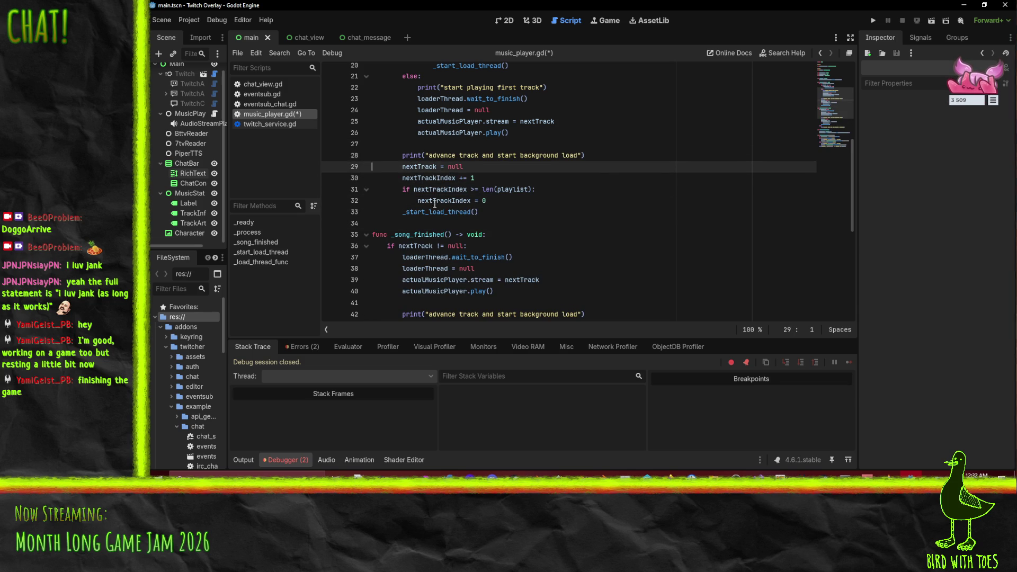
Step: Indent the pasted advance-track lines into the else branch
{"action": "key", "text": "Up"}
{"action": "key", "text": "shift+Down"}
{"action": "key", "text": "shift+Down"}
{"action": "key", "text": "shift+Down"}
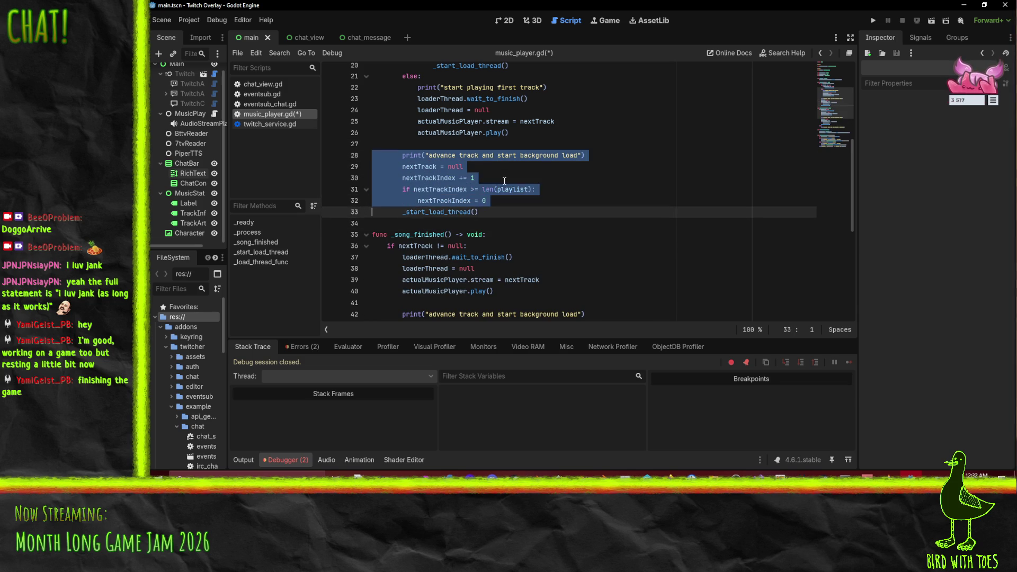
{"action": "key", "text": "Tab"}
{"action": "key", "text": "Up"}
{"action": "key", "text": "Up"}
{"action": "key", "text": "Up"}
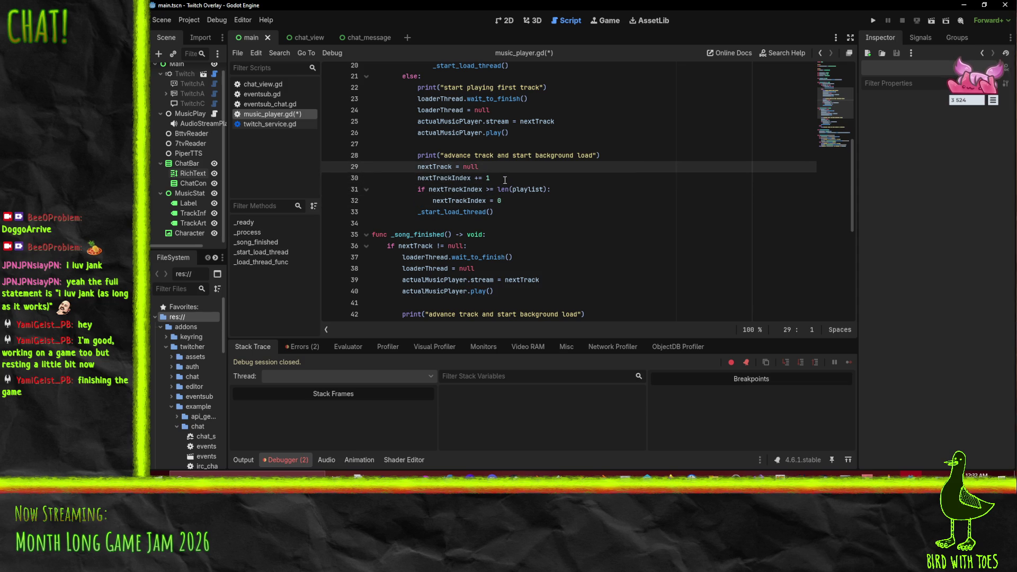
{"action": "scroll", "coordinate": [505, 180], "scroll_direction": "down", "scroll_amount": 4}
{"action": "scroll", "coordinate": [661, 191], "scroll_direction": "up", "scroll_amount": 3}
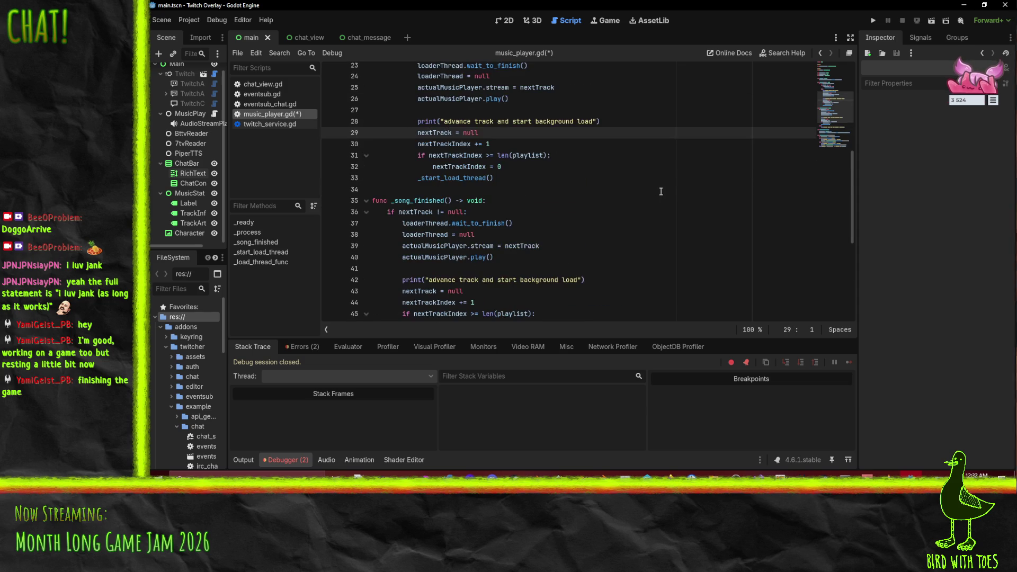
Step: Delete the advance-track lines, including their print, from _process
{"action": "key", "text": "shift+Down"}
{"action": "key", "text": "shift+Down"}
{"action": "key", "text": "shift+Down"}
{"action": "key", "text": "BackSpace"}
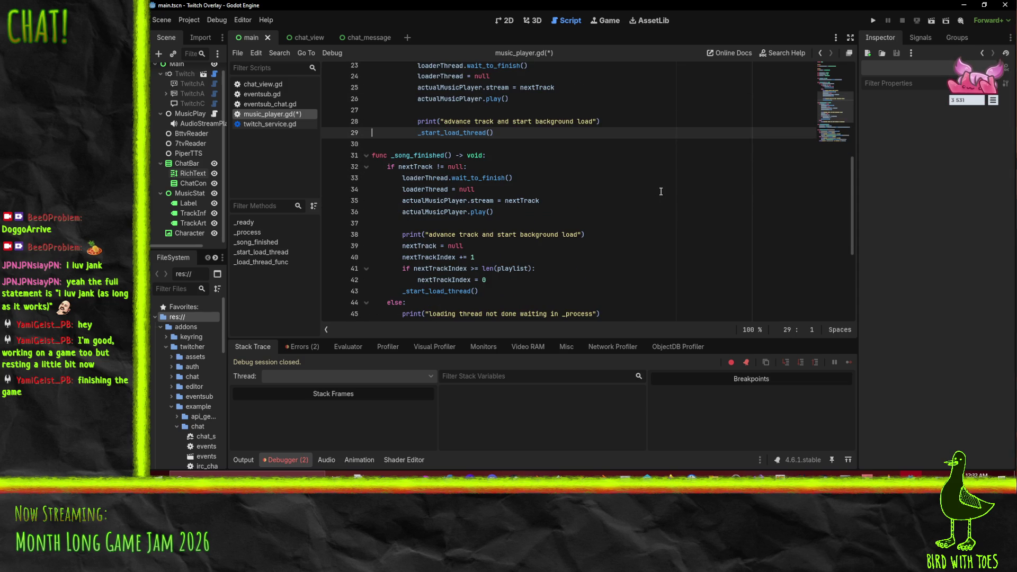
{"action": "key", "text": "ctrl+z"}
{"action": "key", "text": "Up"}
{"action": "key", "text": "Up"}
{"action": "key", "text": "Up"}
{"action": "key", "text": "shift+Down"}
{"action": "key", "text": "shift+Down"}
{"action": "key", "text": "shift+Down"}
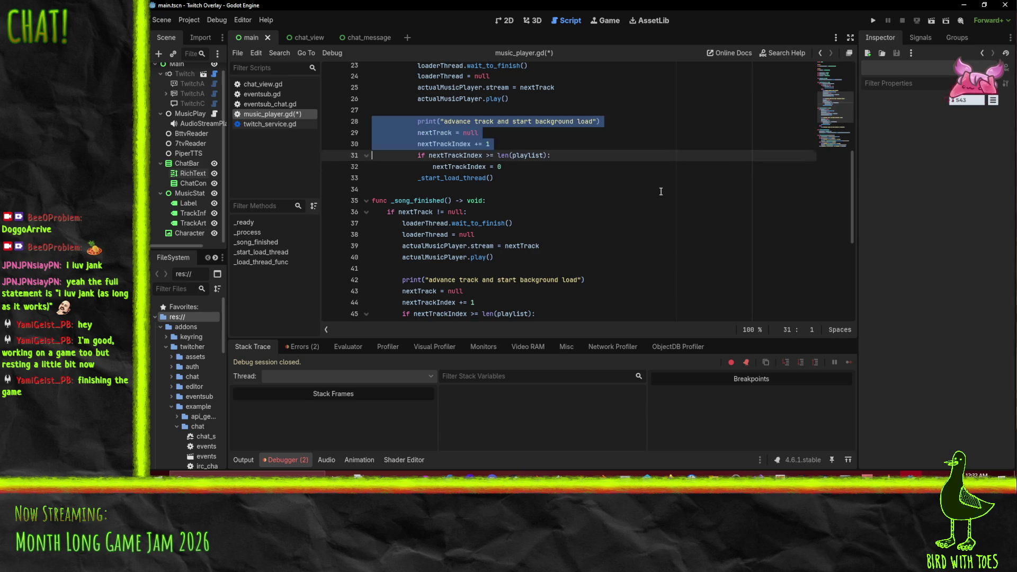
{"action": "key", "text": "BackSpace"}
{"action": "key", "text": "Down"}
{"action": "key", "text": "Down"}
{"action": "key", "text": "Down"}
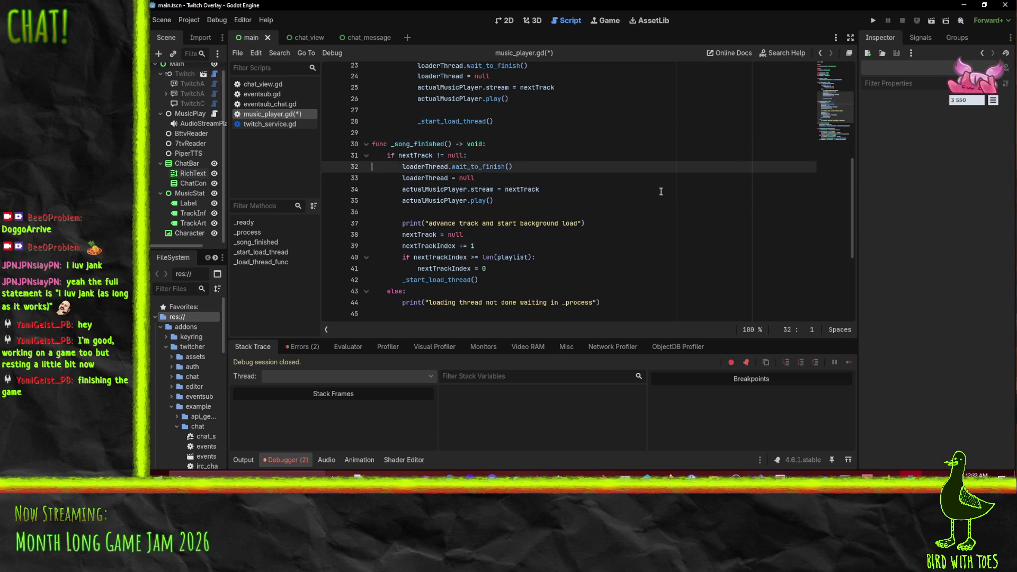
Step: Cut the advance-track lines out of _song_finished and remove the extra blank line
{"action": "key", "text": "Down"}
{"action": "key", "text": "Down"}
{"action": "key", "text": "Down"}
{"action": "key", "text": "Down"}
{"action": "key", "text": "Up"}
{"action": "key", "text": "Up"}
{"action": "key", "text": "shift+Down"}
{"action": "key", "text": "shift+Down"}
{"action": "key", "text": "shift+Down"}
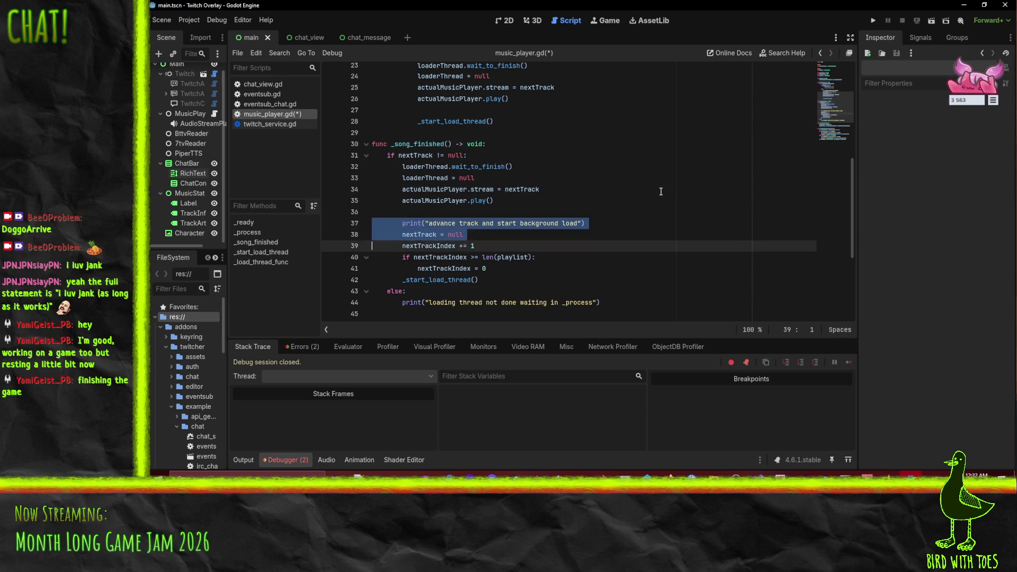
{"action": "key", "text": "BackSpace"}
{"action": "key", "text": "BackSpace"}
{"action": "key", "text": "Up"}
{"action": "key", "text": "Up"}
{"action": "key", "text": "Up"}
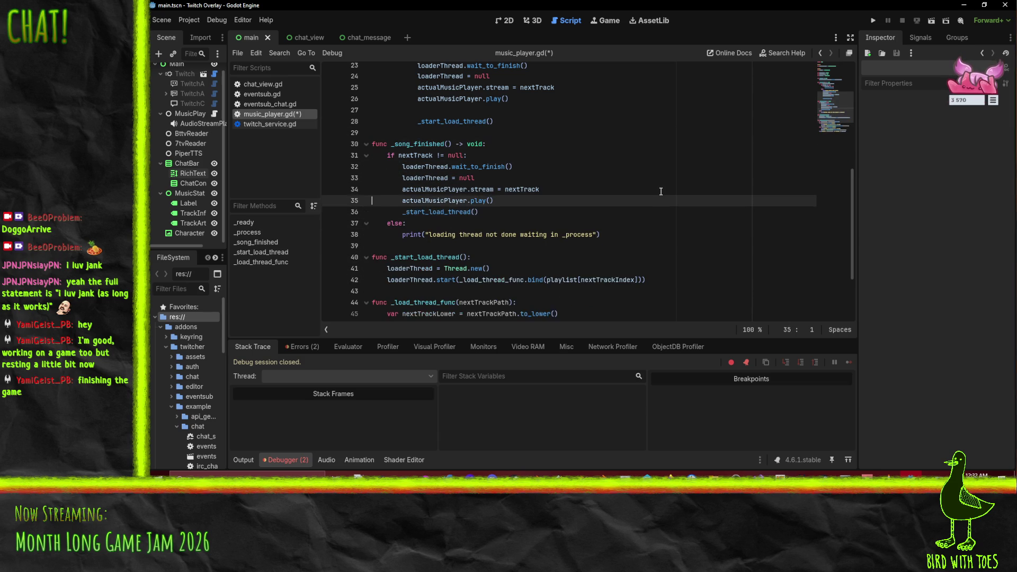
{"action": "key", "text": "Up"}
{"action": "key", "text": "Up"}
{"action": "key", "text": "Up"}
{"action": "key", "text": "Down"}
{"action": "key", "text": "Down"}
{"action": "key", "text": "Delete"}
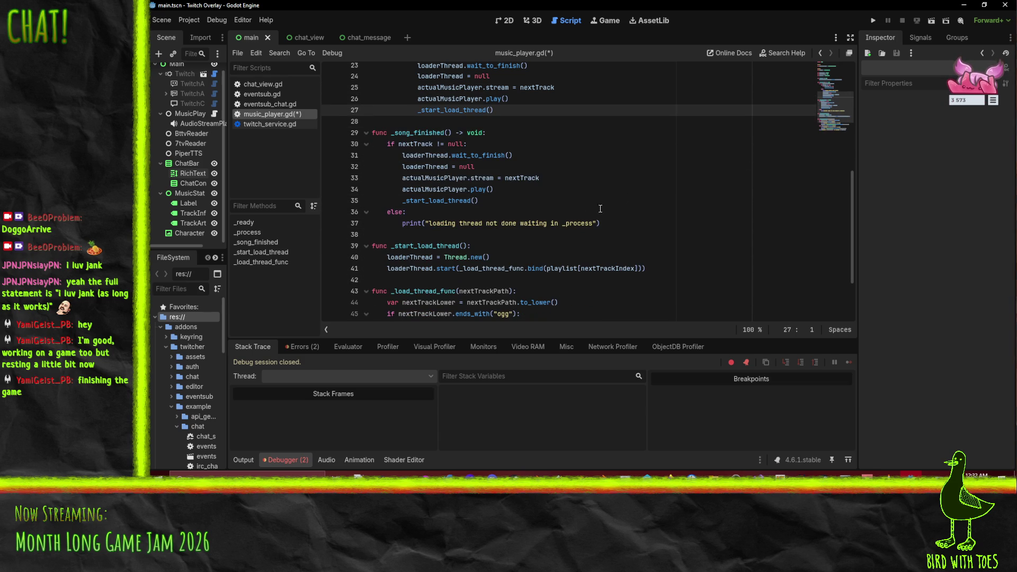
{"action": "scroll", "coordinate": [549, 214], "scroll_direction": "down", "scroll_amount": 2}
Step: Paste the advance-track lines into _start_load_thread, fix their indentation, save, and unmaximize the editor
{"action": "left_click", "coordinate": [398, 183]}
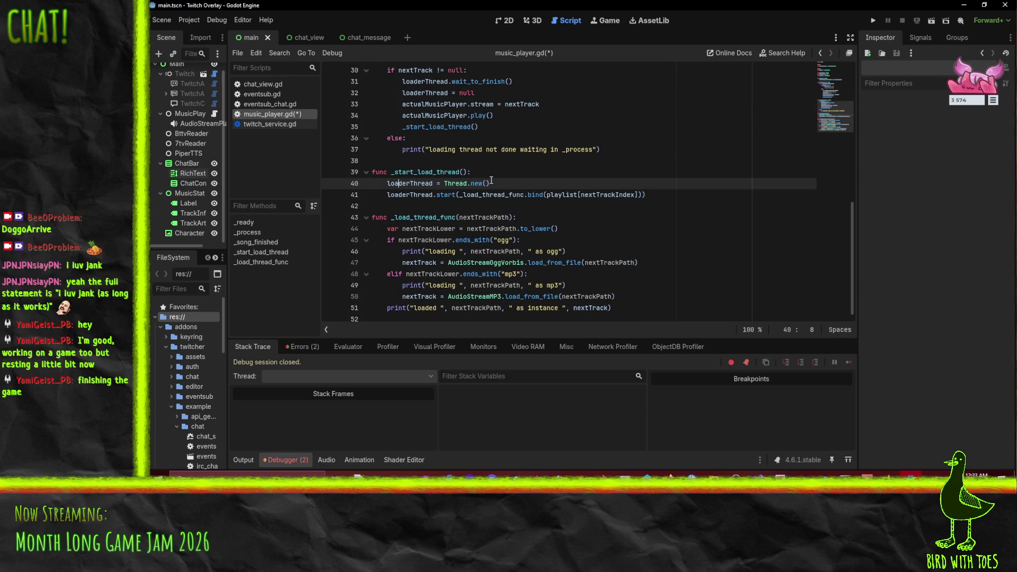
{"action": "key", "text": "ctrl+v"}
{"action": "key", "text": "Return"}
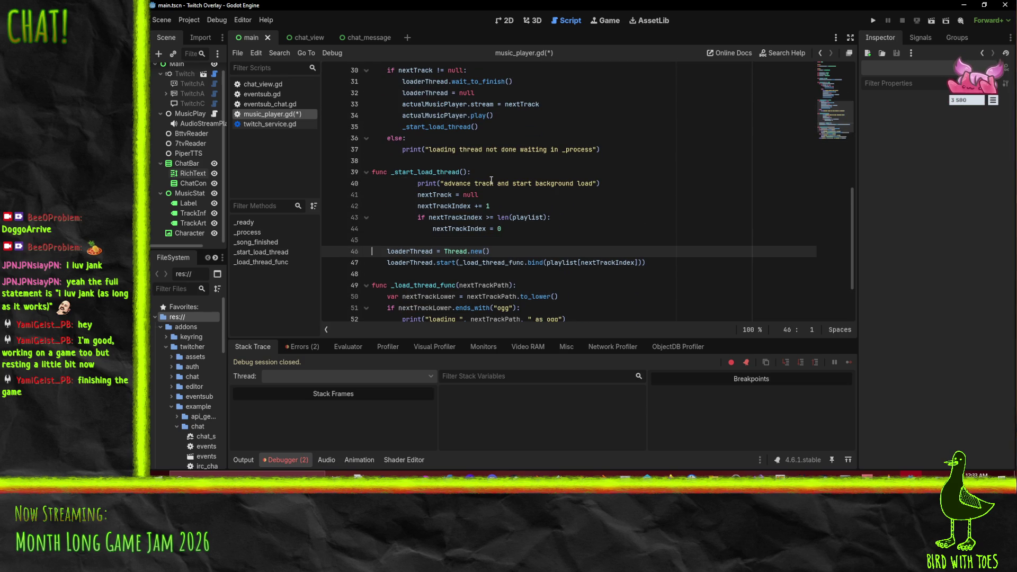
{"action": "key", "text": "Up"}
{"action": "key", "text": "shift+Up"}
{"action": "key", "text": "shift+Up"}
{"action": "key", "text": "shift+Up"}
{"action": "key", "text": "shift+Tab"}
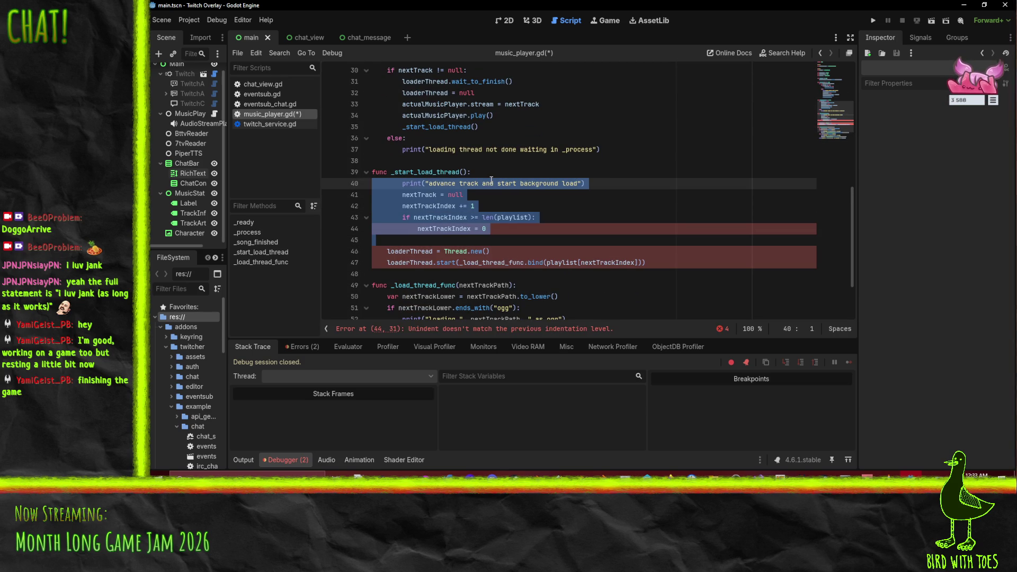
{"action": "key", "text": "shift+Tab"}
{"action": "key", "text": "Down"}
{"action": "key", "text": "Down"}
{"action": "key", "text": "Down"}
{"action": "key", "text": "ctrl+s"}
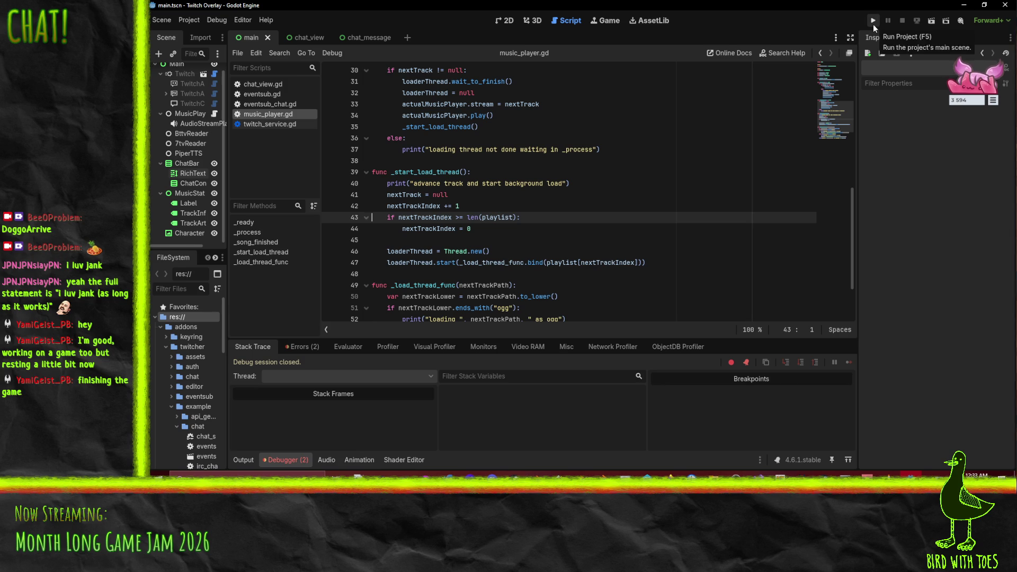
{"action": "left_click_drag", "start_coordinate": [869, 6], "coordinate": [739, 27]}
Step: Minimize the editor, run the overlay to check the Now Playing text, then return to Godot
{"action": "key", "text": "super+Down"}
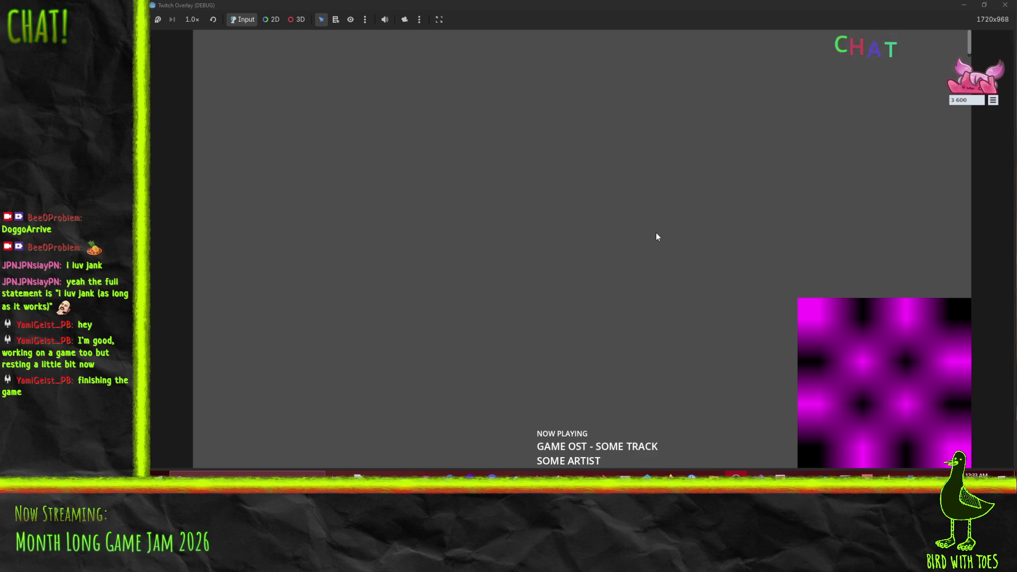
{"action": "key", "text": "F8"}
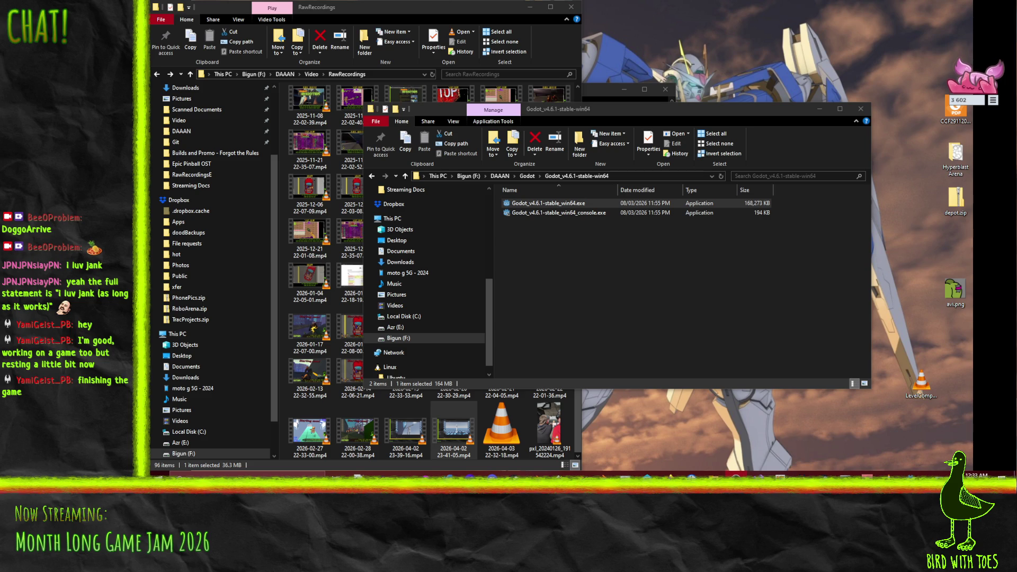
{"action": "key", "text": "alt+Tab"}
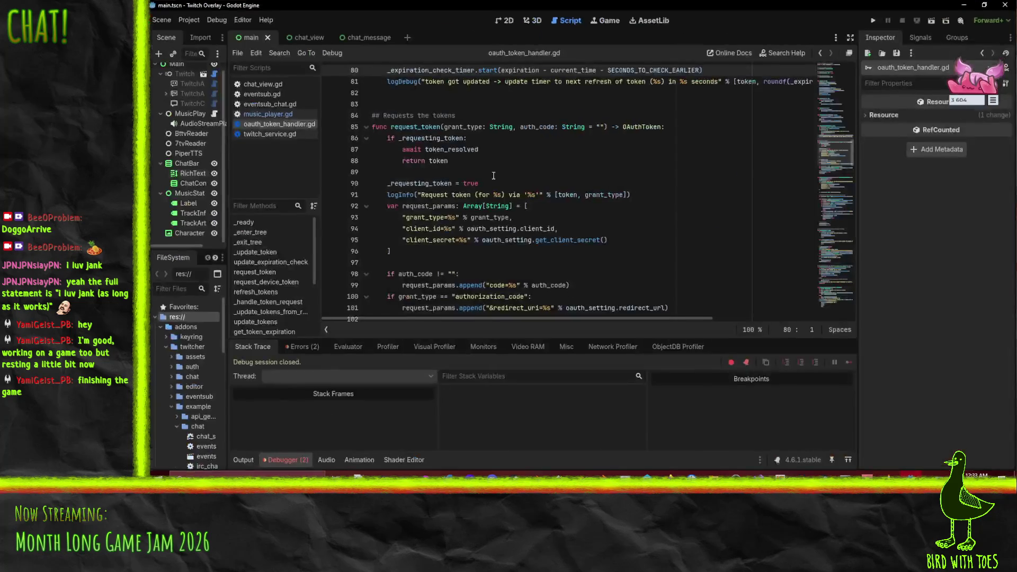
Step: Uncheck Make Game Workspace Floating on Next Play in the Game view's embed options
{"action": "left_click", "coordinate": [607, 21]}
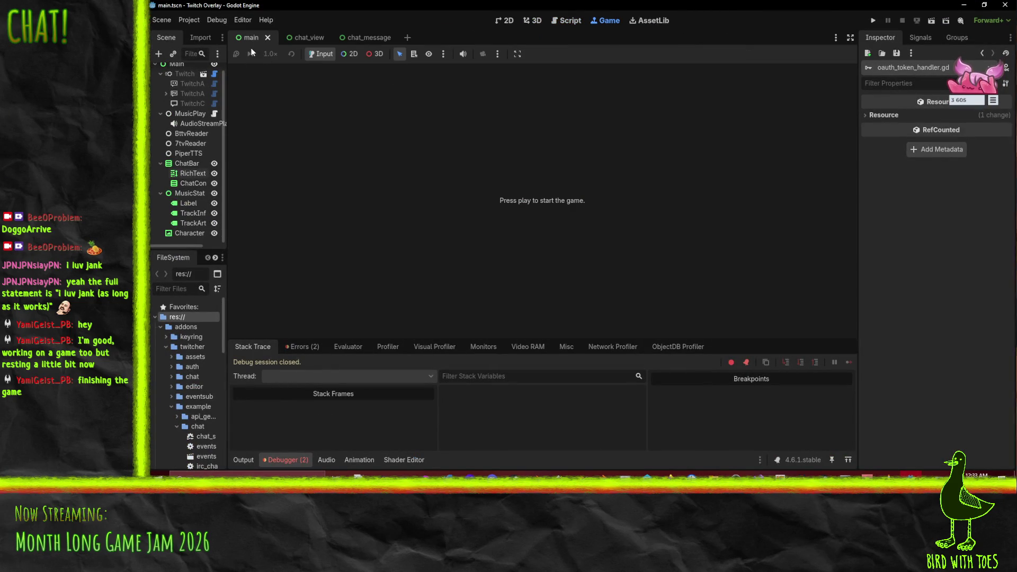
{"action": "left_click", "coordinate": [497, 54]}
{"action": "left_click", "coordinate": [518, 53]}
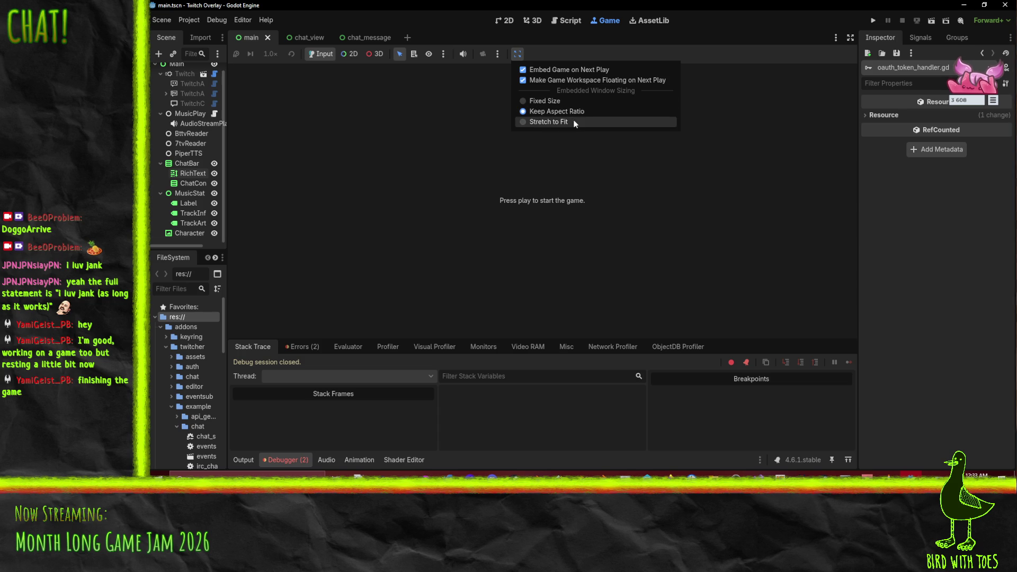
{"action": "left_click", "coordinate": [561, 82]}
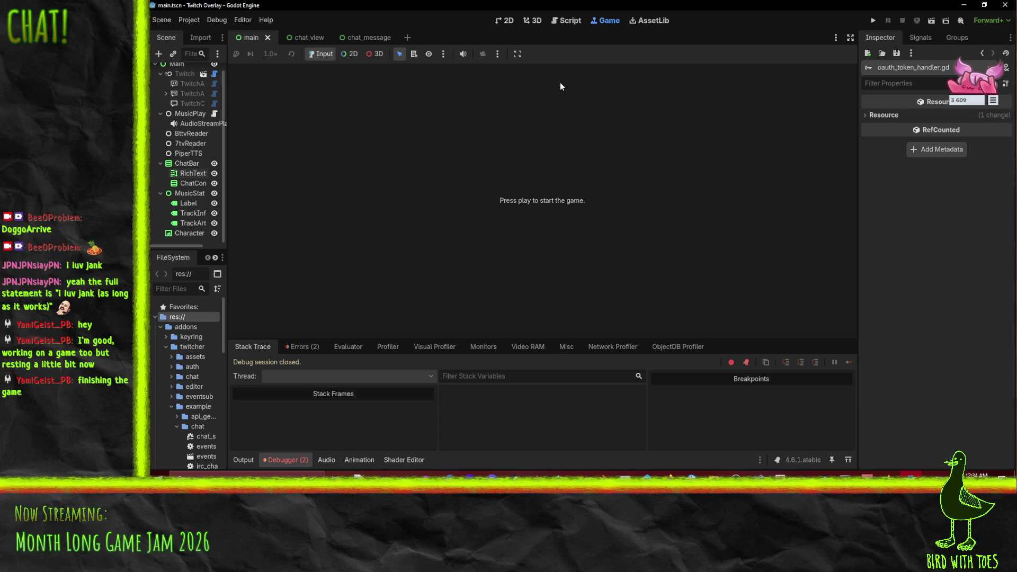
{"action": "left_click", "coordinate": [518, 54]}
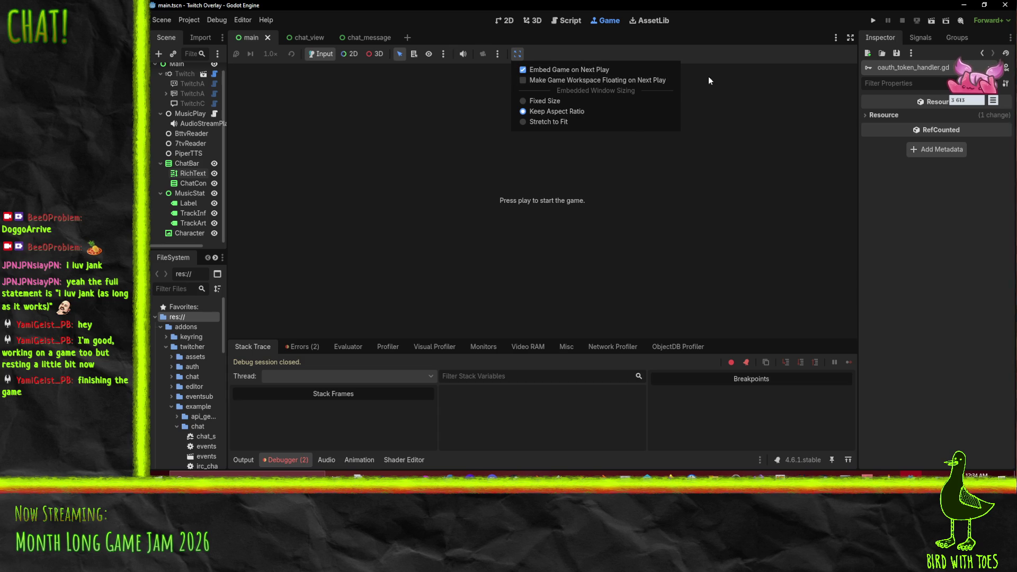
{"action": "left_click", "coordinate": [771, 65]}
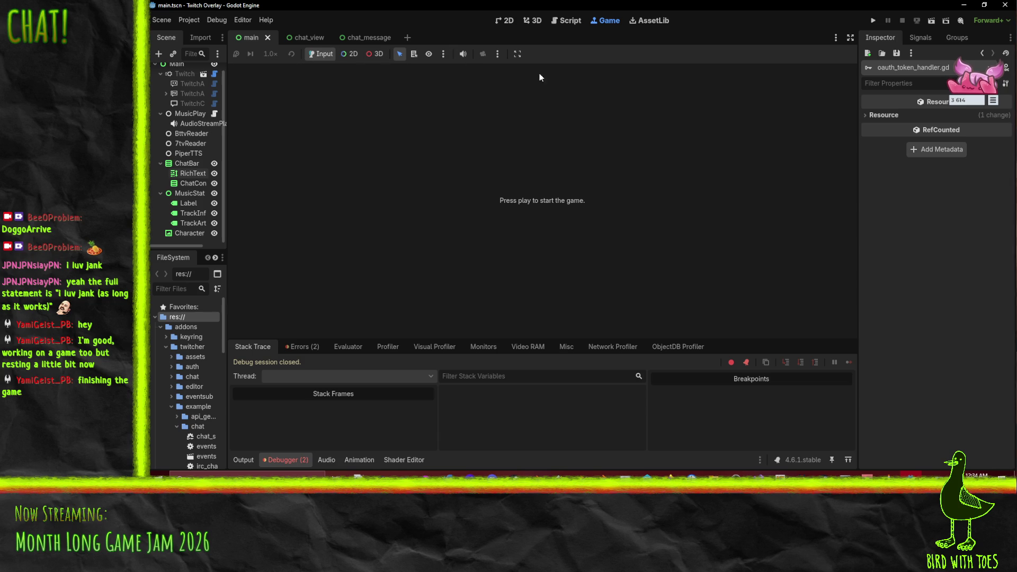
{"action": "left_click", "coordinate": [563, 20]}
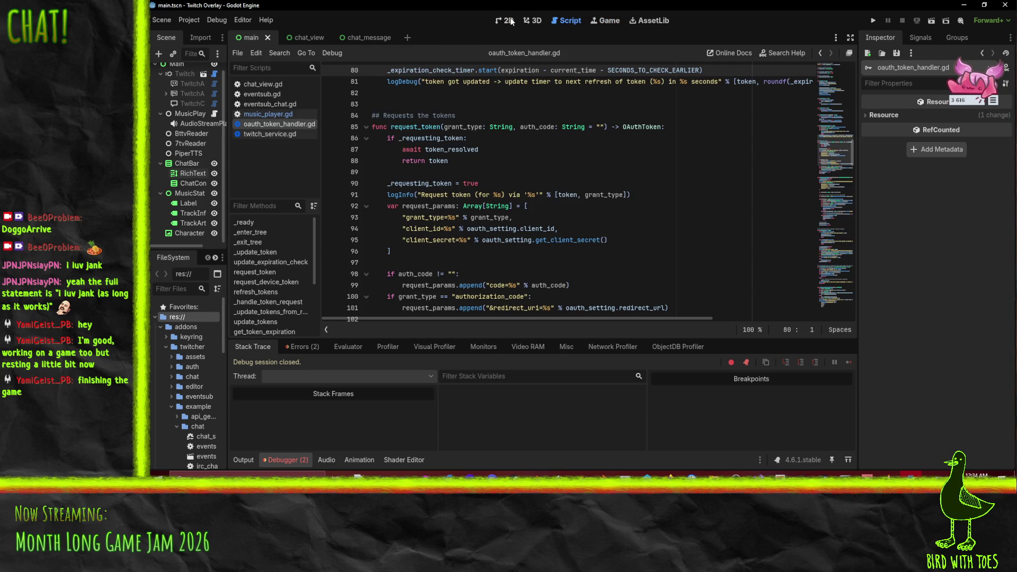
Step: In the 2D view of main.tscn, select MusicStatus, then MusicPlayer to see its two-track Playlist
{"action": "left_click", "coordinate": [506, 20]}
{"action": "left_click_drag", "start_coordinate": [595, 199], "coordinate": [557, 175]}
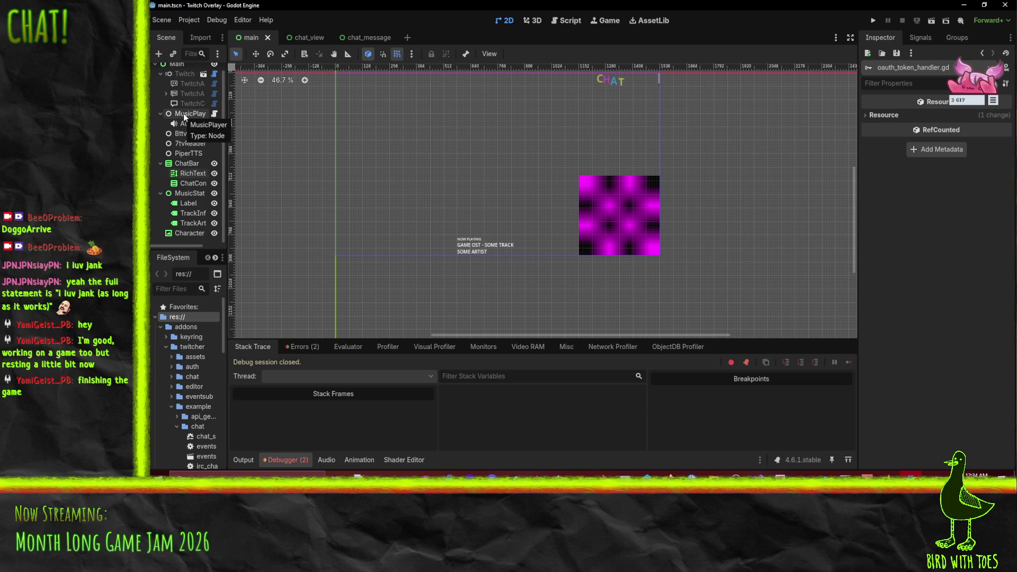
{"action": "left_click", "coordinate": [182, 194]}
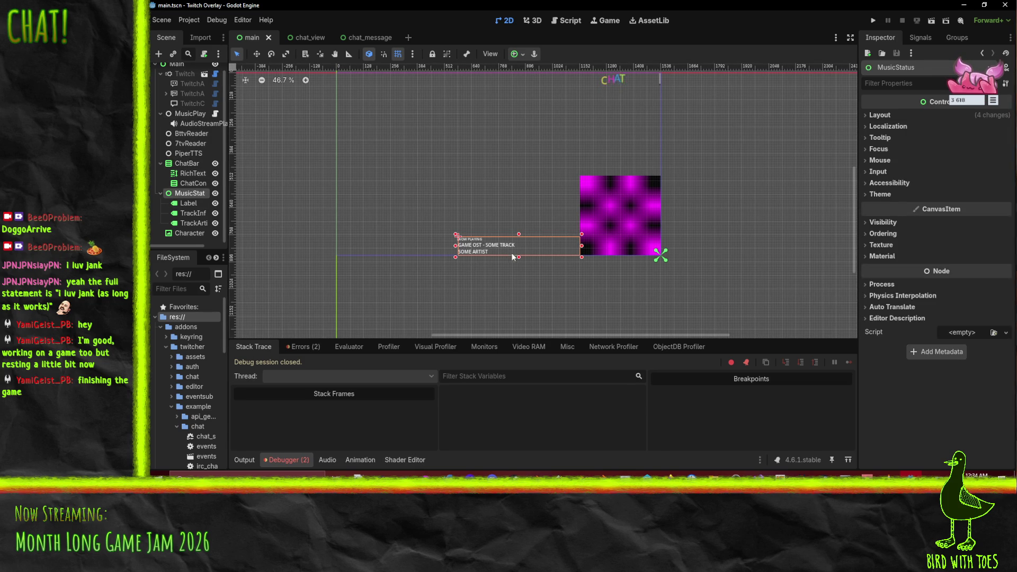
{"action": "left_click", "coordinate": [184, 116]}
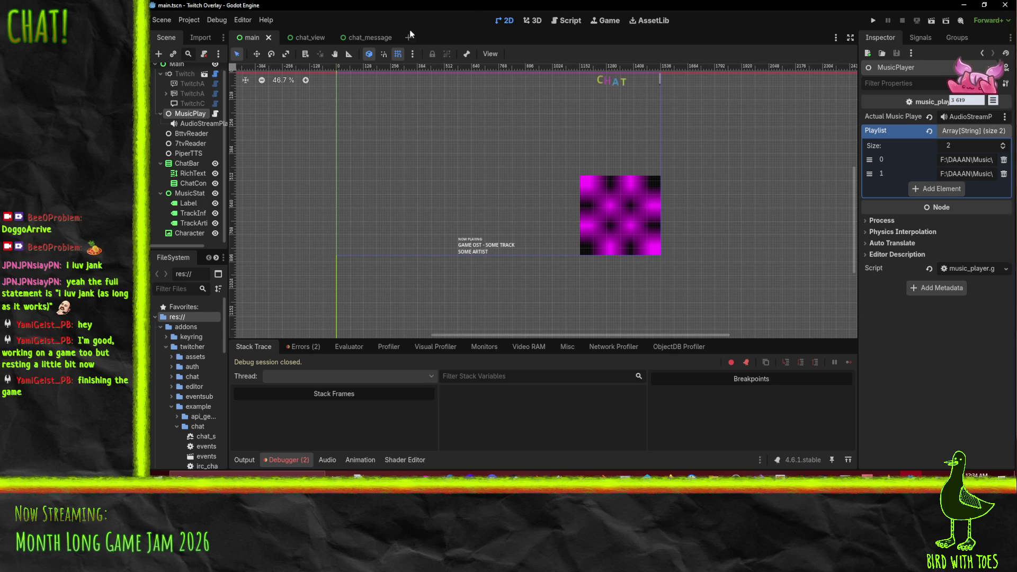
Step: Open music_player.gd and place the caret at the end of _ready's finished-signal connection line
{"action": "left_click", "coordinate": [566, 20]}
{"action": "scroll", "coordinate": [584, 181], "scroll_direction": "up", "scroll_amount": 8}
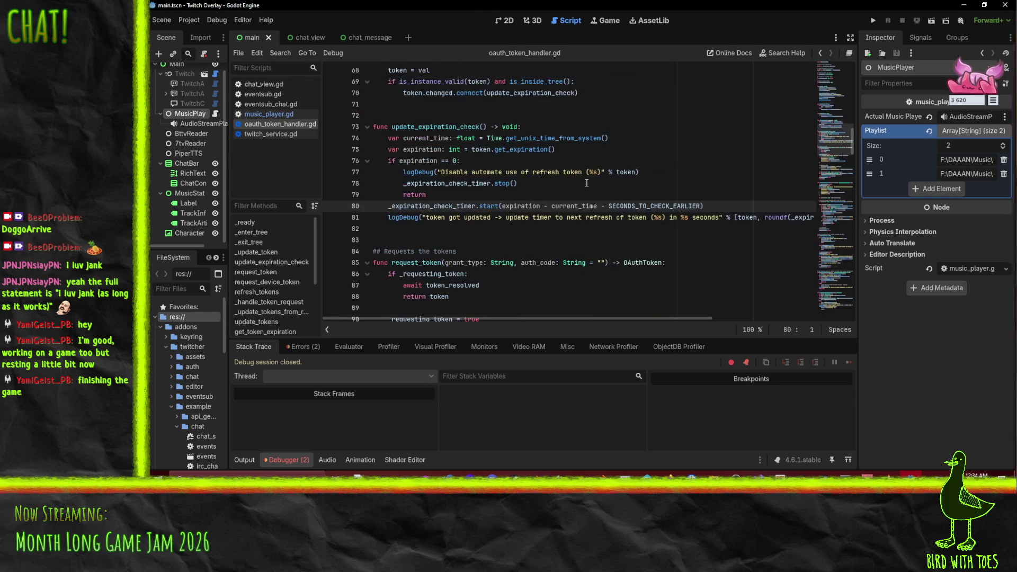
{"action": "scroll", "coordinate": [607, 188], "scroll_direction": "down", "scroll_amount": 9}
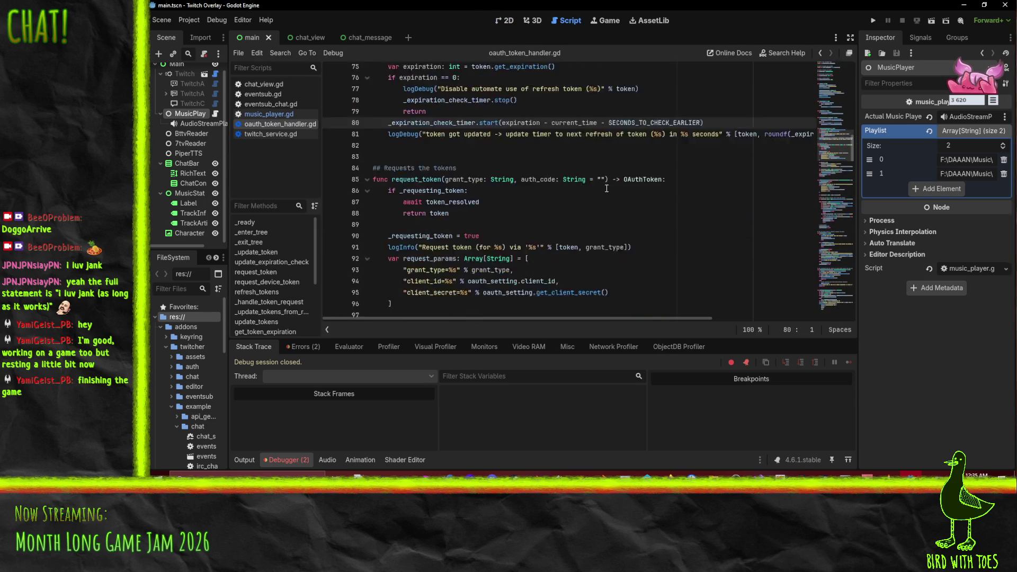
{"action": "left_click", "coordinate": [265, 84]}
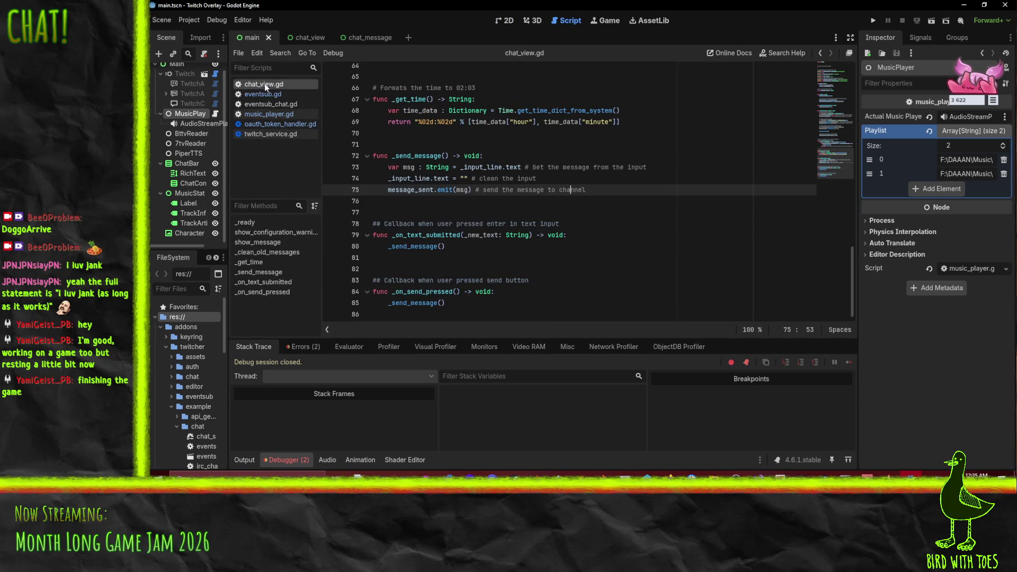
{"action": "left_click", "coordinate": [274, 116]}
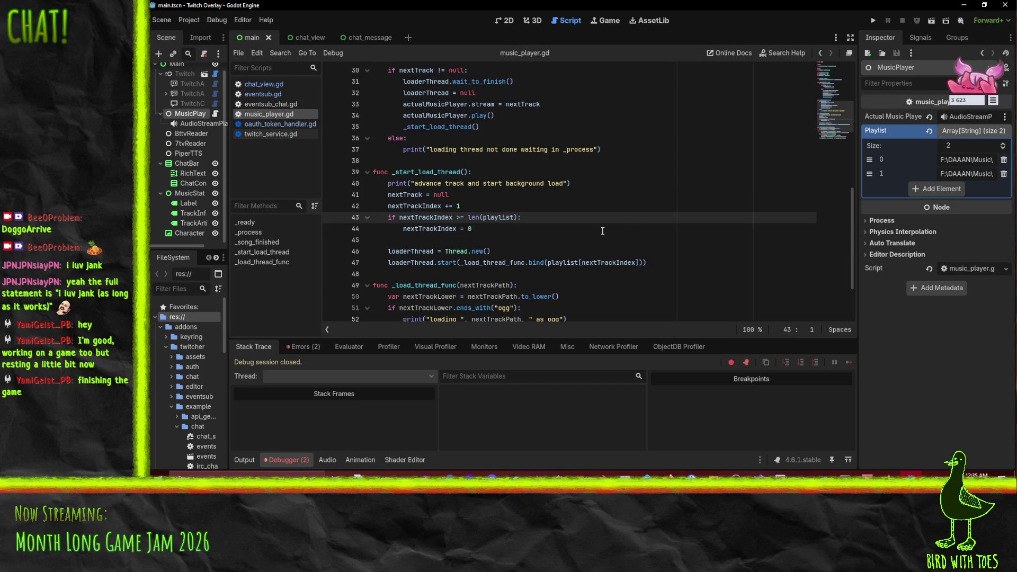
{"action": "left_click", "coordinate": [540, 208]}
{"action": "left_click", "coordinate": [546, 227]}
{"action": "scroll", "coordinate": [546, 227], "scroll_direction": "up", "scroll_amount": 6}
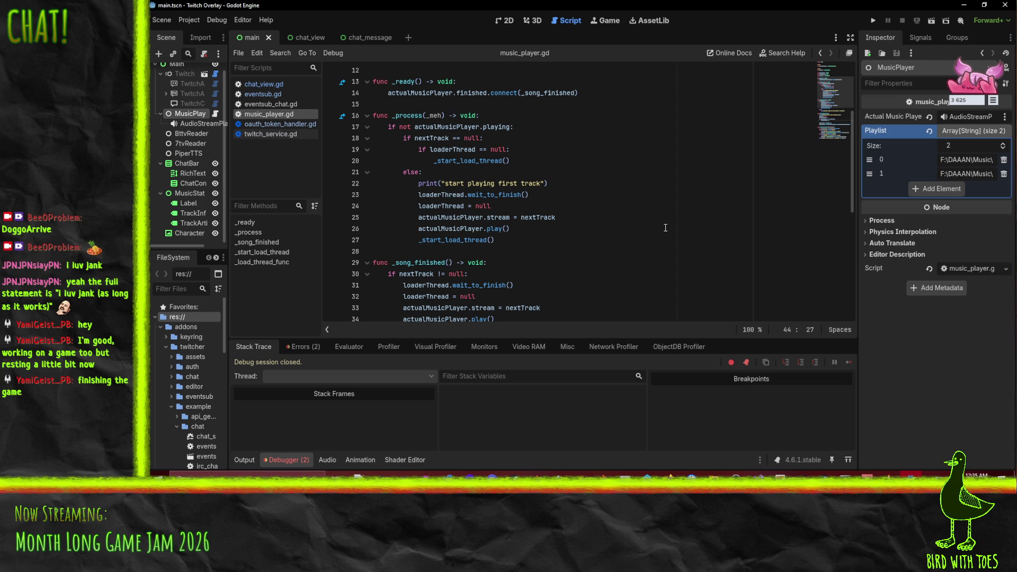
{"action": "scroll", "coordinate": [619, 205], "scroll_direction": "up", "scroll_amount": 3}
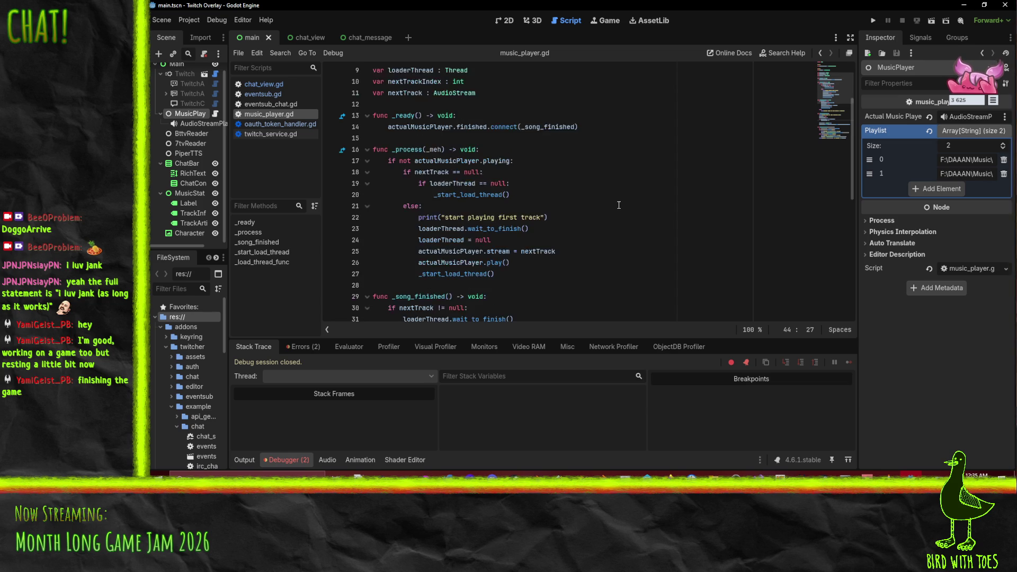
{"action": "left_click", "coordinate": [612, 195]}
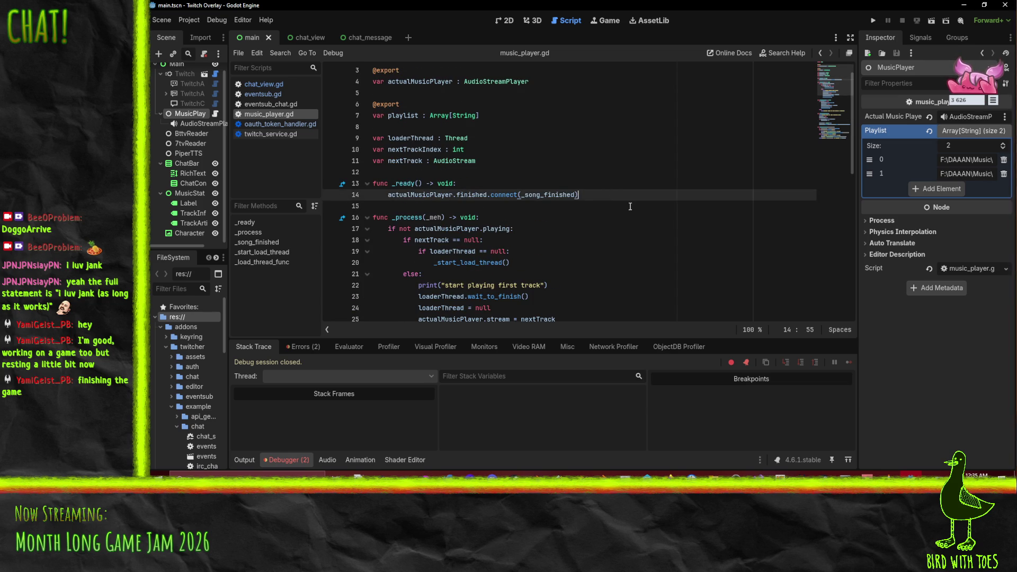
Step: Add "nextTrackIndex = -1 # hack, _process advances track if nothing is playing" to _ready and save
{"action": "key", "text": "Return"}
{"action": "type", "text": "nextTra"}
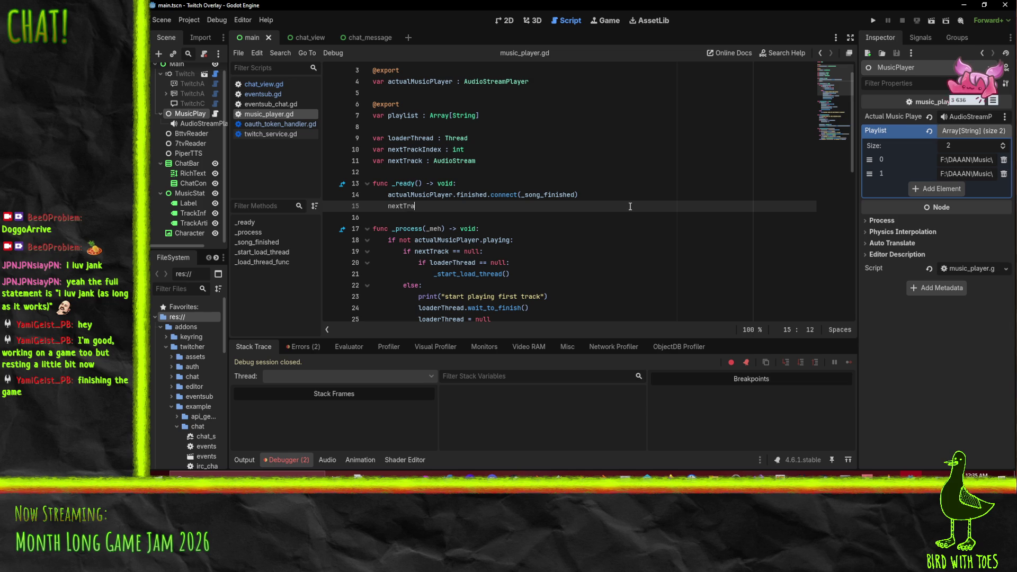
{"action": "type", "text": "ckIndex"}
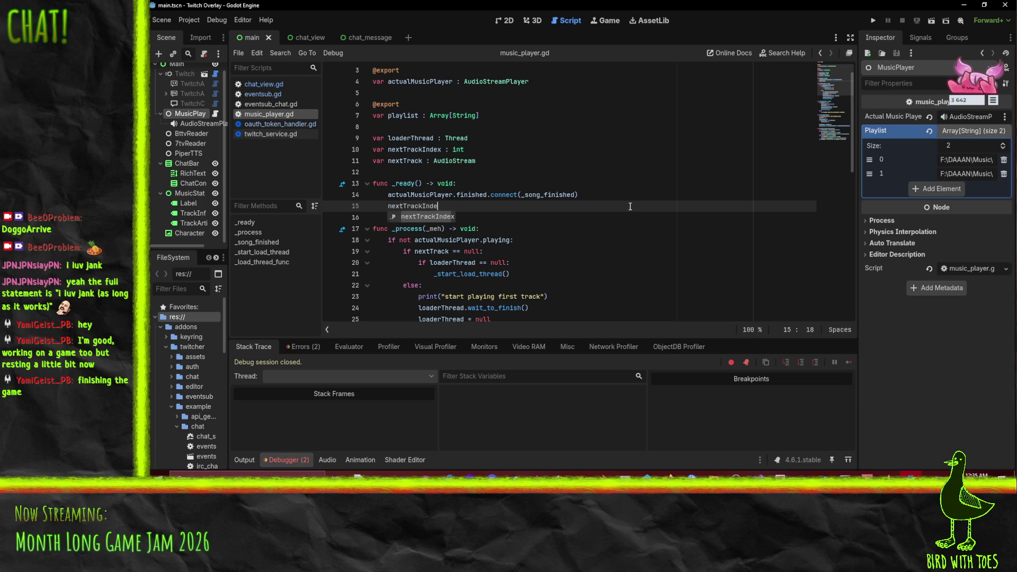
{"action": "key", "text": "BackSpace"}
{"action": "key", "text": "BackSpace"}
{"action": "key", "text": "BackSpace"}
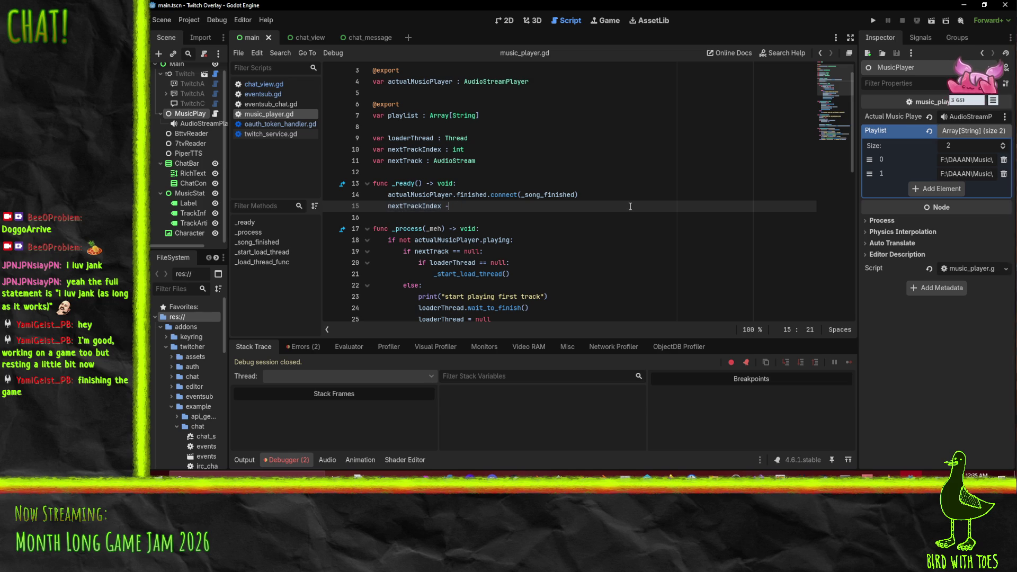
{"action": "type", "text": " -1 "}
{"action": "type", "text": "# hack"}
{"action": "type", "text": ", "}
{"action": "type", "text": "p"}
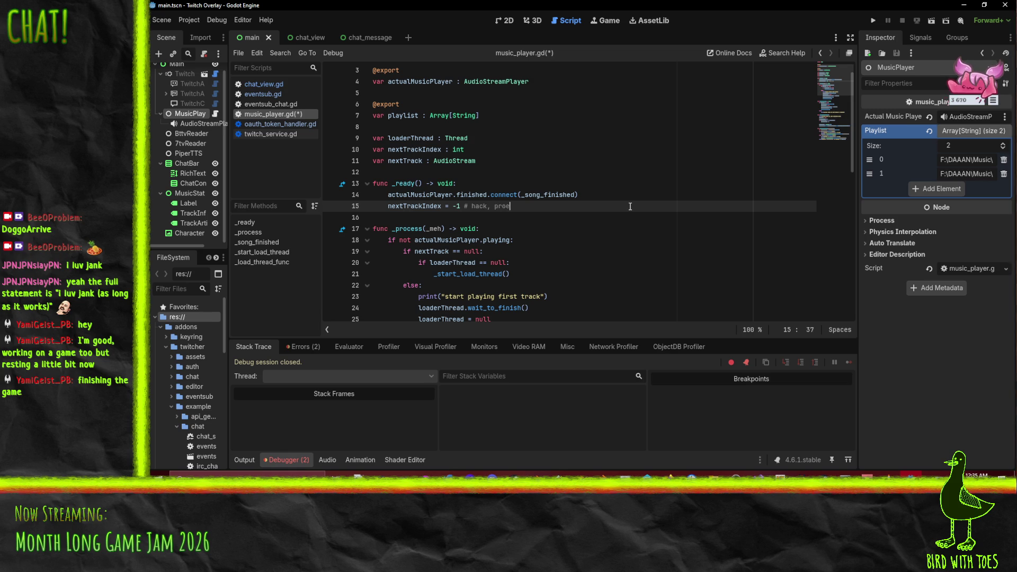
{"action": "key", "text": "BackSpace"}
{"action": "type", "text": "_proce"}
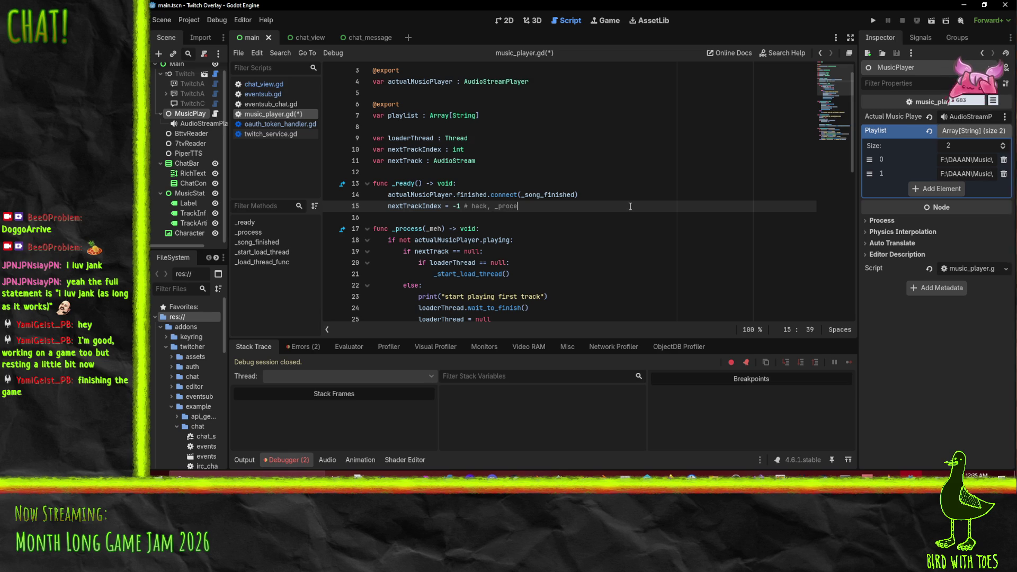
{"action": "type", "text": "ss advances track "}
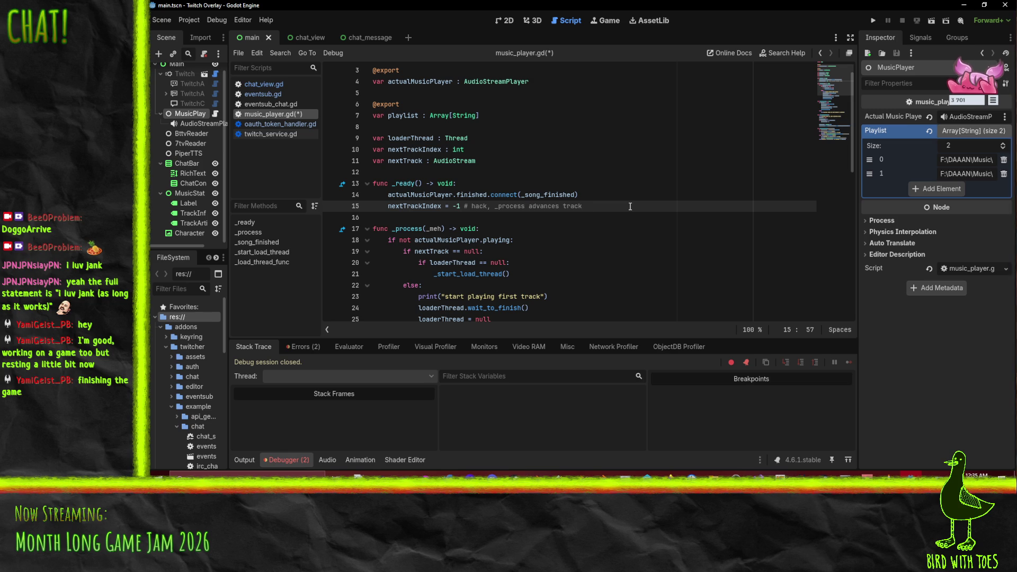
{"action": "type", "text": "if nothing is playing"}
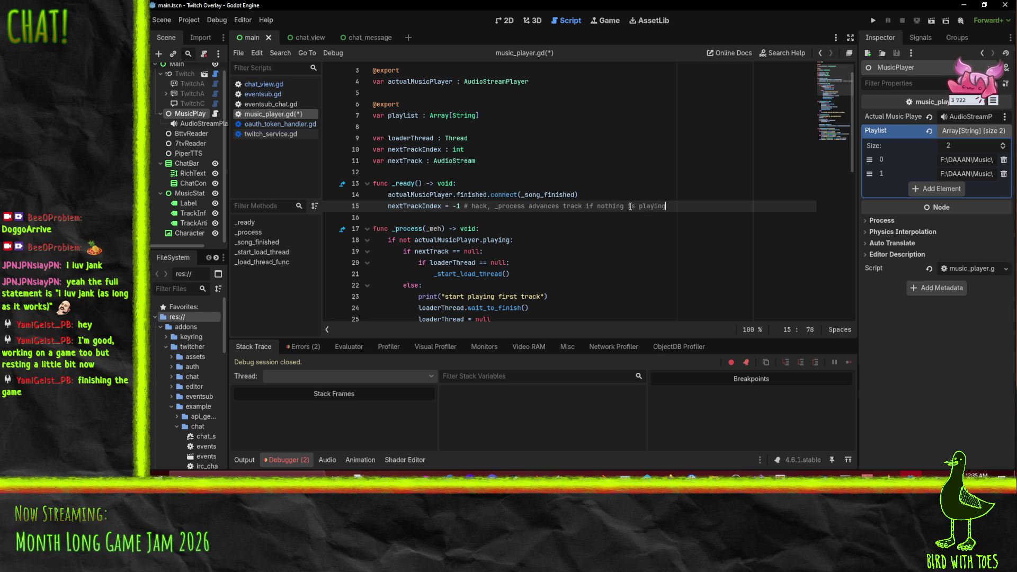
{"action": "key", "text": "ctrl+s"}
{"action": "left_click", "coordinate": [594, 254]}
{"action": "scroll", "coordinate": [583, 239], "scroll_direction": "down", "scroll_amount": 4}
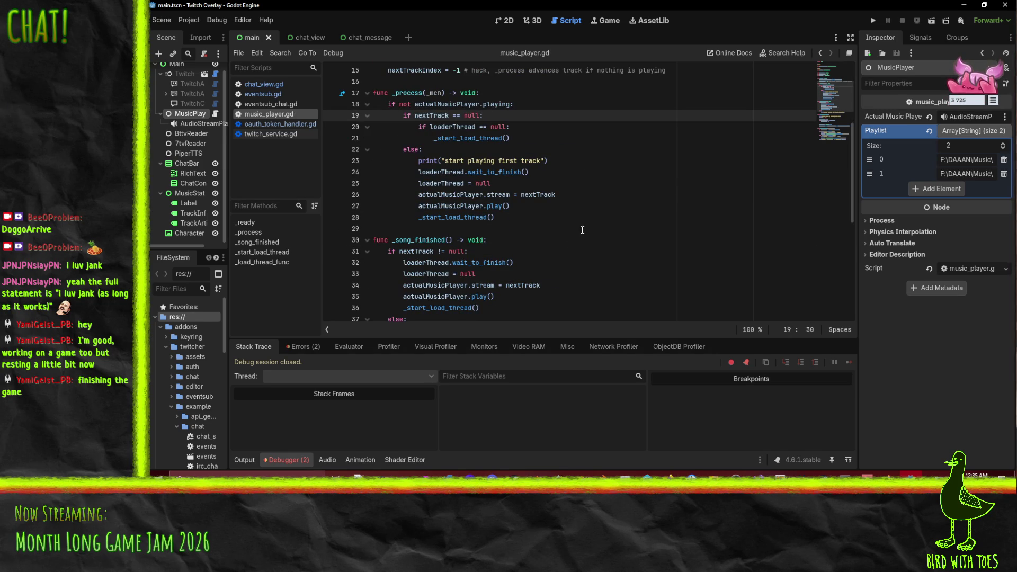
{"action": "scroll", "coordinate": [567, 251], "scroll_direction": "up", "scroll_amount": 3}
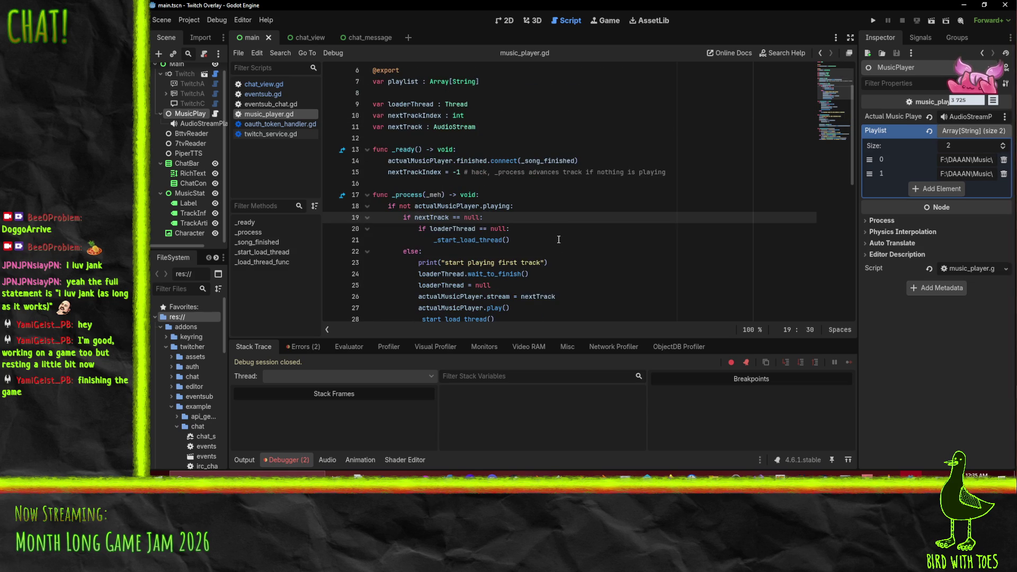
{"action": "scroll", "coordinate": [556, 233], "scroll_direction": "up", "scroll_amount": 2}
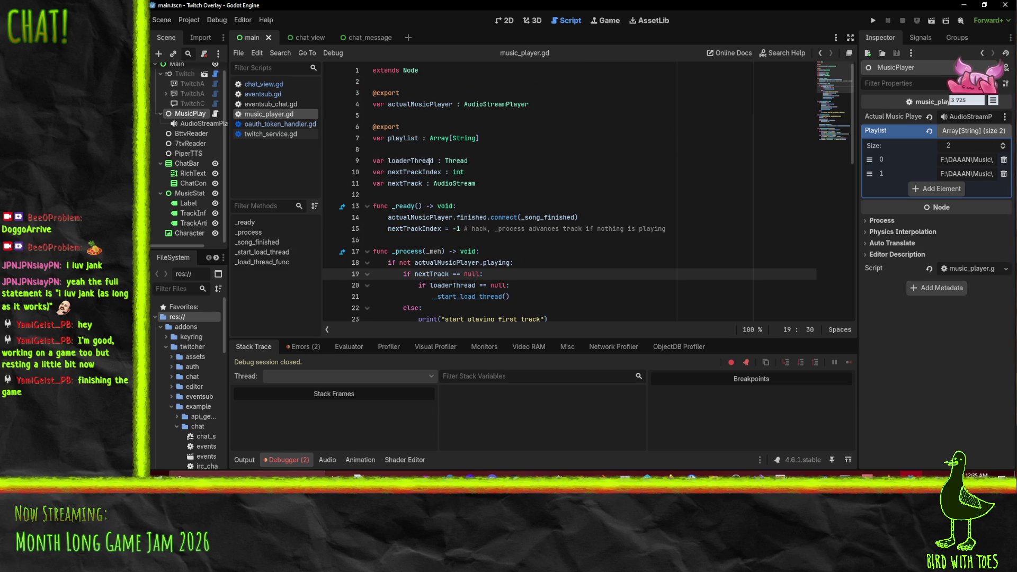
Step: Declare "signal track_changed" below the playlist export and select the signal name
{"action": "left_click", "coordinate": [508, 152]}
{"action": "key", "text": "Return"}
{"action": "key", "text": "Return"}
{"action": "key", "text": "Up"}
{"action": "type", "text": "signal"}
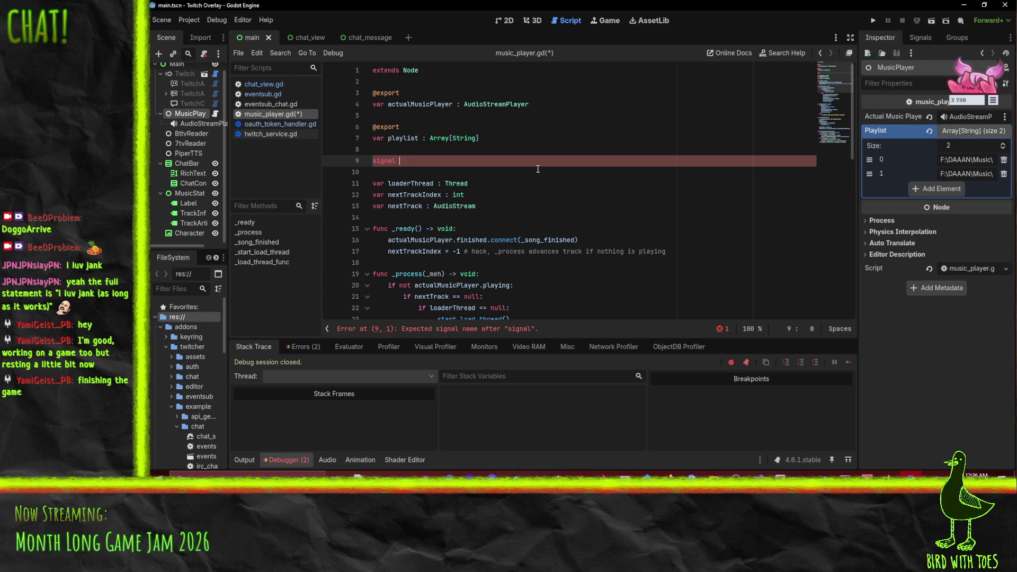
{"action": "type", "text": "track_"}
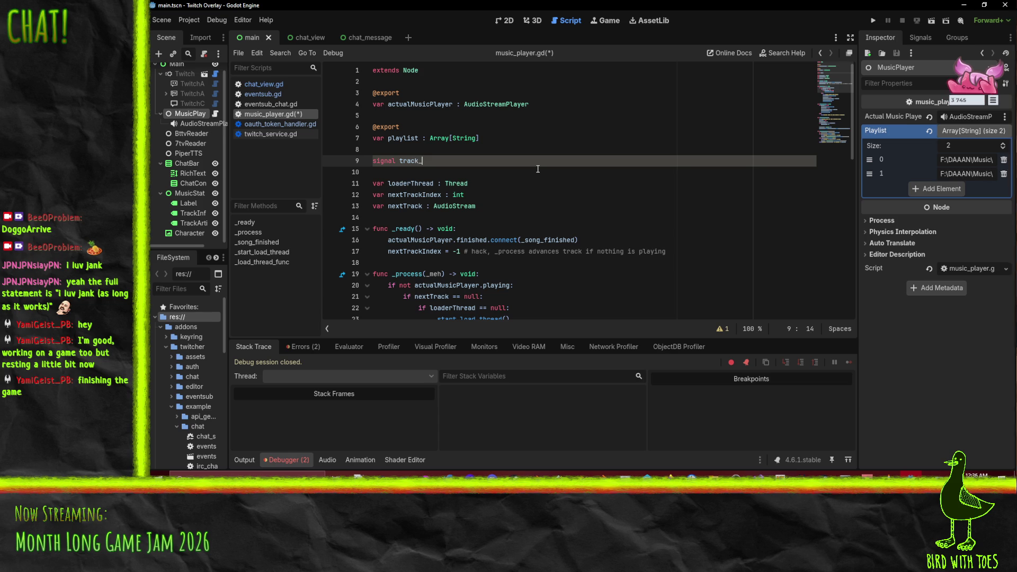
{"action": "type", "text": "started"}
{"action": "key", "text": "BackSpace"}
{"action": "key", "text": "BackSpace"}
{"action": "key", "text": "BackSpace"}
{"action": "key", "text": "BackSpace"}
{"action": "key", "text": "BackSpace"}
{"action": "type", "text": "changed"}
{"action": "double_click", "coordinate": [400, 159]}
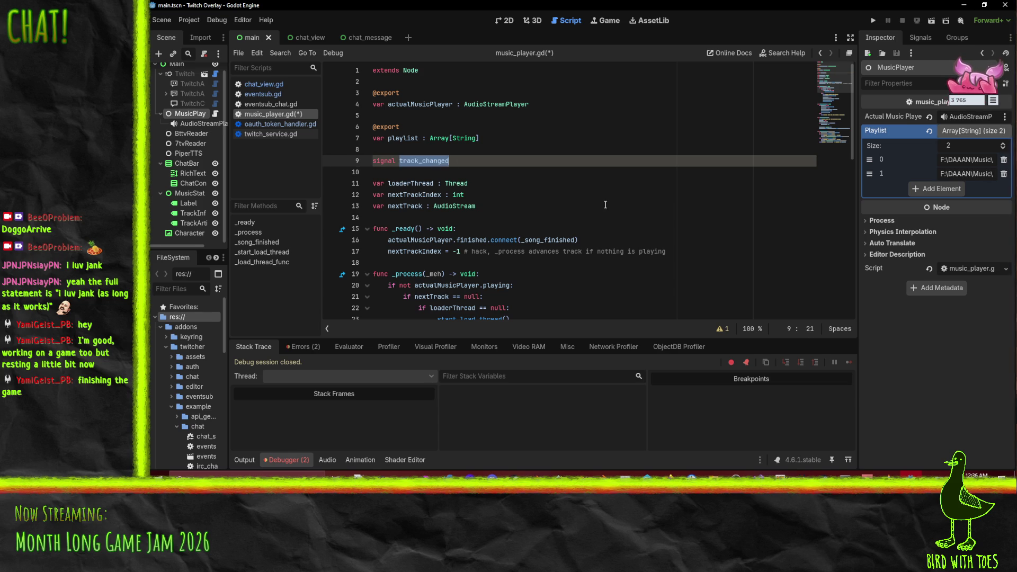
{"action": "scroll", "coordinate": [579, 207], "scroll_direction": "down", "scroll_amount": 3}
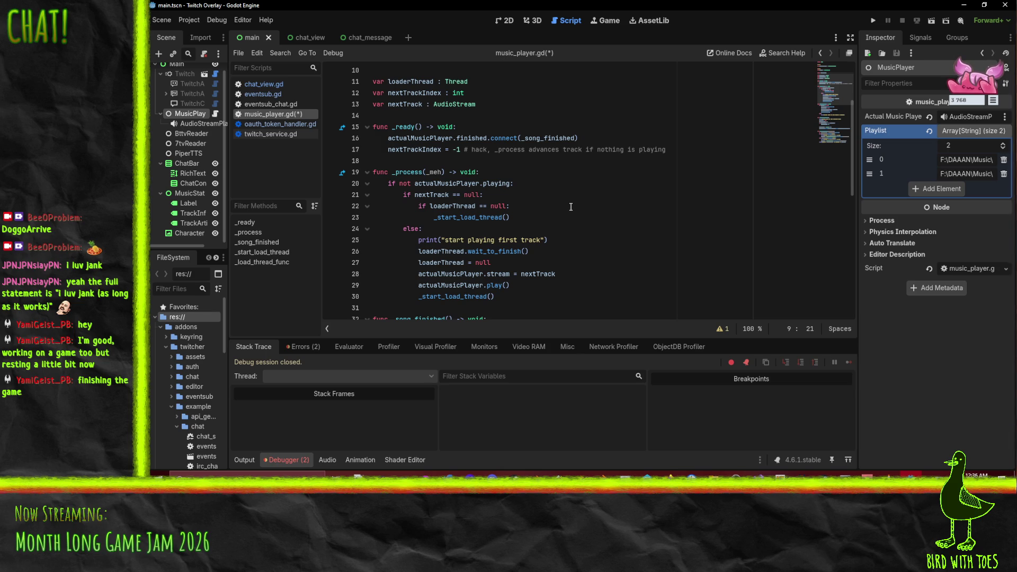
{"action": "scroll", "coordinate": [569, 214], "scroll_direction": "down", "scroll_amount": 4}
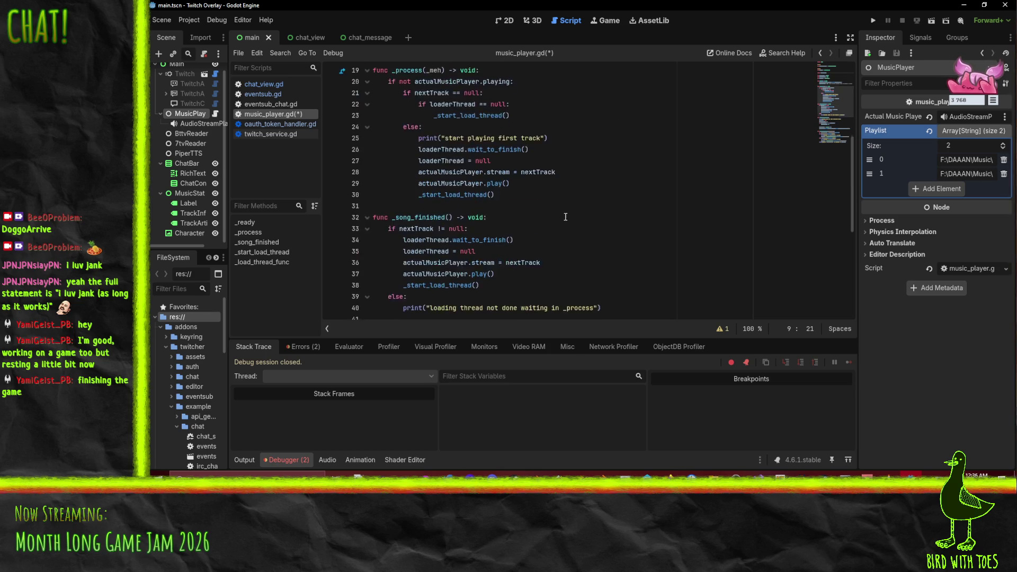
{"action": "scroll", "coordinate": [564, 221], "scroll_direction": "up", "scroll_amount": 4}
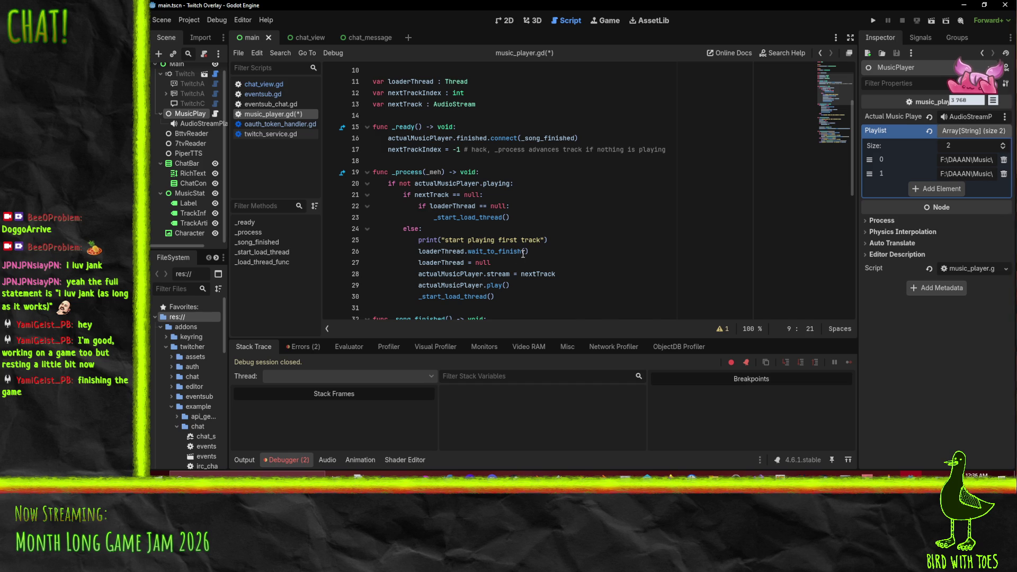
{"action": "mouse_move", "coordinate": [524, 254]}
{"action": "scroll", "coordinate": [592, 269], "scroll_direction": "down", "scroll_amount": 2}
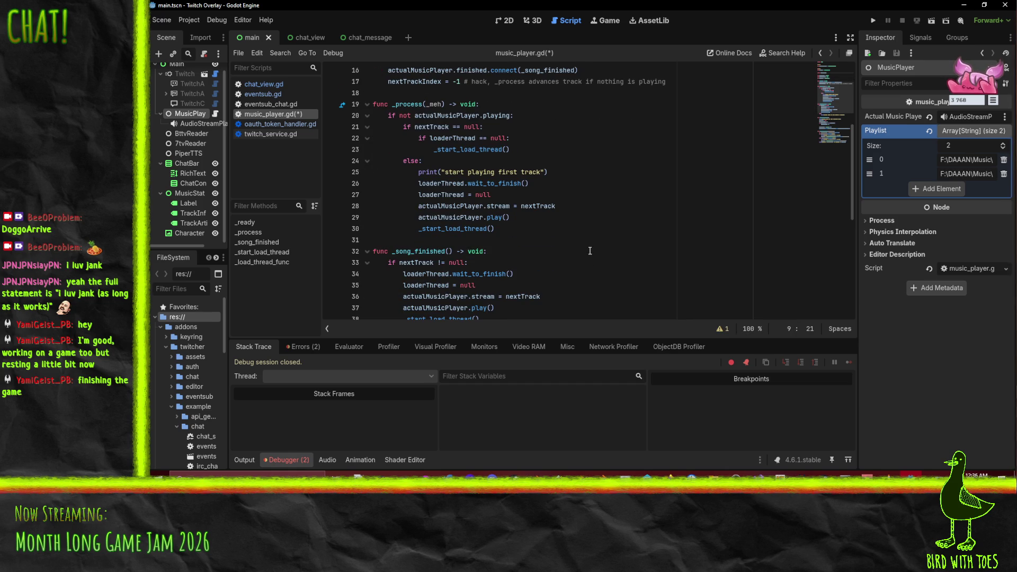
{"action": "scroll", "coordinate": [615, 232], "scroll_direction": "down", "scroll_amount": 2}
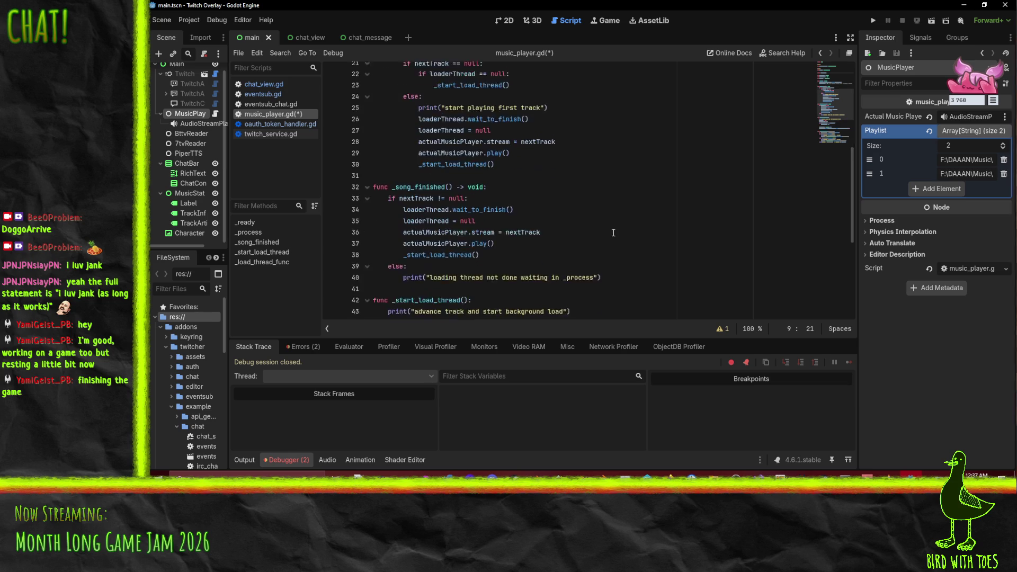
{"action": "scroll", "coordinate": [617, 232], "scroll_direction": "up", "scroll_amount": 2}
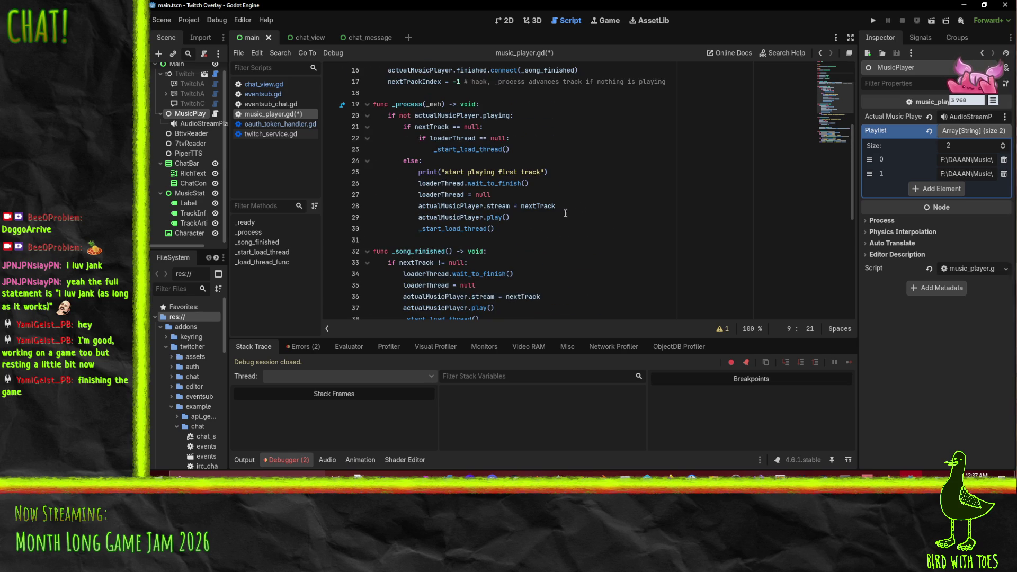
{"action": "left_click", "coordinate": [524, 228]}
{"action": "scroll", "coordinate": [583, 214], "scroll_direction": "down", "scroll_amount": 4}
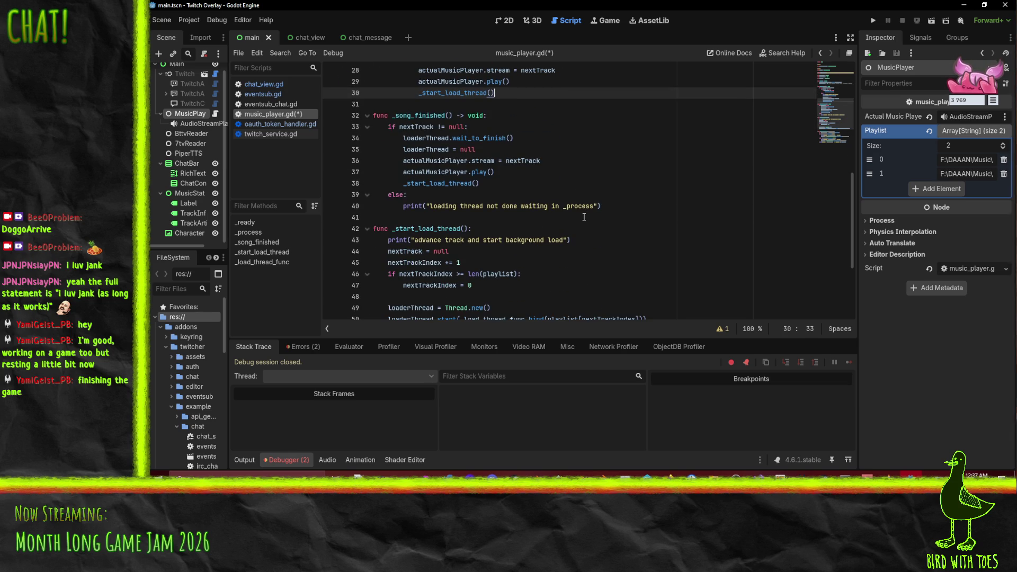
{"action": "scroll", "coordinate": [584, 217], "scroll_direction": "up", "scroll_amount": 3}
{"action": "scroll", "coordinate": [391, 186], "scroll_direction": "down", "scroll_amount": 4}
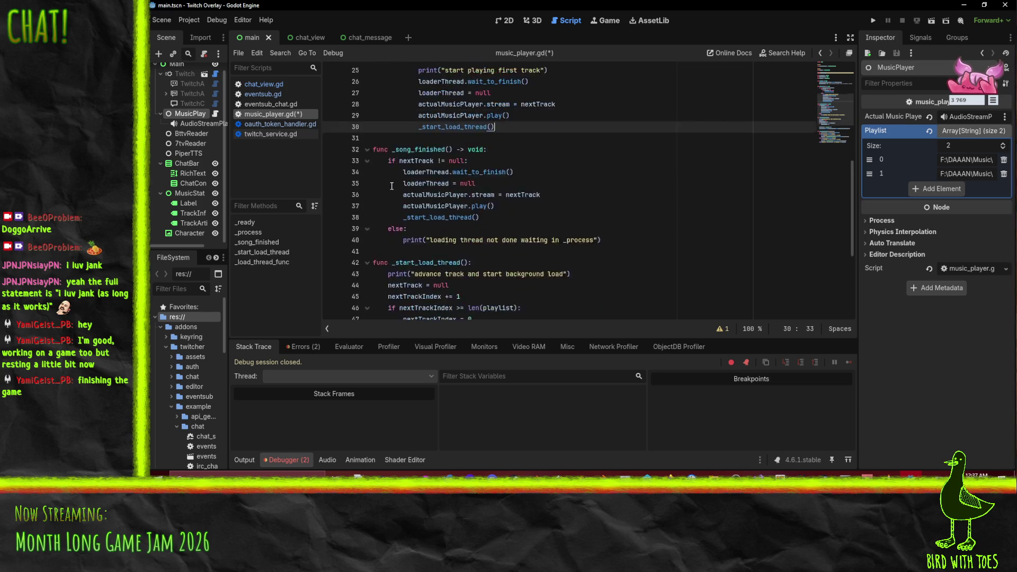
{"action": "scroll", "coordinate": [392, 186], "scroll_direction": "up", "scroll_amount": 4}
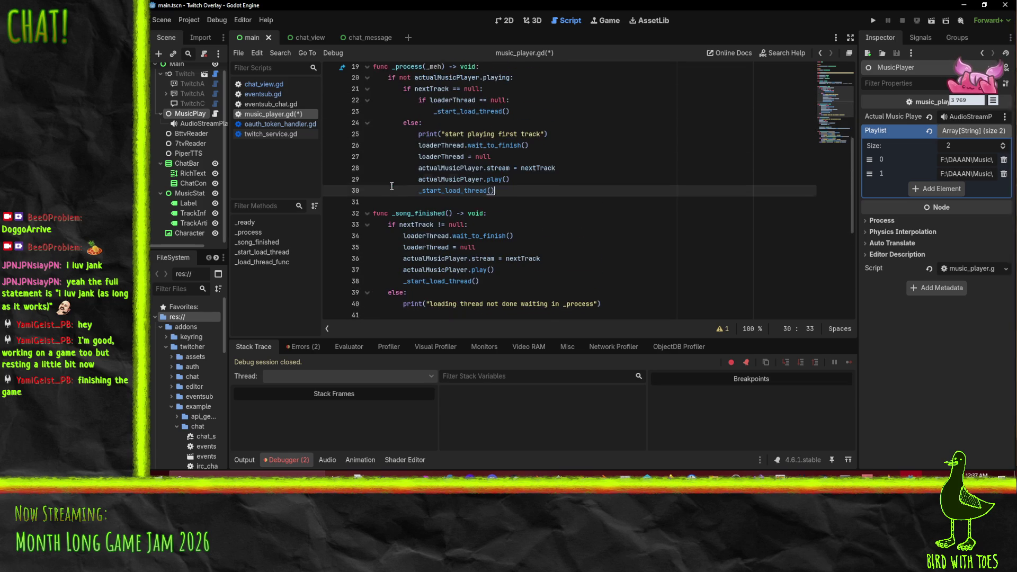
{"action": "left_click", "coordinate": [416, 150]}
{"action": "scroll", "coordinate": [609, 196], "scroll_direction": "down", "scroll_amount": 2}
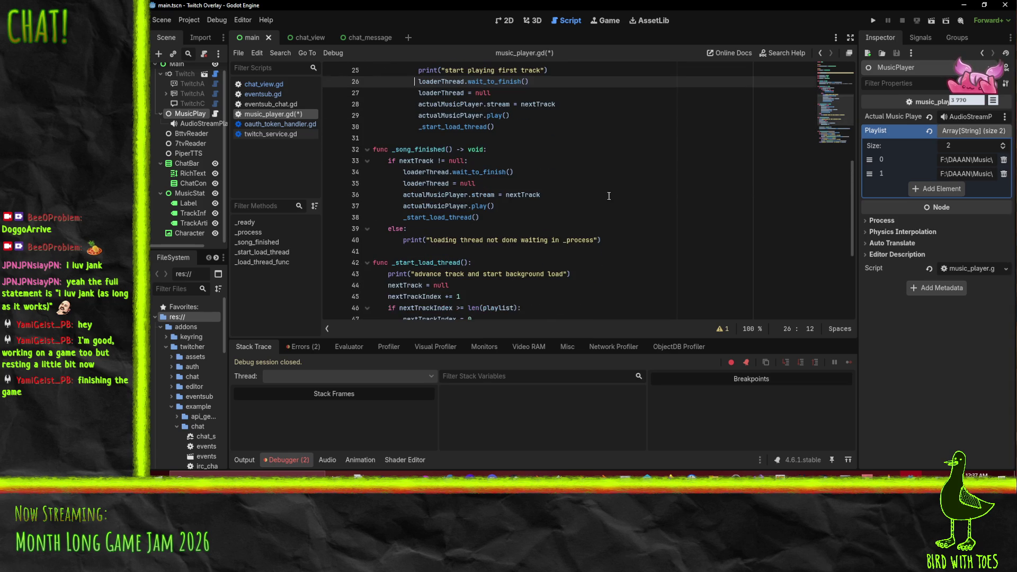
Step: Add a new func _start_next_track() whose body calls track_changed.emit()
{"action": "left_click", "coordinate": [401, 248]}
{"action": "key", "text": "Return"}
{"action": "key", "text": "Return"}
{"action": "key", "text": "Up"}
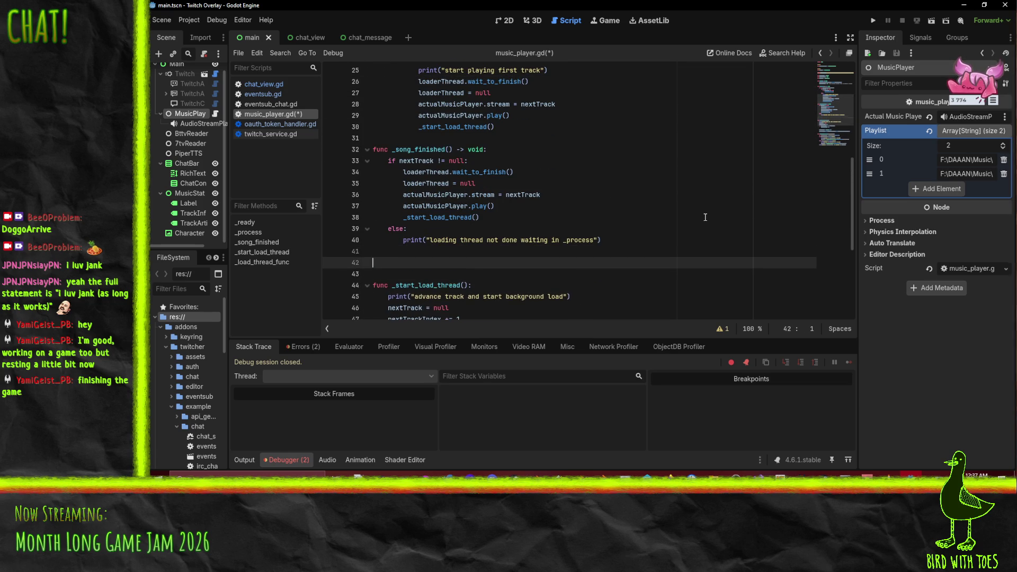
{"action": "type", "text": "func _start_next_t"}
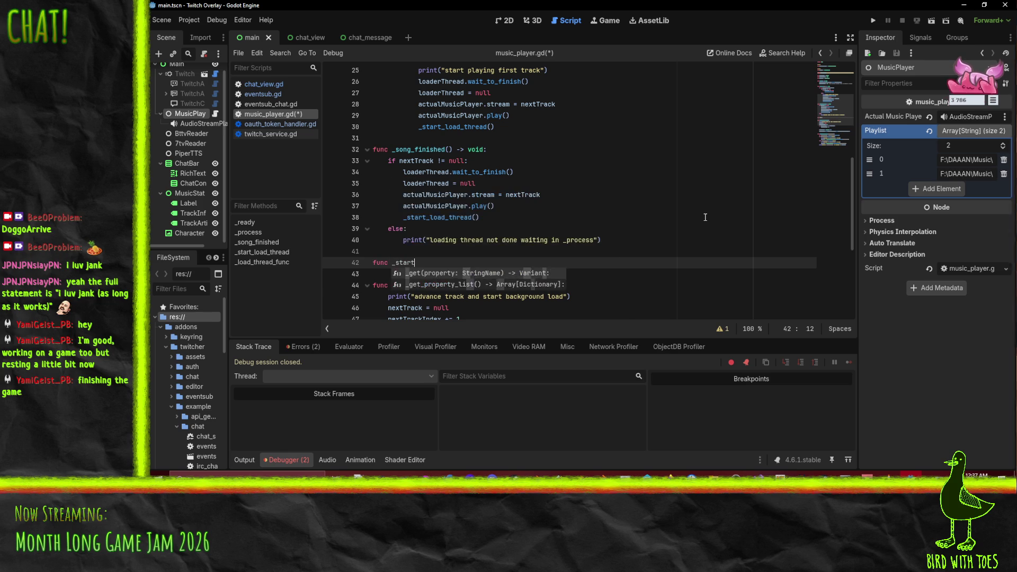
{"action": "type", "text": "rack():"}
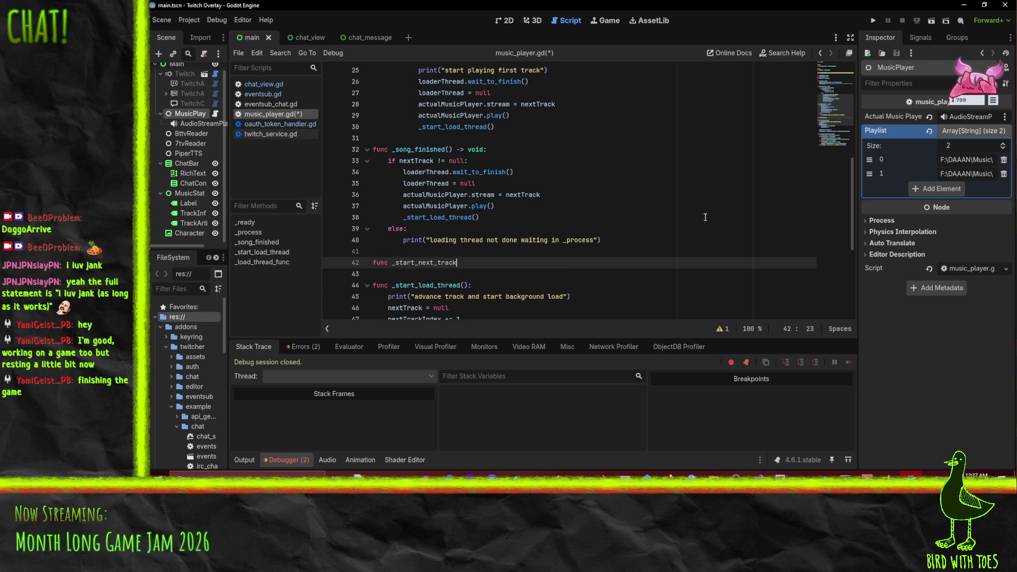
{"action": "key", "text": "Down"}
{"action": "type", "text": "track_changed"}
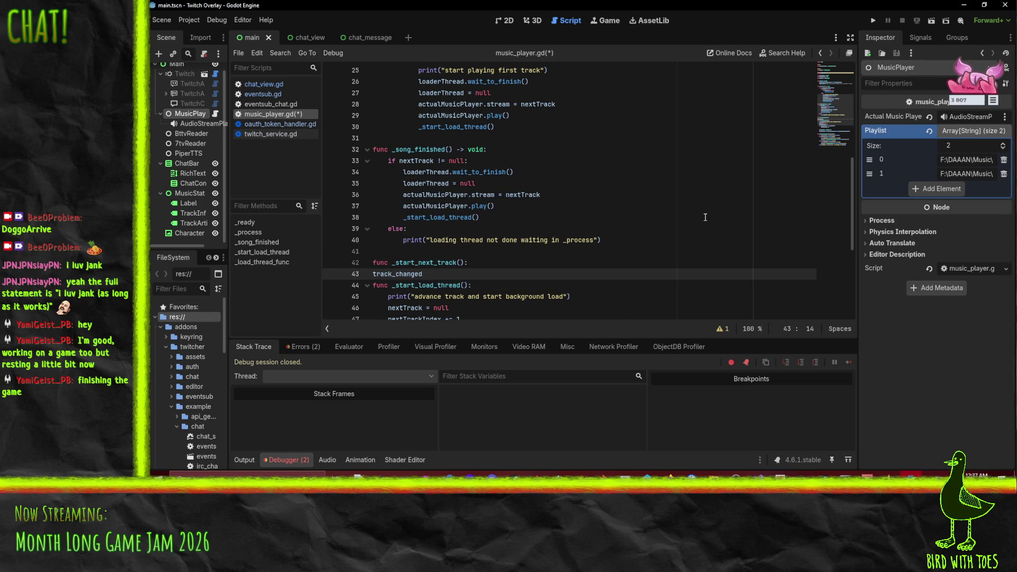
{"action": "key", "text": "Home"}
{"action": "key", "text": "Tab"}
{"action": "key", "text": "End"}
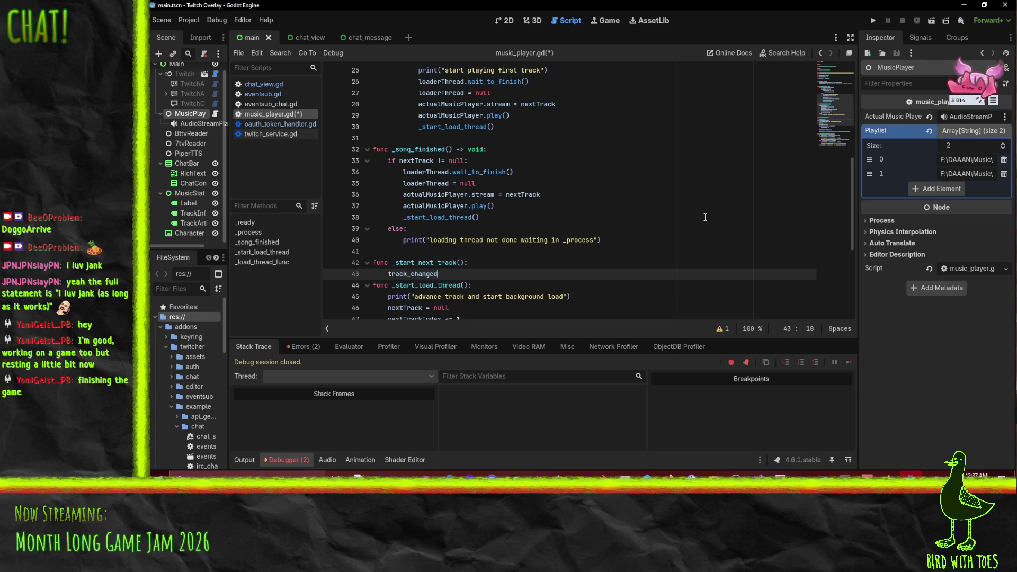
{"action": "type", "text": ".emit("}
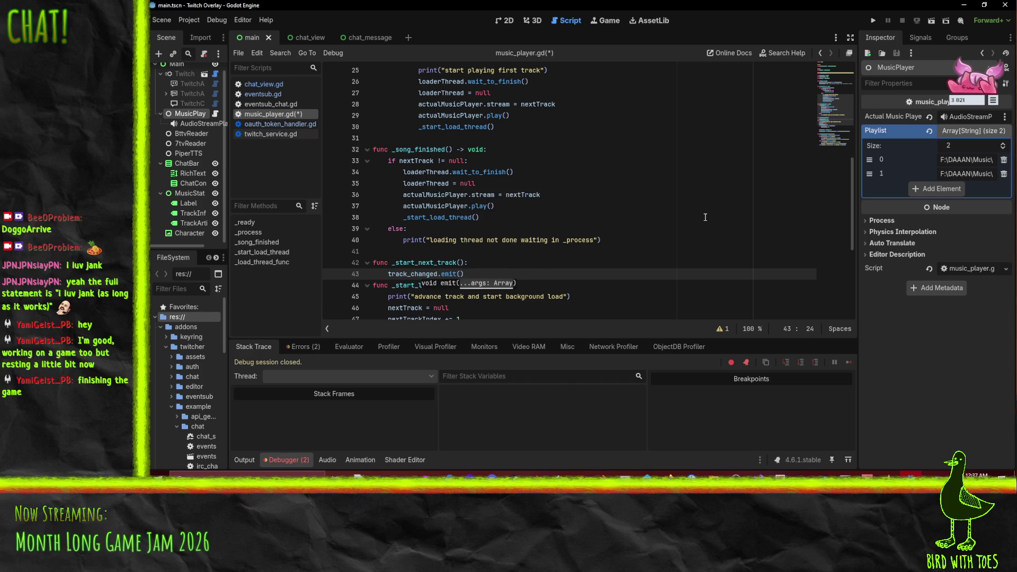
{"action": "key", "text": "End"}
{"action": "key", "text": "Return"}
{"action": "key", "text": "Up"}
{"action": "key", "text": "Up"}
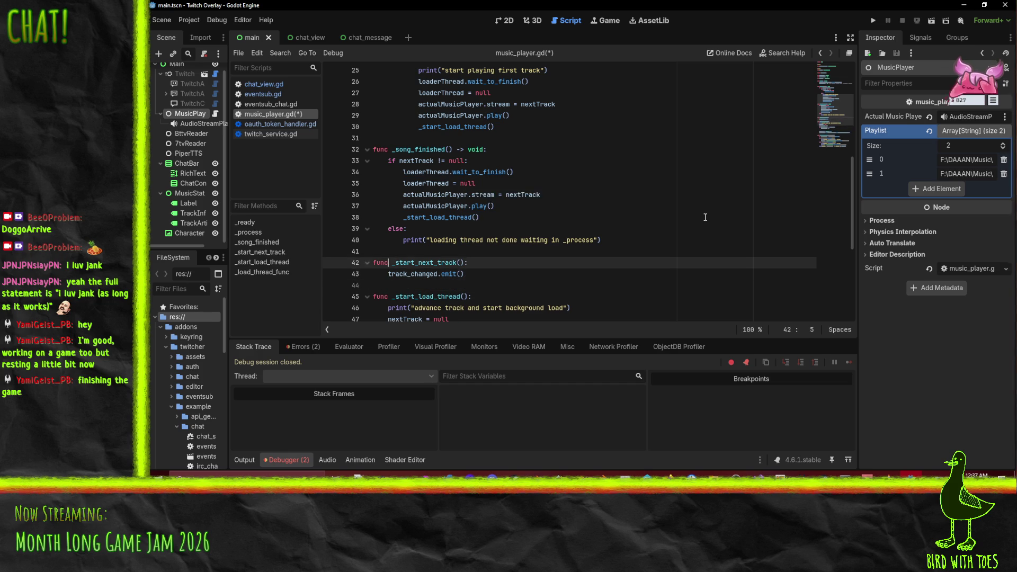
Step: Move the track-switching lines from _song_finished into _start_next_track and unindent them
{"action": "key", "text": "Up"}
{"action": "key", "text": "Up"}
{"action": "key", "text": "Up"}
{"action": "key", "text": "Down"}
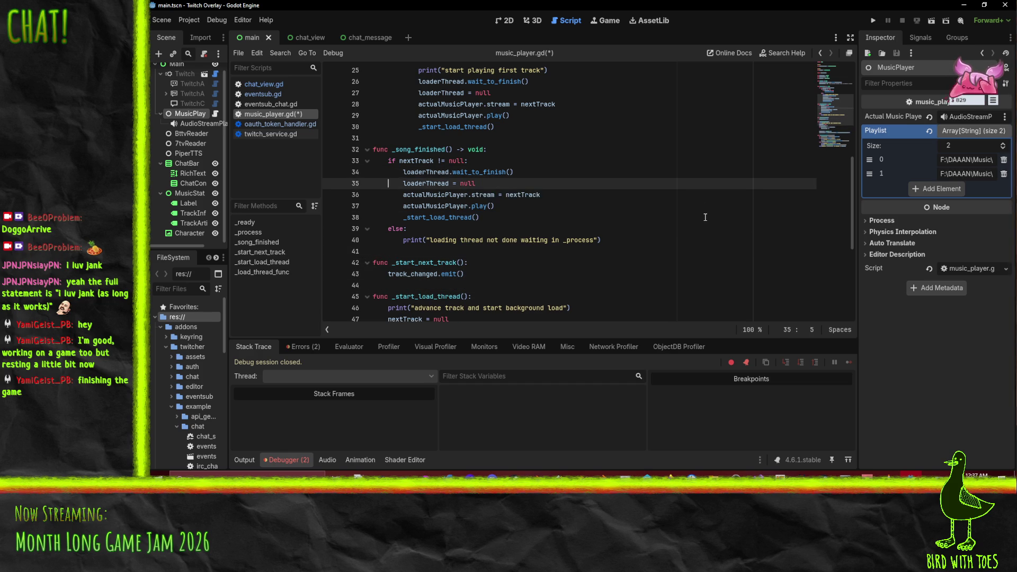
{"action": "key", "text": "Up"}
{"action": "key", "text": "shift+Down"}
{"action": "key", "text": "shift+Down"}
{"action": "key", "text": "shift+Down"}
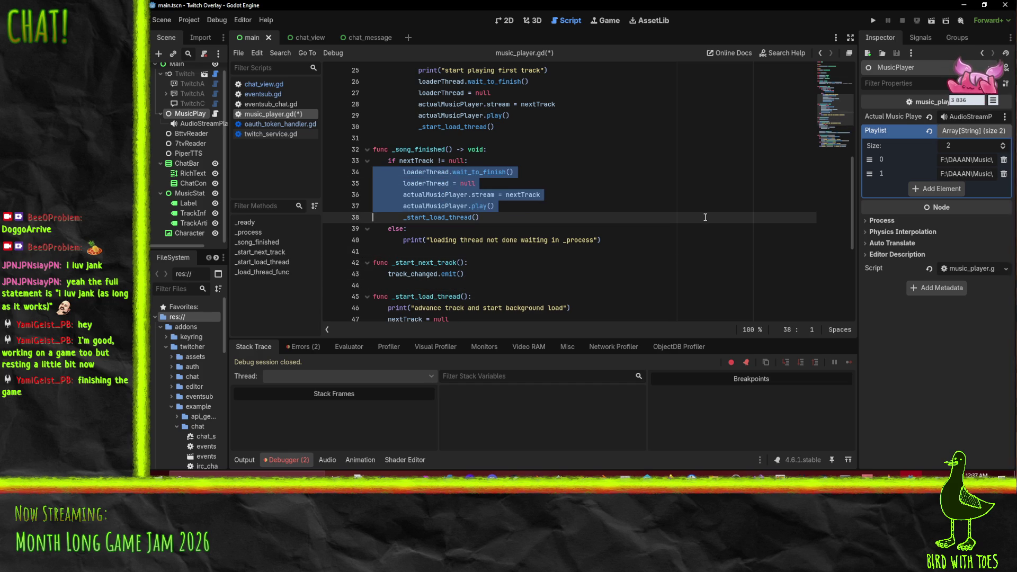
{"action": "key", "text": "ctrl+x"}
{"action": "key", "text": "Down"}
{"action": "key", "text": "Down"}
{"action": "key", "text": "Down"}
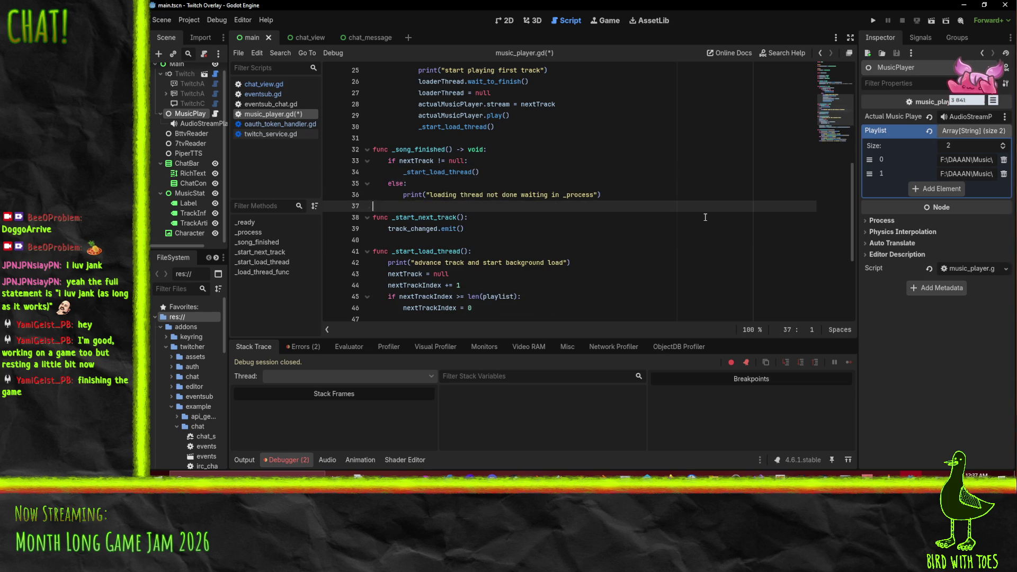
{"action": "key", "text": "ctrl+v"}
{"action": "key", "text": "shift+Up"}
{"action": "key", "text": "shift+Up"}
{"action": "key", "text": "shift+Up"}
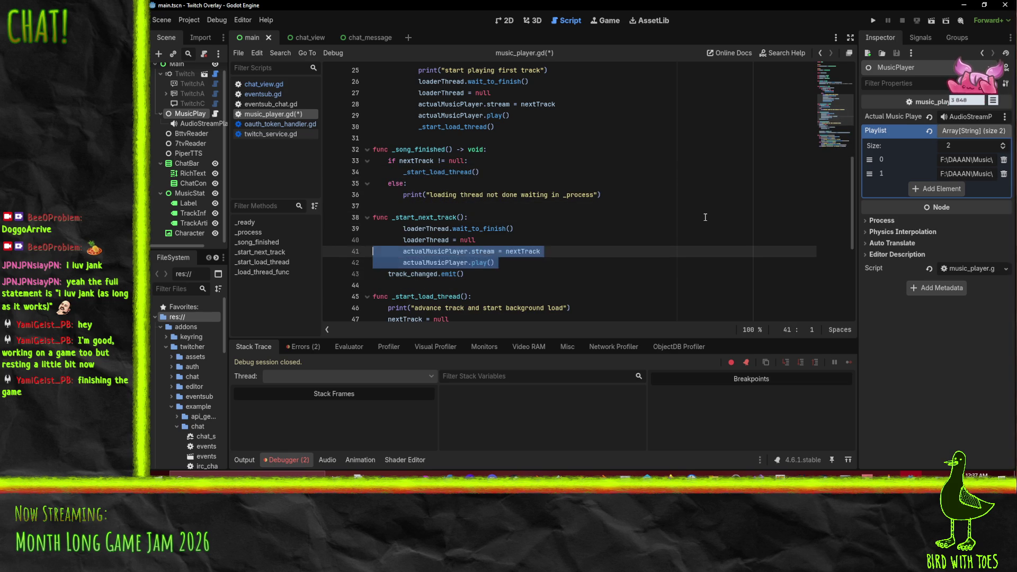
{"action": "key", "text": "shift+Tab"}
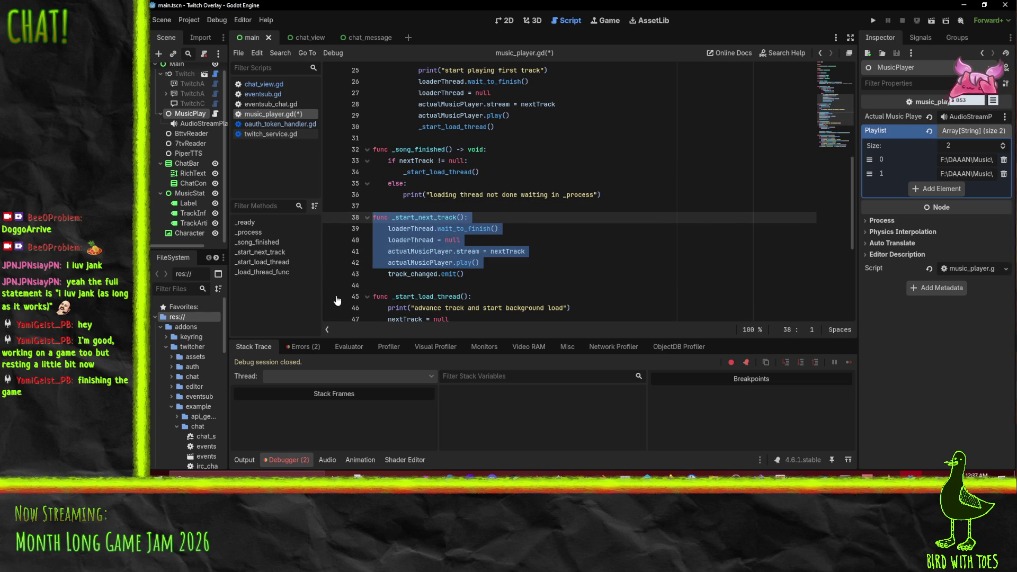
Step: Call _start_next_track() in _song_finished under the nextTrack null check
{"action": "left_click", "coordinate": [434, 229]}
{"action": "double_click", "coordinate": [424, 217]}
{"action": "left_click", "coordinate": [477, 162]}
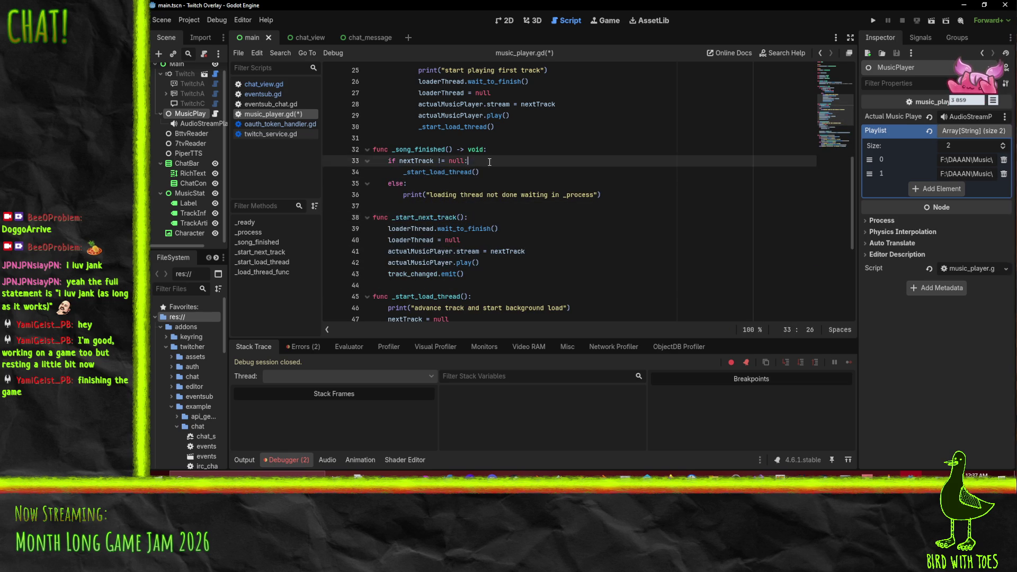
{"action": "key", "text": "Return"}
{"action": "key", "text": "ctrl+v"}
{"action": "type", "text": "()"}
{"action": "key", "text": "Home"}
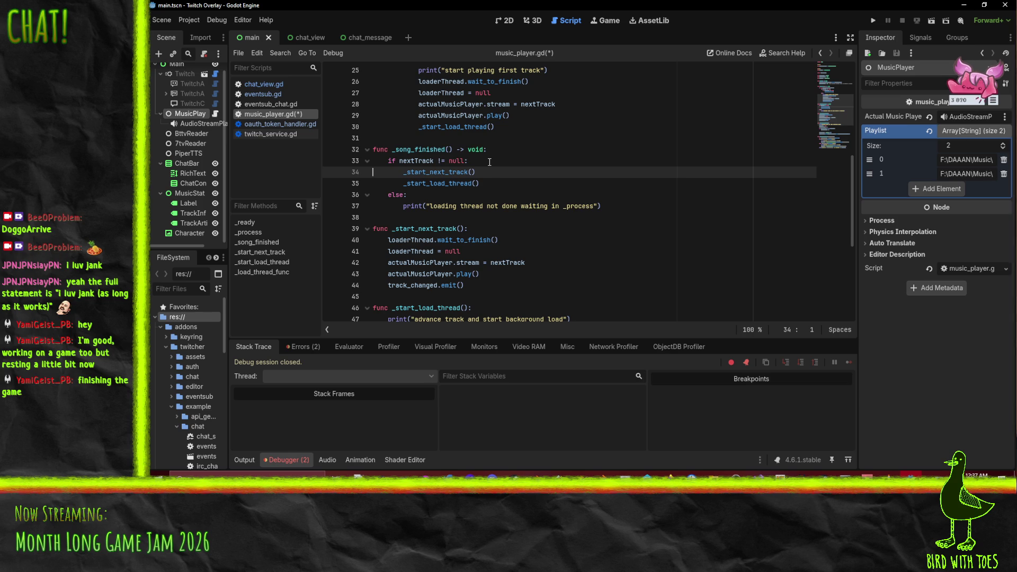
Step: Replace the duplicated track-switching lines in _process with a _start_next_track call
{"action": "key", "text": "Up"}
{"action": "key", "text": "Up"}
{"action": "key", "text": "Up"}
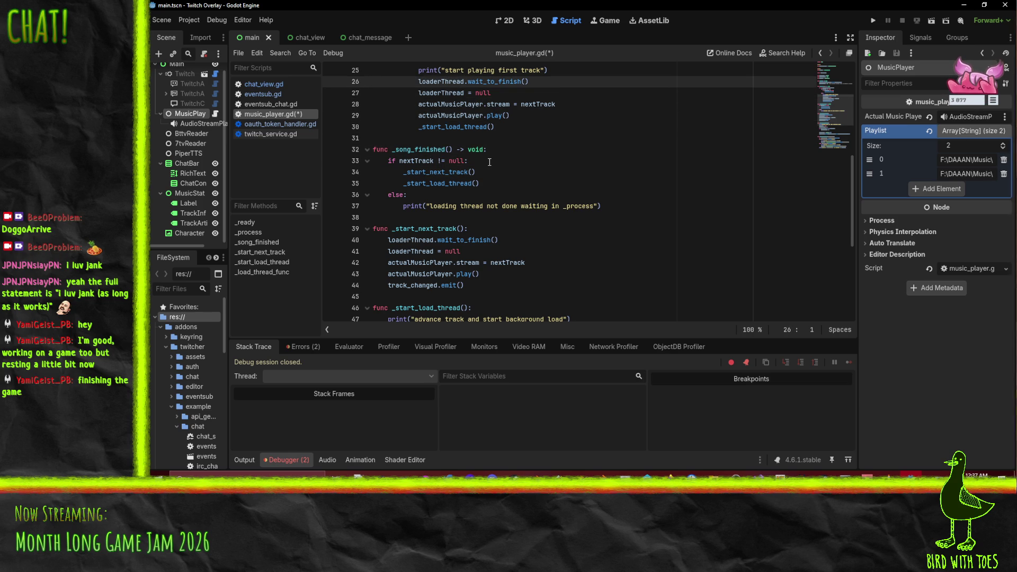
{"action": "scroll", "coordinate": [490, 161], "scroll_direction": "up", "scroll_amount": 2}
{"action": "key", "text": "Up"}
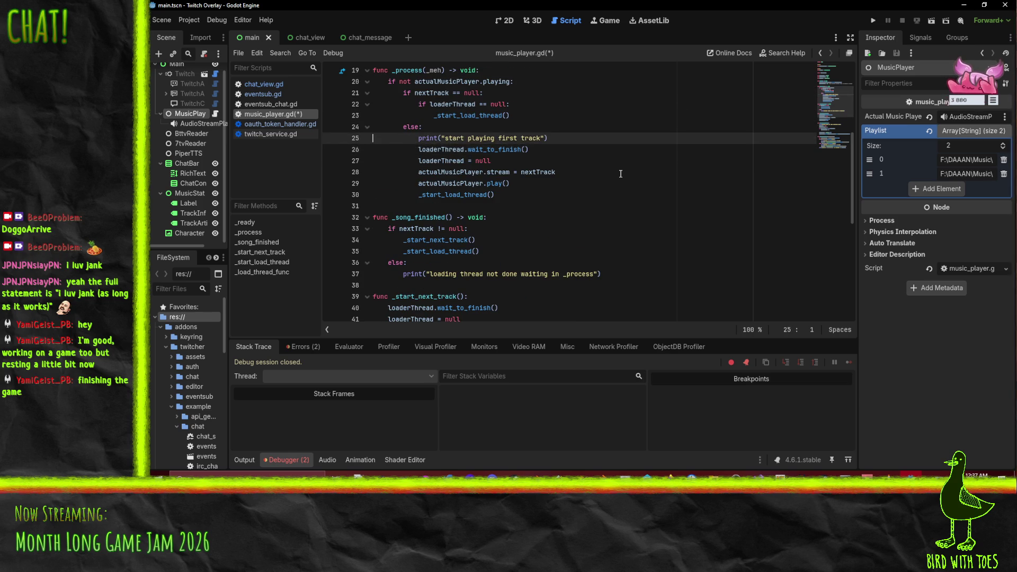
{"action": "key", "text": "shift+Down"}
{"action": "key", "text": "shift+Down"}
{"action": "key", "text": "shift+Down"}
{"action": "key", "text": "Delete"}
{"action": "type", "text": "_start_next_track("}
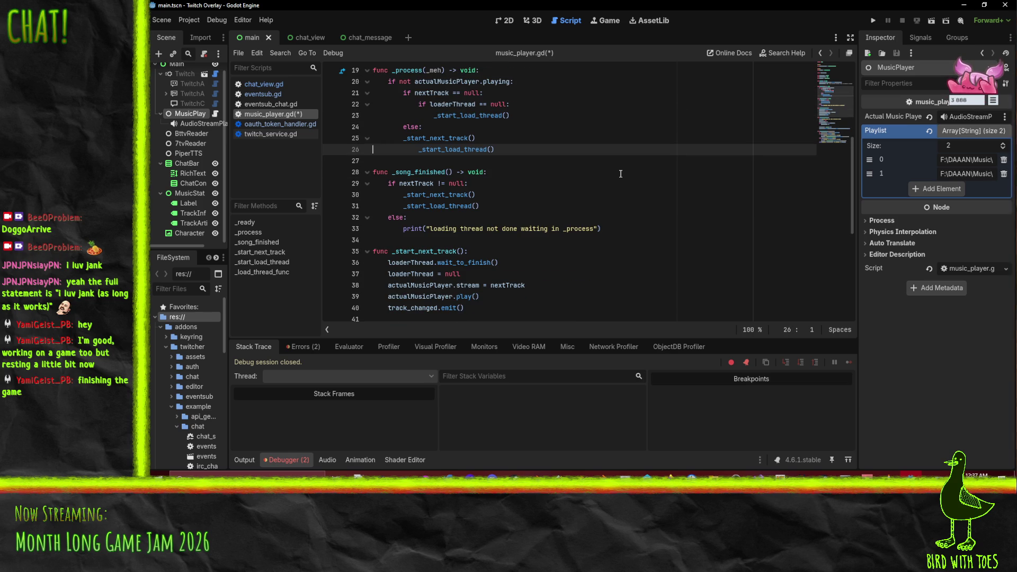
{"action": "key", "text": "ctrl+v"}
{"action": "scroll", "coordinate": [573, 183], "scroll_direction": "up", "scroll_amount": 1}
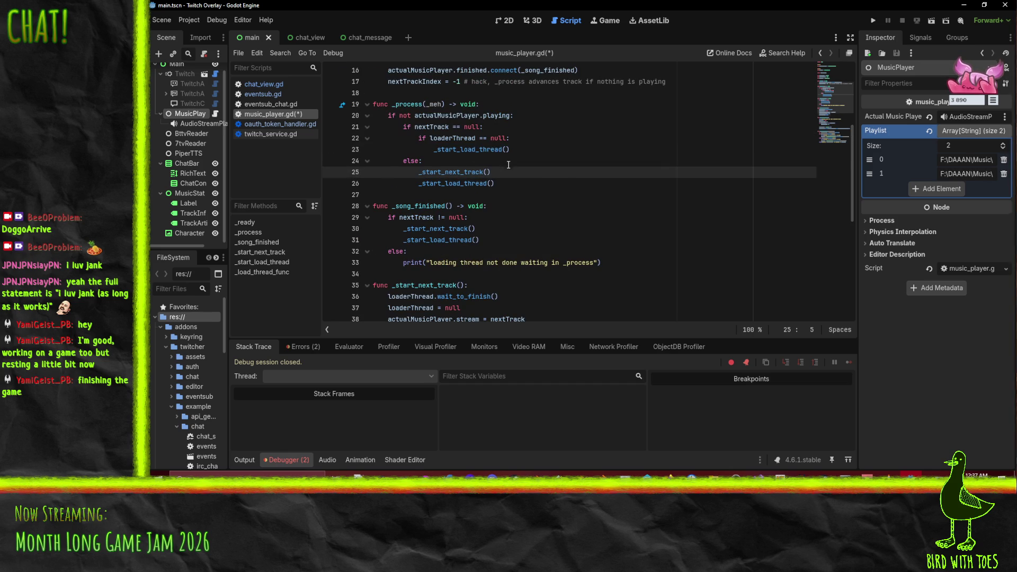
{"action": "scroll", "coordinate": [573, 193], "scroll_direction": "down", "scroll_amount": 3}
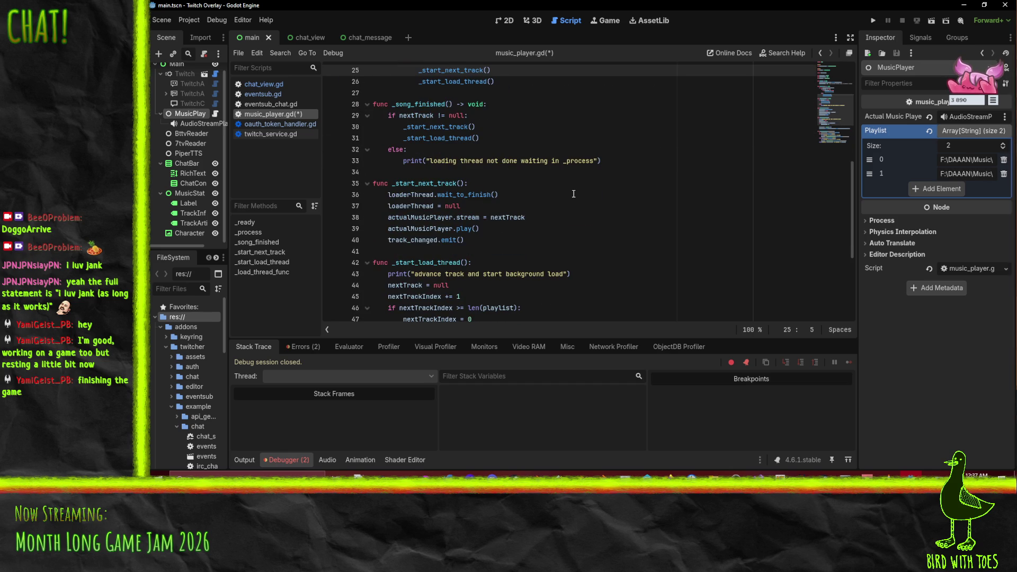
{"action": "scroll", "coordinate": [573, 194], "scroll_direction": "up", "scroll_amount": 1}
{"action": "scroll", "coordinate": [573, 194], "scroll_direction": "up", "scroll_amount": 5}
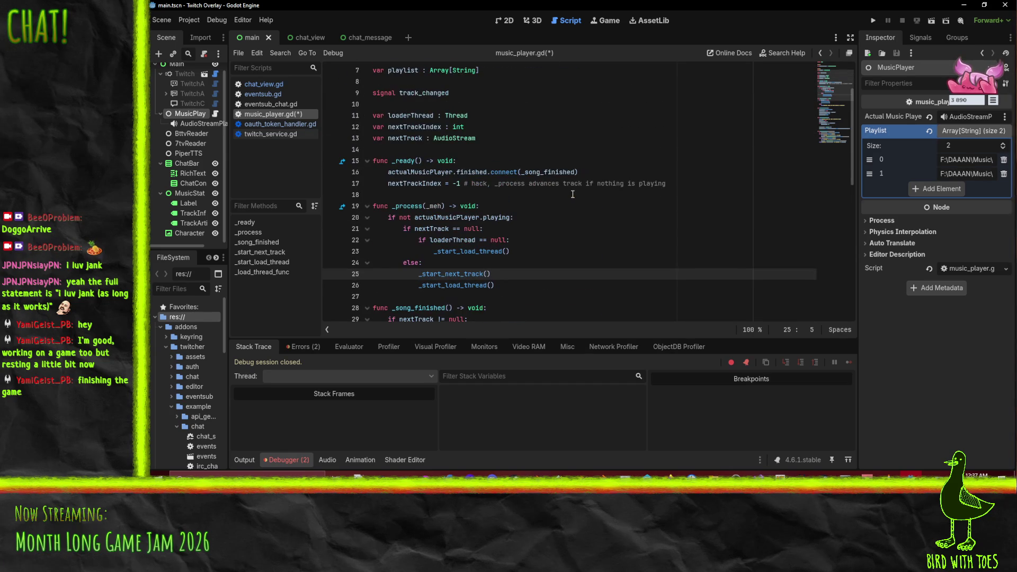
Step: Try moving the nextTrackIndex = -1 hack into _process, then undo to keep it in _ready
{"action": "left_click", "coordinate": [453, 183]}
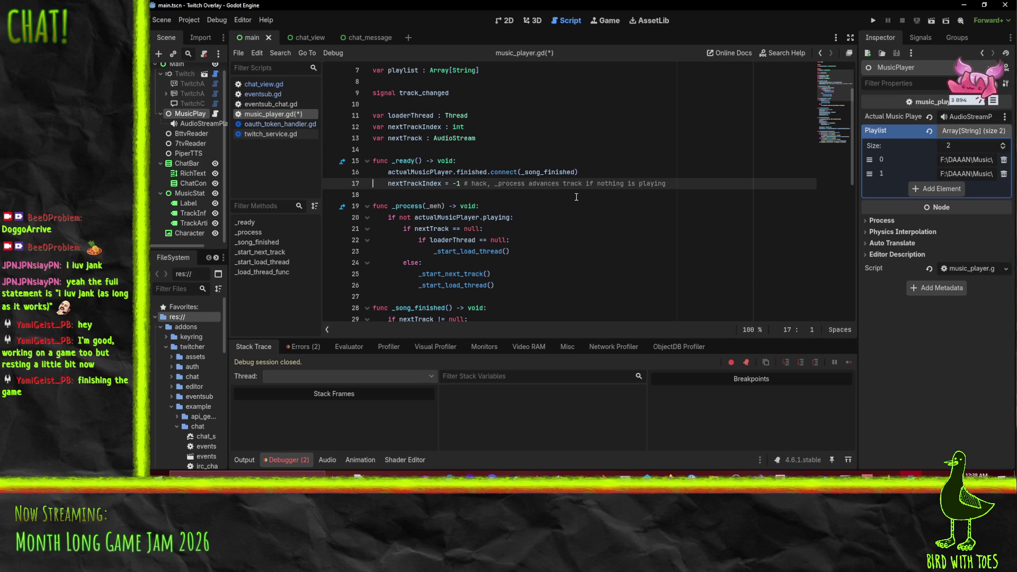
{"action": "key", "text": "ctrl+shift+k"}
{"action": "key", "text": "Down"}
{"action": "key", "text": "Down"}
{"action": "key", "text": "Down"}
{"action": "key", "text": "ctrl+v"}
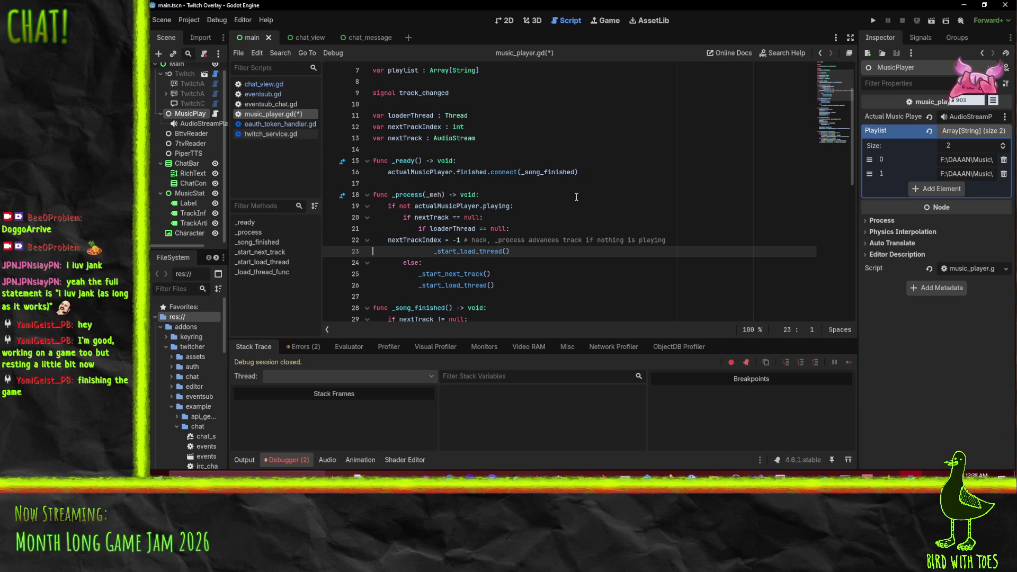
{"action": "key", "text": "shift+Up"}
{"action": "key", "text": "Tab"}
{"action": "key", "text": "Tab"}
{"action": "key", "text": "Tab"}
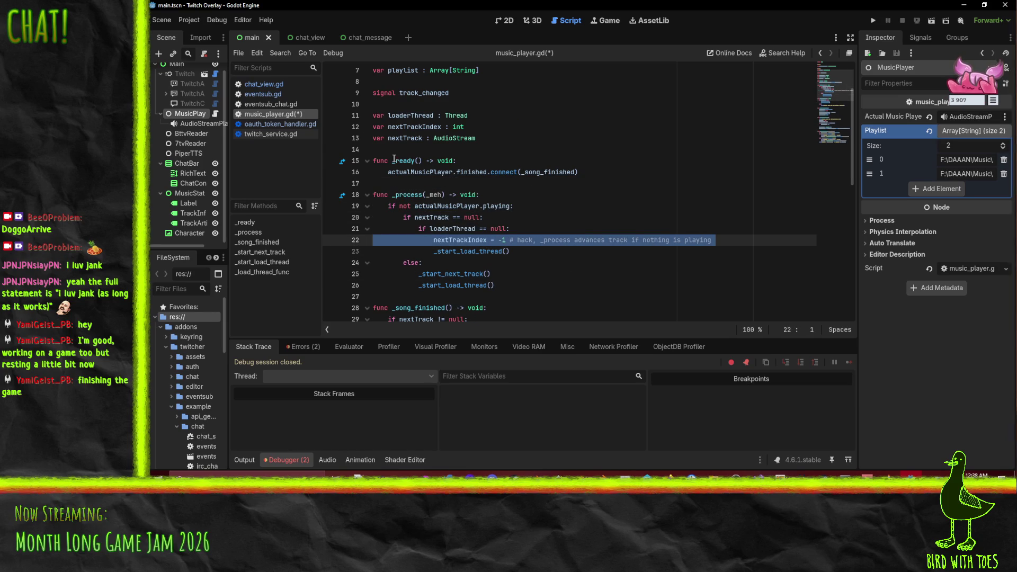
{"action": "key", "text": "ctrl+z"}
{"action": "key", "text": "ctrl+z"}
{"action": "key", "text": "ctrl+z"}
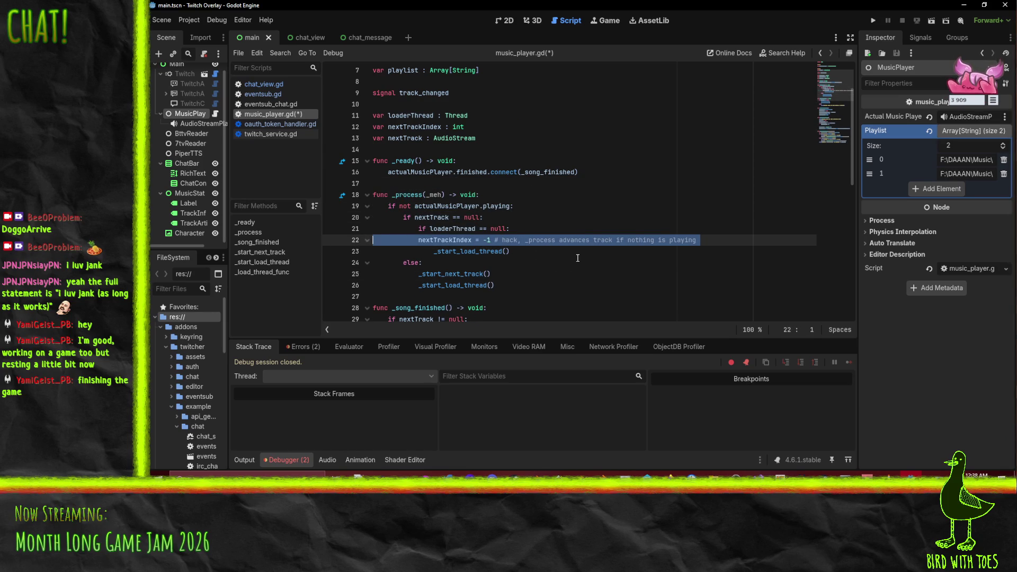
Step: Review the _start_load_thread calls and the lines of _start_next_track
{"action": "left_click", "coordinate": [567, 240]}
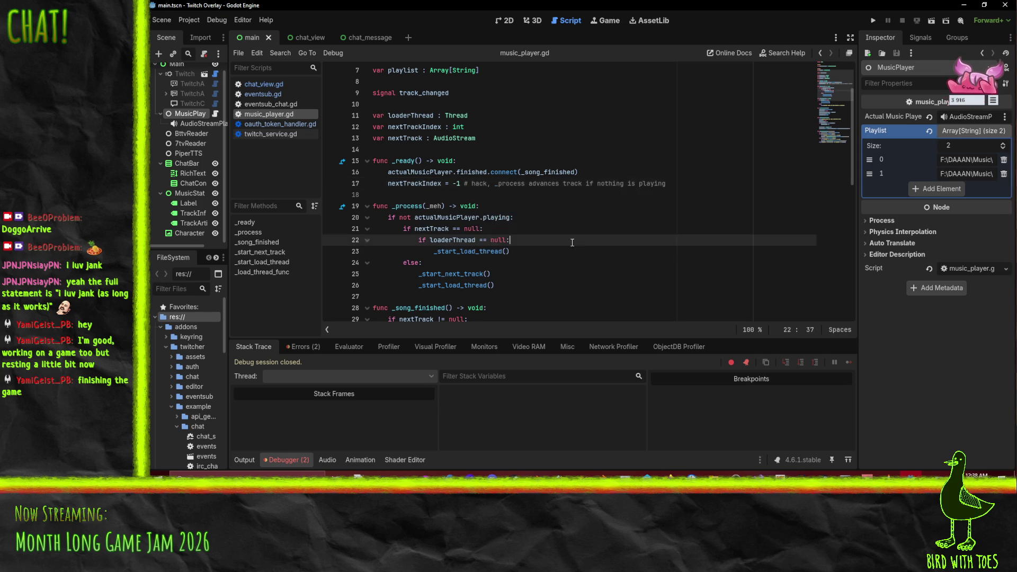
{"action": "scroll", "coordinate": [534, 257], "scroll_direction": "down", "scroll_amount": 4}
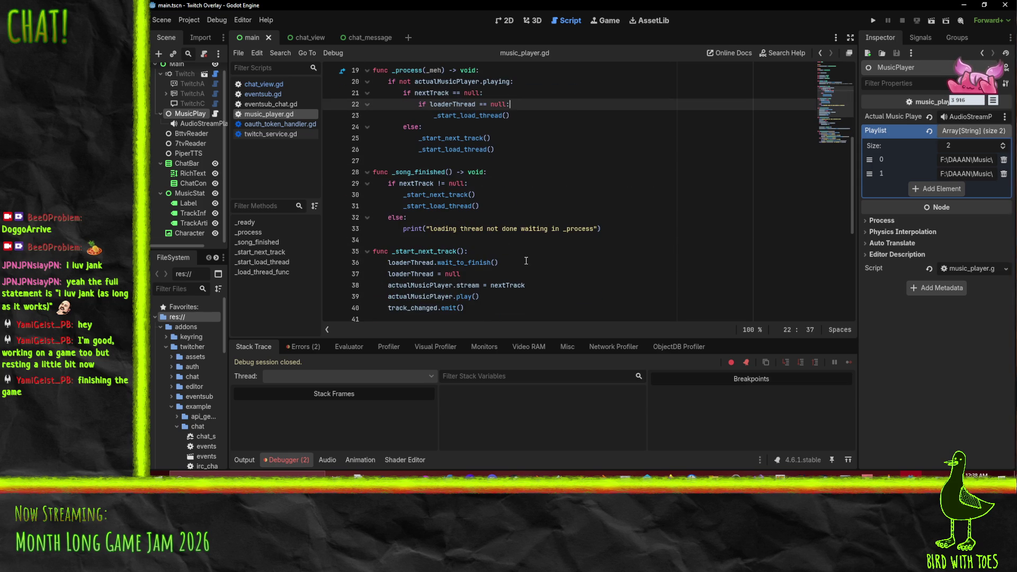
{"action": "double_click", "coordinate": [443, 195]}
{"action": "double_click", "coordinate": [443, 206]}
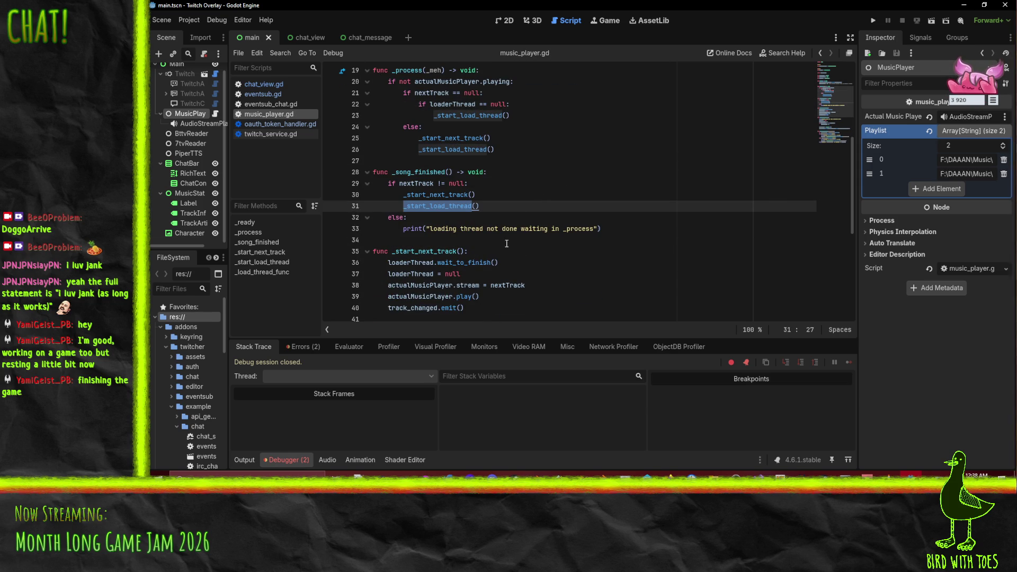
{"action": "left_click", "coordinate": [524, 285]}
{"action": "scroll", "coordinate": [523, 289], "scroll_direction": "down", "scroll_amount": 2}
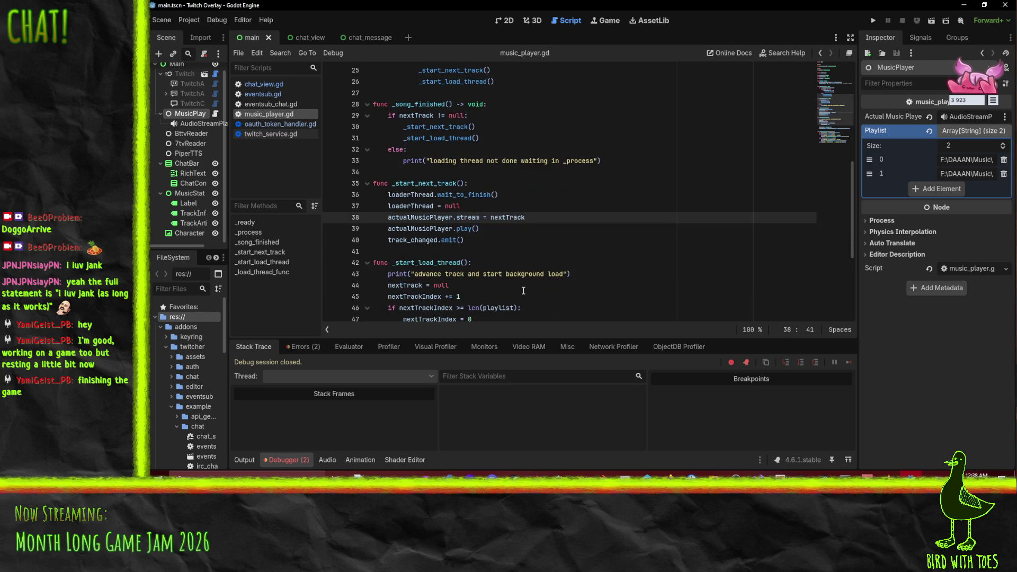
{"action": "left_click", "coordinate": [508, 187]}
{"action": "left_click", "coordinate": [477, 239]}
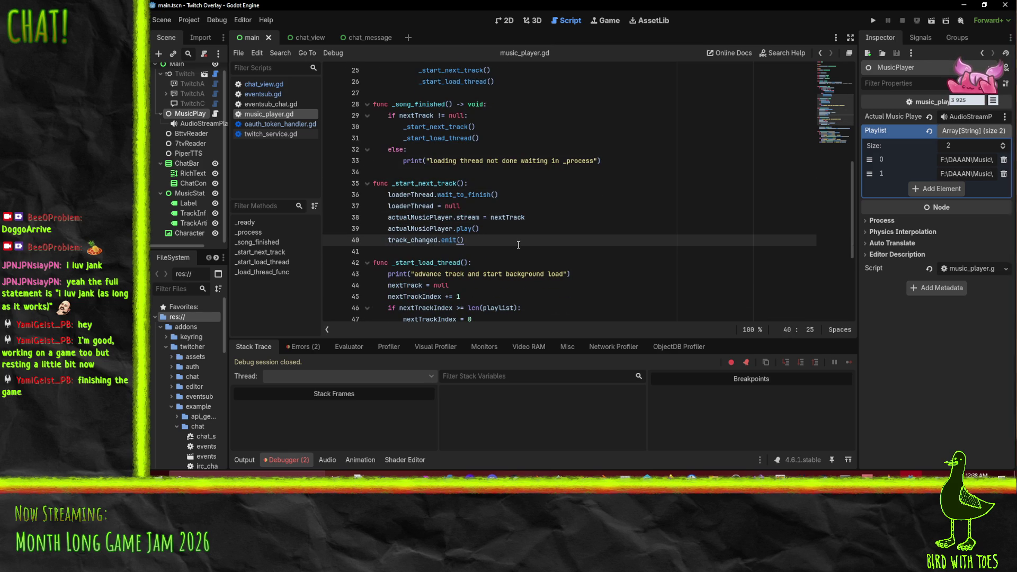
{"action": "left_click", "coordinate": [513, 230]}
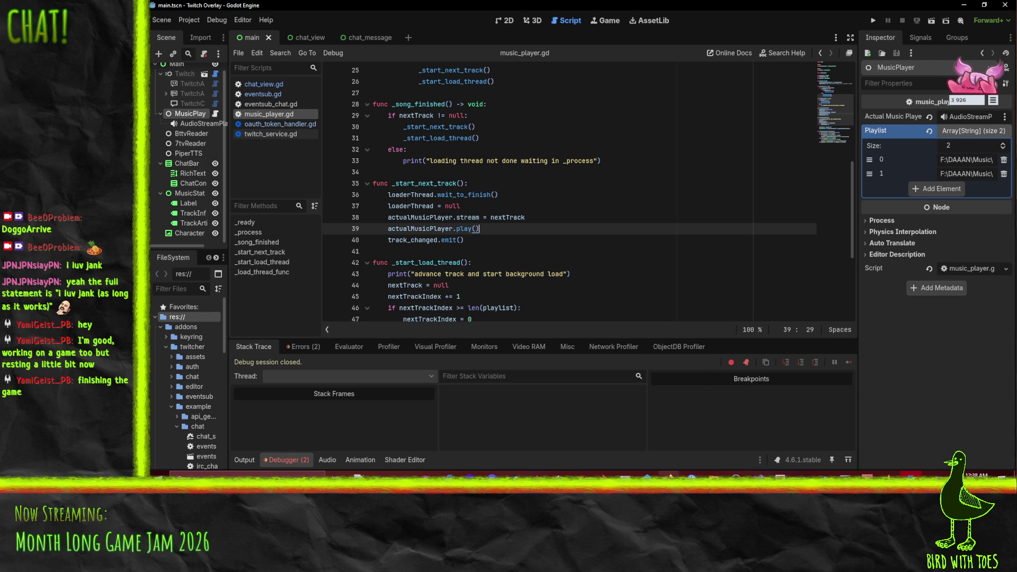
Step: Switch to the browser and close the String class docs page
{"action": "mouse_move", "coordinate": [669, 473]}
{"action": "left_click", "coordinate": [565, 440]}
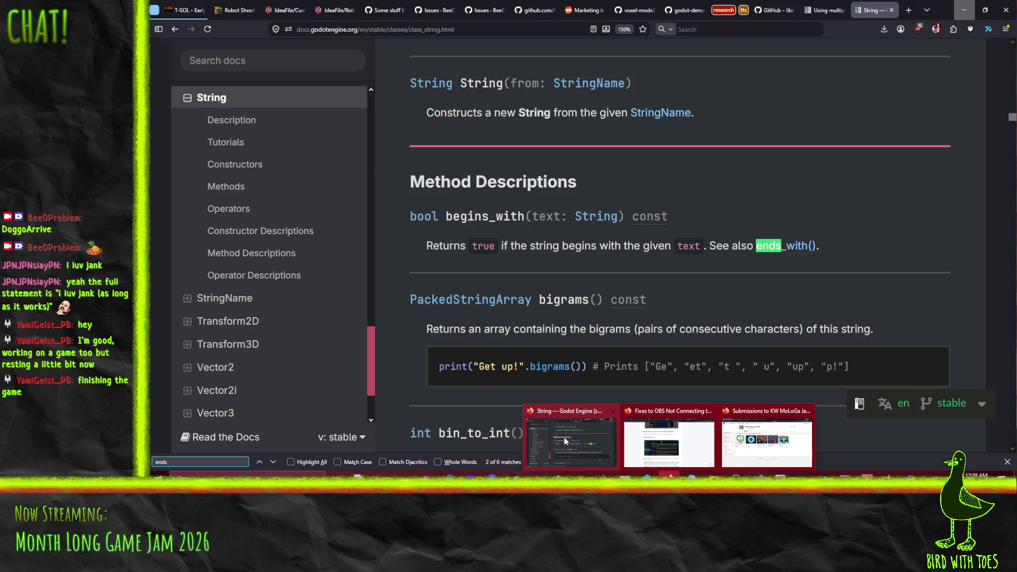
{"action": "left_click", "coordinate": [647, 172]}
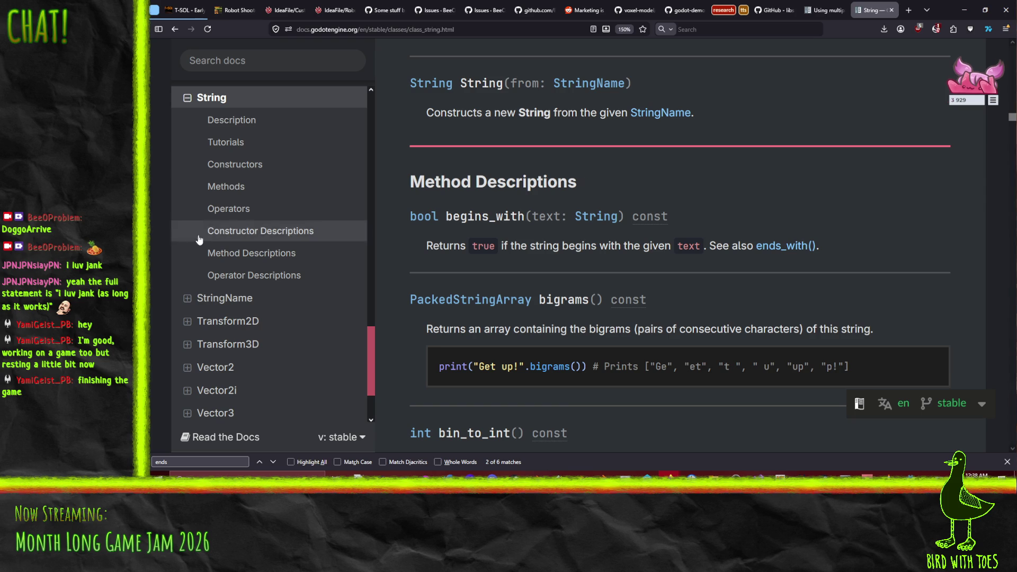
{"action": "scroll", "coordinate": [613, 239], "scroll_direction": "up", "scroll_amount": 15}
{"action": "scroll", "coordinate": [614, 236], "scroll_direction": "up", "scroll_amount": 20}
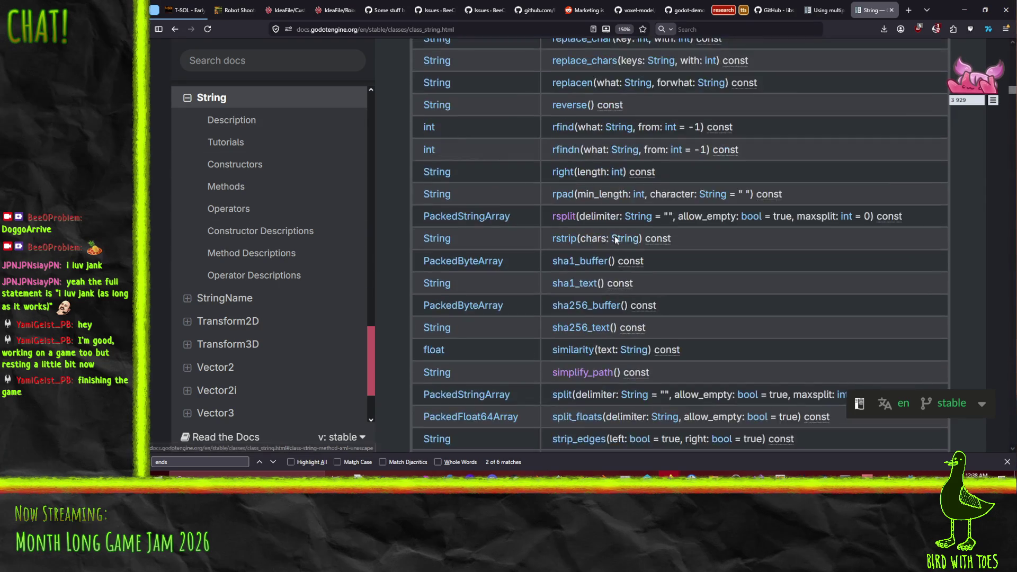
{"action": "scroll", "coordinate": [617, 223], "scroll_direction": "up", "scroll_amount": 10}
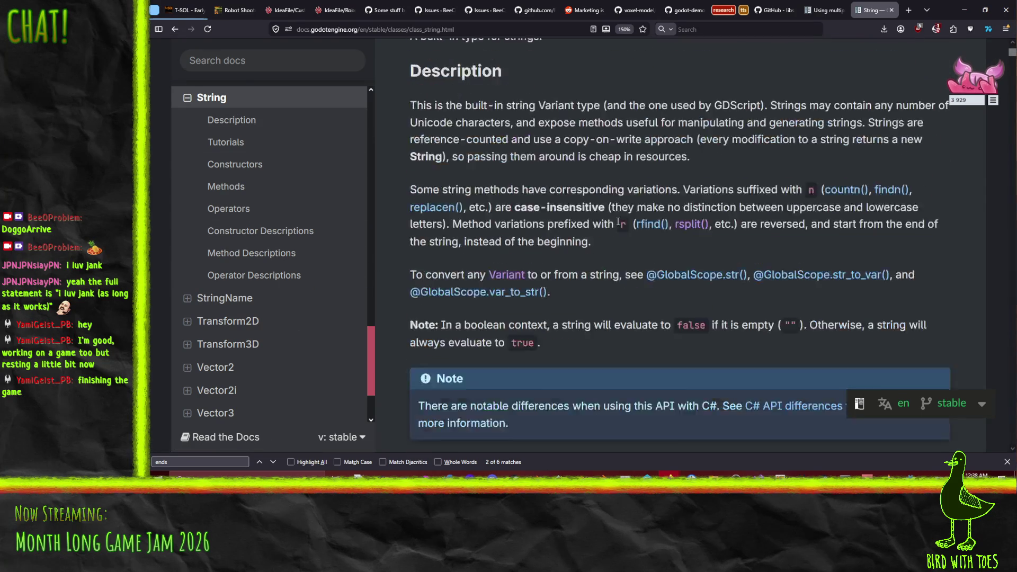
{"action": "left_click", "coordinate": [892, 10]}
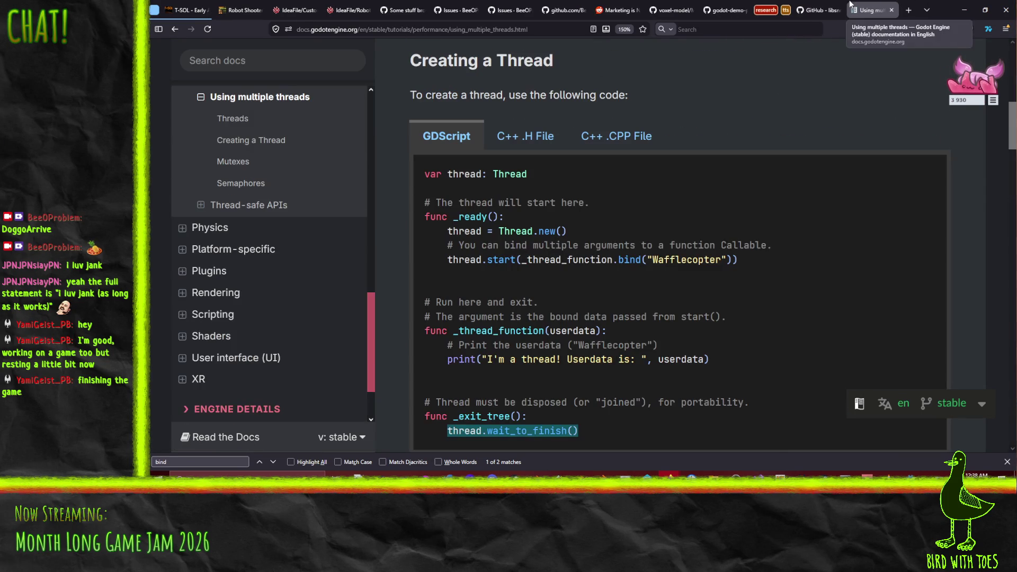
Step: Search the Godot docs for 'metadata' and look over the results
{"action": "left_click", "coordinate": [234, 63]}
{"action": "type", "text": "metadata"}
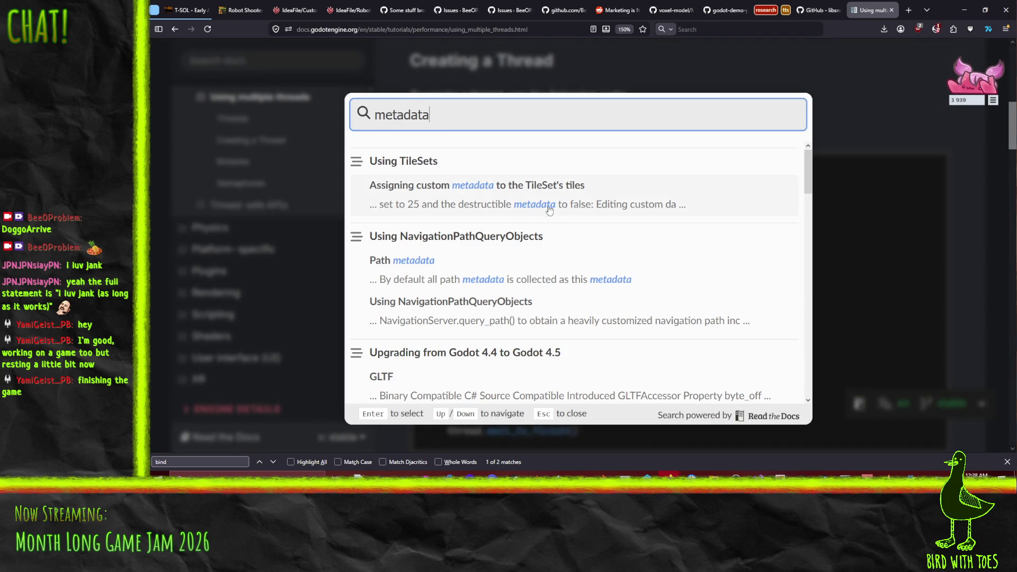
{"action": "scroll", "coordinate": [570, 210], "scroll_direction": "down", "scroll_amount": 5}
{"action": "scroll", "coordinate": [573, 212], "scroll_direction": "down", "scroll_amount": 2}
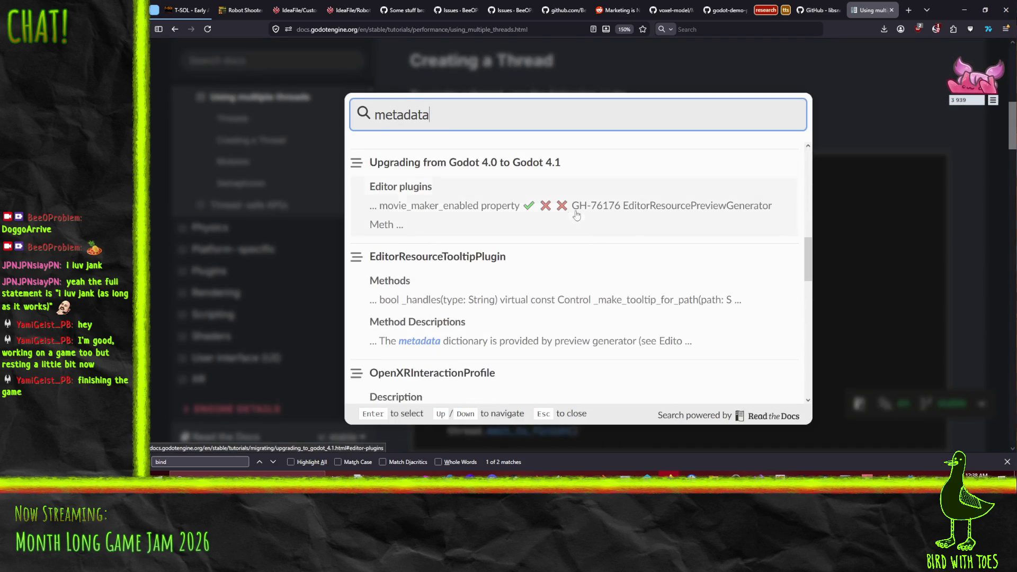
{"action": "scroll", "coordinate": [425, 223], "scroll_direction": "up", "scroll_amount": 3}
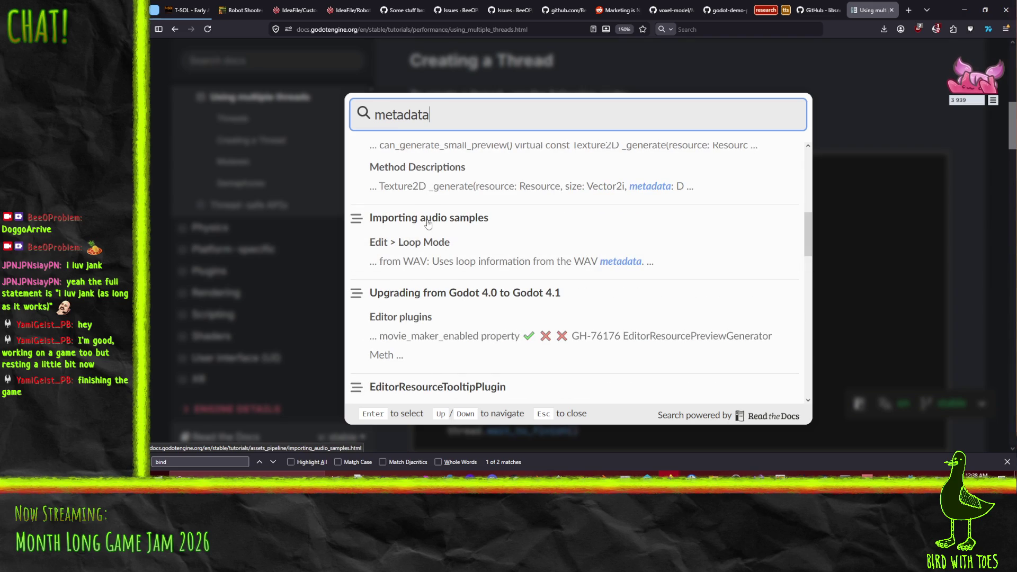
Step: Open the Importing audio samples Edit > Loop Mode result and read through the page
{"action": "left_click", "coordinate": [635, 270]}
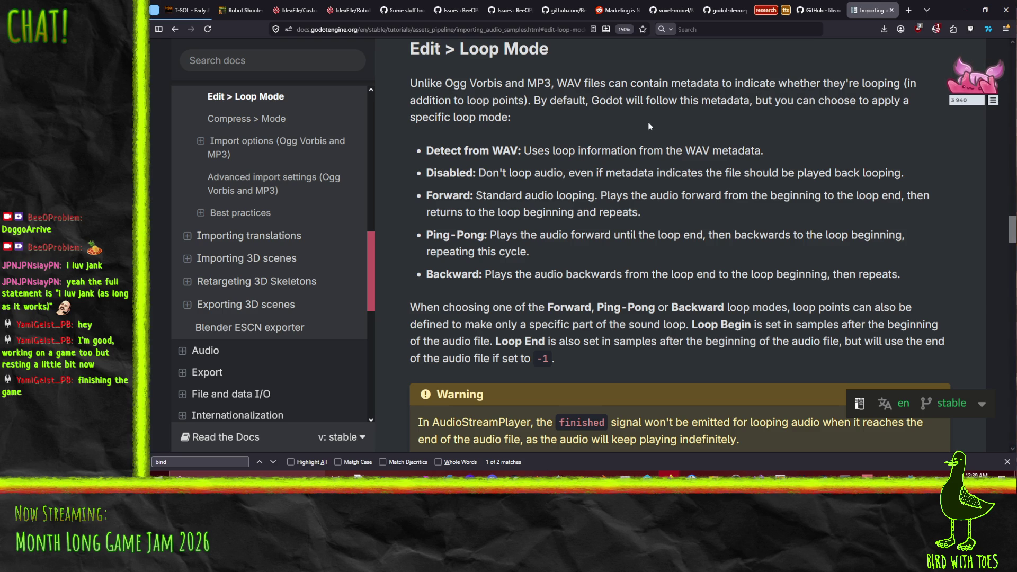
{"action": "scroll", "coordinate": [416, 257], "scroll_direction": "down", "scroll_amount": 5}
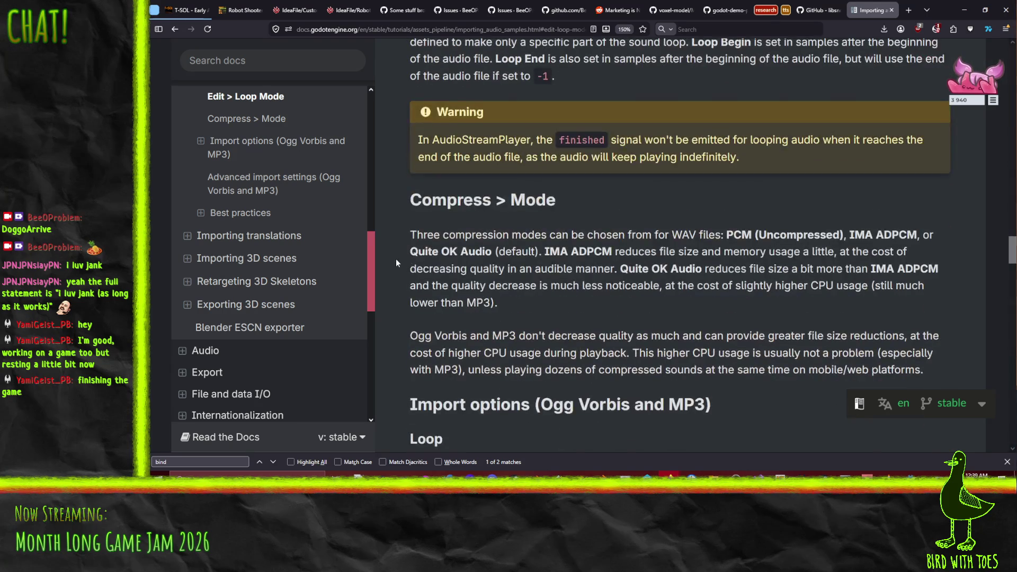
{"action": "scroll", "coordinate": [409, 265], "scroll_direction": "down", "scroll_amount": 5}
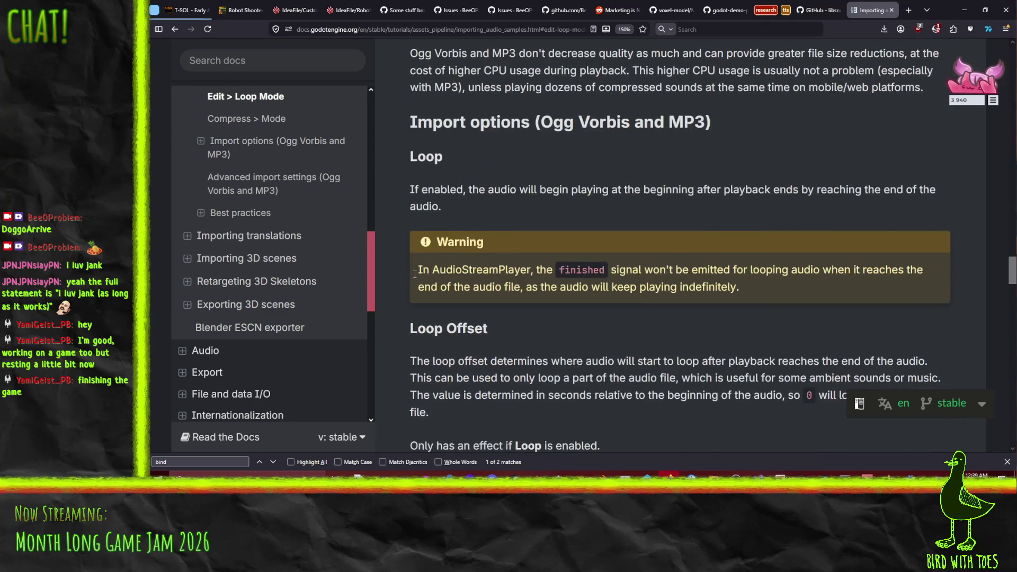
{"action": "scroll", "coordinate": [415, 273], "scroll_direction": "down", "scroll_amount": 2}
{"action": "scroll", "coordinate": [415, 273], "scroll_direction": "up", "scroll_amount": 1}
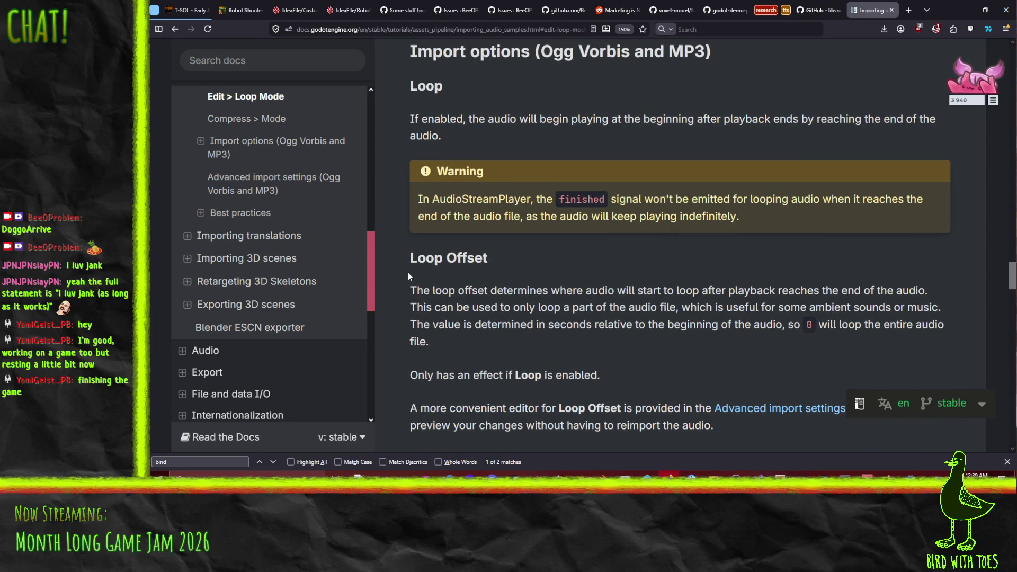
{"action": "scroll", "coordinate": [409, 284], "scroll_direction": "down", "scroll_amount": 7}
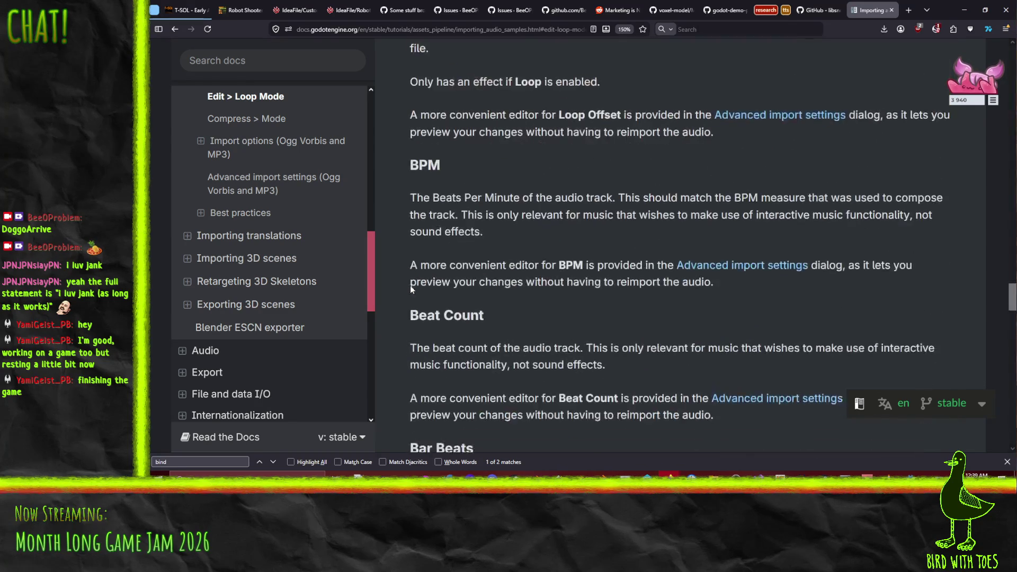
{"action": "scroll", "coordinate": [407, 287], "scroll_direction": "down", "scroll_amount": 7}
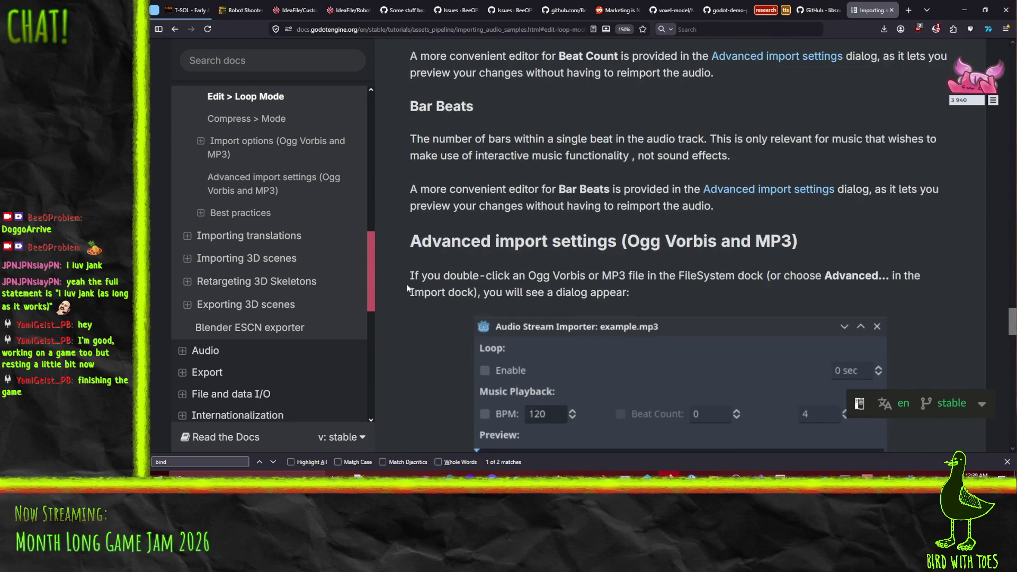
{"action": "scroll", "coordinate": [406, 288], "scroll_direction": "down", "scroll_amount": 6}
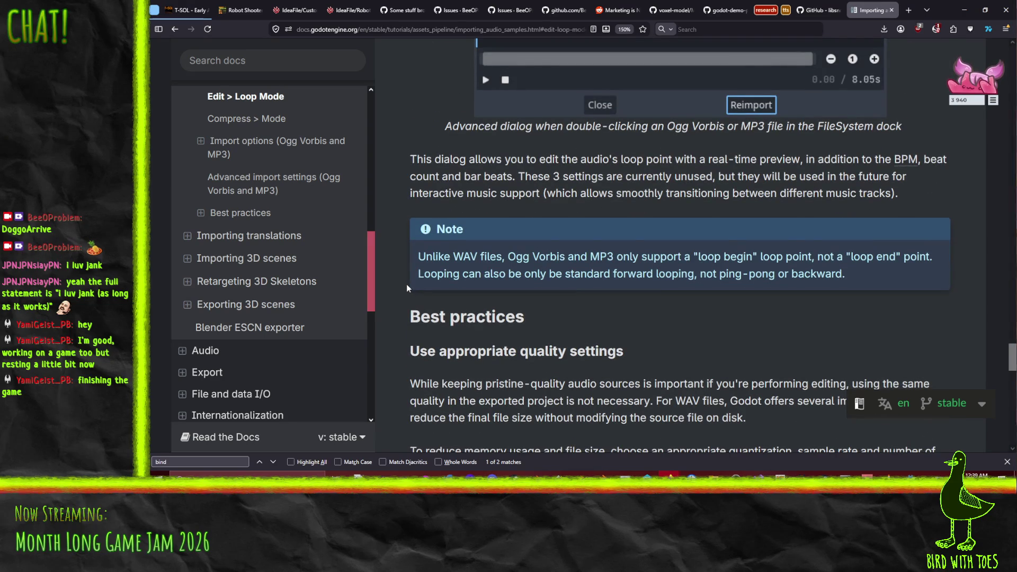
{"action": "scroll", "coordinate": [407, 287], "scroll_direction": "down", "scroll_amount": 5}
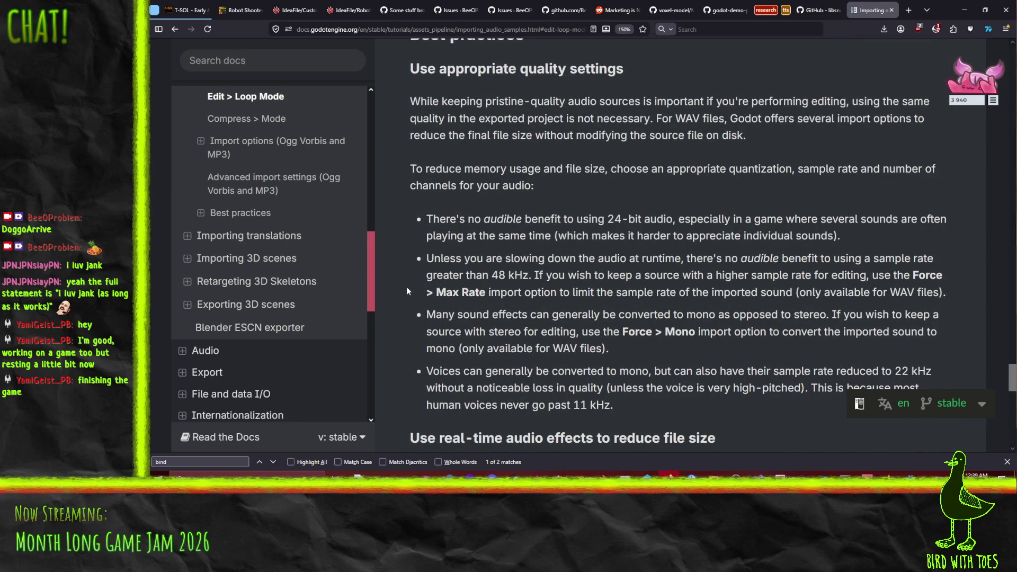
{"action": "scroll", "coordinate": [407, 290], "scroll_direction": "down", "scroll_amount": 9}
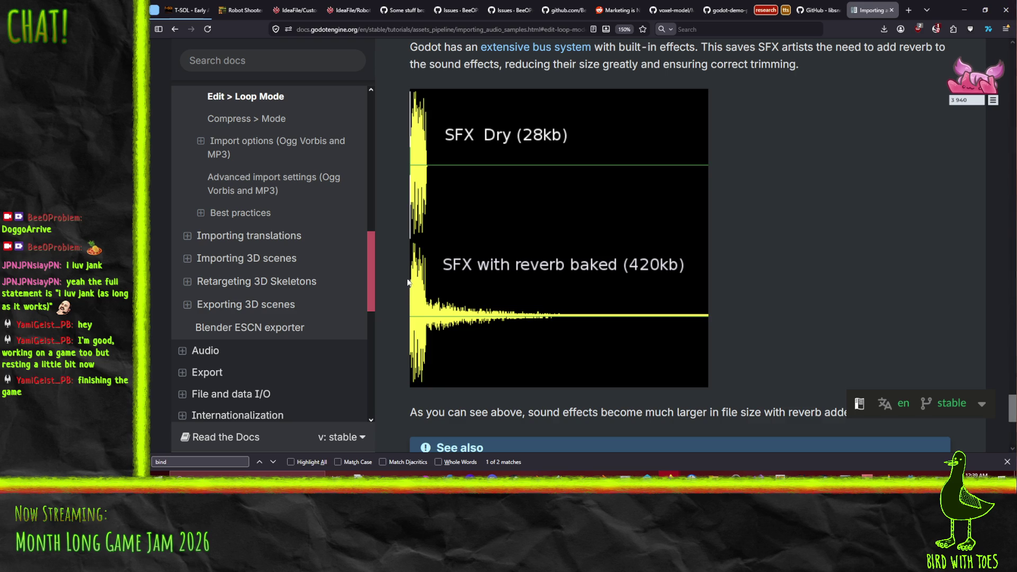
{"action": "scroll", "coordinate": [408, 286], "scroll_direction": "down", "scroll_amount": 5}
{"action": "scroll", "coordinate": [412, 284], "scroll_direction": "up", "scroll_amount": 1}
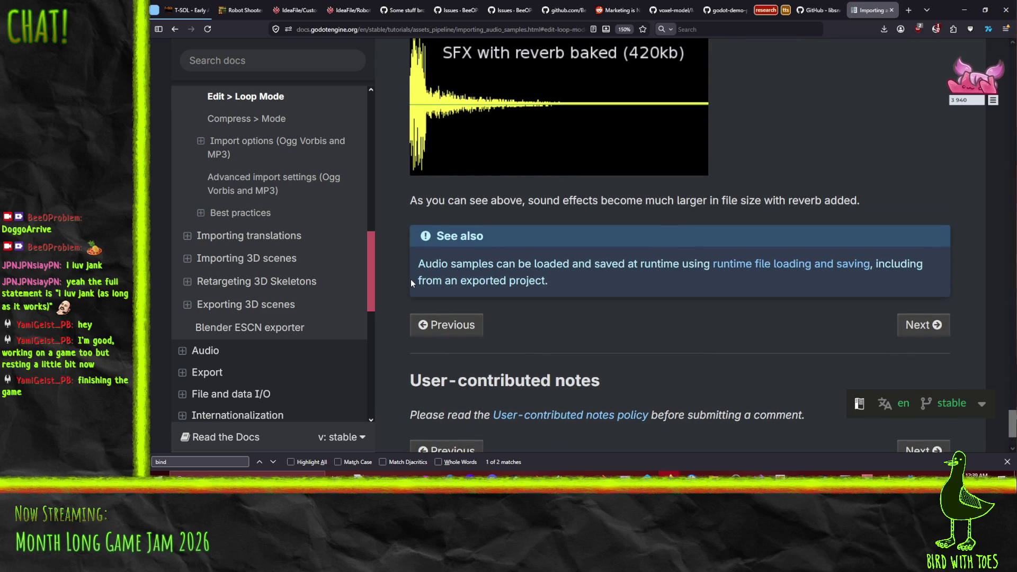
{"action": "scroll", "coordinate": [411, 279], "scroll_direction": "up", "scroll_amount": 4}
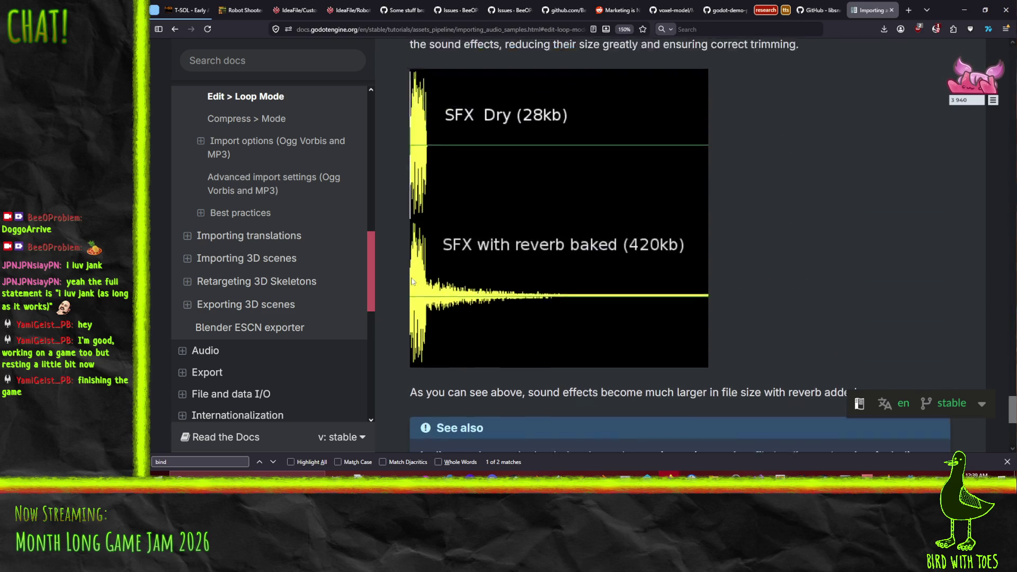
{"action": "scroll", "coordinate": [722, 264], "scroll_direction": "up", "scroll_amount": 3}
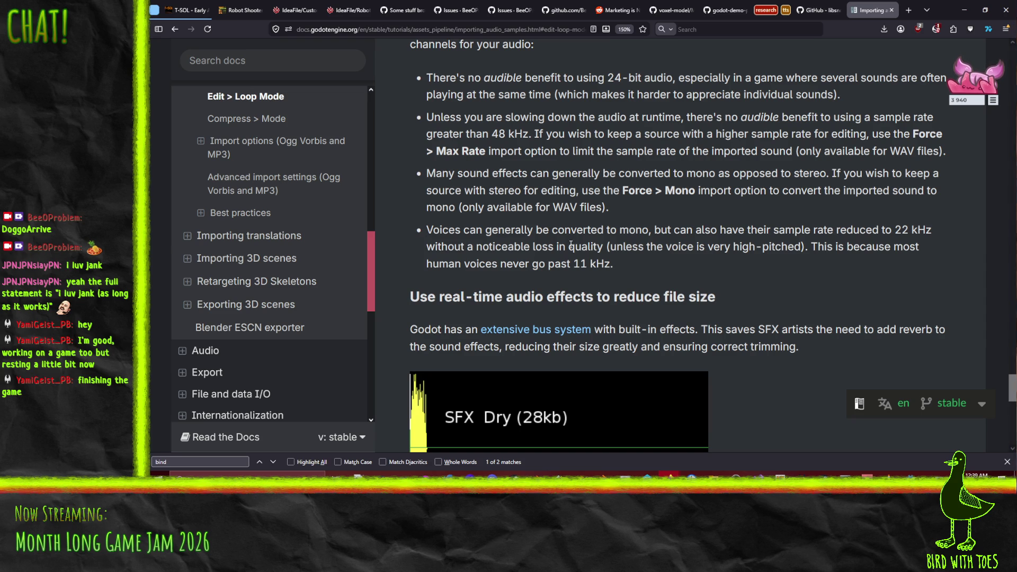
{"action": "left_click_drag", "start_coordinate": [371, 259], "coordinate": [379, 105]}
Step: Search the docs for 'audio', open Audio streams, then go back to the Audio overview
{"action": "left_click", "coordinate": [237, 62]}
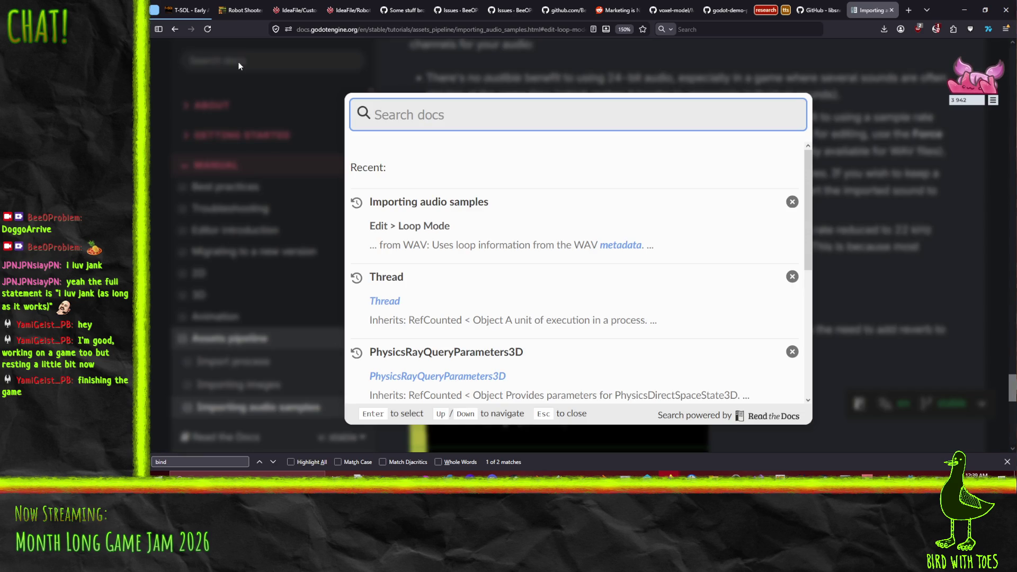
{"action": "type", "text": "audio"}
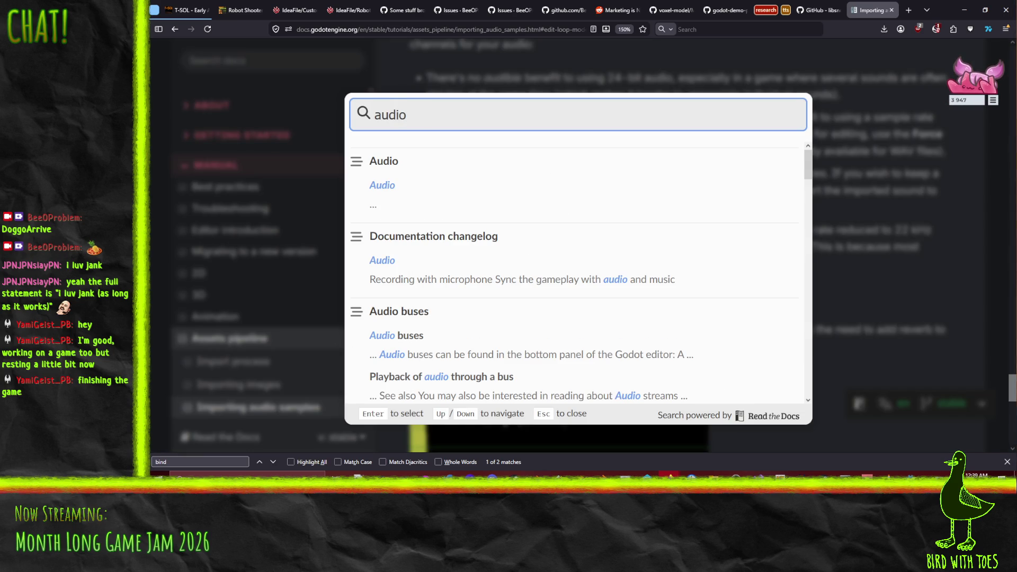
{"action": "left_click", "coordinate": [391, 191]}
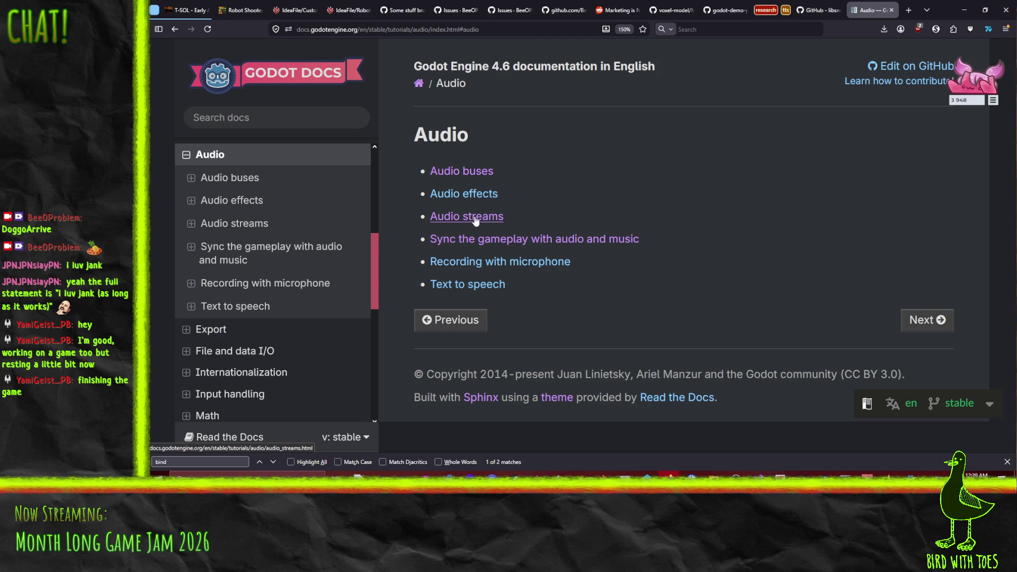
{"action": "left_click", "coordinate": [476, 217]}
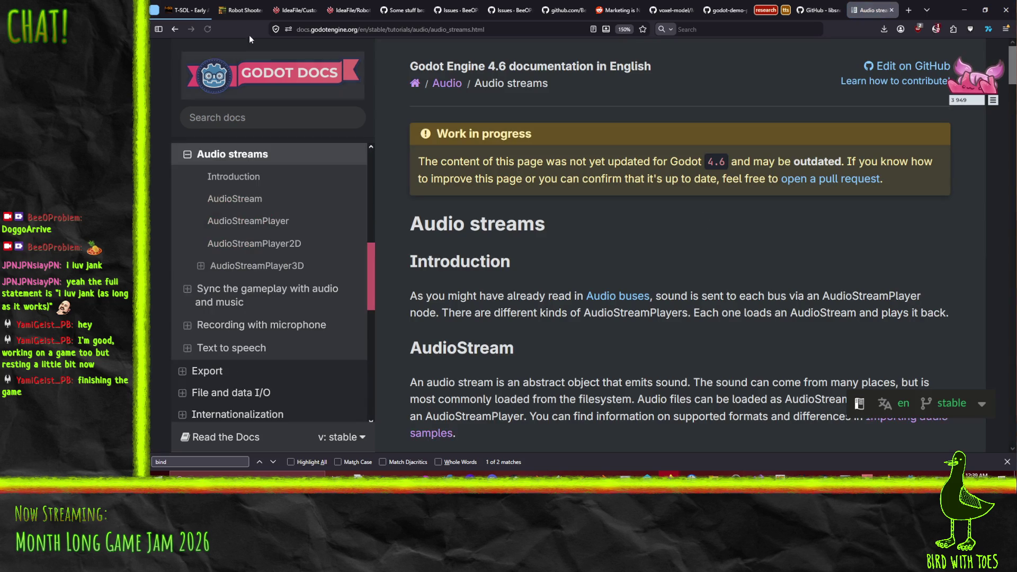
{"action": "left_click", "coordinate": [176, 31]}
Step: Open Text to speech in a new tab and return to the Audio streams page
{"action": "right_click", "coordinate": [461, 291]}
{"action": "right_click", "coordinate": [456, 286]}
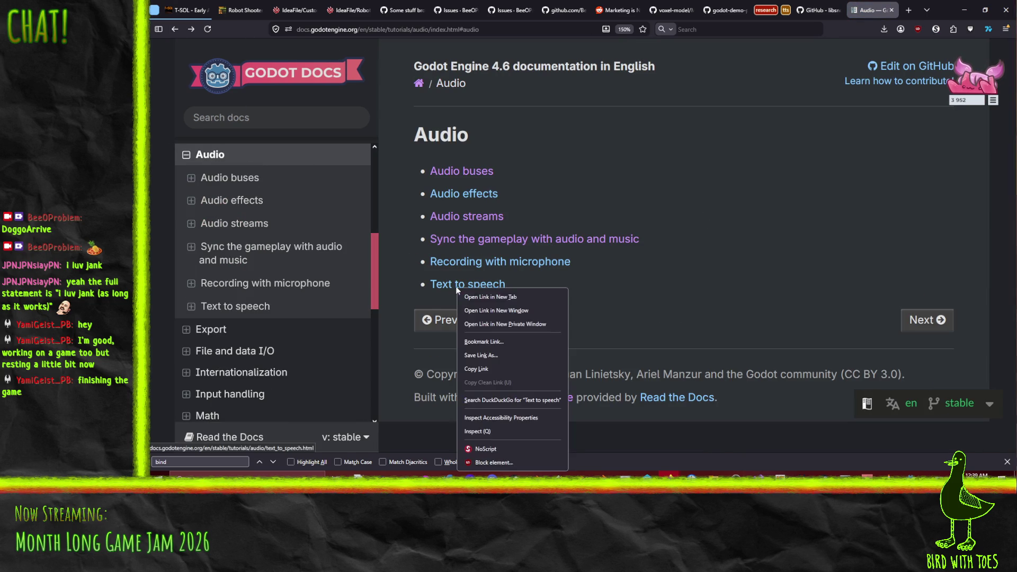
{"action": "left_click", "coordinate": [480, 295]}
{"action": "left_click", "coordinate": [466, 217]}
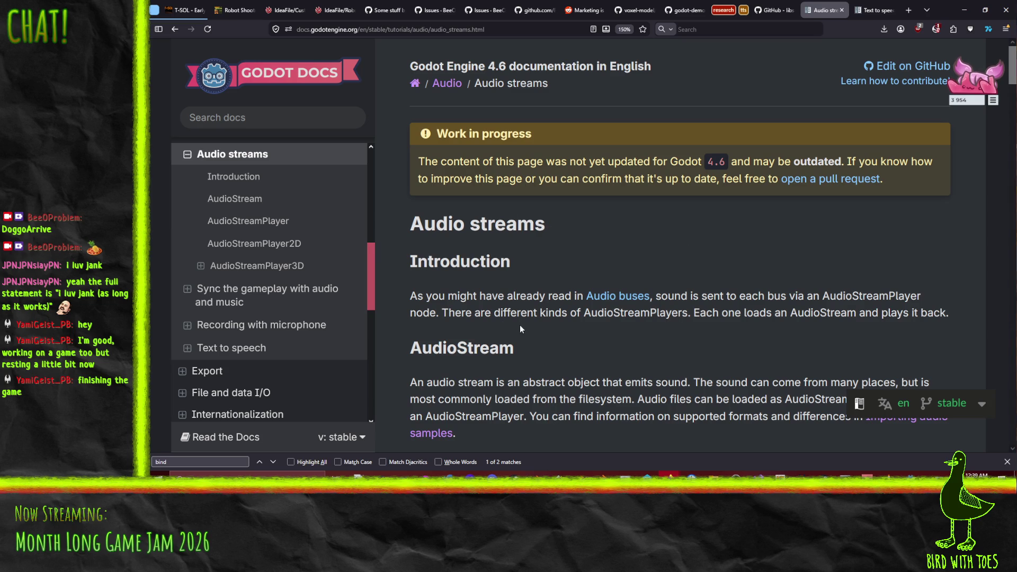
Step: Read the Audio streams page, find no match for 'metadata', and return to the Godot editor
{"action": "scroll", "coordinate": [509, 324], "scroll_direction": "down", "scroll_amount": 2}
{"action": "scroll", "coordinate": [498, 303], "scroll_direction": "down", "scroll_amount": 5}
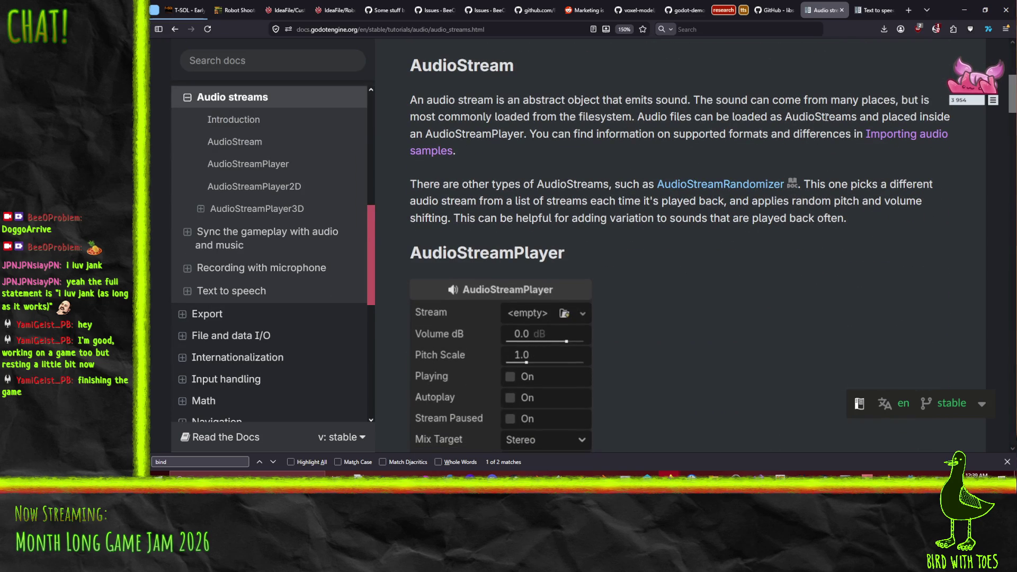
{"action": "scroll", "coordinate": [532, 222], "scroll_direction": "down", "scroll_amount": 1}
{"action": "scroll", "coordinate": [532, 221], "scroll_direction": "down", "scroll_amount": 13}
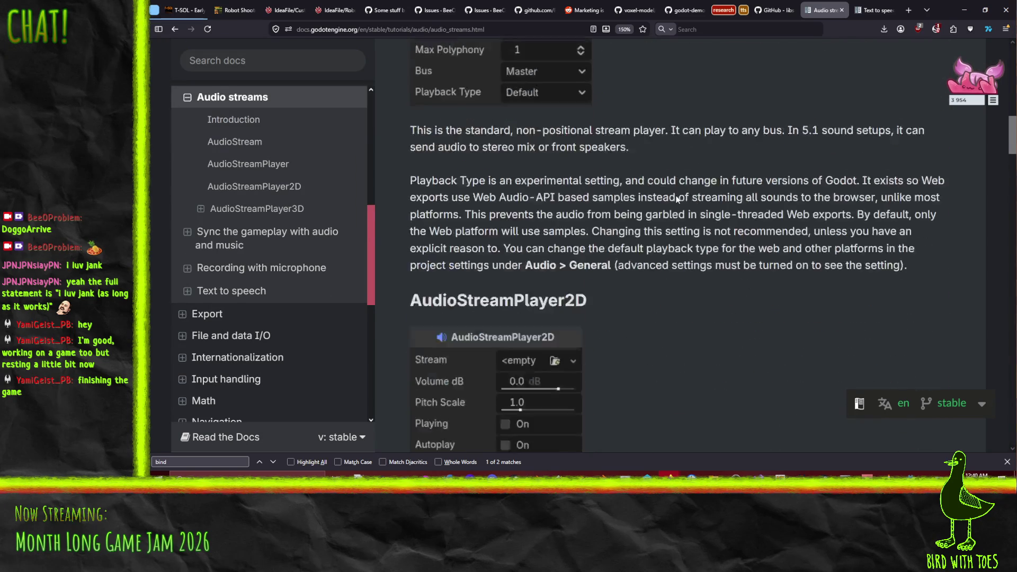
{"action": "scroll", "coordinate": [676, 183], "scroll_direction": "down", "scroll_amount": 4}
{"action": "scroll", "coordinate": [678, 187], "scroll_direction": "down", "scroll_amount": 15}
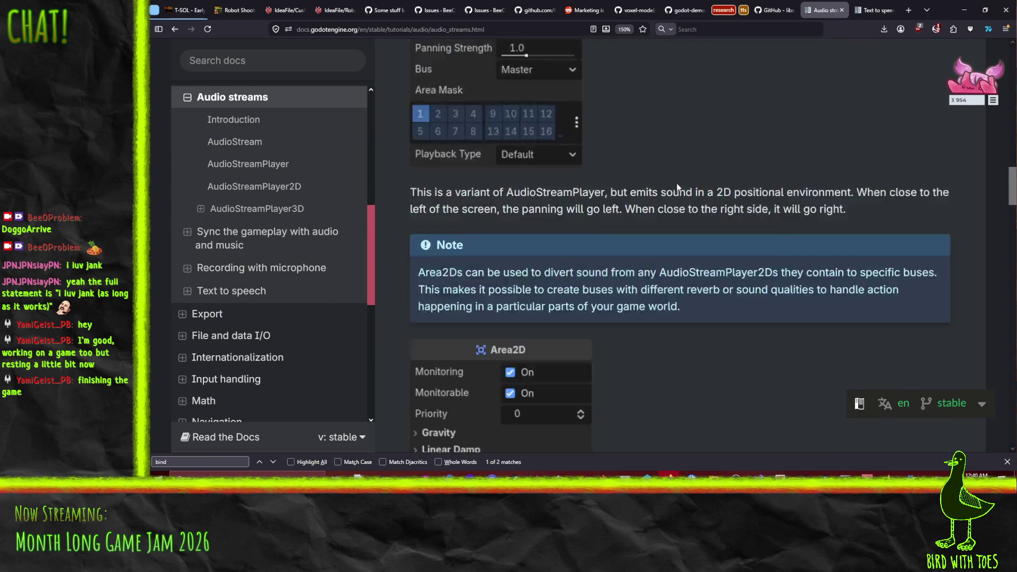
{"action": "scroll", "coordinate": [677, 185], "scroll_direction": "down", "scroll_amount": 9}
{"action": "scroll", "coordinate": [676, 198], "scroll_direction": "down", "scroll_amount": 7}
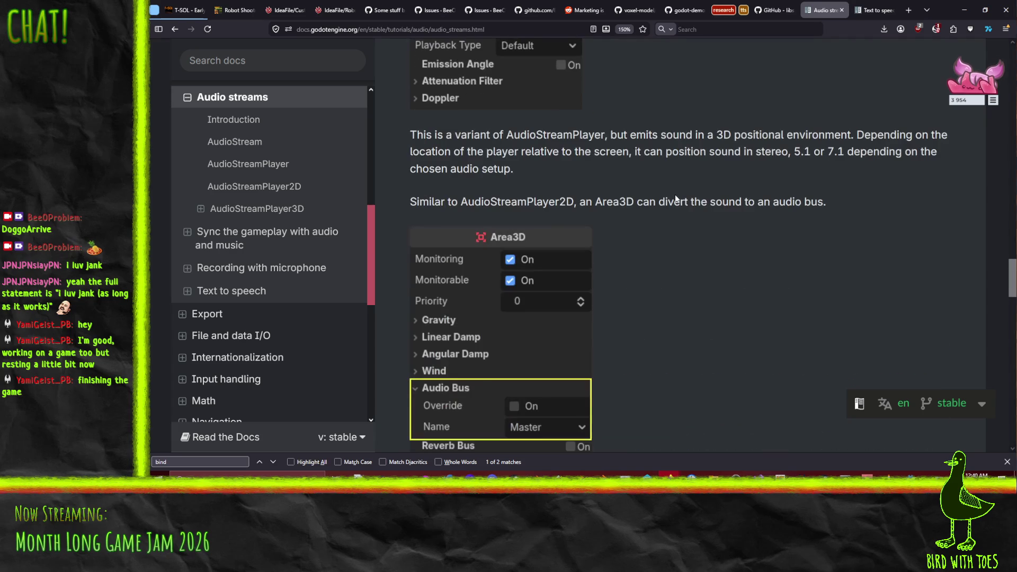
{"action": "scroll", "coordinate": [676, 198], "scroll_direction": "down", "scroll_amount": 7}
{"action": "scroll", "coordinate": [674, 202], "scroll_direction": "down", "scroll_amount": 5}
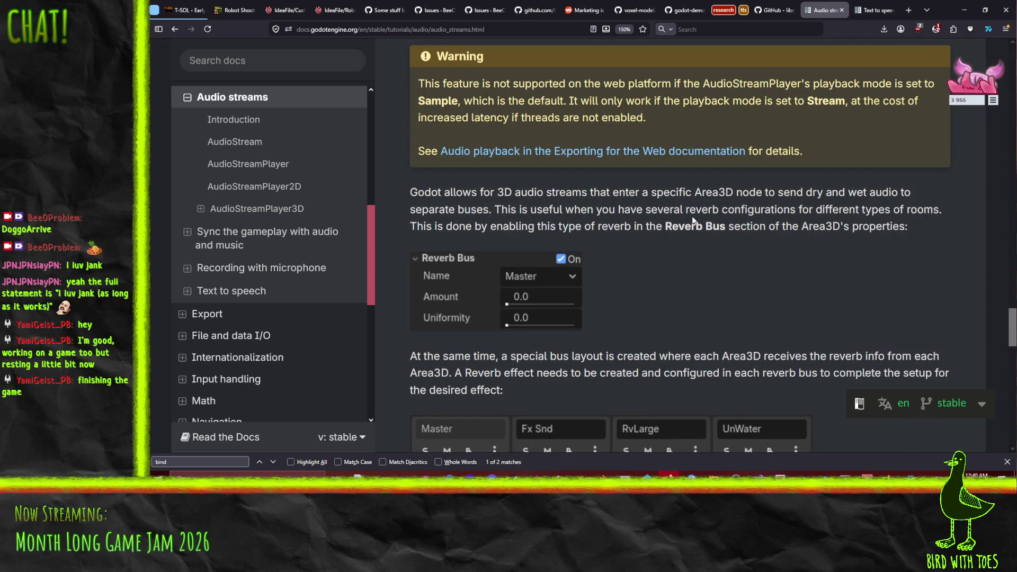
{"action": "key", "text": "ctrl+f"}
{"action": "type", "text": "metadata"}
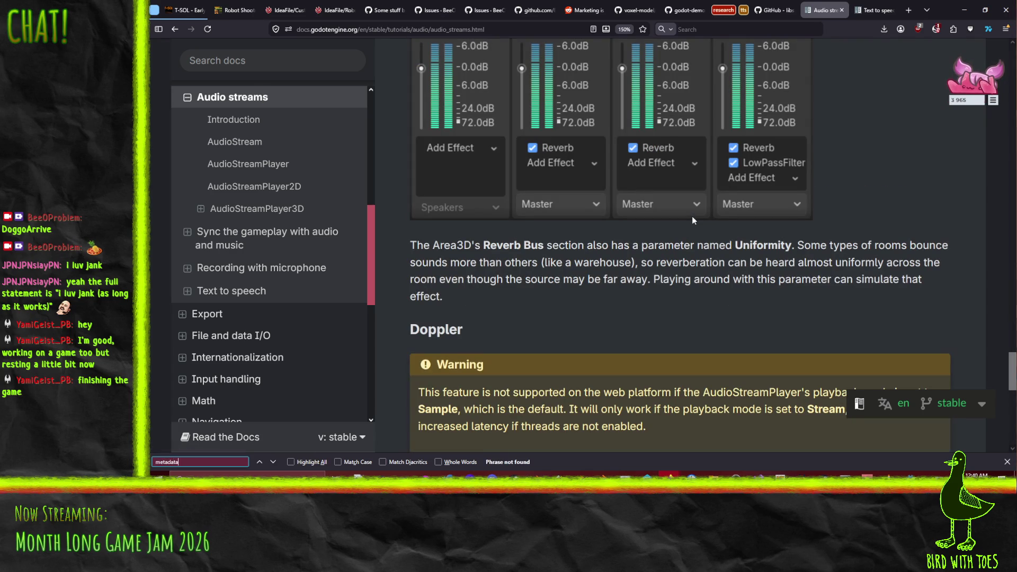
{"action": "key", "text": "ctrl+a"}
{"action": "key", "text": "BackSpace"}
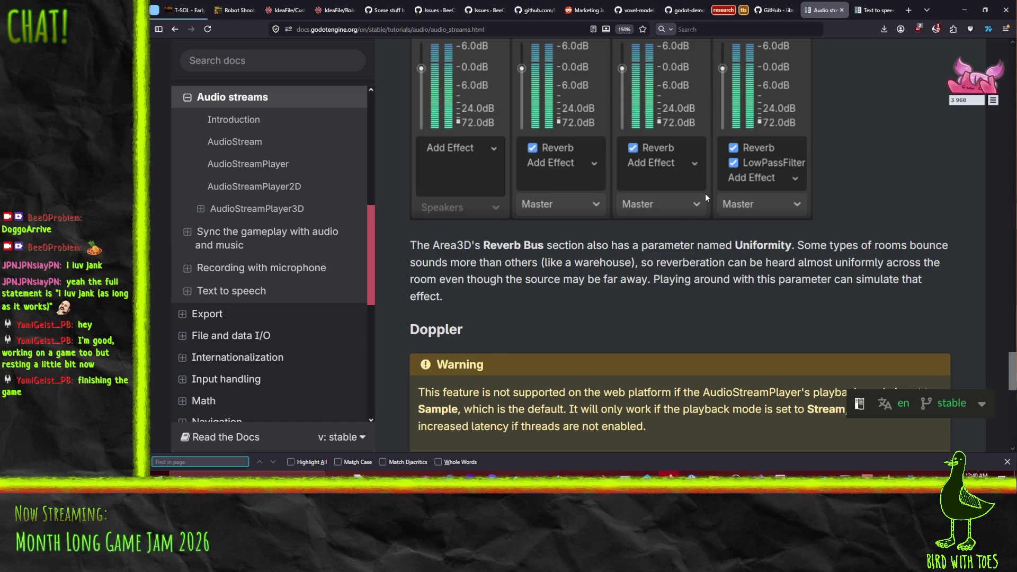
{"action": "scroll", "coordinate": [705, 193], "scroll_direction": "up", "scroll_amount": 10}
{"action": "scroll", "coordinate": [678, 222], "scroll_direction": "up", "scroll_amount": 8}
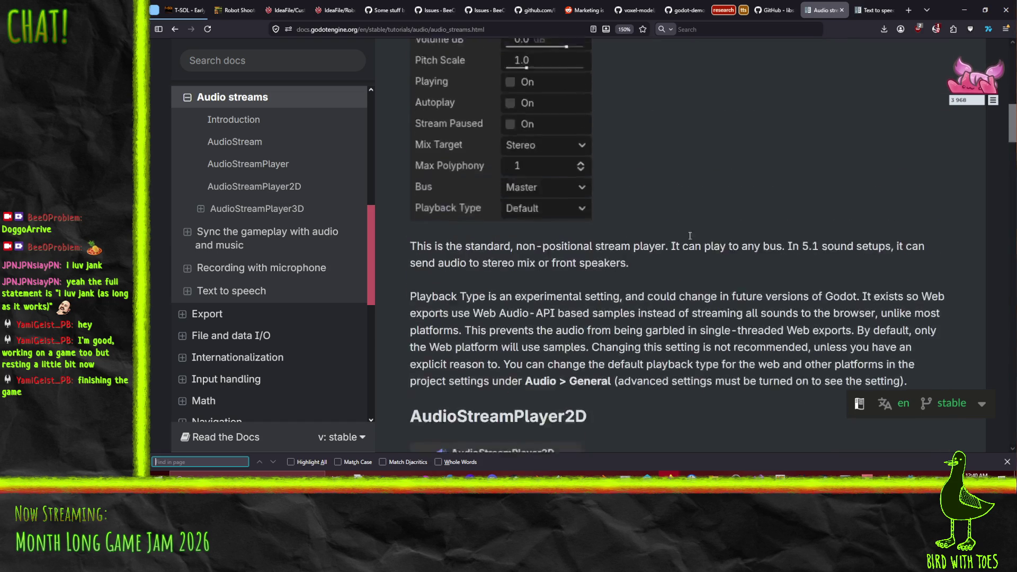
{"action": "scroll", "coordinate": [679, 239], "scroll_direction": "down", "scroll_amount": 12}
{"action": "scroll", "coordinate": [669, 249], "scroll_direction": "down", "scroll_amount": 15}
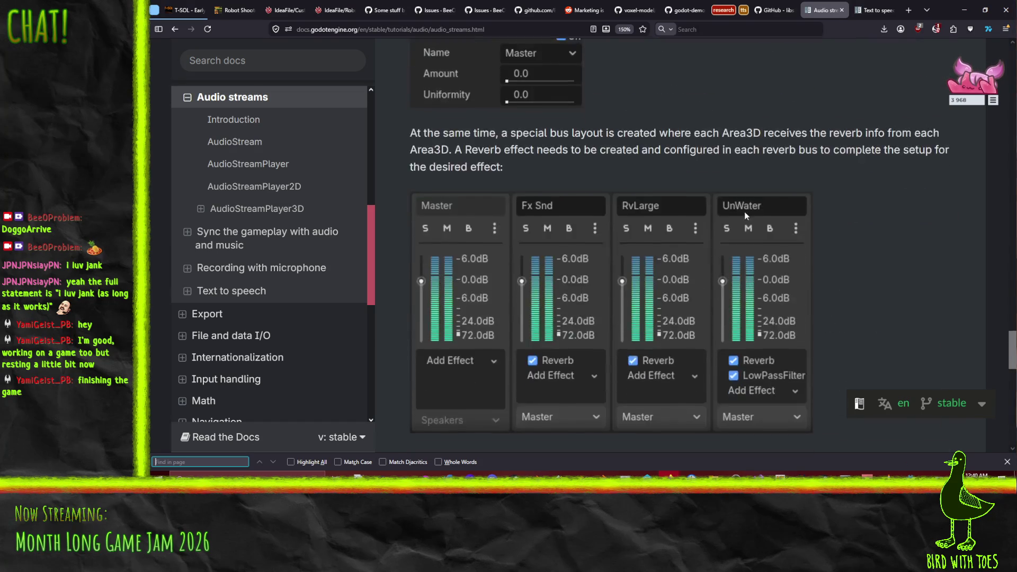
{"action": "scroll", "coordinate": [716, 246], "scroll_direction": "up", "scroll_amount": 5}
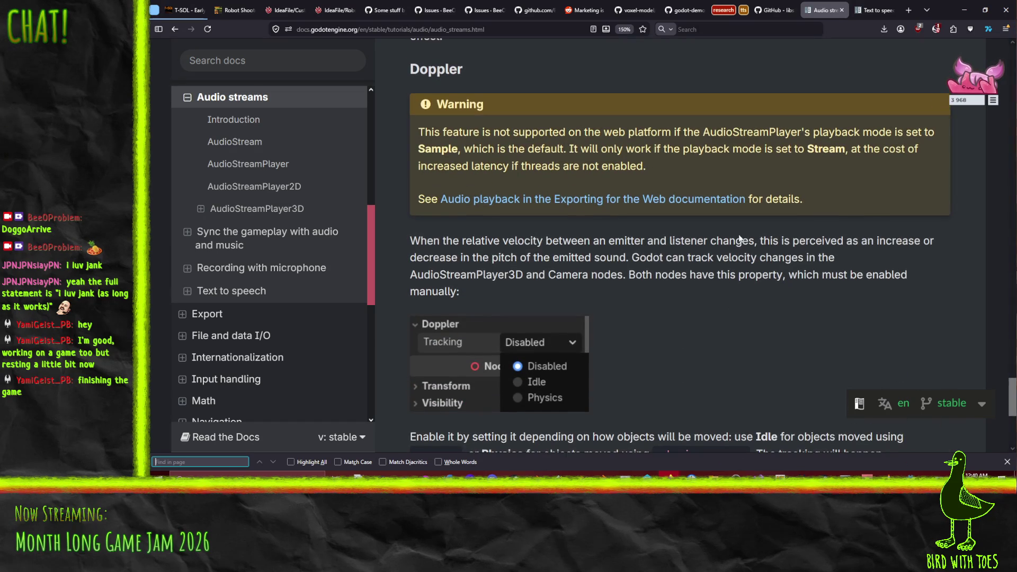
{"action": "scroll", "coordinate": [695, 292], "scroll_direction": "down", "scroll_amount": 5}
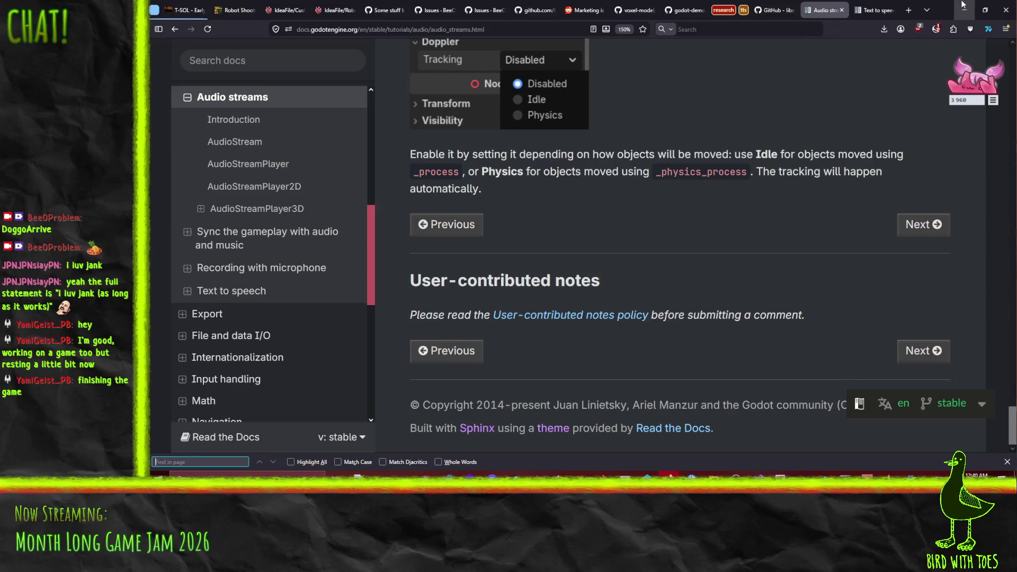
{"action": "key", "text": "alt+Tab"}
{"action": "scroll", "coordinate": [559, 226], "scroll_direction": "down", "scroll_amount": 1}
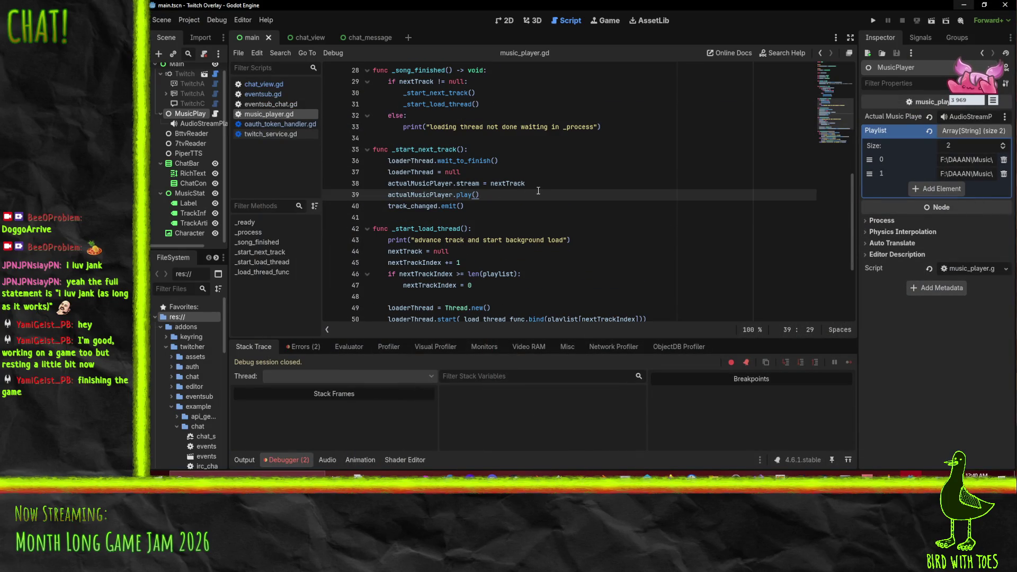
Step: Add line 38 after loaderThread = null calling nextTrack.get_meta_list()
{"action": "left_click", "coordinate": [491, 175]}
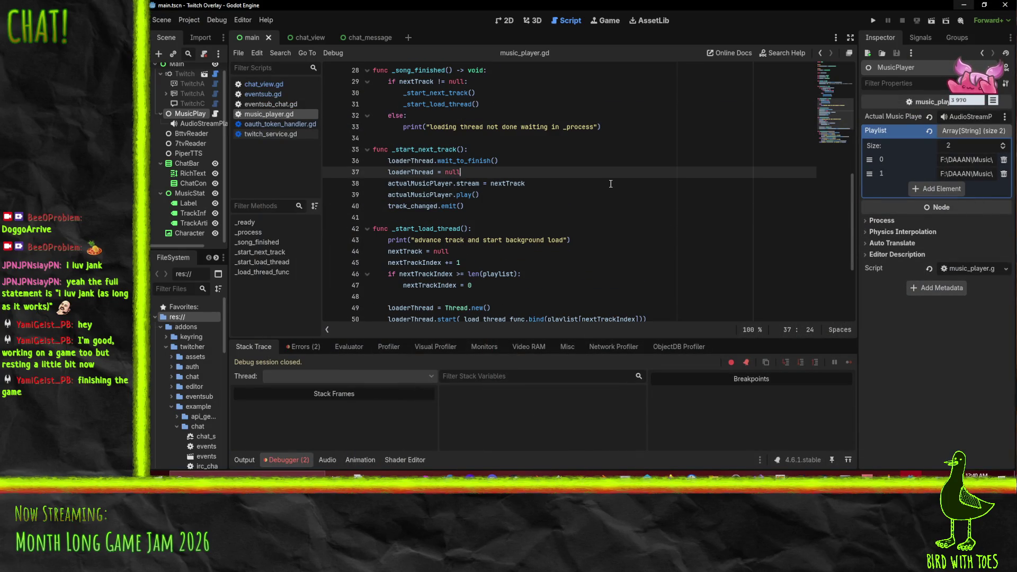
{"action": "key", "text": "Return"}
{"action": "type", "text": "nextTrack."}
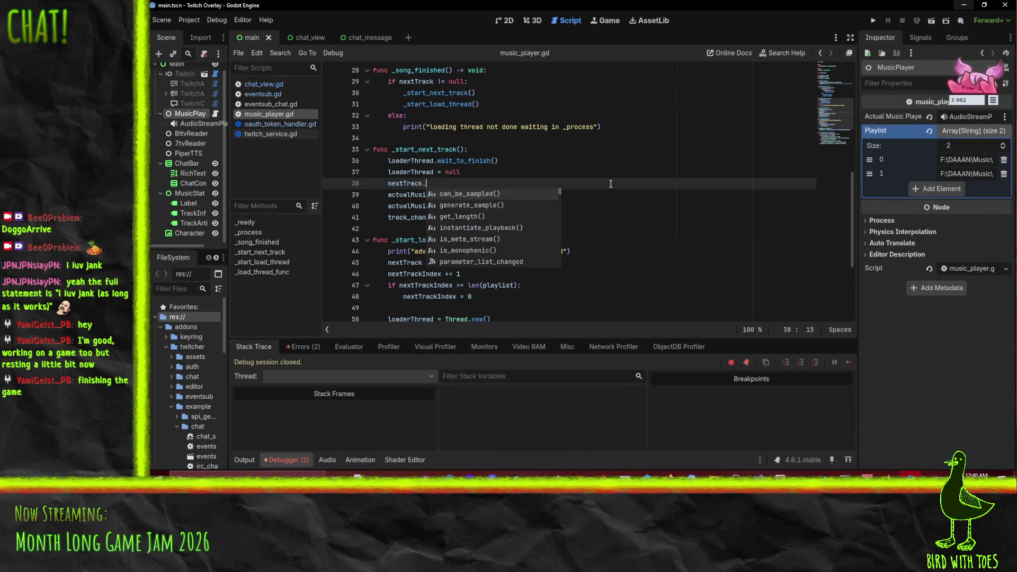
{"action": "type", "text": "t"}
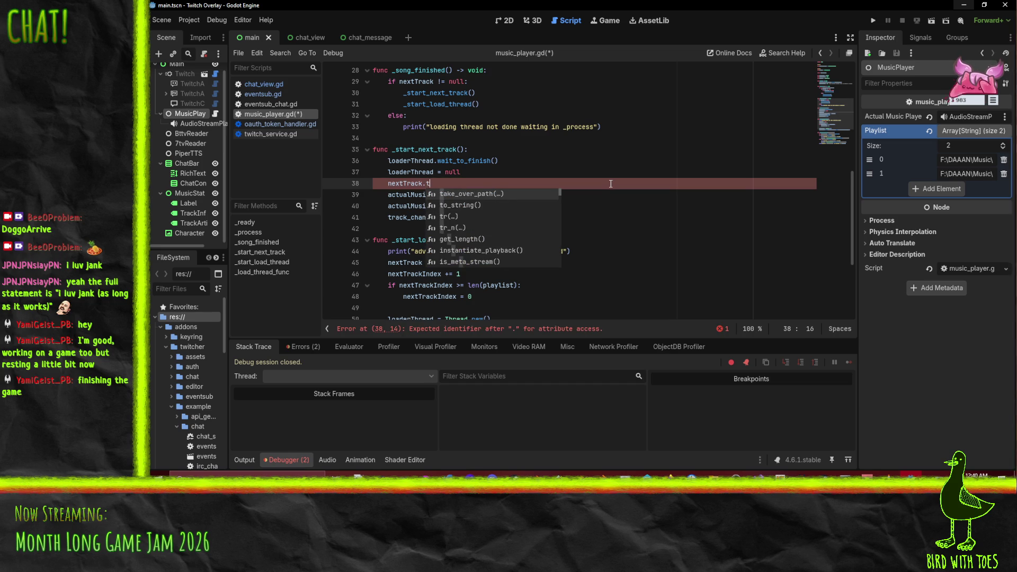
{"action": "type", "text": "itle"}
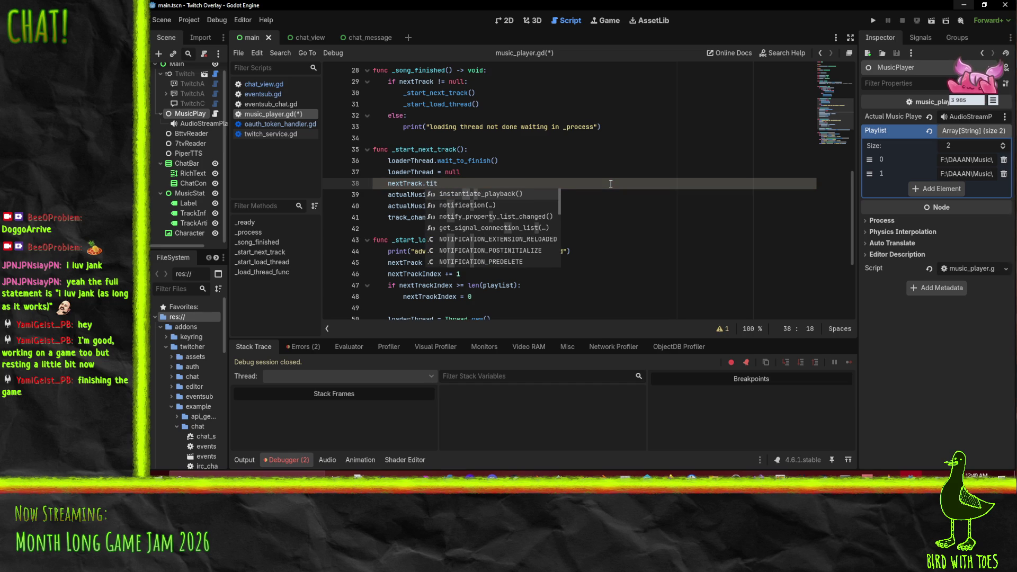
{"action": "key", "text": "BackSpace"}
{"action": "key", "text": "BackSpace"}
{"action": "key", "text": "BackSpace"}
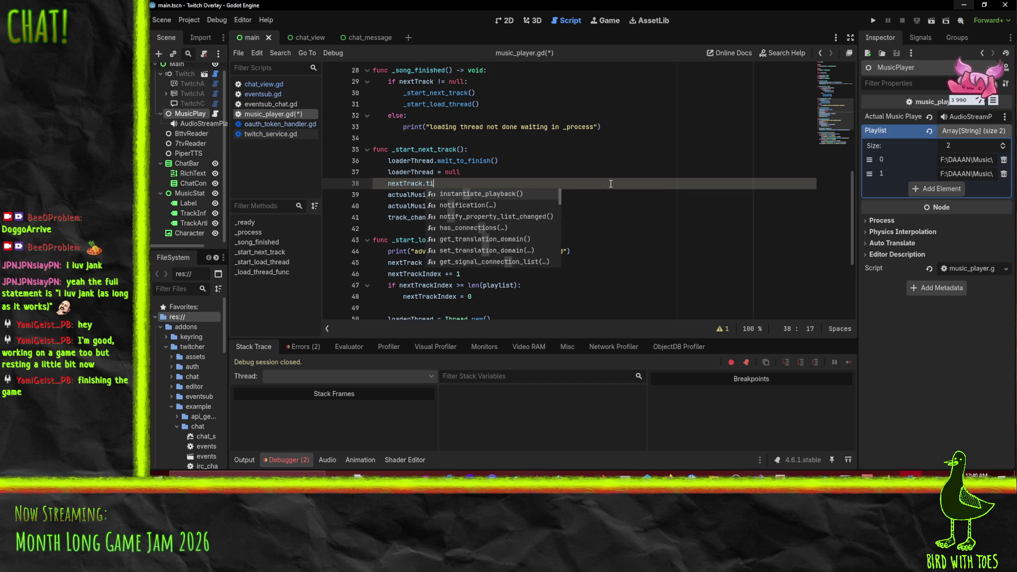
{"action": "type", "text": "get"}
{"action": "key", "text": "Down"}
{"action": "key", "text": "Down"}
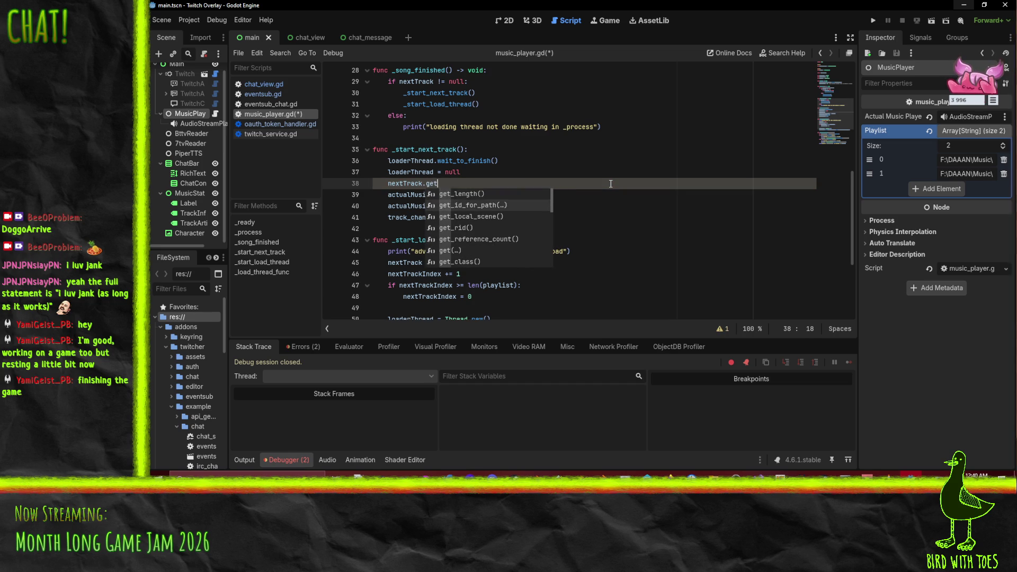
{"action": "key", "text": "Down"}
{"action": "key", "text": "Down"}
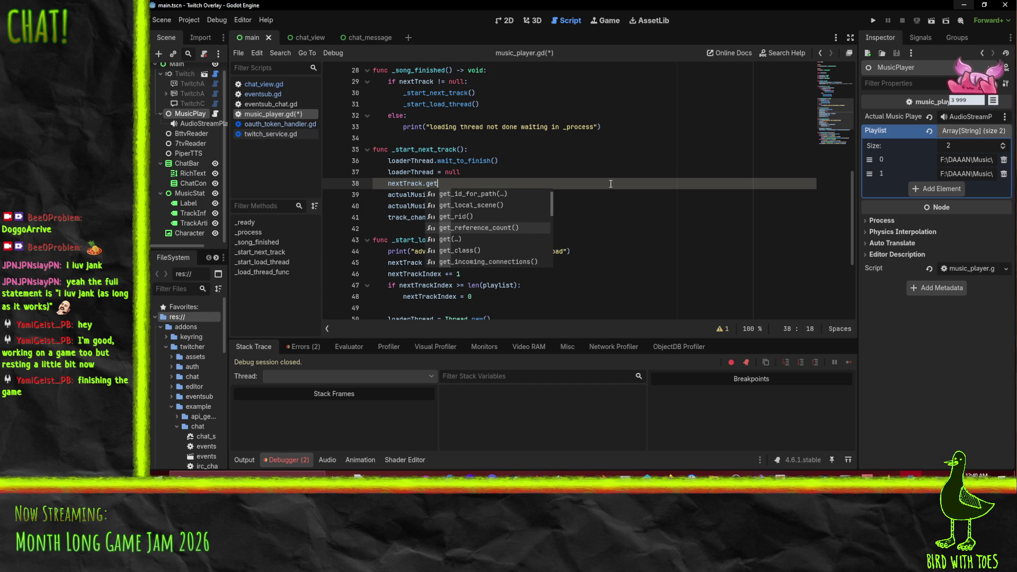
{"action": "key", "text": "Down"}
{"action": "key", "text": "Down"}
{"action": "key", "text": "Down"}
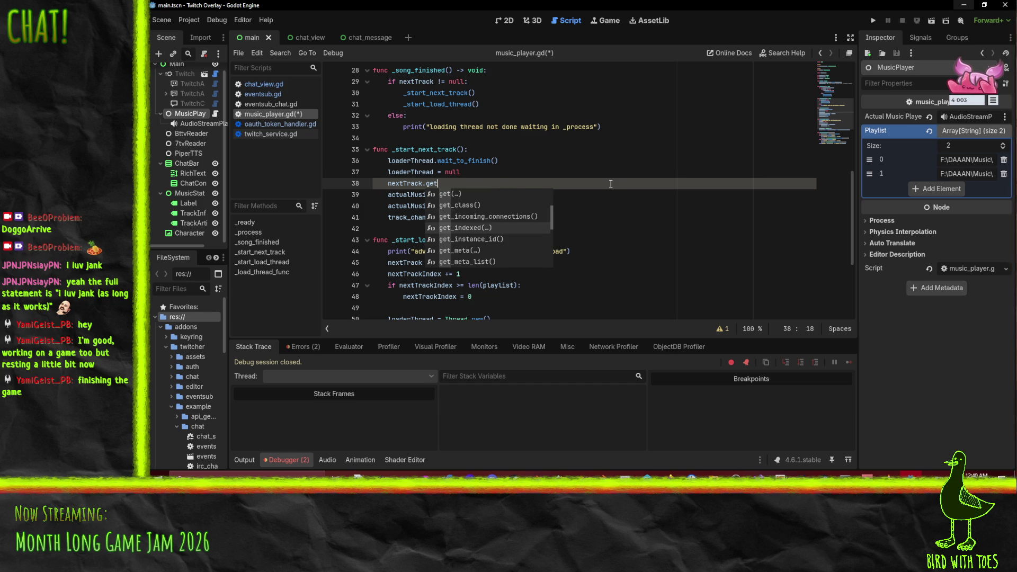
{"action": "key", "text": "Down"}
{"action": "key", "text": "Down"}
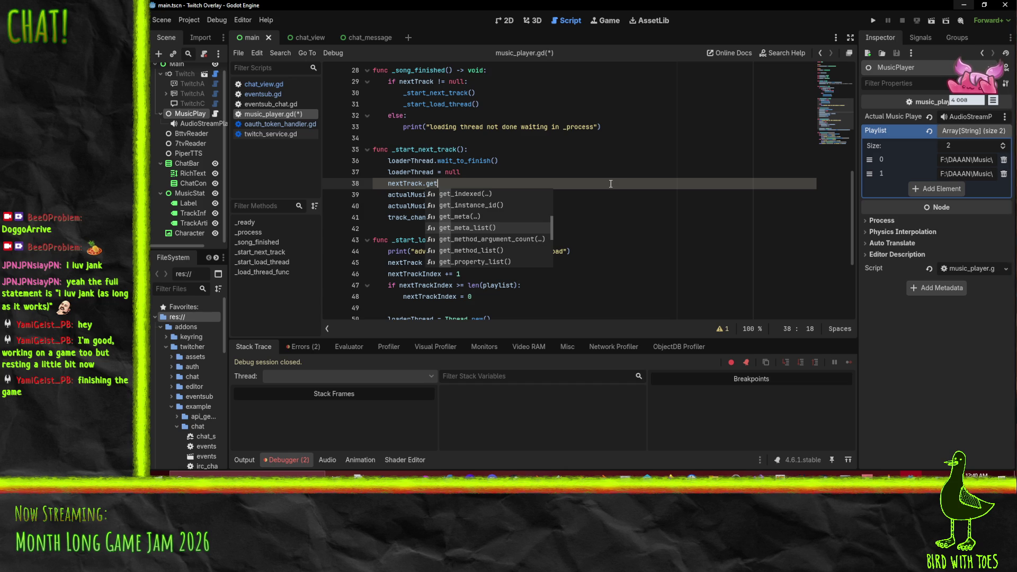
{"action": "key", "text": "Down"}
{"action": "key", "text": "Down"}
{"action": "key", "text": "Down"}
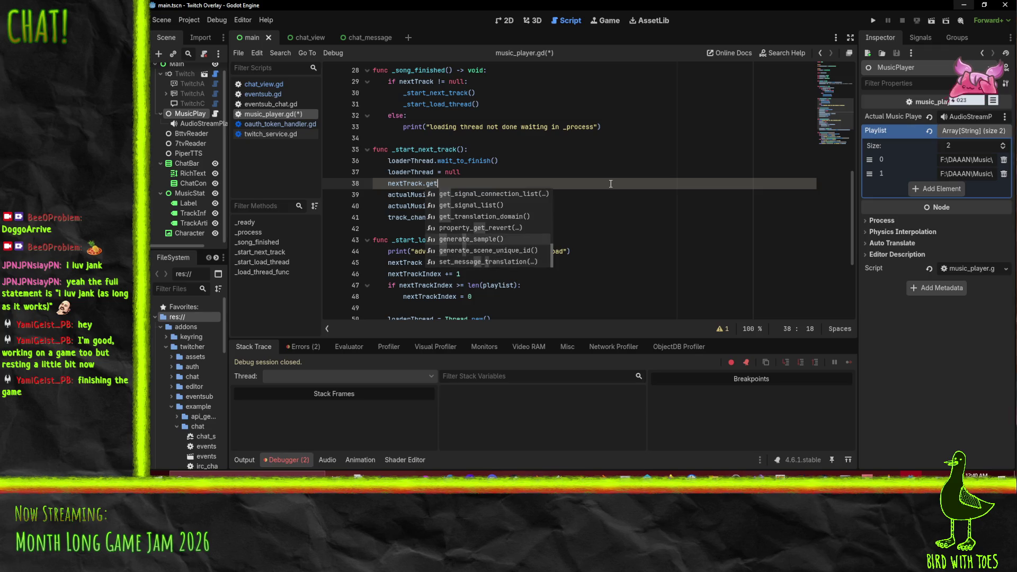
{"action": "key", "text": "Up"}
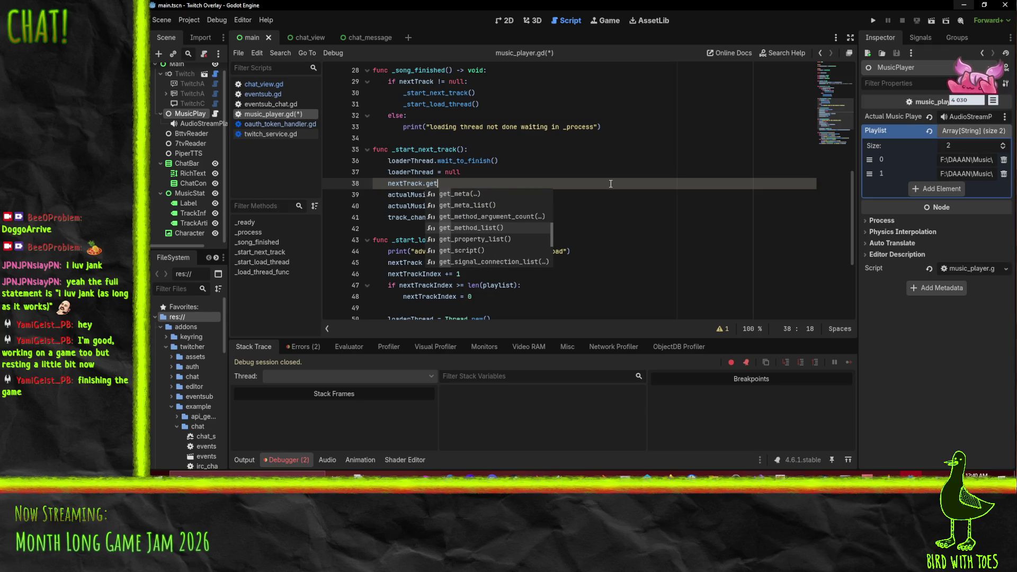
{"action": "key", "text": "Up"}
{"action": "key", "text": "Up"}
{"action": "key", "text": "Return"}
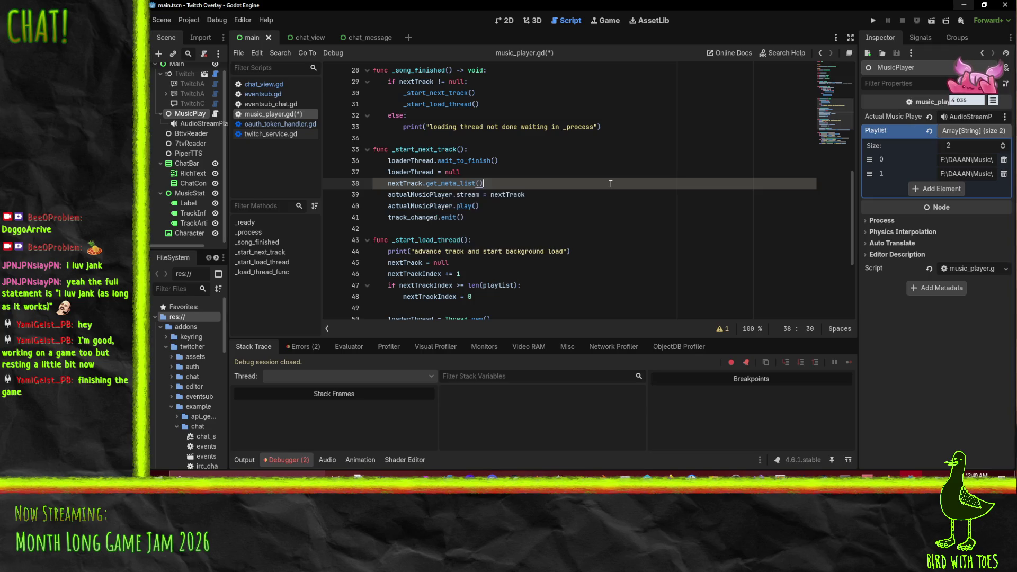
Step: Wrap it as print(" ".join(nextTrack.get_meta_list()))
{"action": "type", "text": "print("}
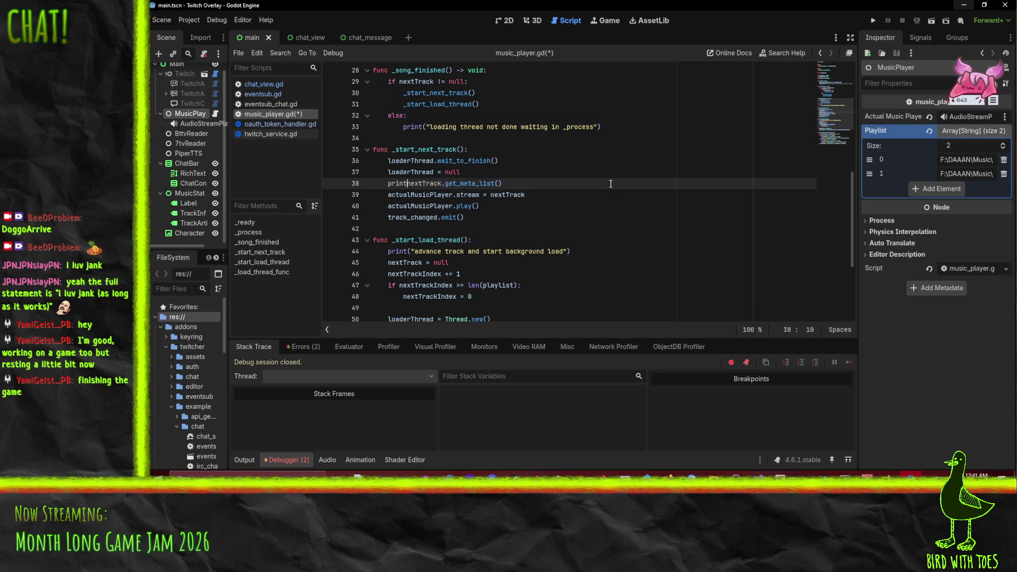
{"action": "type", "text": "\" \".koi"}
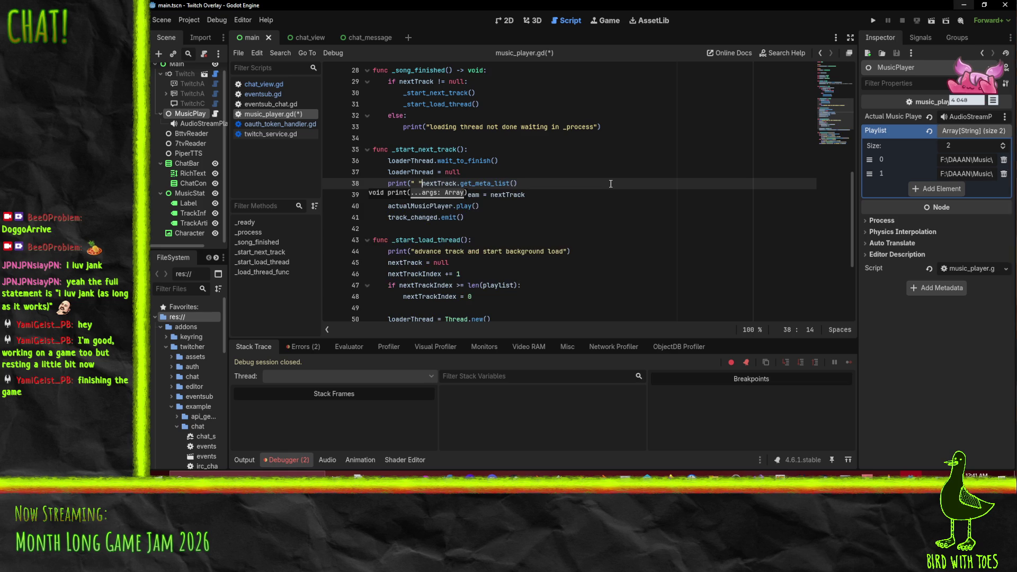
{"action": "key", "text": "BackSpace"}
{"action": "key", "text": "BackSpace"}
{"action": "key", "text": "BackSpace"}
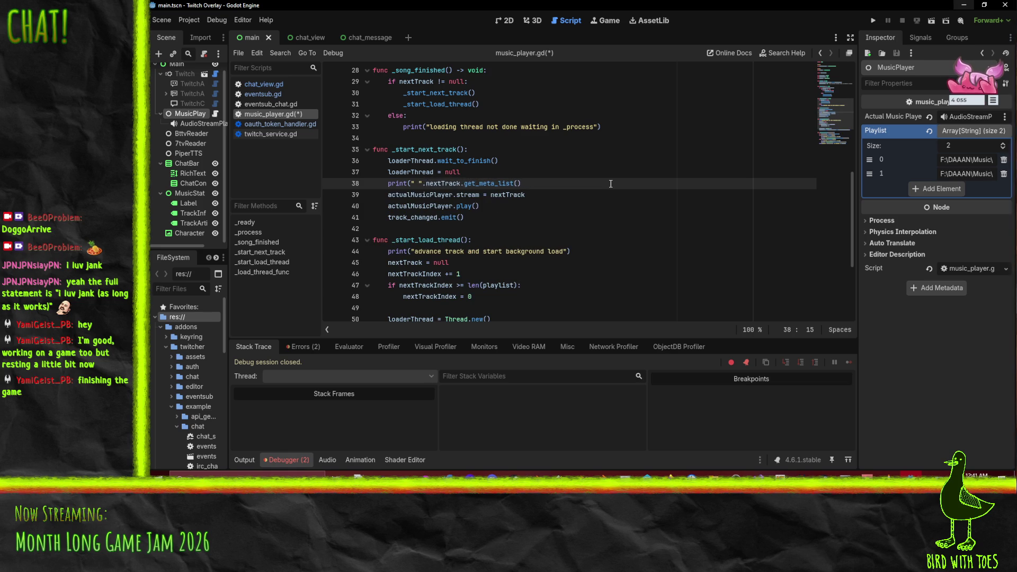
{"action": "type", "text": "join("}
{"action": "key", "text": "End"}
{"action": "type", "text": ")"}
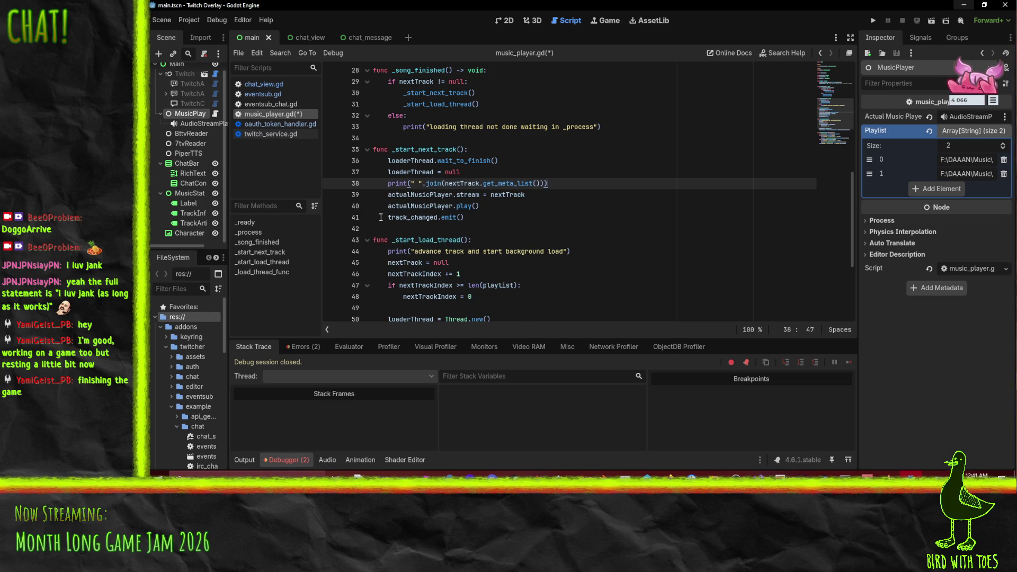
Step: Save music_player.gd and run the project
{"action": "left_click", "coordinate": [389, 217]}
{"action": "key", "text": "ctrl+s"}
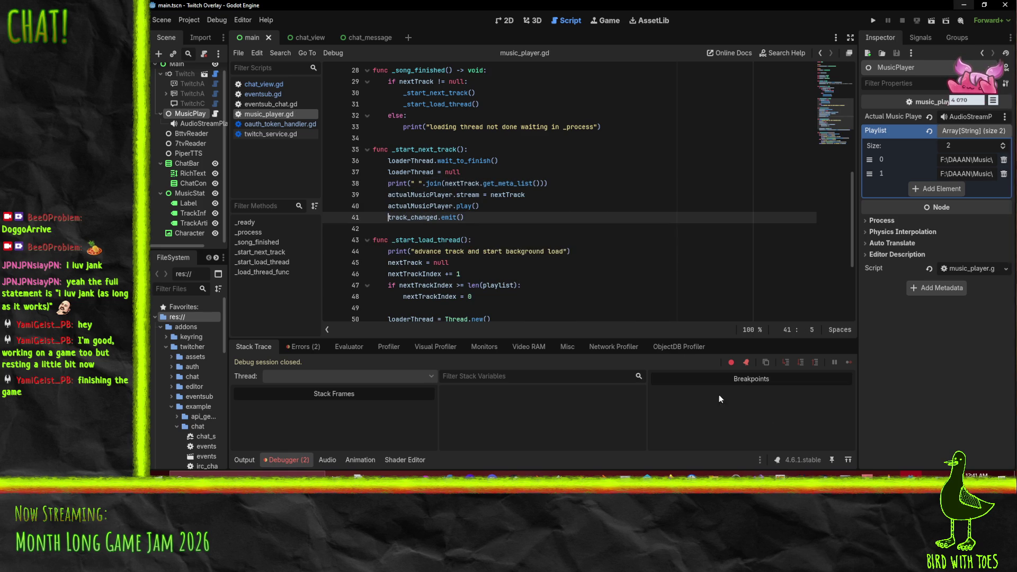
{"action": "left_click", "coordinate": [875, 21]}
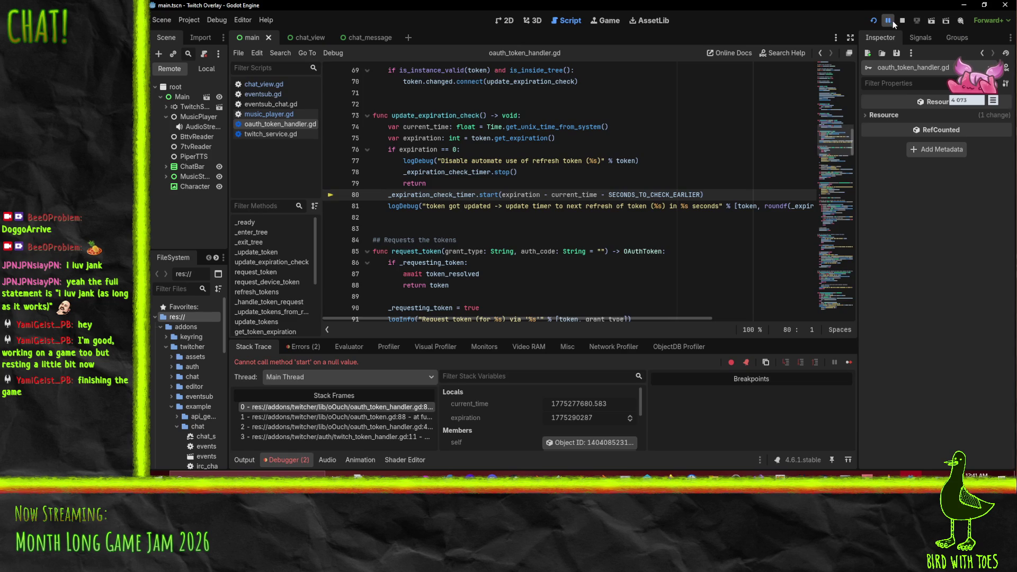
Step: Continue the paused overlay game from the debugger, then stop the run
{"action": "left_click", "coordinate": [888, 20]}
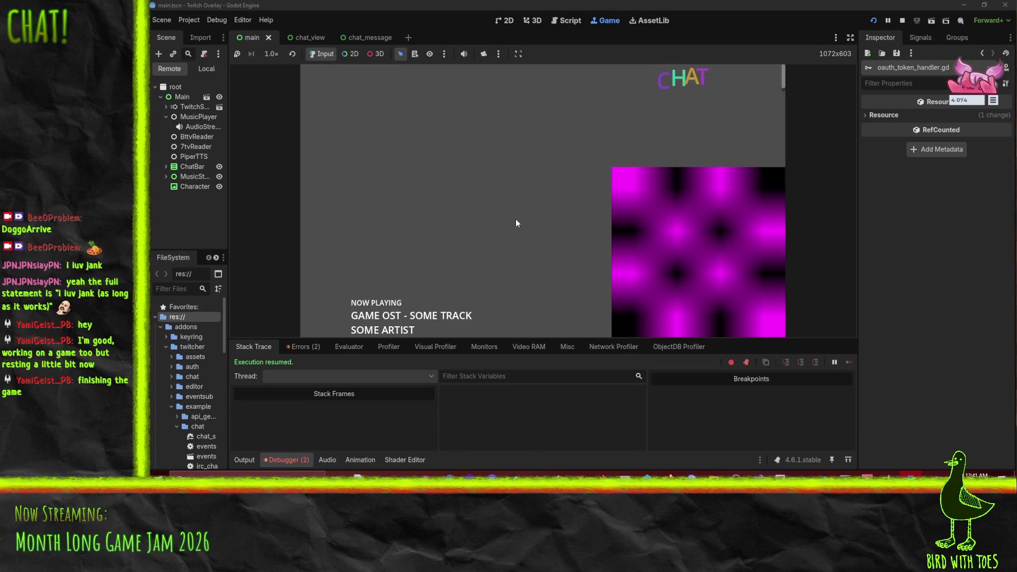
{"action": "left_click", "coordinate": [902, 20]}
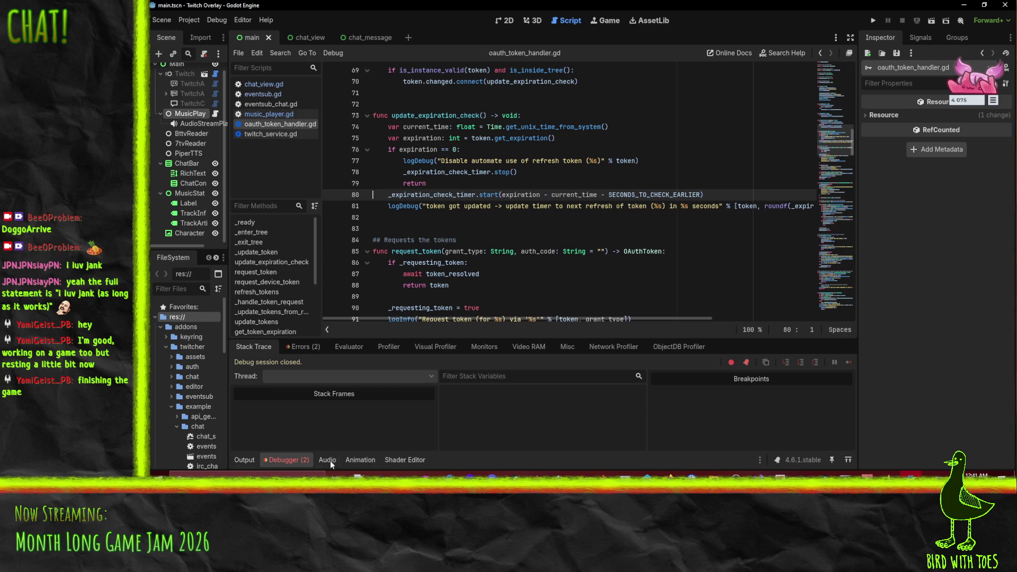
Step: Delete the debug print of track metadata from _start_next_track in music_player.gd
{"action": "left_click", "coordinate": [245, 460]}
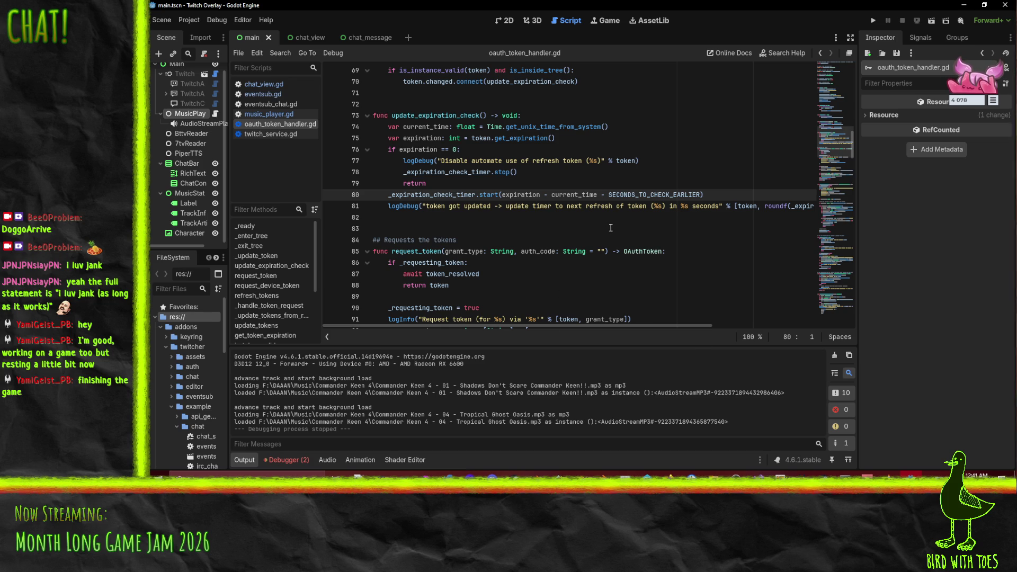
{"action": "left_click", "coordinate": [283, 115]}
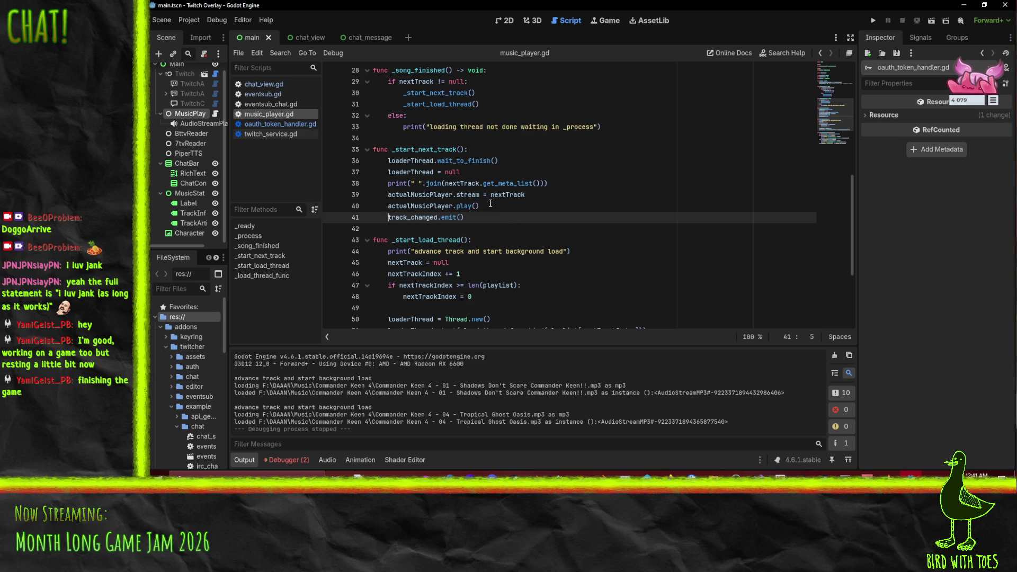
{"action": "left_click", "coordinate": [542, 184]}
{"action": "key", "text": "ctrl+shift+k"}
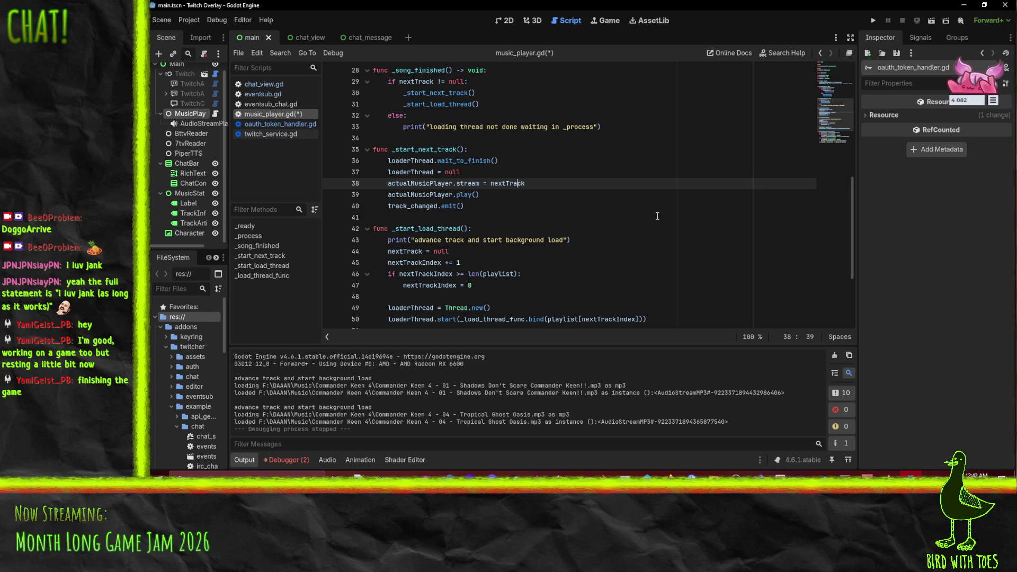
Step: Minimize Godot and bring the Firefox Audio streams docs page back to the front
{"action": "left_click", "coordinate": [964, 5]}
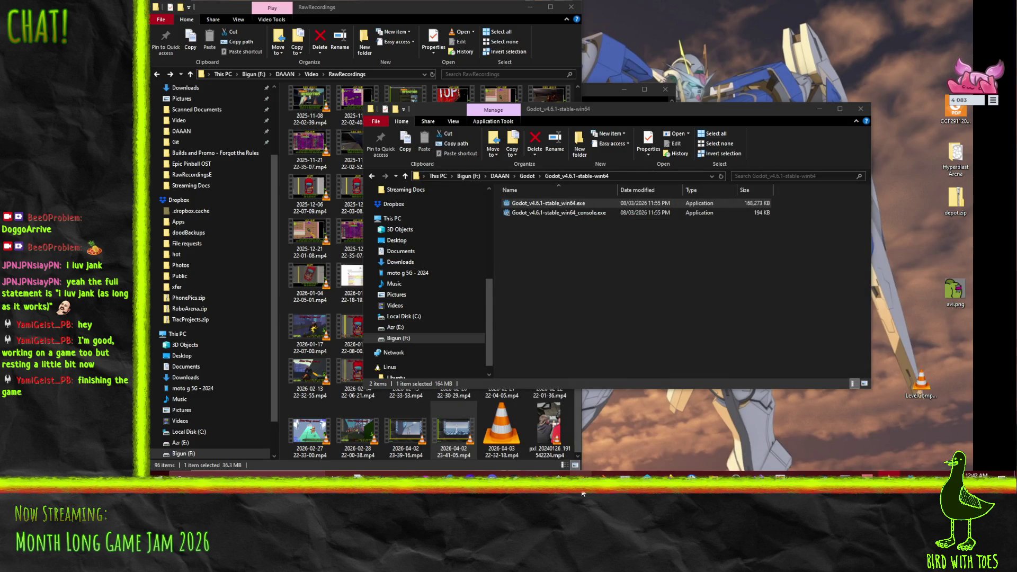
{"action": "mouse_move", "coordinate": [668, 473]}
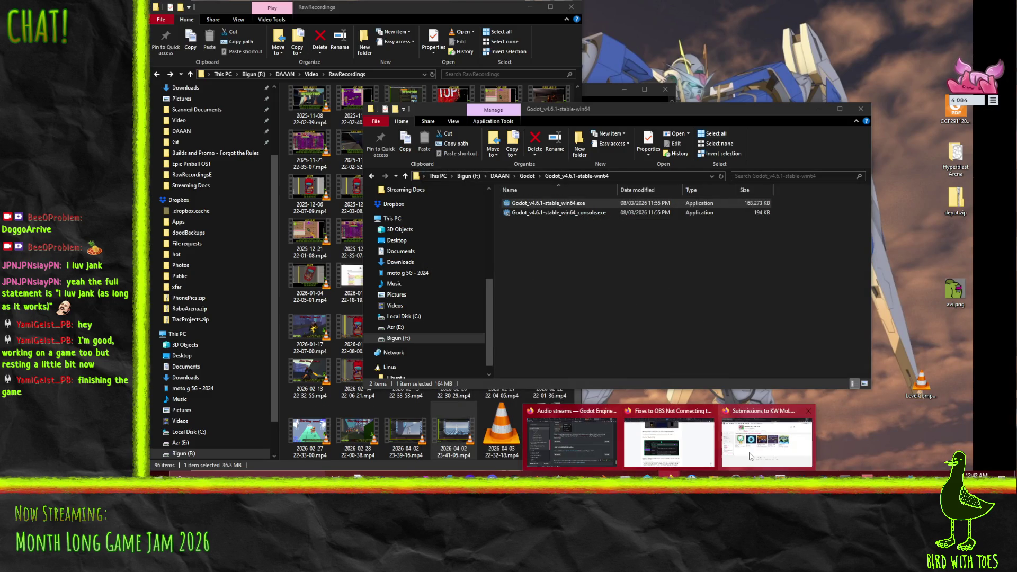
{"action": "left_click", "coordinate": [580, 450]}
Step: Search the web for 'godot audio metadata' and open the Godot-MusicMetadata GitHub repository
{"action": "left_click", "coordinate": [437, 30]}
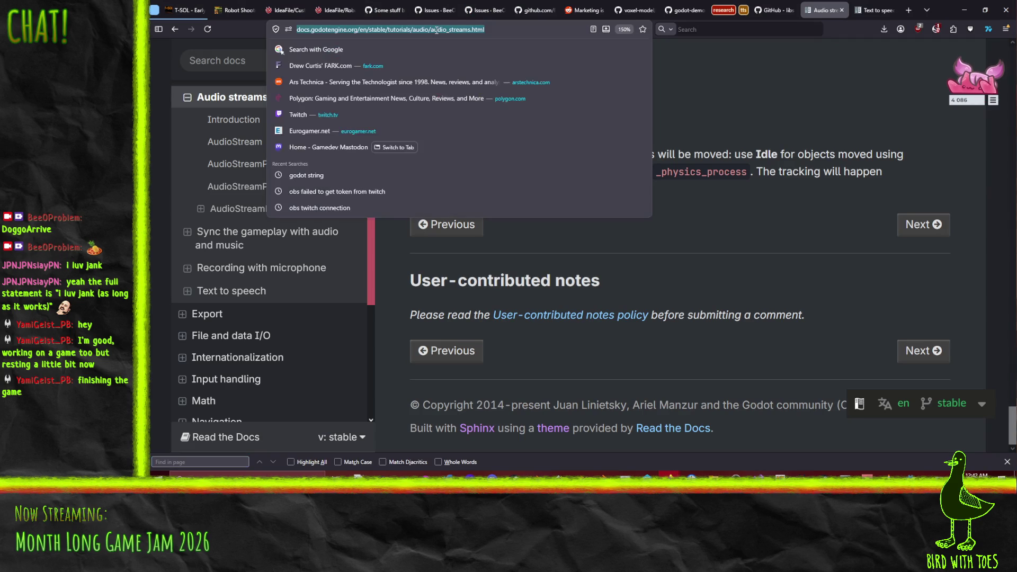
{"action": "type", "text": "gdo"}
{"action": "type", "text": "dot a"}
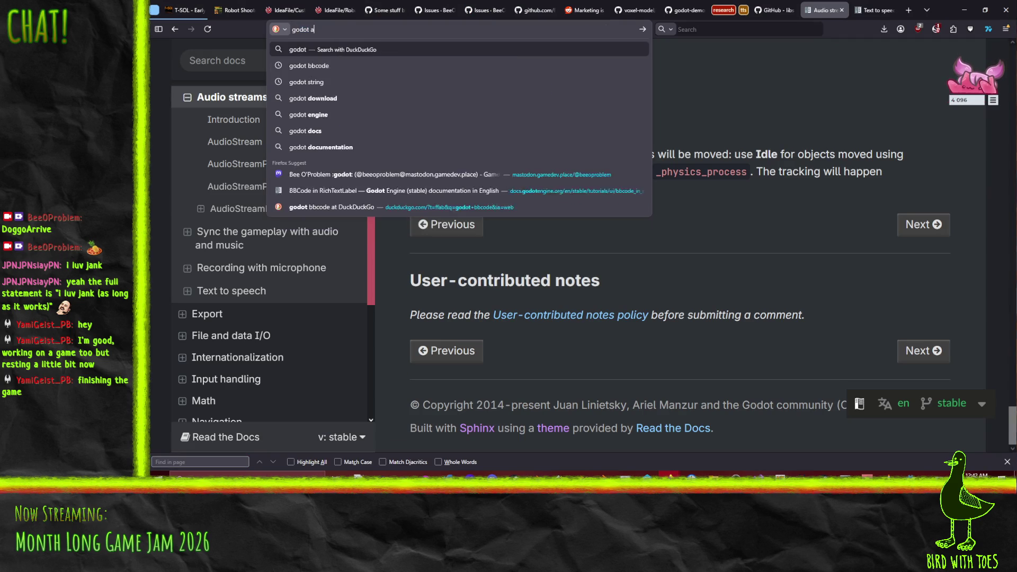
{"action": "type", "text": "udio metadata"}
{"action": "key", "text": "Return"}
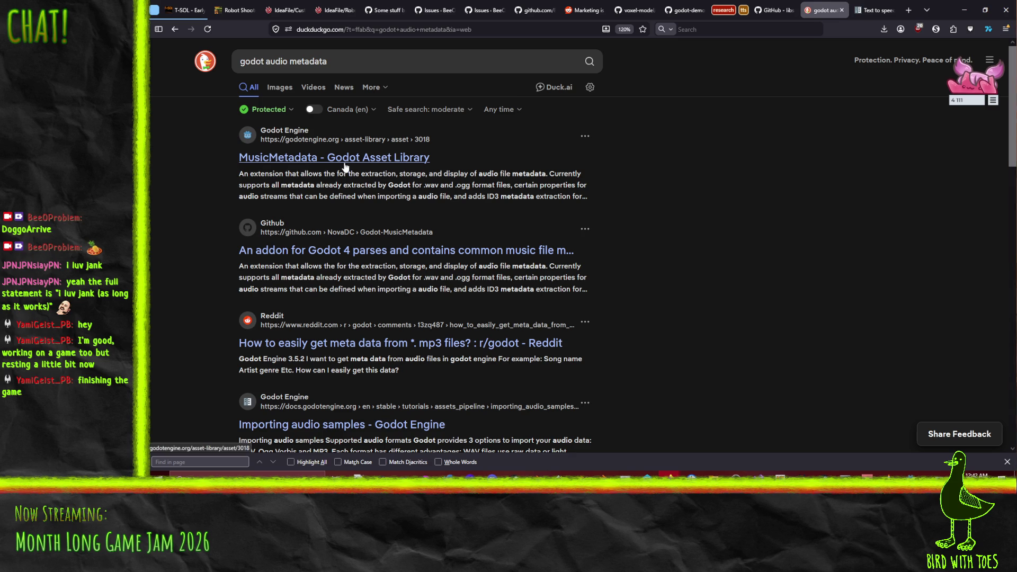
{"action": "left_click", "coordinate": [387, 257]}
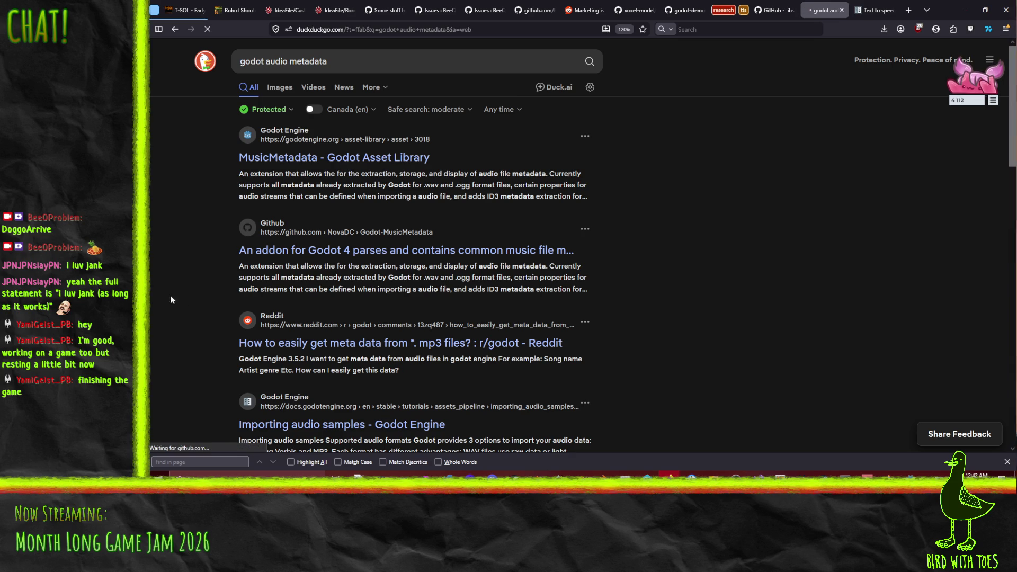
{"action": "scroll", "coordinate": [263, 286], "scroll_direction": "down", "scroll_amount": 7}
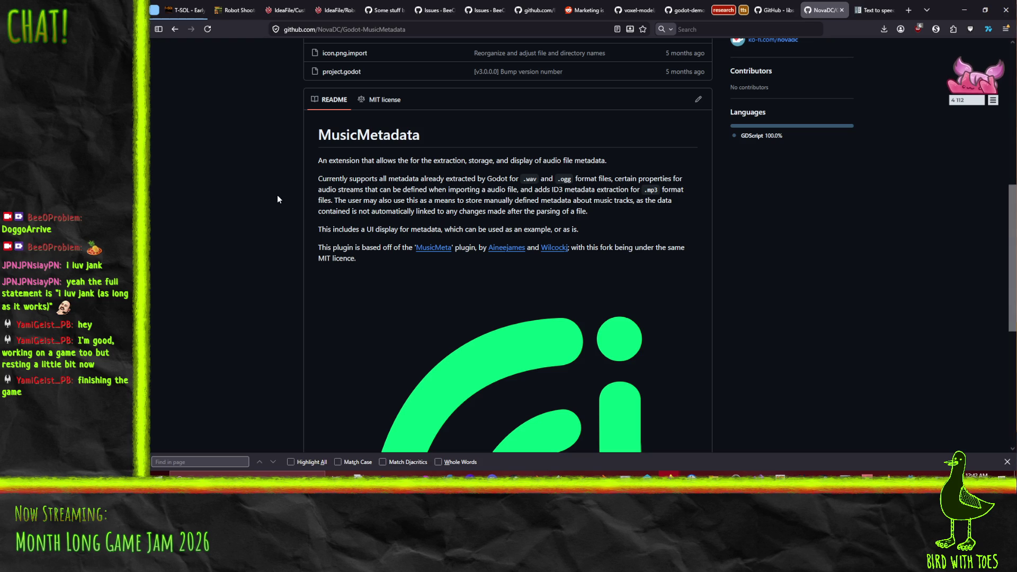
Step: Read through the MusicMetadata README and file list, then navigate back
{"action": "scroll", "coordinate": [284, 205], "scroll_direction": "down", "scroll_amount": 5}
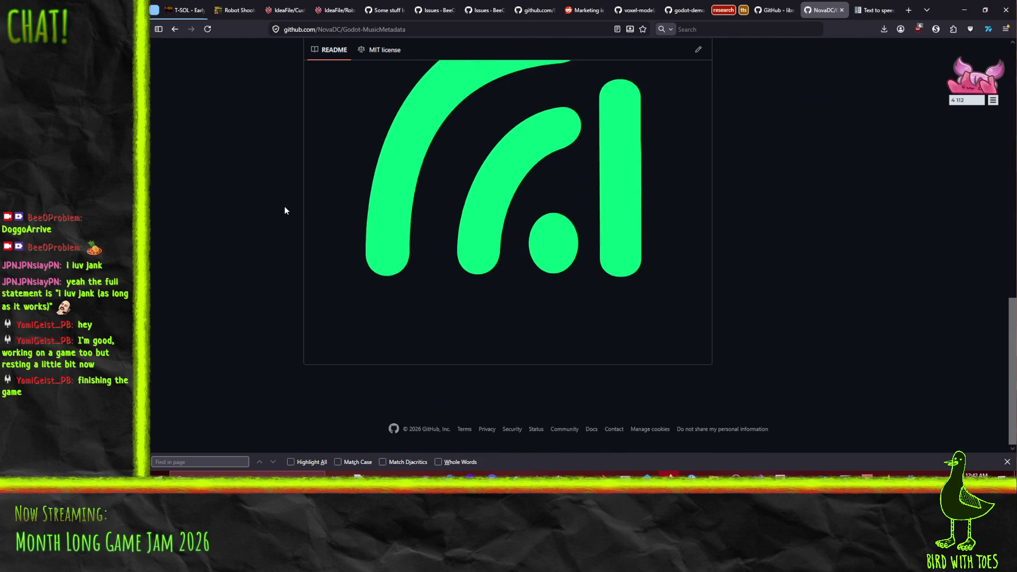
{"action": "scroll", "coordinate": [285, 211], "scroll_direction": "up", "scroll_amount": 10}
{"action": "scroll", "coordinate": [262, 272], "scroll_direction": "down", "scroll_amount": 1}
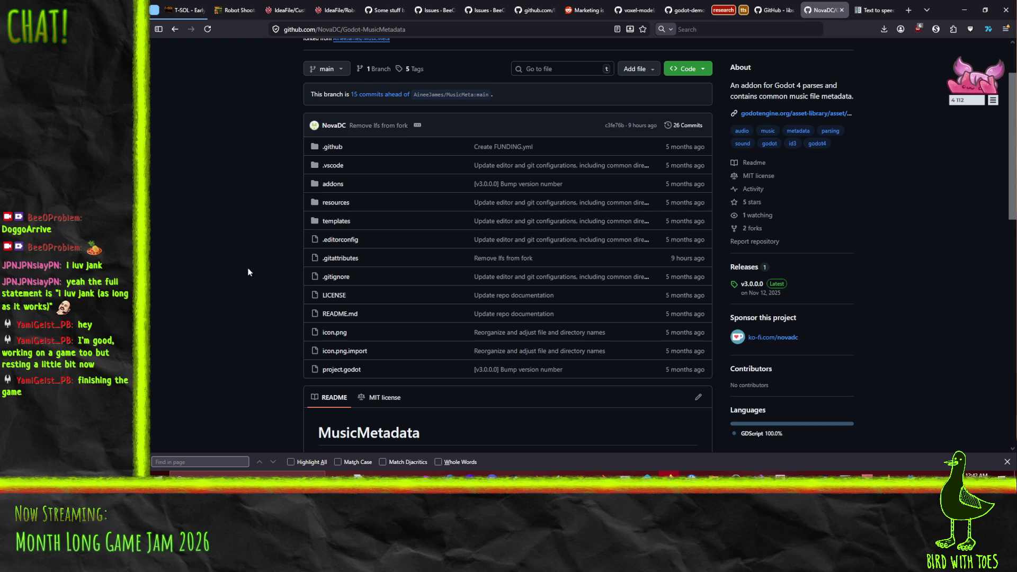
{"action": "scroll", "coordinate": [260, 350], "scroll_direction": "down", "scroll_amount": 1}
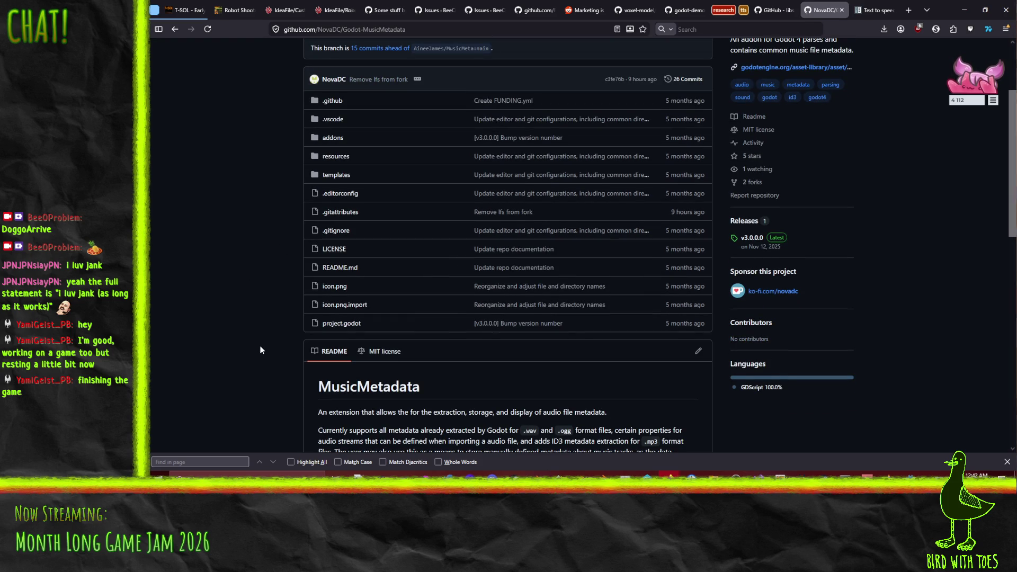
{"action": "left_click", "coordinate": [173, 30]}
Step: Open the MusicMetadata 3.0.0.0 Asset Library page and review its three accepted revisions
{"action": "left_click", "coordinate": [275, 169]}
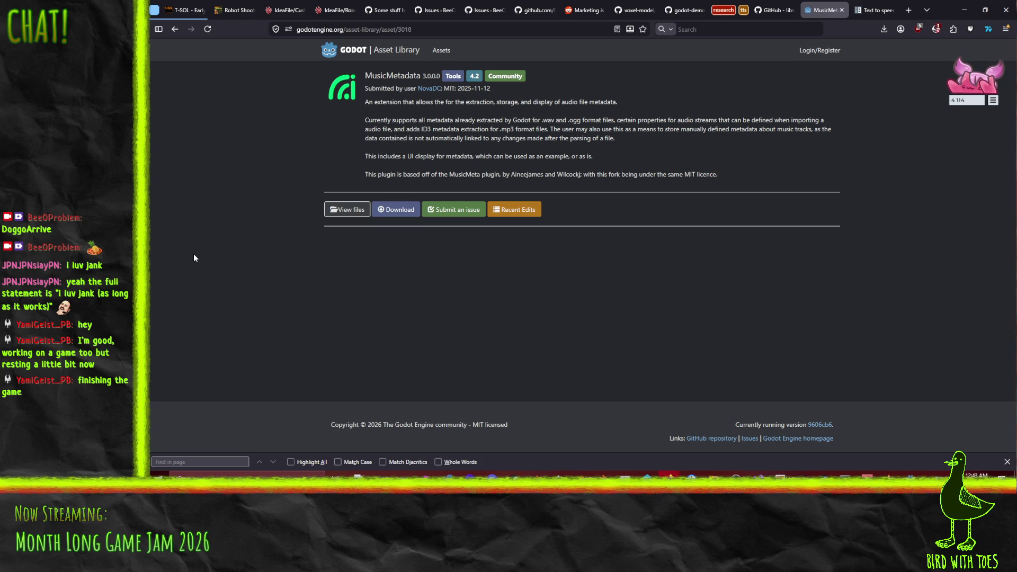
{"action": "left_click", "coordinate": [514, 210]}
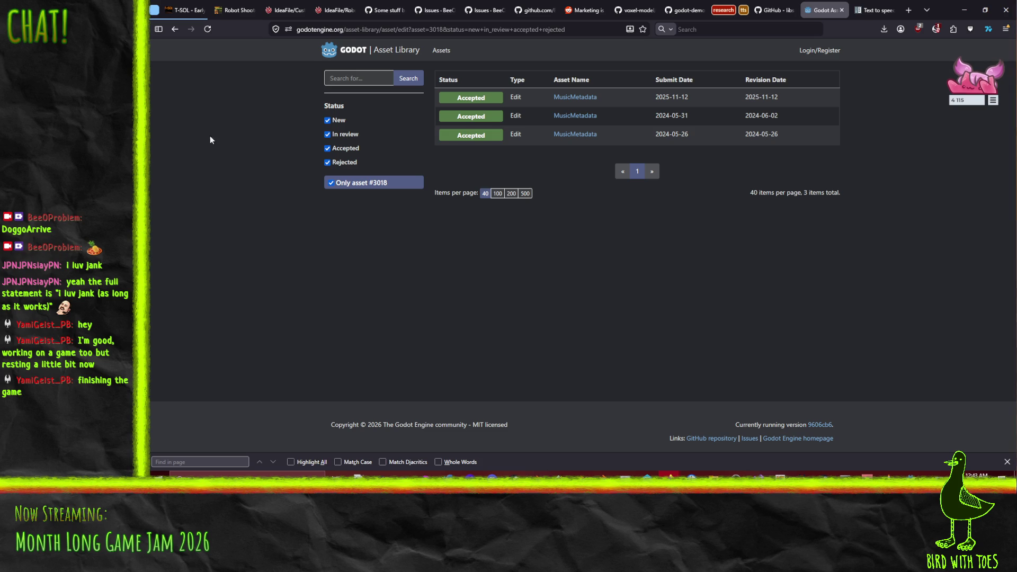
{"action": "left_click", "coordinate": [176, 31]}
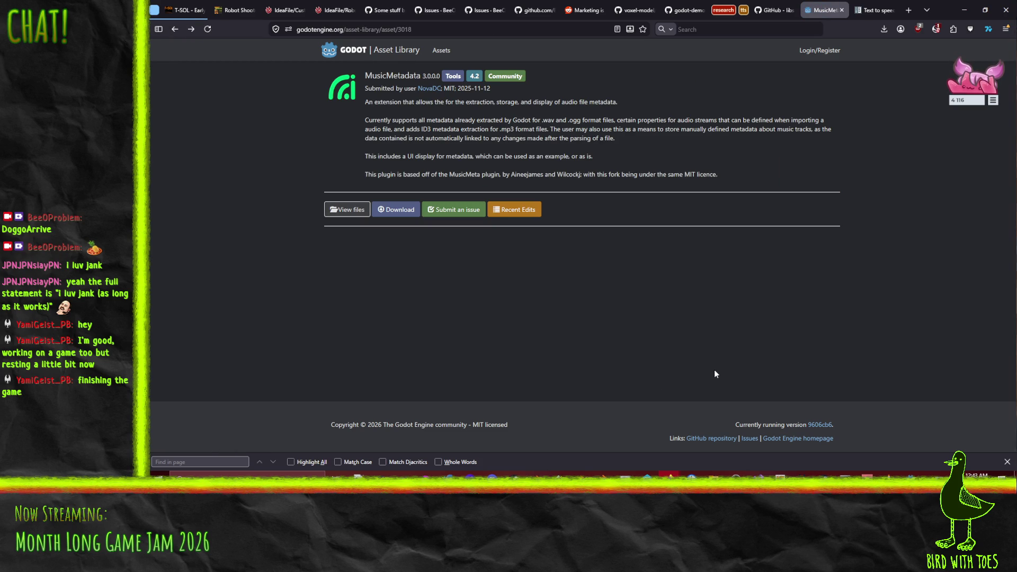
Step: Search Godot's AssetLib for 'musicmeta' and open the MusicMetadata 3.0.0.0 details
{"action": "left_click", "coordinate": [911, 475]}
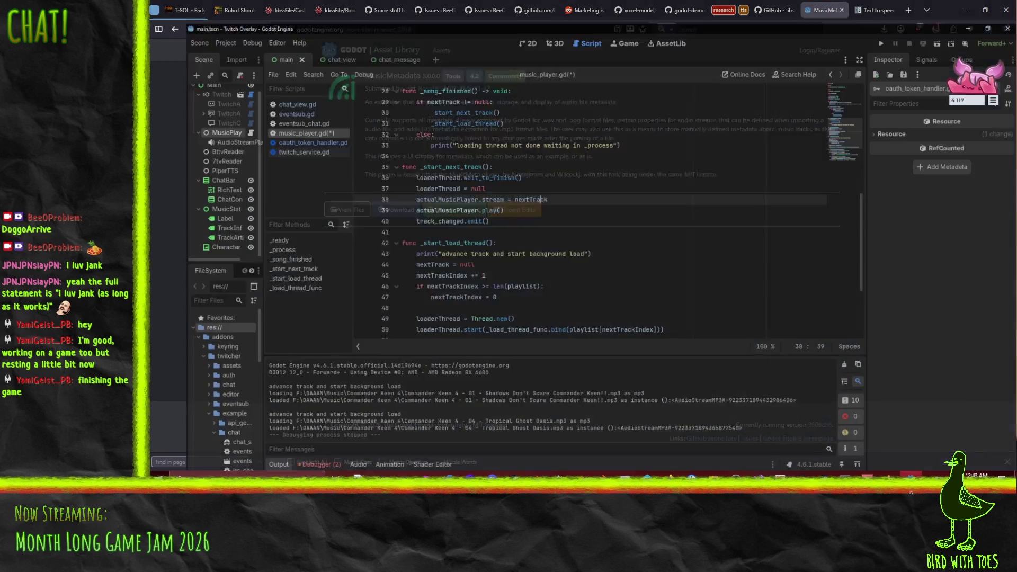
{"action": "left_click", "coordinate": [182, 24]}
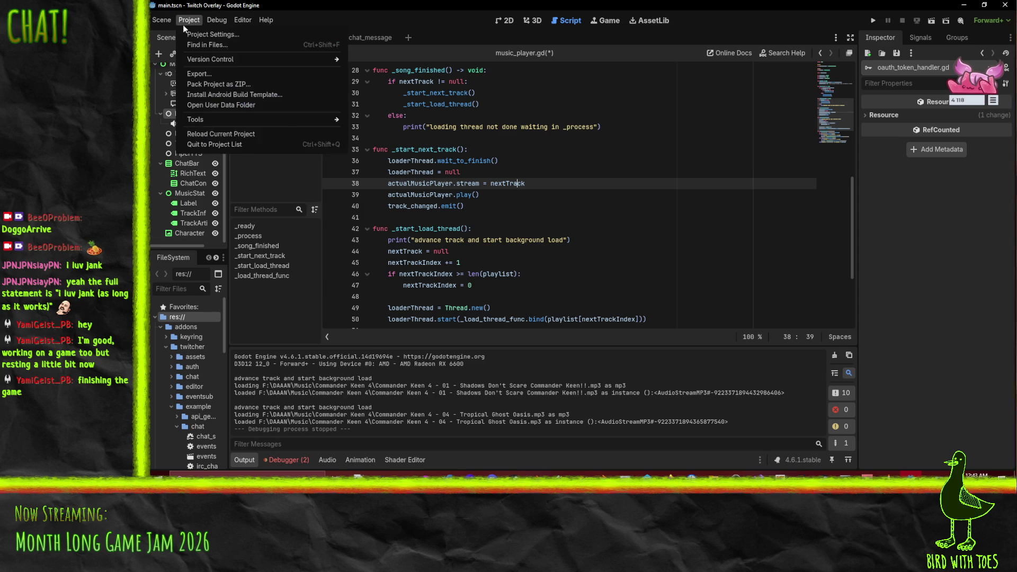
{"action": "left_click", "coordinate": [183, 24]}
{"action": "left_click", "coordinate": [650, 21]}
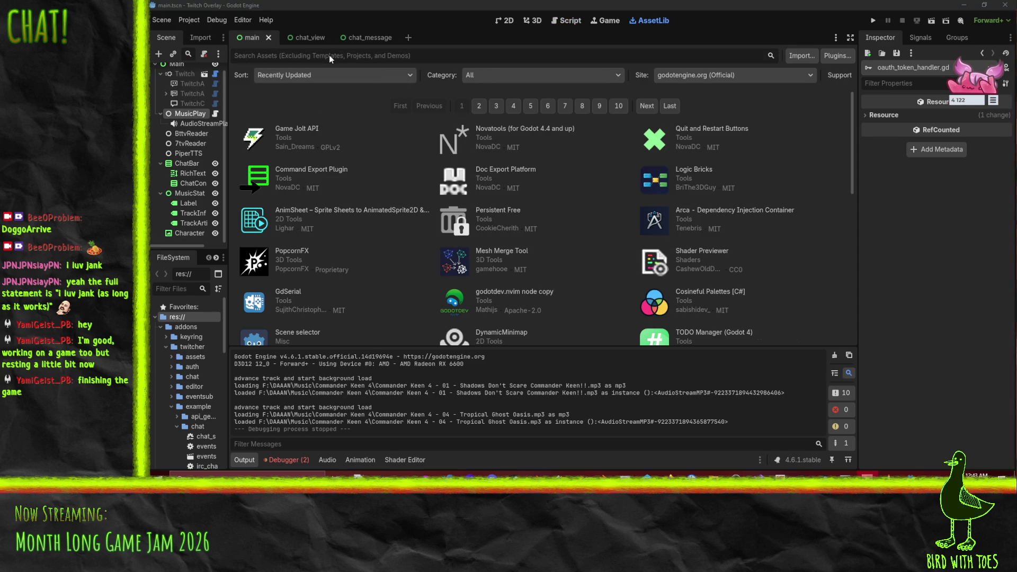
{"action": "left_click", "coordinate": [348, 55]}
{"action": "type", "text": "mu"}
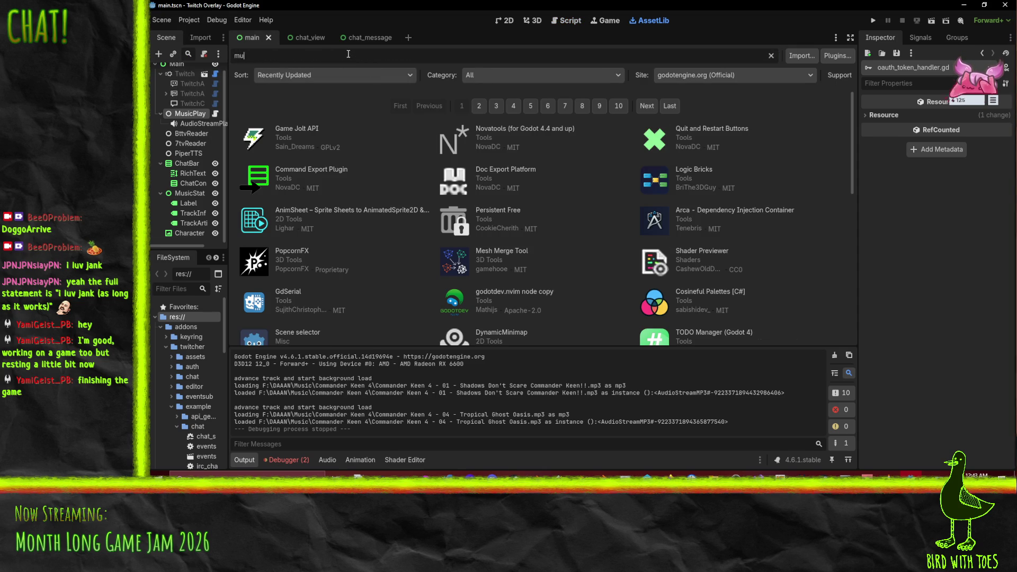
{"action": "type", "text": "sicmeta"}
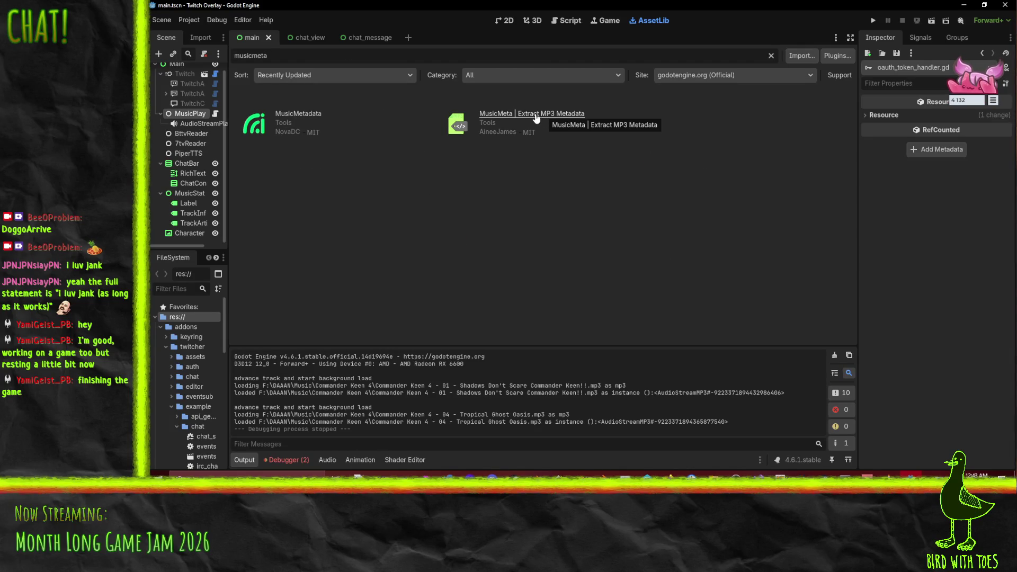
{"action": "left_click", "coordinate": [308, 114]}
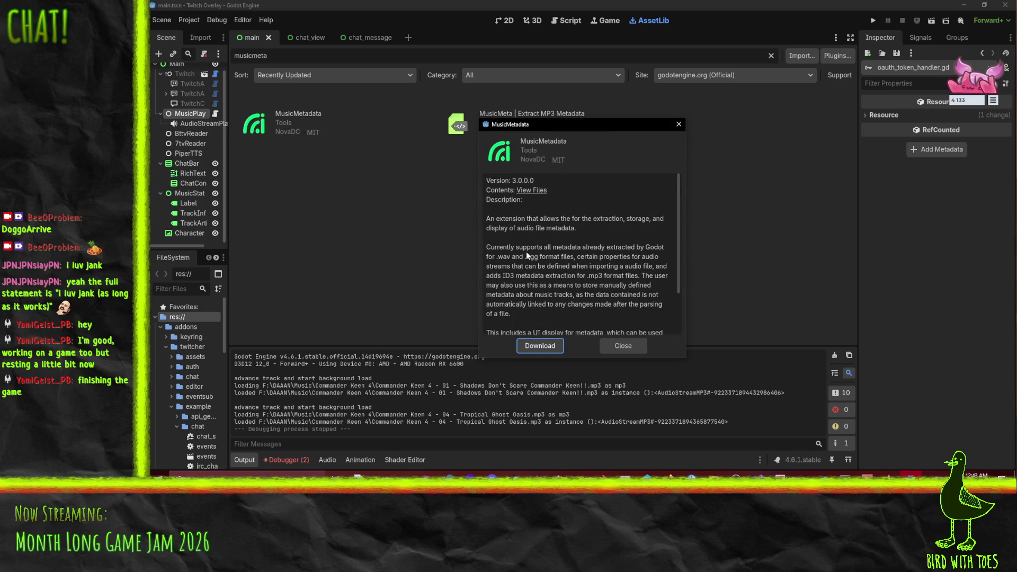
{"action": "scroll", "coordinate": [526, 252], "scroll_direction": "down", "scroll_amount": 3}
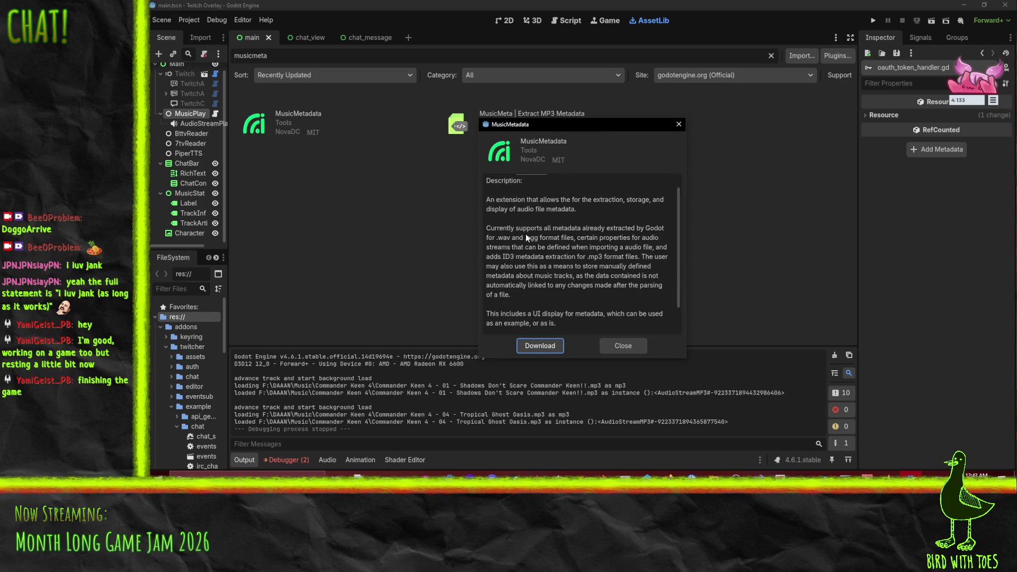
Step: Download and install MusicMetadata 3.0.0.0 into the project and dismiss the success message
{"action": "left_click", "coordinate": [541, 347]}
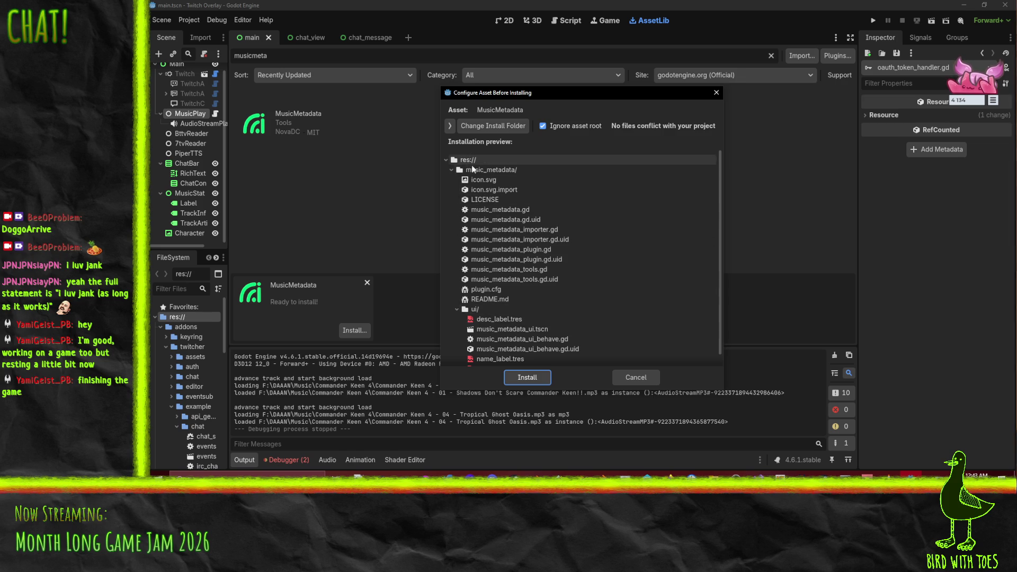
{"action": "scroll", "coordinate": [479, 170], "scroll_direction": "down", "scroll_amount": 1}
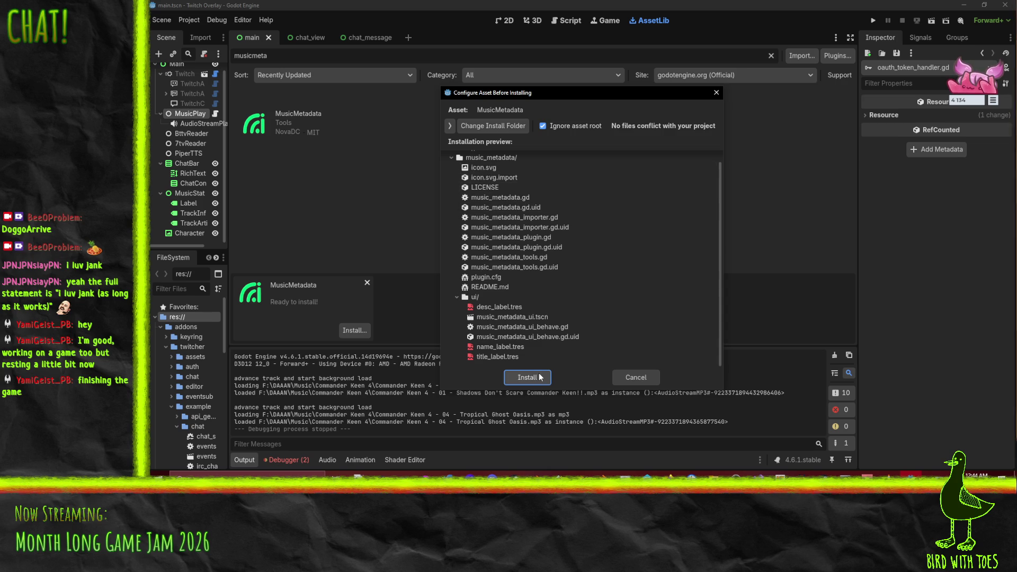
{"action": "left_click", "coordinate": [532, 381]}
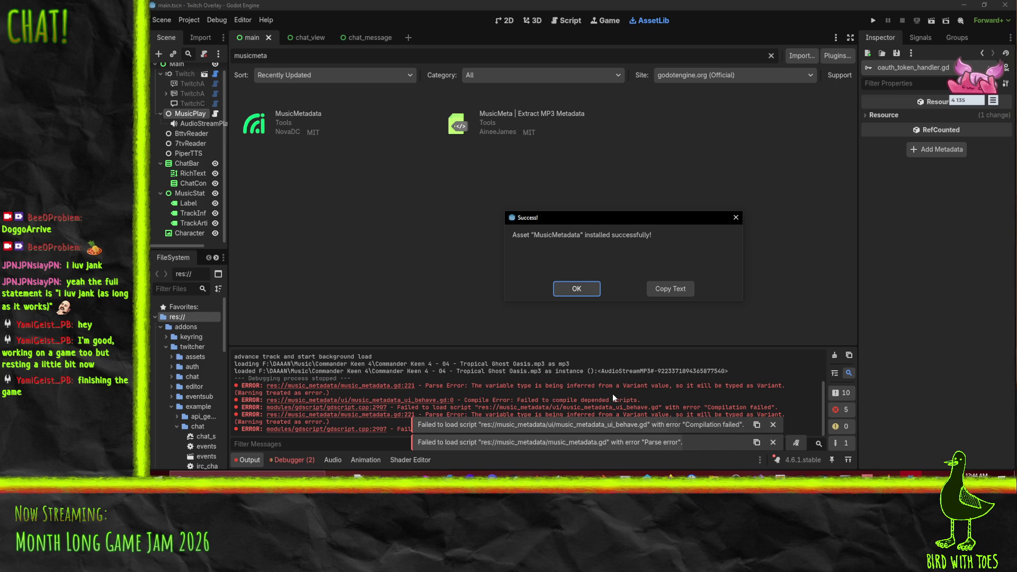
{"action": "left_click", "coordinate": [575, 293]}
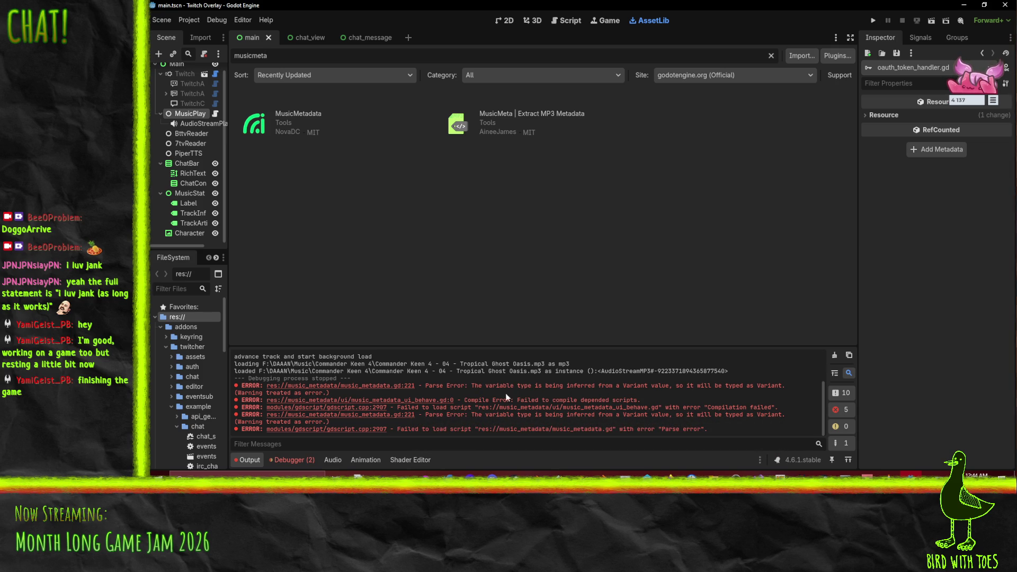
Step: Jump to the music_metadata.gd parse error and inspect lines 215 to 221
{"action": "left_click", "coordinate": [397, 386]}
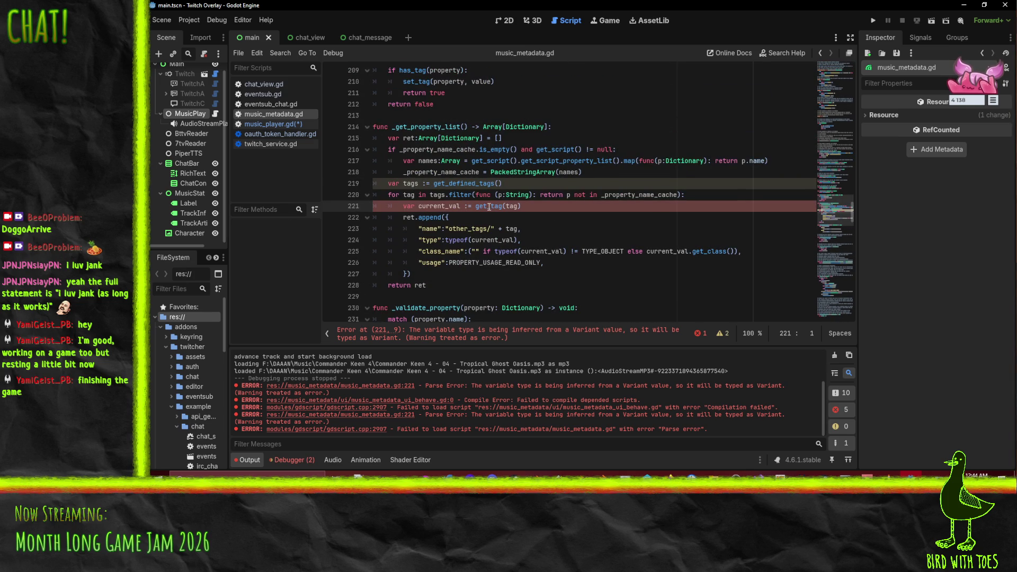
{"action": "scroll", "coordinate": [601, 169], "scroll_direction": "up", "scroll_amount": 1}
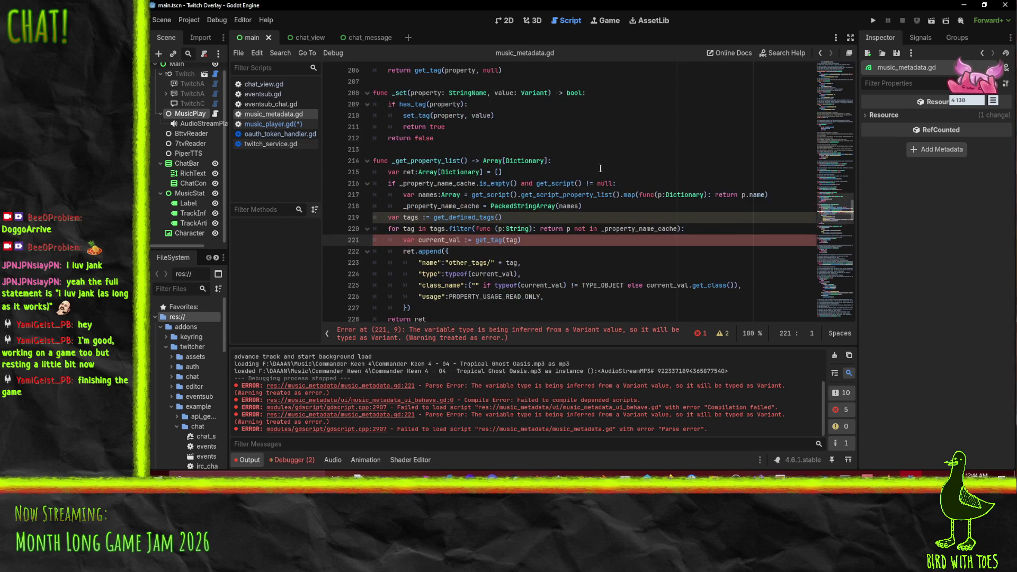
{"action": "left_click", "coordinate": [600, 169]}
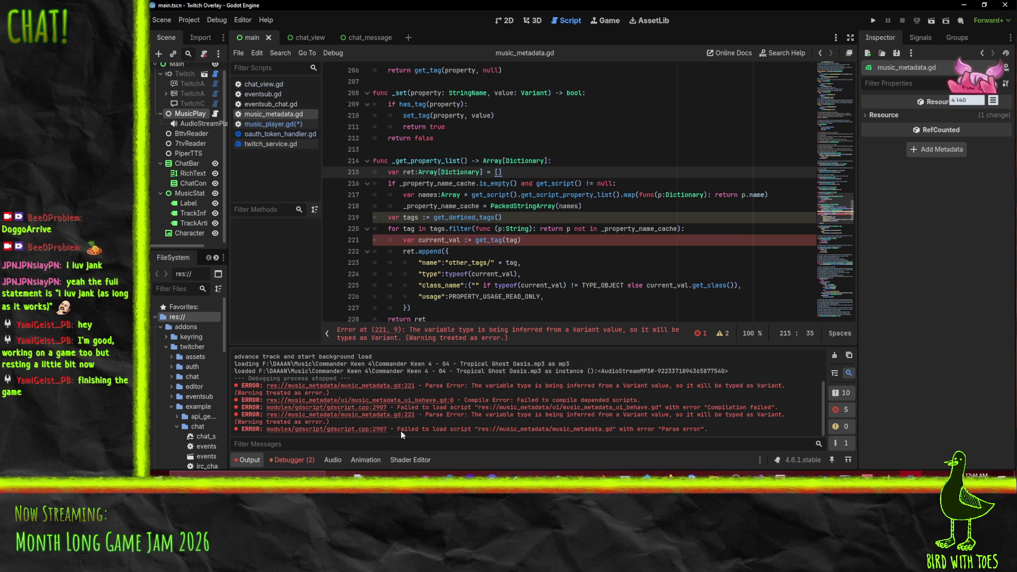
{"action": "left_click", "coordinate": [372, 416]}
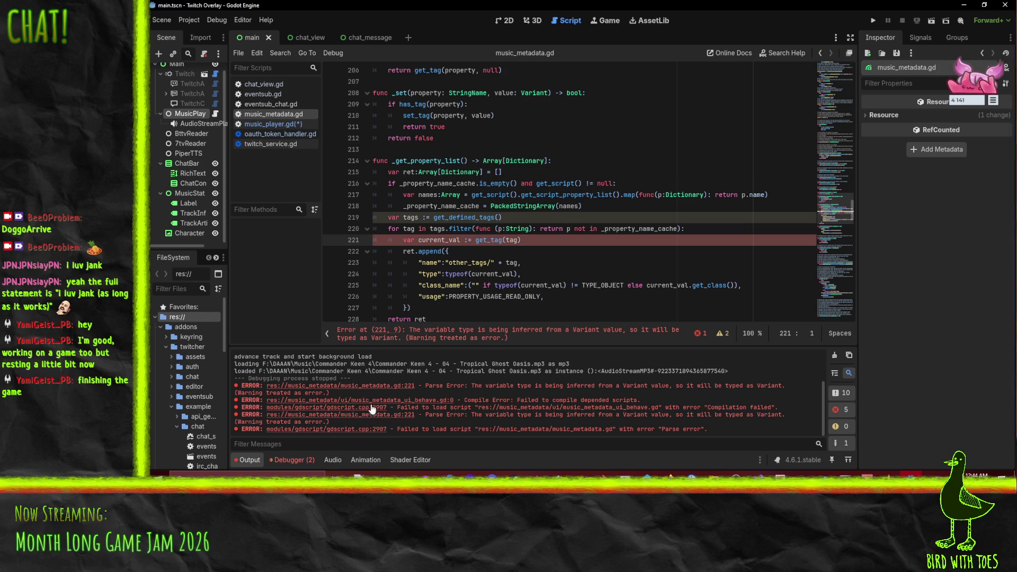
Step: Check line 19 of music_metadata_ui_behave.gd, then return to current_val := get_tag(tag) on line 221
{"action": "left_click", "coordinate": [374, 401]}
{"action": "left_click", "coordinate": [492, 274]}
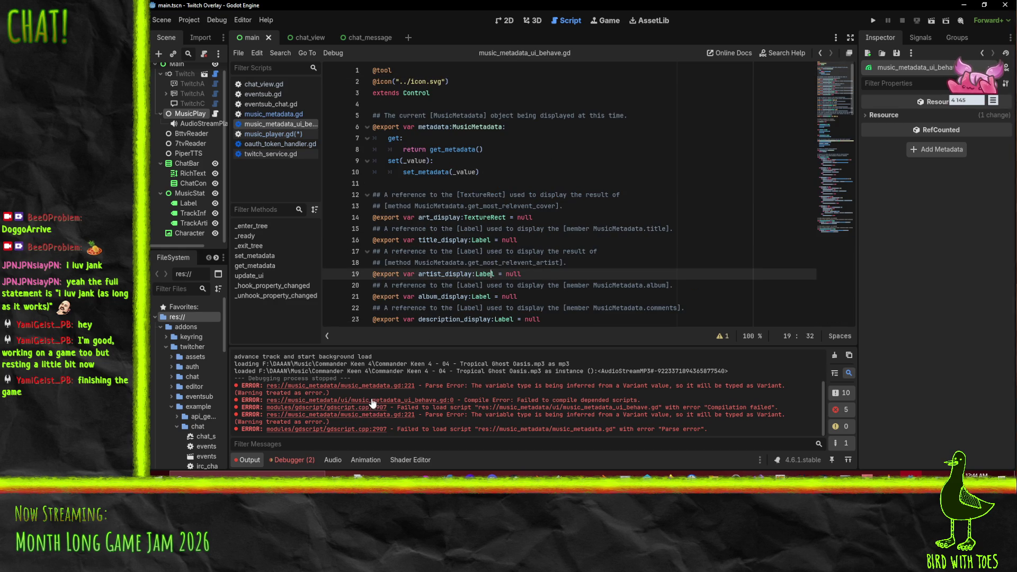
{"action": "scroll", "coordinate": [563, 249], "scroll_direction": "down", "scroll_amount": 1}
{"action": "left_click", "coordinate": [451, 240]}
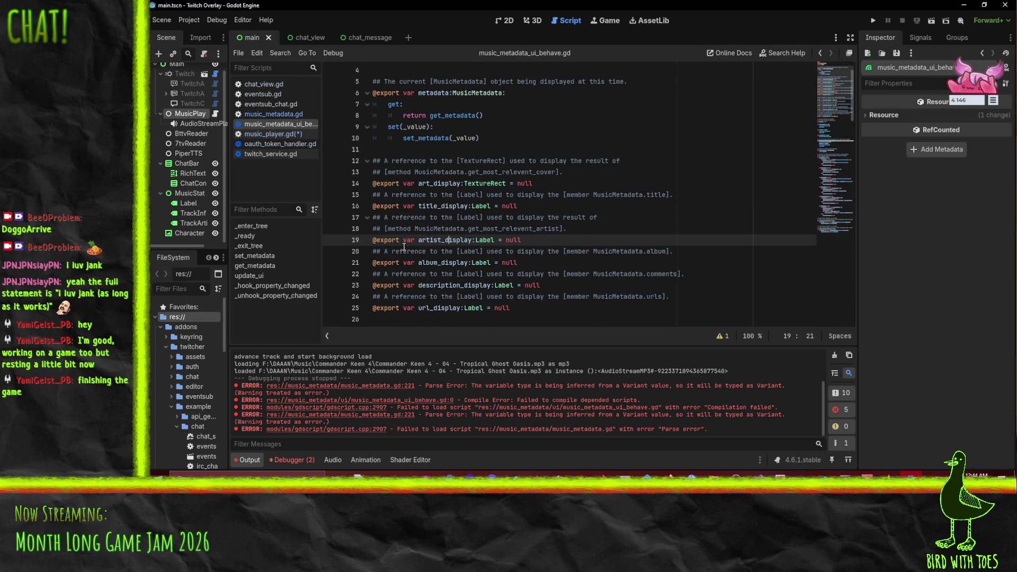
{"action": "left_click", "coordinate": [523, 240]}
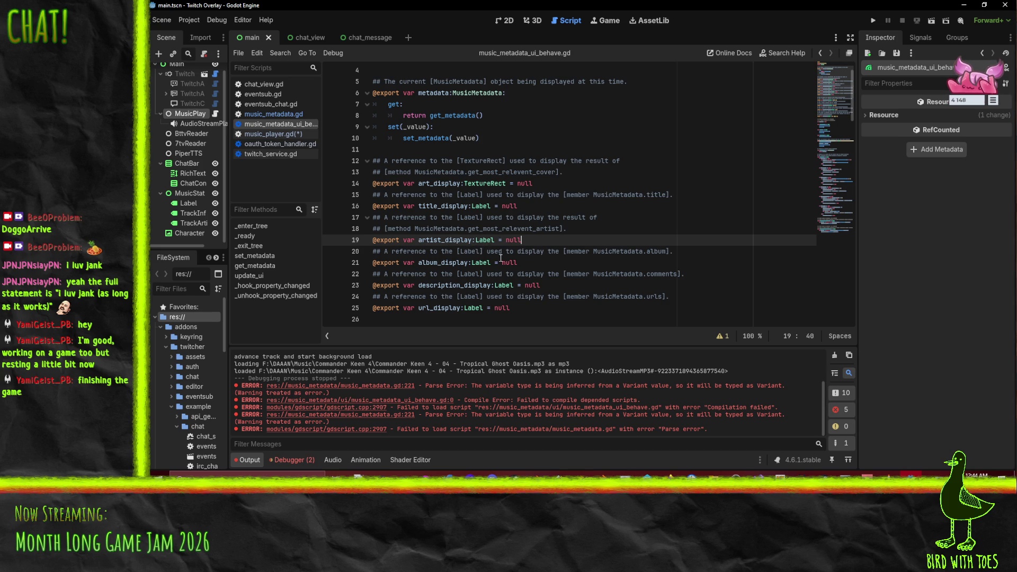
{"action": "left_click", "coordinate": [381, 387]}
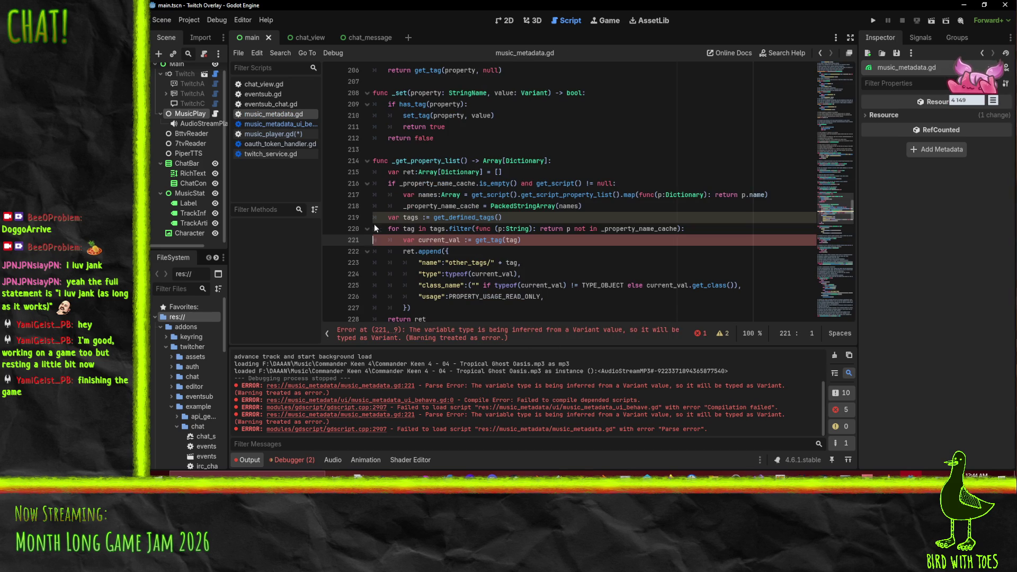
{"action": "left_click", "coordinate": [466, 241]}
Step: Step through all 20 get_tag matches, ending at its Variant-returning definition on line 184
{"action": "double_click", "coordinate": [487, 239]}
{"action": "key", "text": "ctrl+f"}
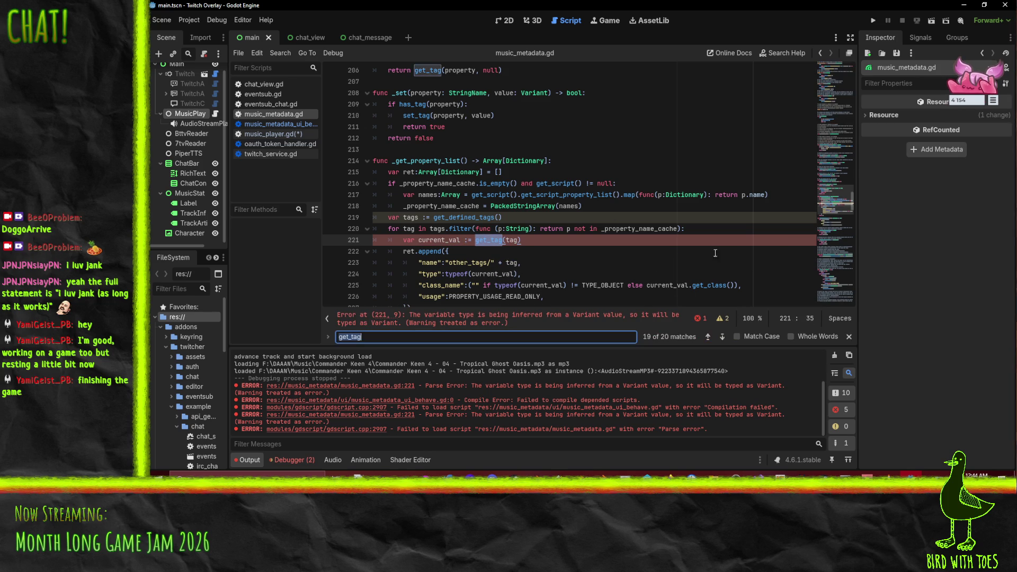
{"action": "left_click", "coordinate": [722, 337]}
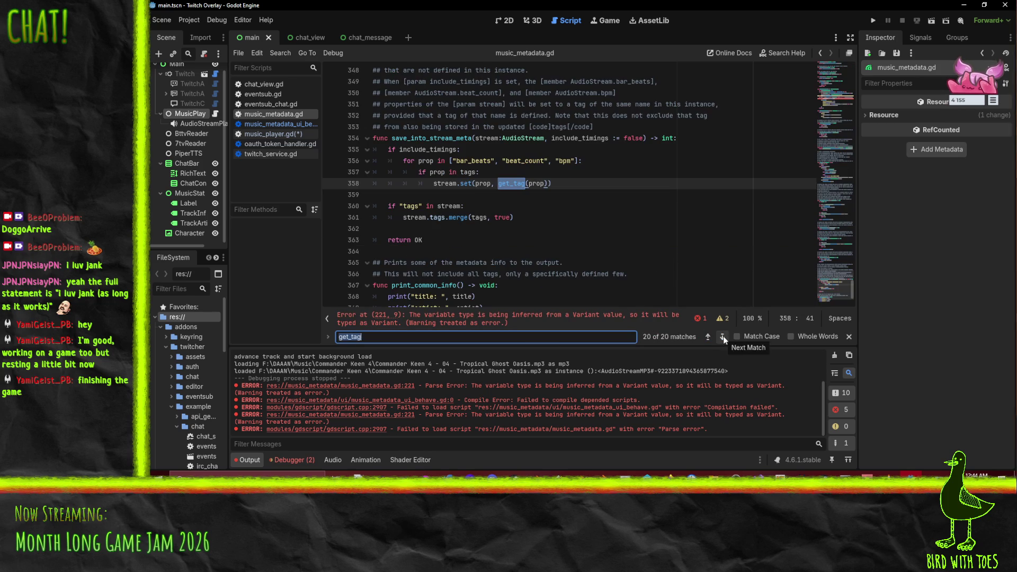
{"action": "left_click", "coordinate": [724, 336]}
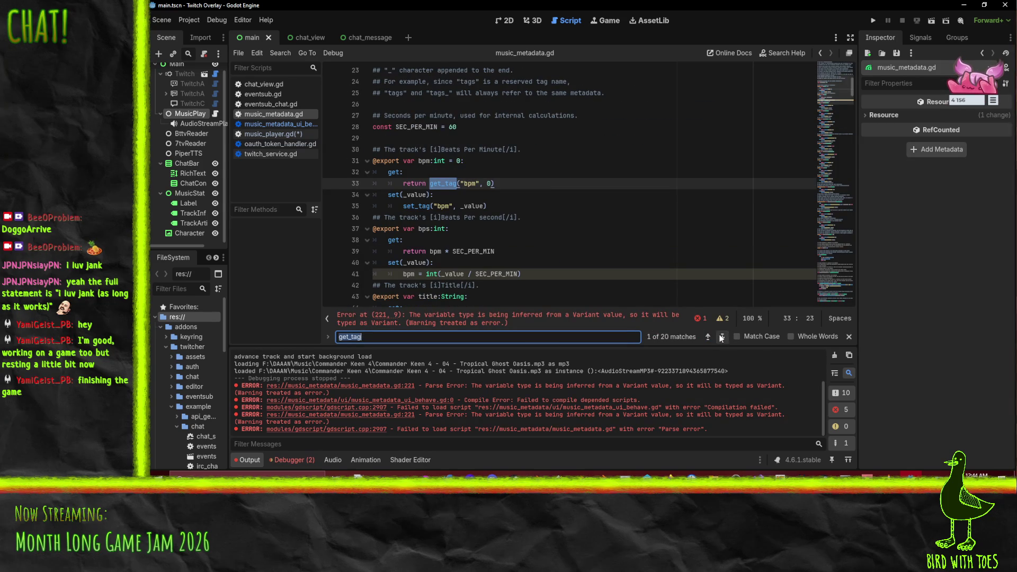
{"action": "left_click", "coordinate": [721, 337]}
{"action": "left_click", "coordinate": [722, 337]}
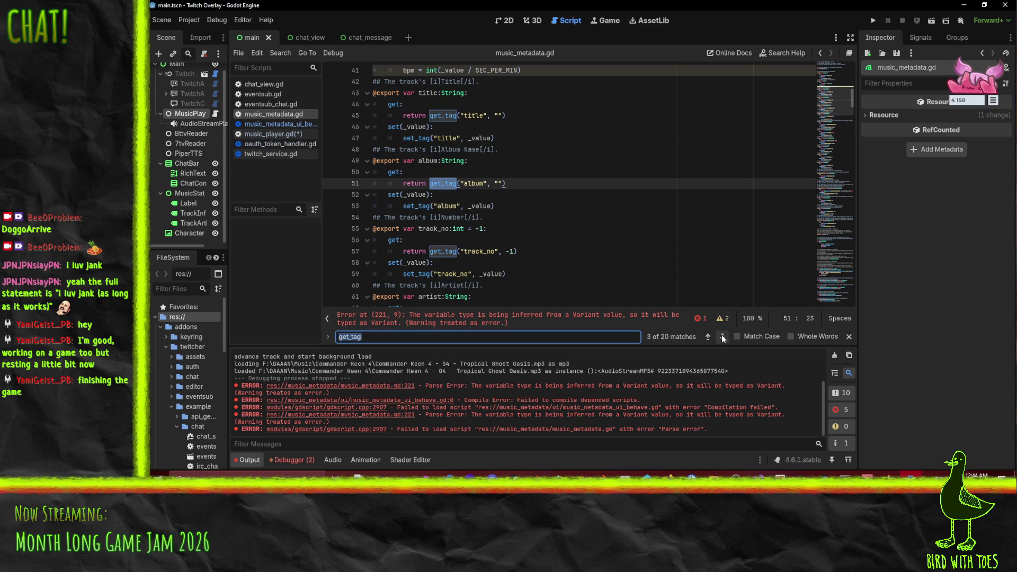
{"action": "left_click", "coordinate": [722, 337]}
{"action": "left_click", "coordinate": [723, 337]}
{"action": "left_click", "coordinate": [723, 337]}
{"action": "left_click", "coordinate": [723, 337]}
{"action": "left_click", "coordinate": [723, 337]}
{"action": "left_click", "coordinate": [723, 337]}
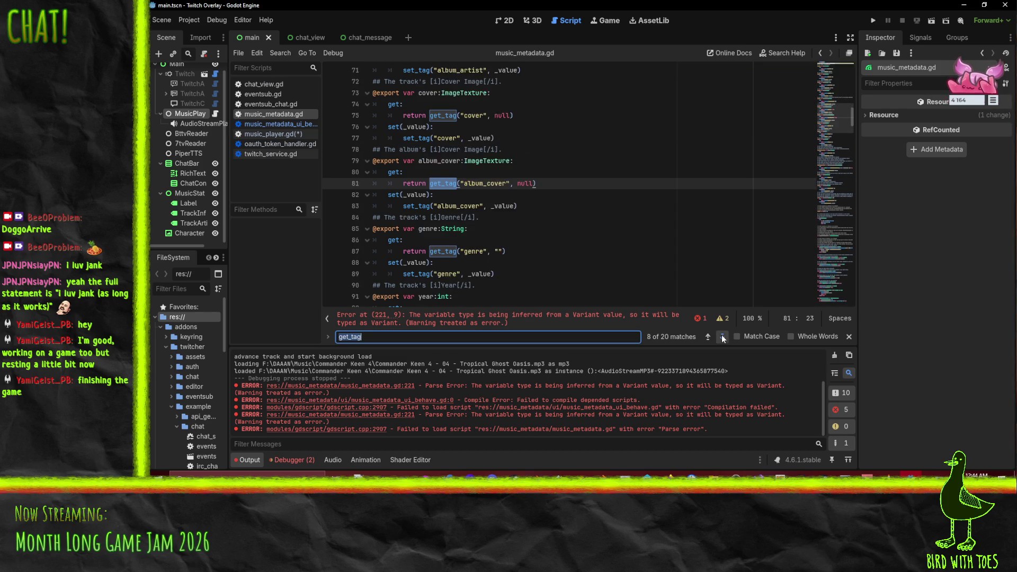
{"action": "left_click", "coordinate": [723, 337]}
{"action": "left_click", "coordinate": [723, 337]}
{"action": "left_click", "coordinate": [723, 337]}
{"action": "left_click", "coordinate": [723, 337]}
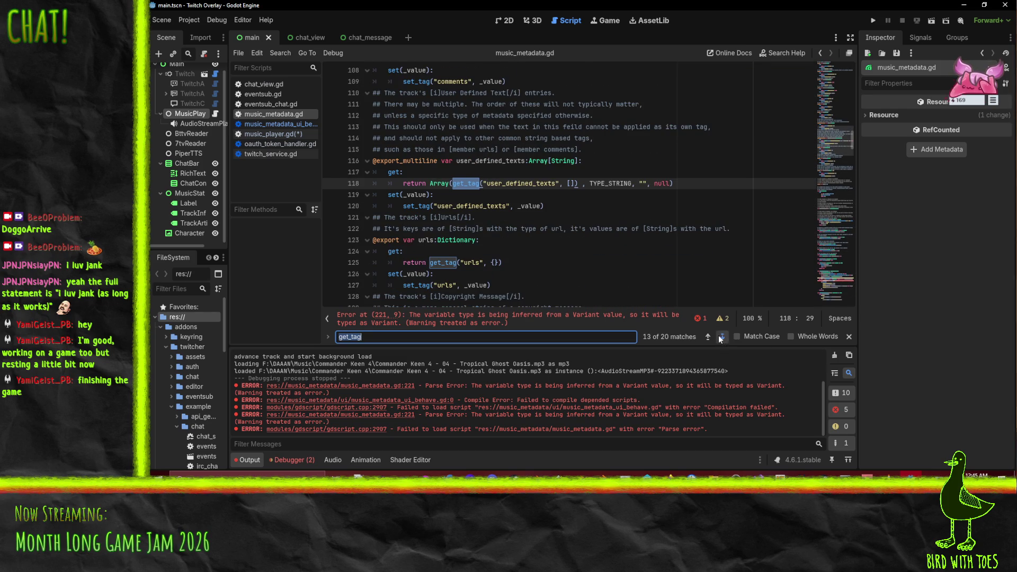
{"action": "left_click", "coordinate": [721, 337]}
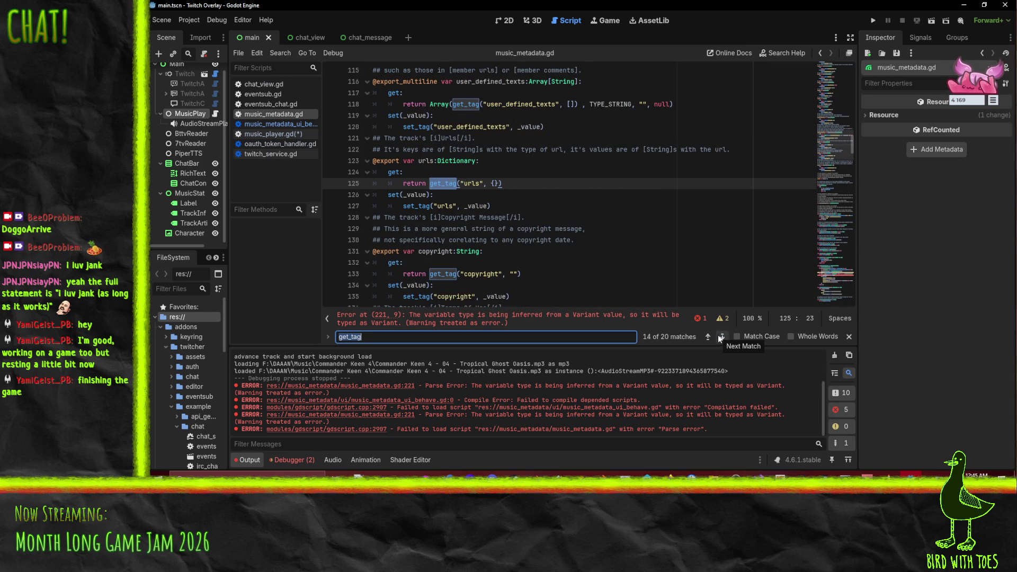
{"action": "left_click", "coordinate": [721, 337]}
{"action": "left_click", "coordinate": [721, 337]}
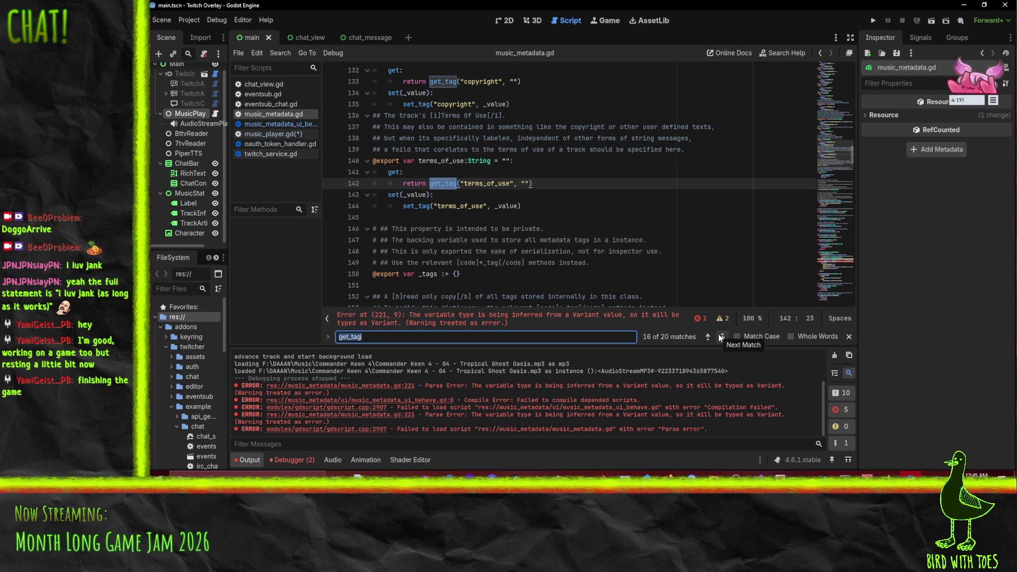
{"action": "left_click", "coordinate": [721, 337]}
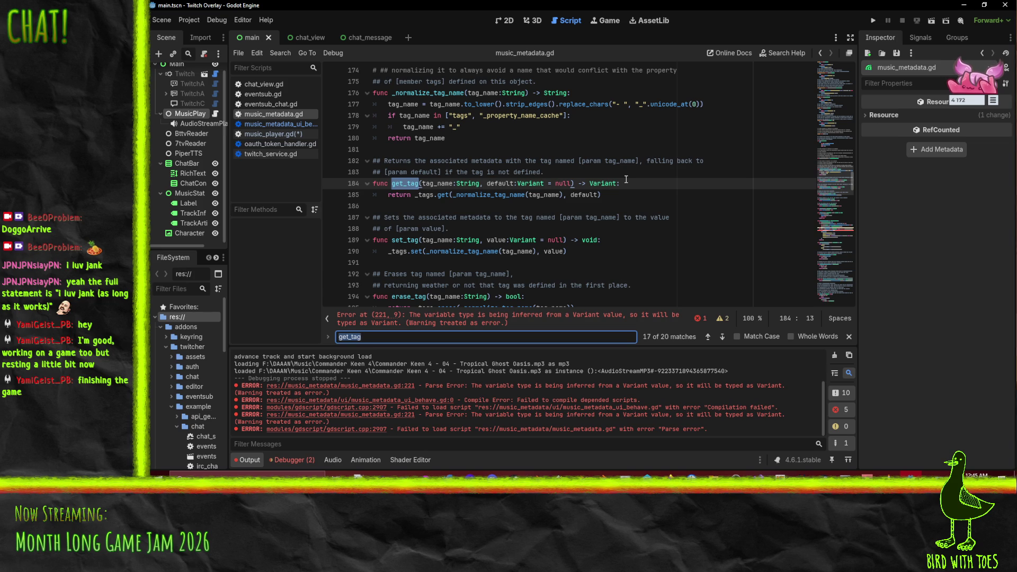
Step: Make tags untyped by changing := to = on line 219
{"action": "left_click", "coordinate": [373, 386]}
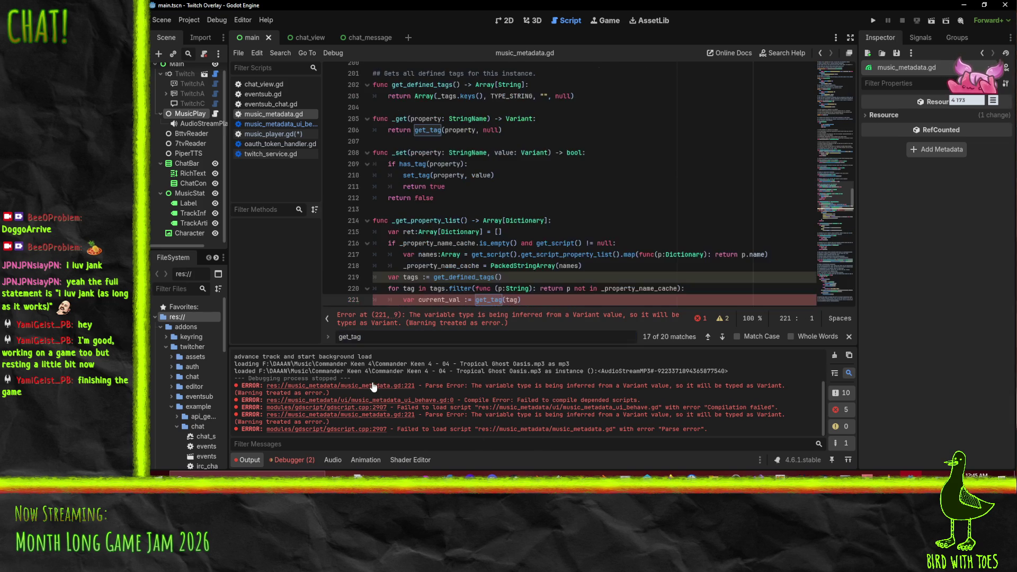
{"action": "left_click", "coordinate": [423, 276]}
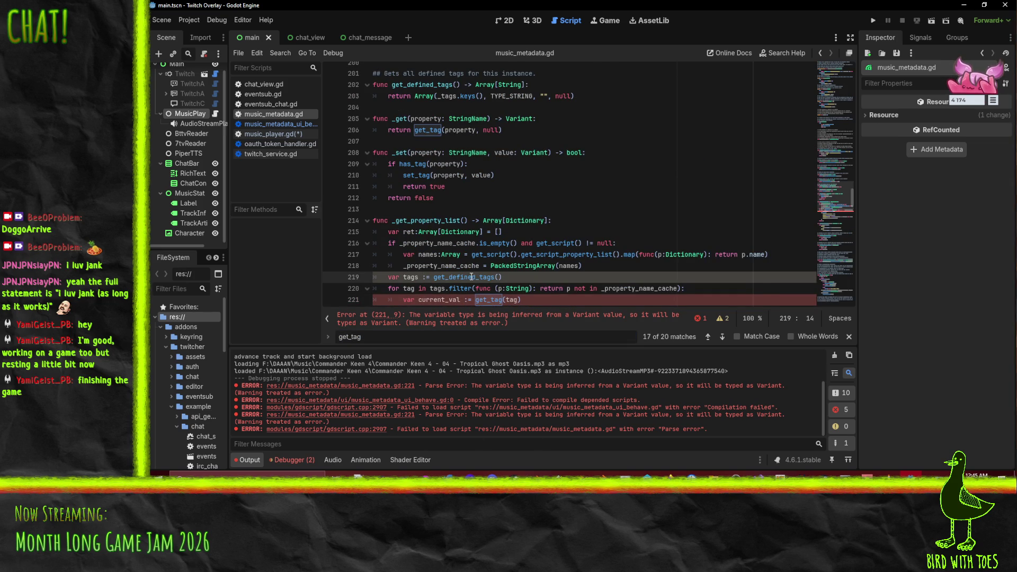
{"action": "key", "text": "Delete"}
{"action": "key", "text": "Up"}
{"action": "left_click", "coordinate": [617, 200]}
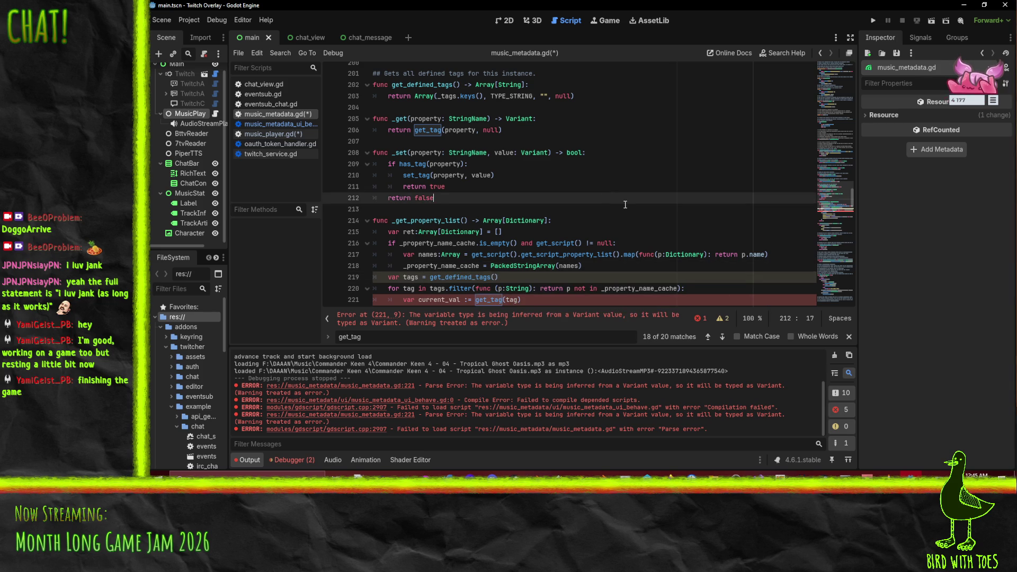
{"action": "scroll", "coordinate": [618, 204], "scroll_direction": "down", "scroll_amount": 3}
Step: Change current_val's := to = on line 221, save, and expand the music_metadata folder
{"action": "left_click", "coordinate": [466, 197]}
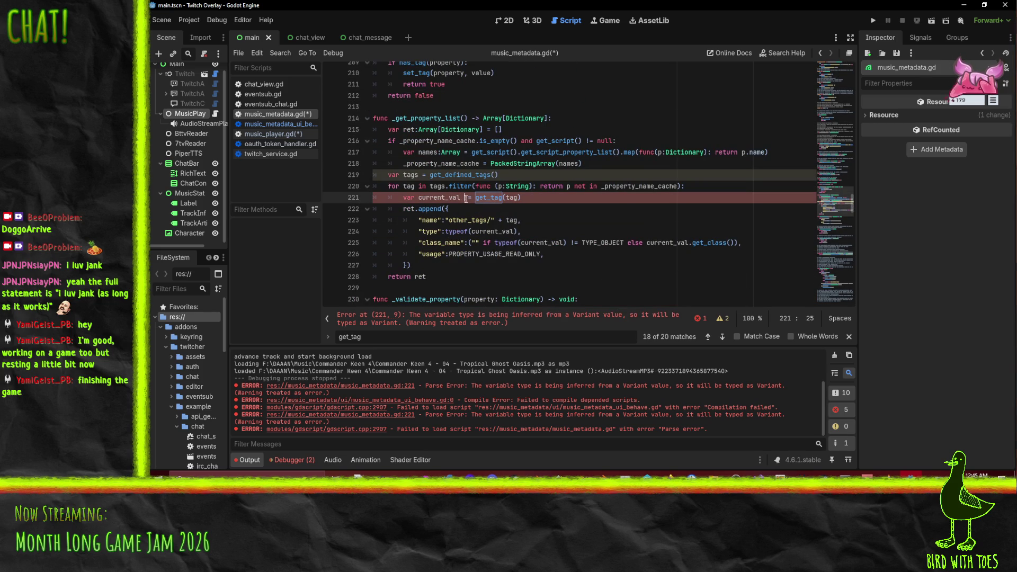
{"action": "key", "text": "Delete"}
{"action": "key", "text": "Up"}
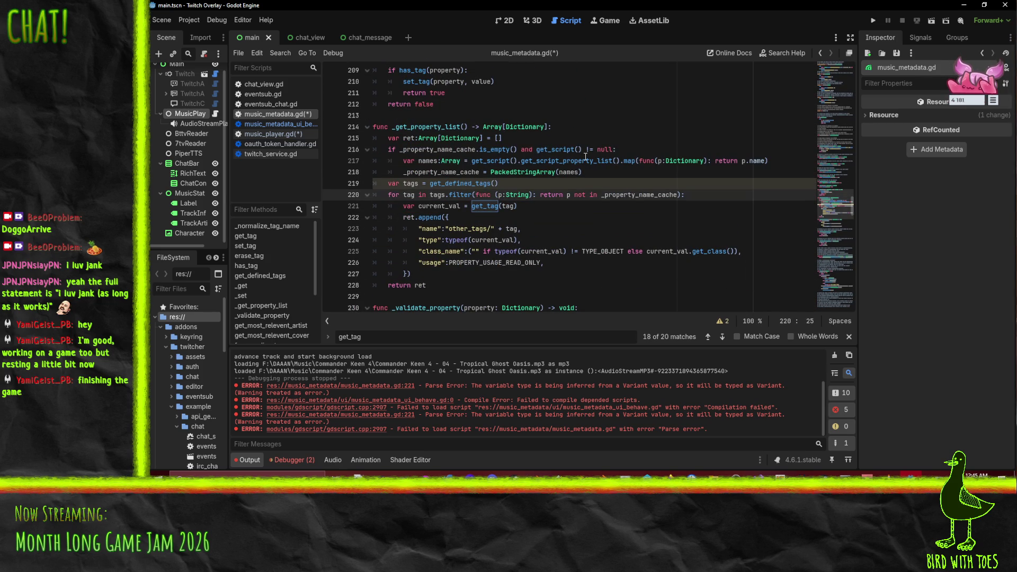
{"action": "left_click", "coordinate": [586, 158]}
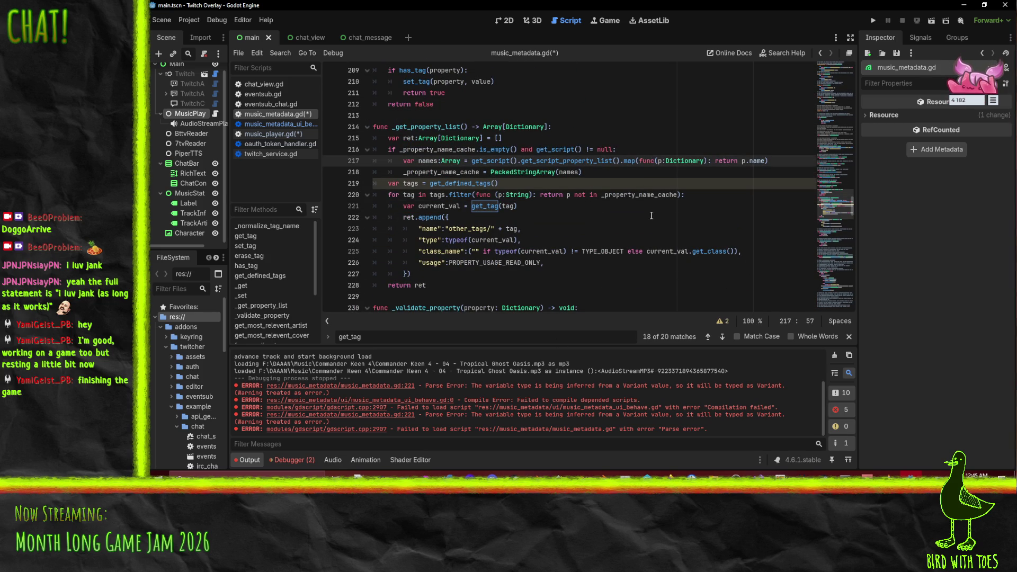
{"action": "key", "text": "ctrl+s"}
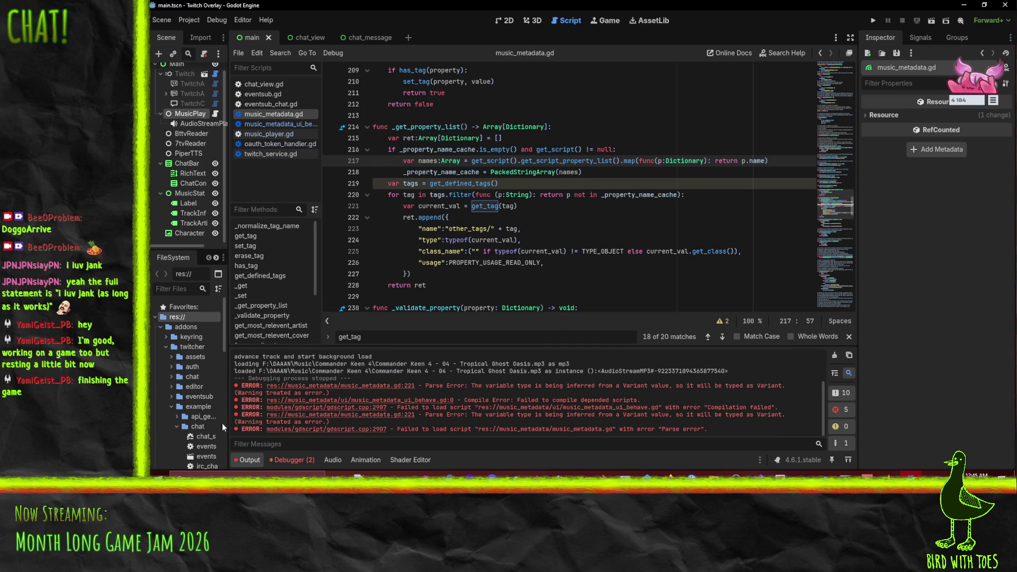
{"action": "left_click", "coordinate": [166, 346]}
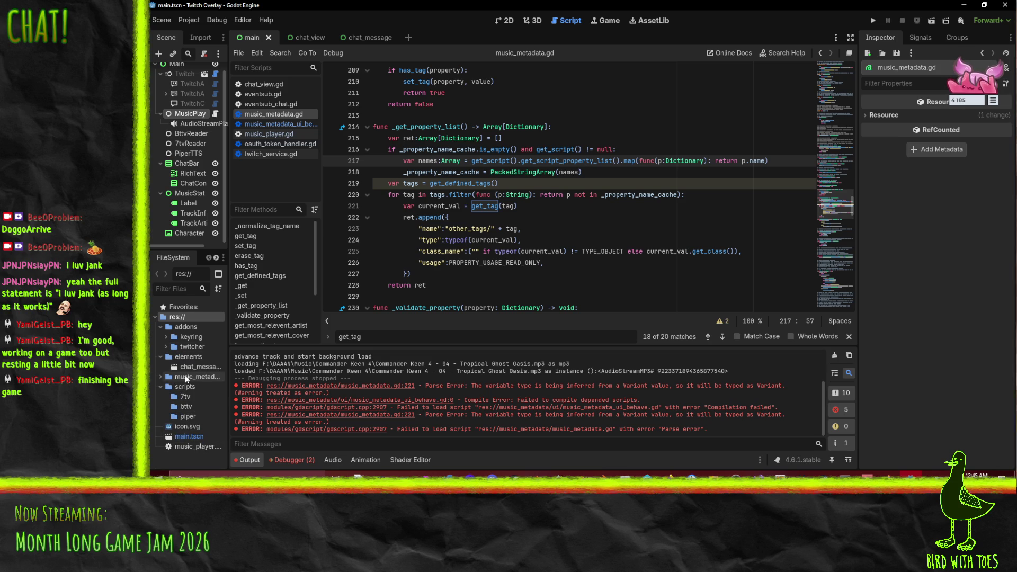
{"action": "left_click", "coordinate": [159, 377]}
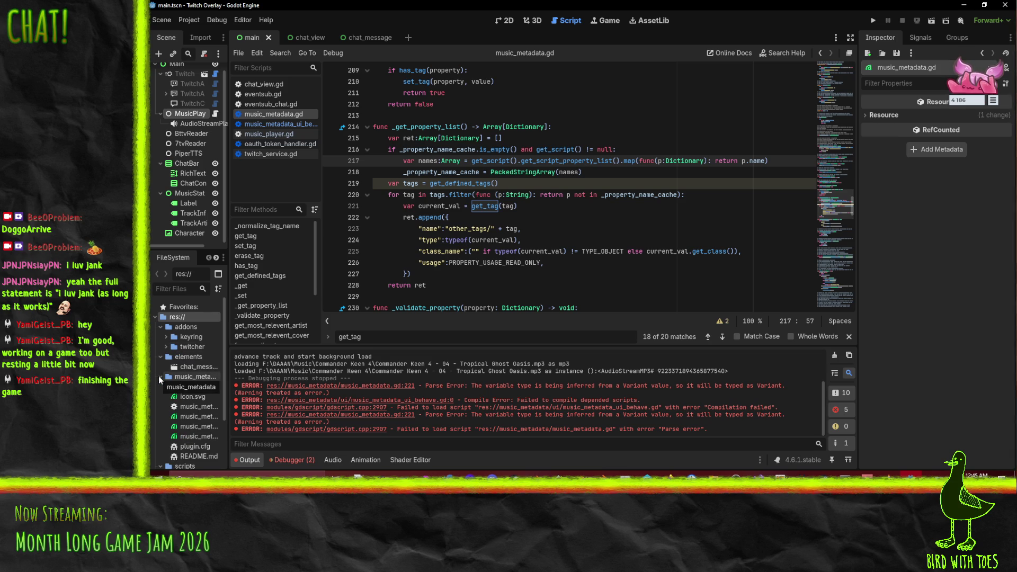
Step: Open the MusicMetadata addon's plugin.cfg from the FileSystem dock
{"action": "scroll", "coordinate": [207, 423], "scroll_direction": "down", "scroll_amount": 2}
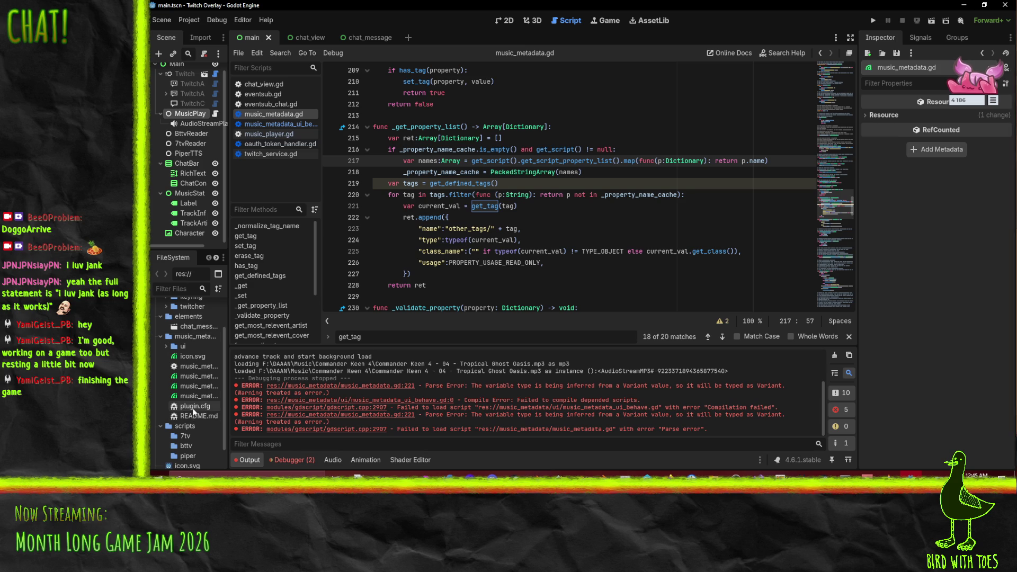
{"action": "scroll", "coordinate": [192, 408], "scroll_direction": "up", "scroll_amount": 2}
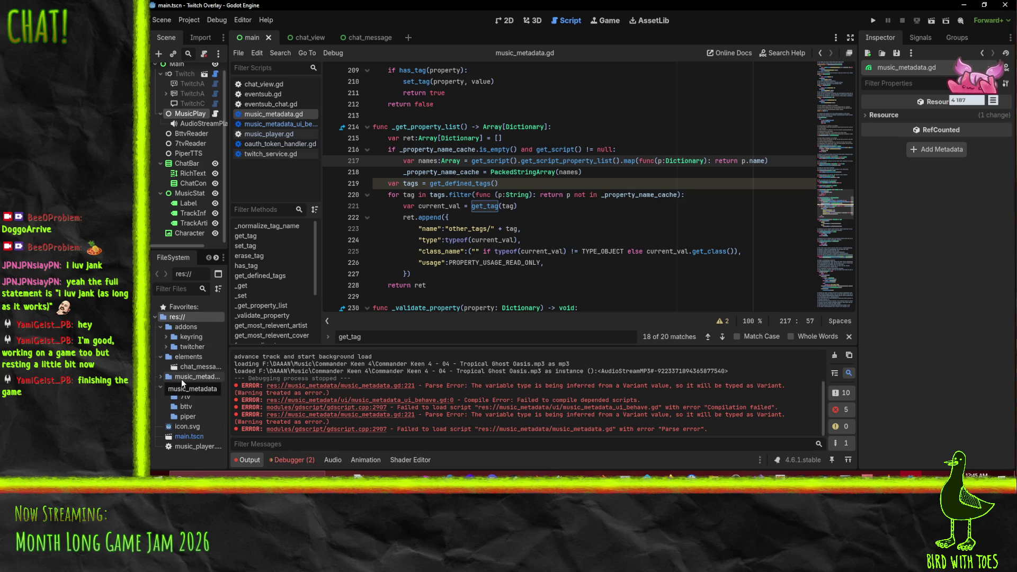
{"action": "double_click", "coordinate": [193, 377]}
{"action": "mouse_move", "coordinate": [200, 370]}
{"action": "left_mouse_down"}
{"action": "mouse_move", "coordinate": [195, 333]}
{"action": "mouse_move", "coordinate": [197, 379]}
{"action": "left_mouse_up"}
{"action": "scroll", "coordinate": [190, 445], "scroll_direction": "down", "scroll_amount": 1}
{"action": "double_click", "coordinate": [192, 426]}
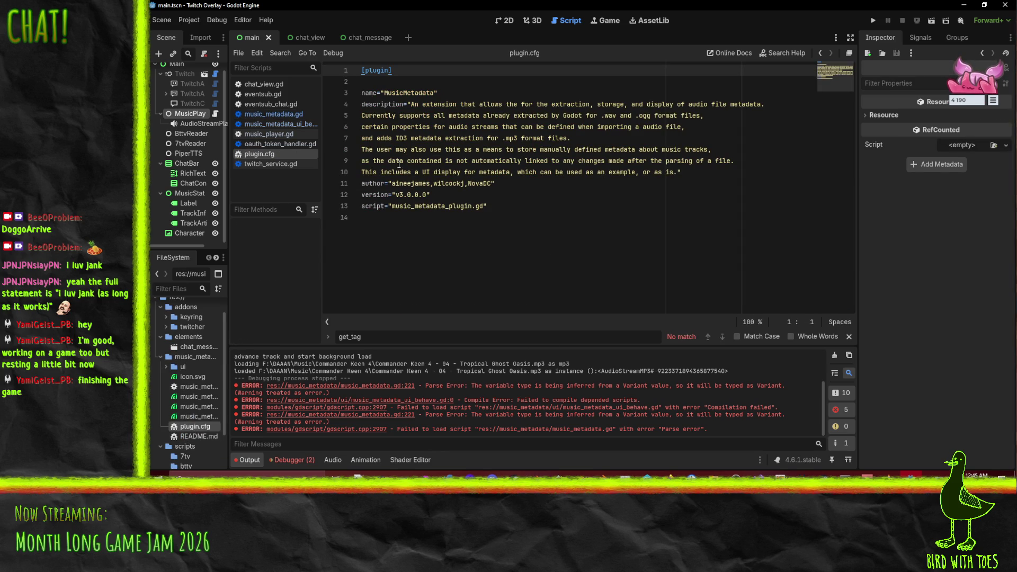
{"action": "left_click", "coordinate": [484, 252]}
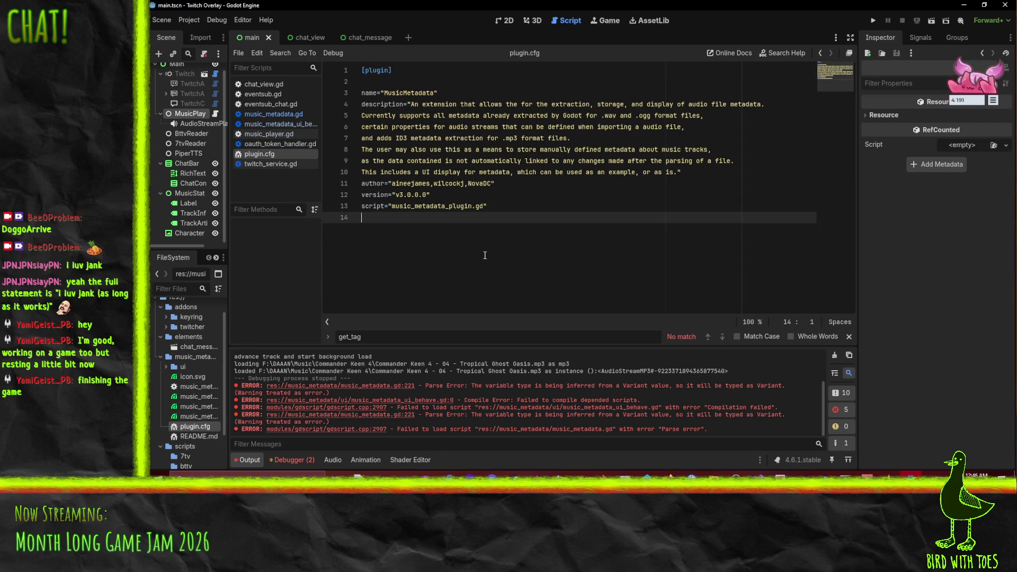
Step: Expand the keyring and twitcher addon folders and open the Twitcher plugin.cfg for comparison
{"action": "left_click", "coordinate": [165, 318]}
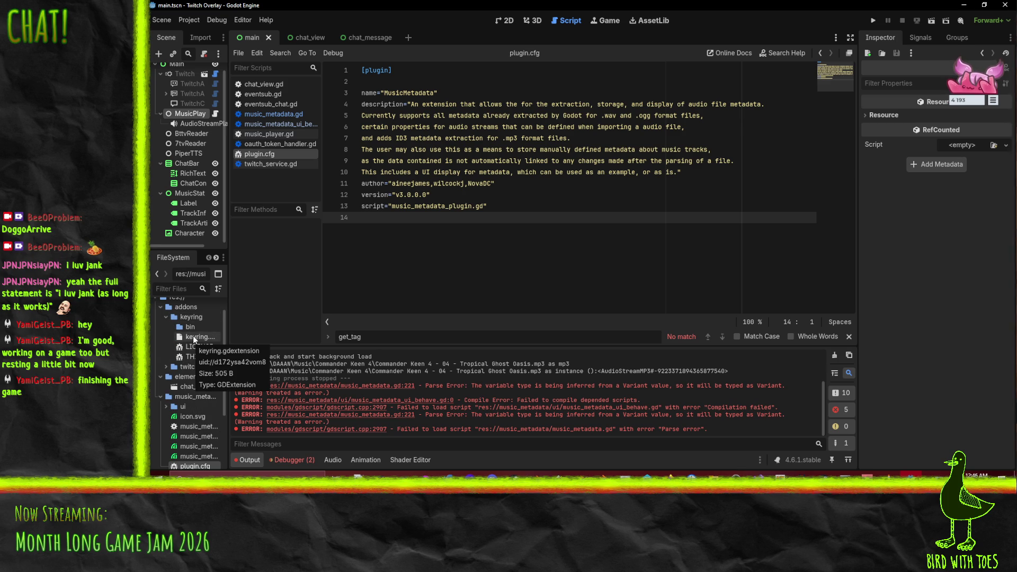
{"action": "left_click", "coordinate": [167, 367]}
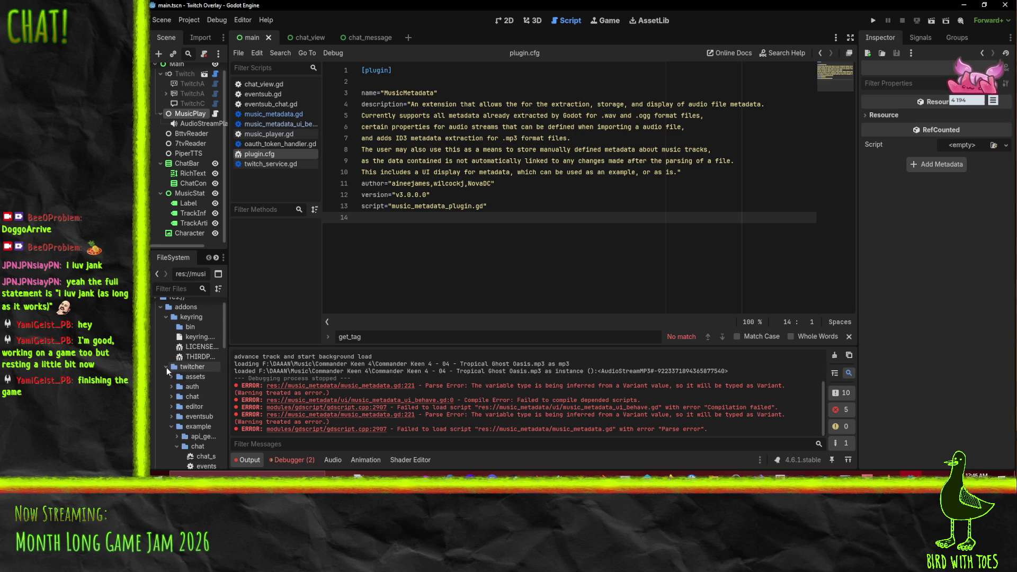
{"action": "scroll", "coordinate": [166, 367], "scroll_direction": "down", "scroll_amount": 8}
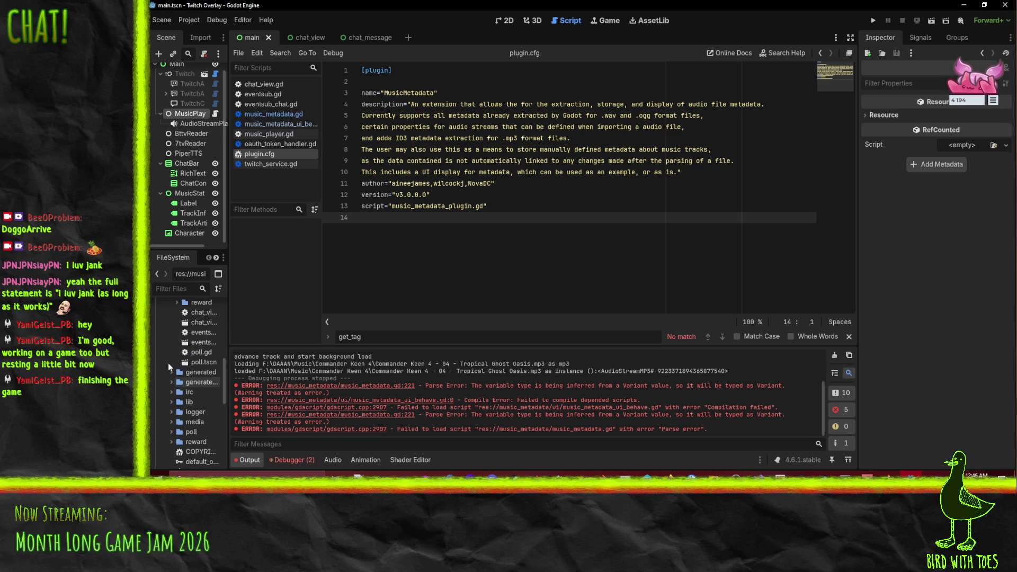
{"action": "scroll", "coordinate": [168, 365], "scroll_direction": "up", "scroll_amount": 2}
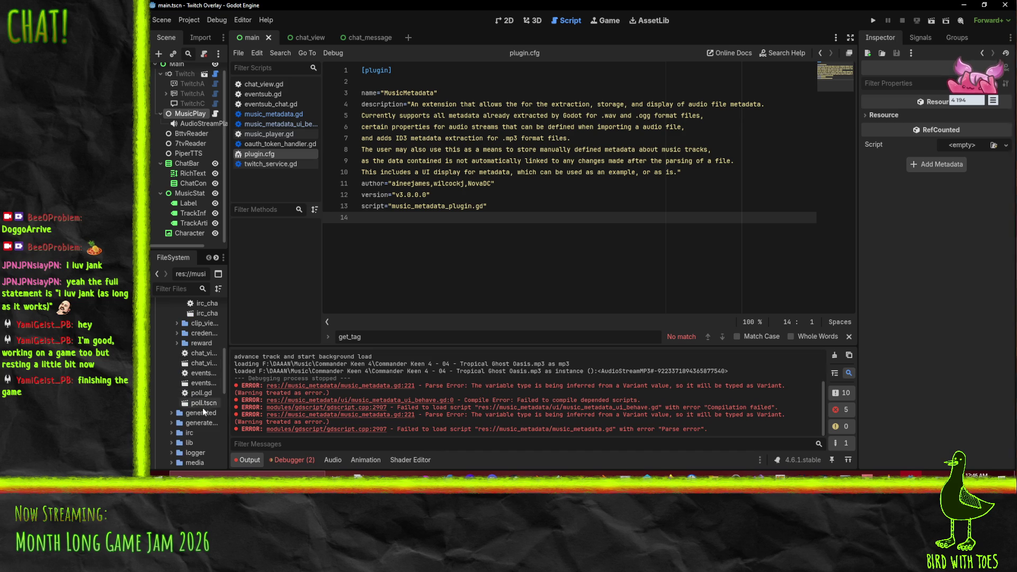
{"action": "scroll", "coordinate": [202, 392], "scroll_direction": "up", "scroll_amount": 6}
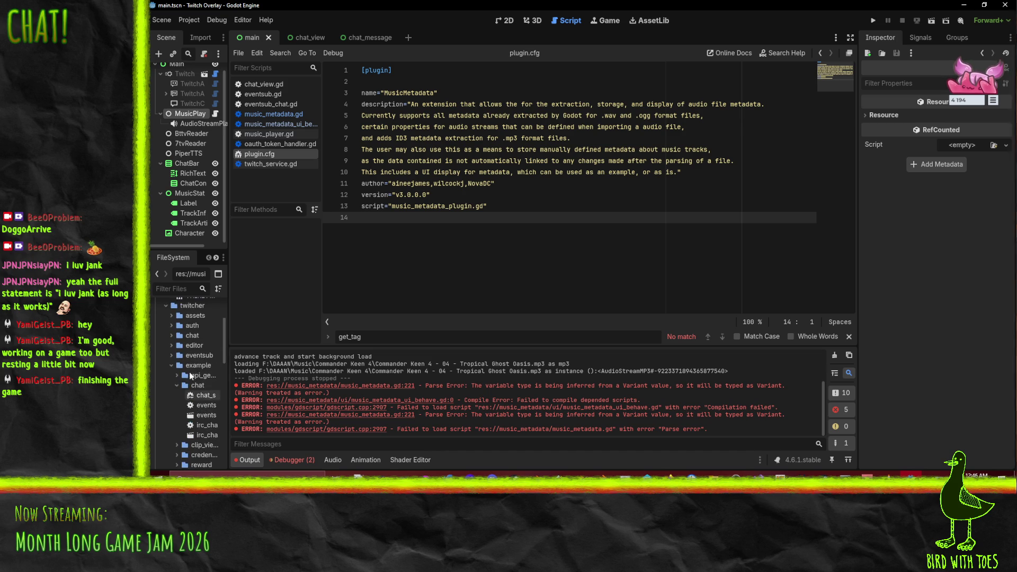
{"action": "left_click", "coordinate": [171, 365]}
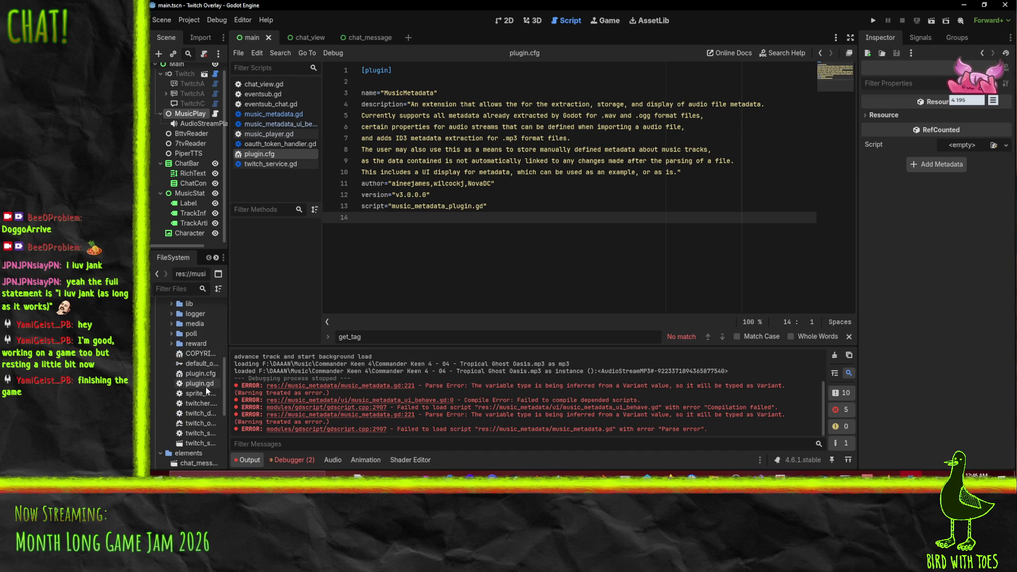
{"action": "scroll", "coordinate": [205, 387], "scroll_direction": "down", "scroll_amount": 4}
{"action": "double_click", "coordinate": [205, 373]}
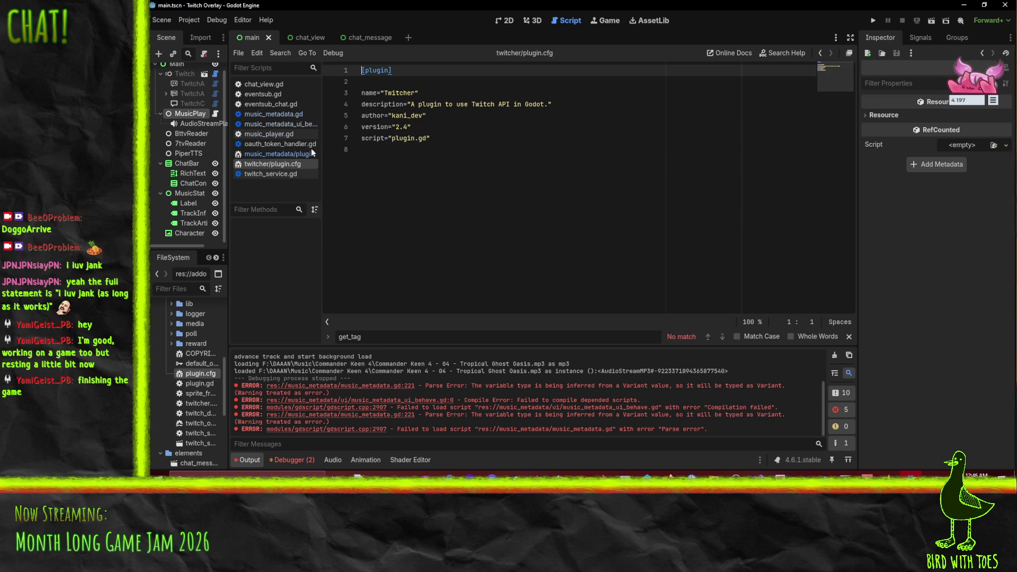
Step: Close both the Twitcher and MusicMetadata plugin.cfg files, leaving music_metadata.gd showing
{"action": "right_click", "coordinate": [256, 165]}
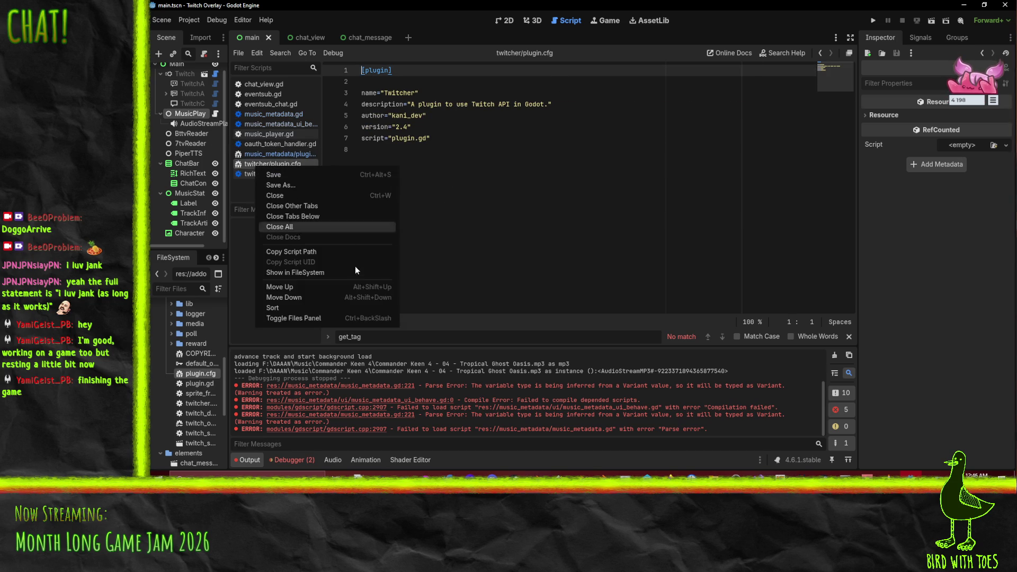
{"action": "left_click", "coordinate": [308, 197]}
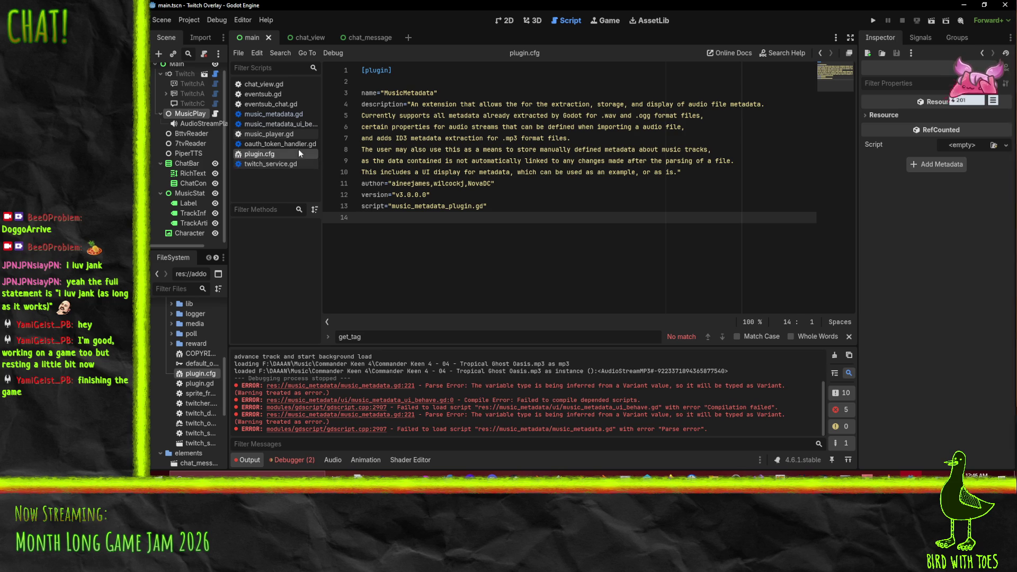
{"action": "key", "text": "ctrl+w"}
{"action": "scroll", "coordinate": [183, 337], "scroll_direction": "up", "scroll_amount": 10}
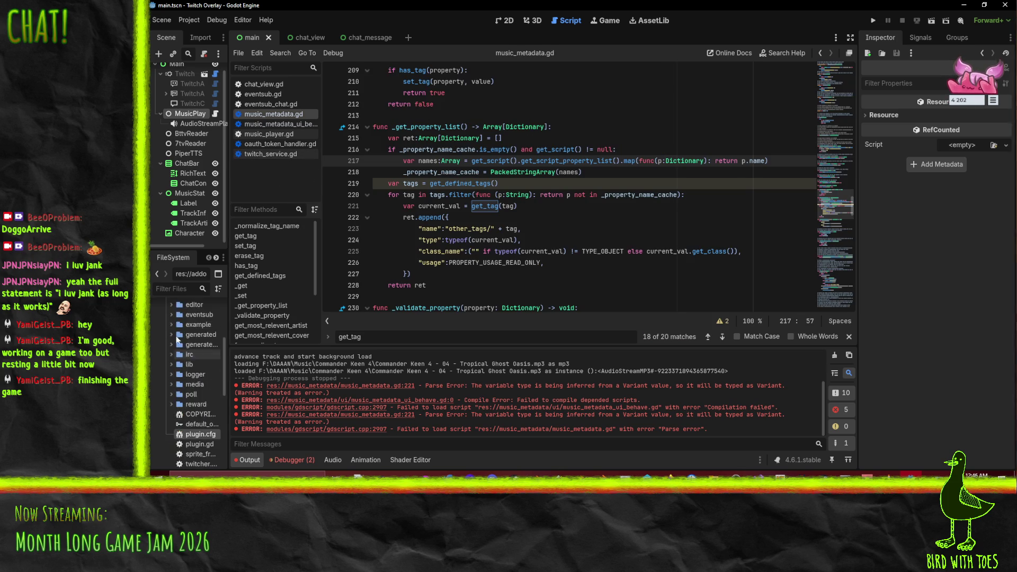
Step: Collapse the keyring and twitcher folders and move music_metadata into addons
{"action": "left_click", "coordinate": [166, 339]}
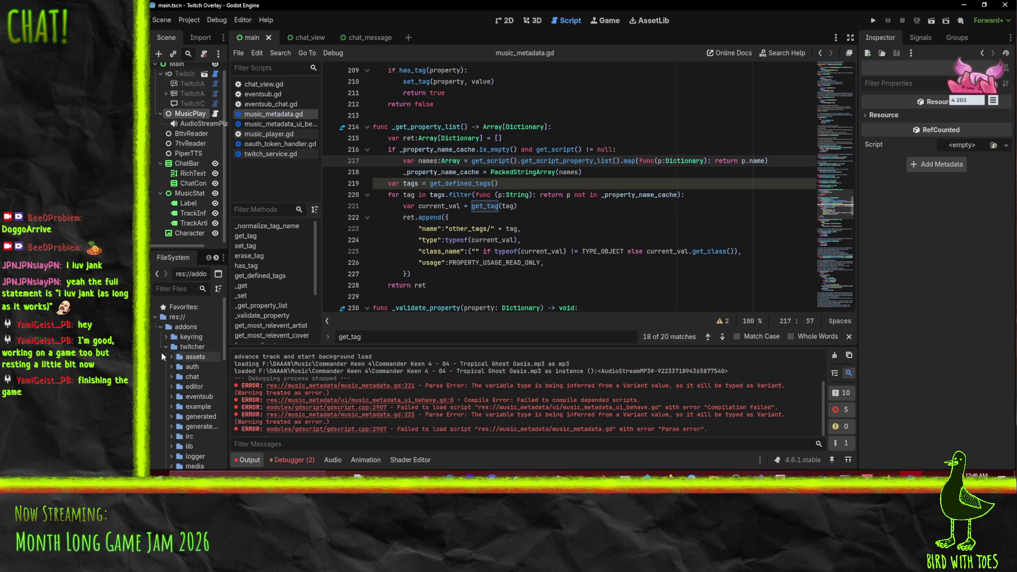
{"action": "left_click", "coordinate": [166, 346]}
{"action": "left_click_drag", "start_coordinate": [193, 378], "coordinate": [187, 327]}
{"action": "left_click", "coordinate": [551, 255]}
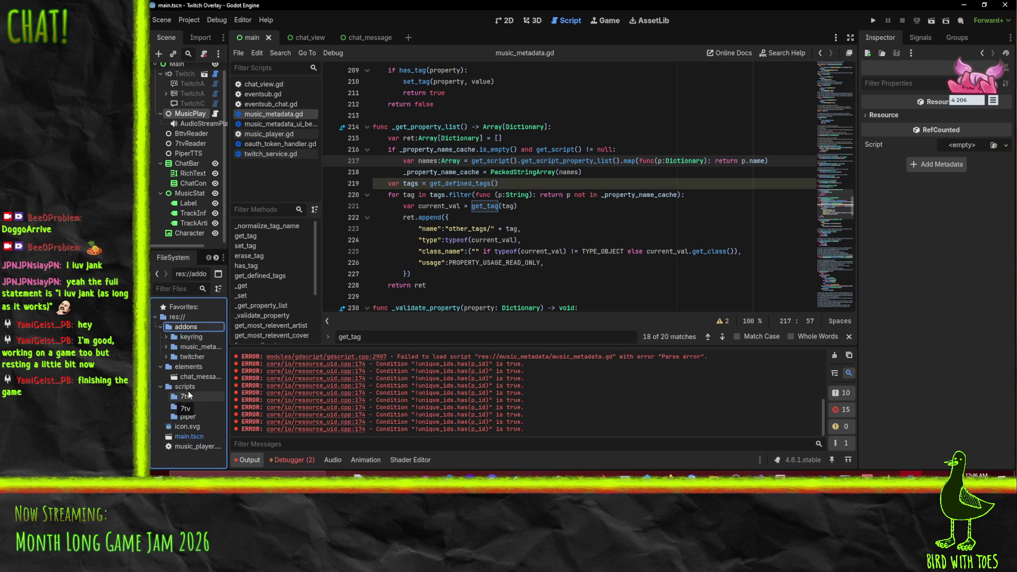
Step: Clear the output log and check the debugger around lines 217-219 of music_metadata.gd
{"action": "left_click", "coordinate": [619, 184]}
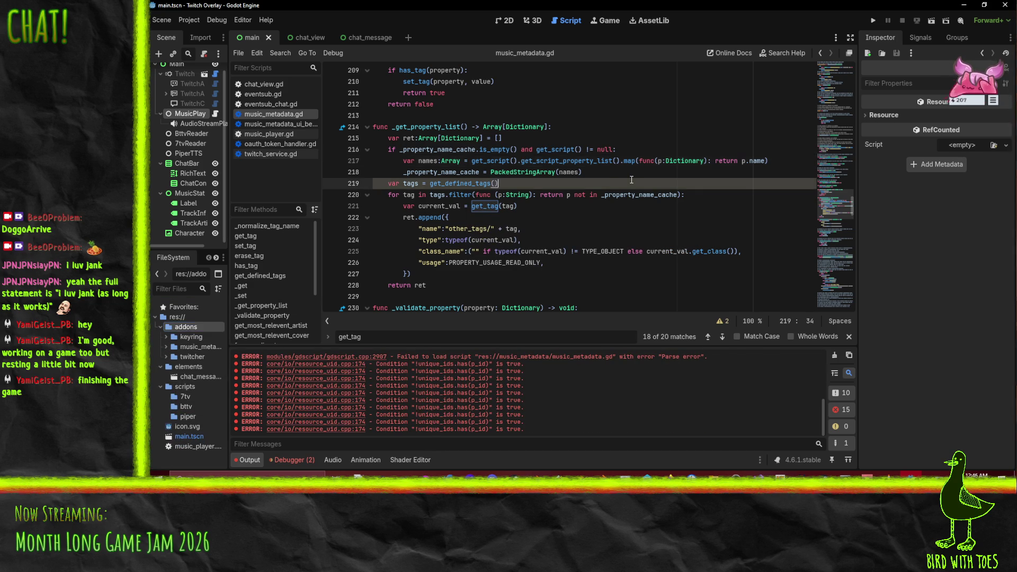
{"action": "left_click", "coordinate": [835, 355]}
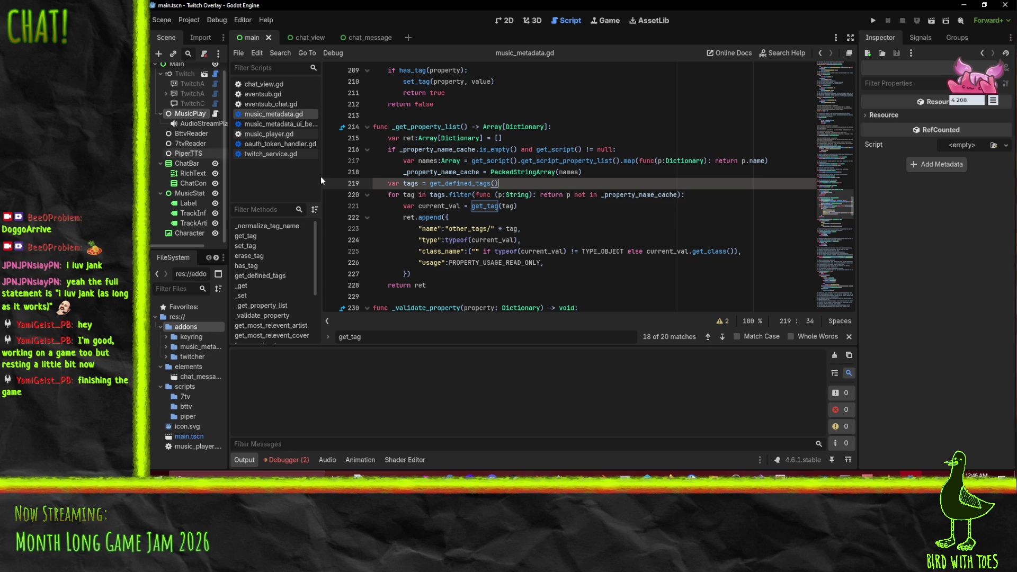
{"action": "key", "text": "Down"}
{"action": "key", "text": "Down"}
{"action": "key", "text": "Down"}
{"action": "key", "text": "End"}
{"action": "left_click", "coordinate": [281, 460]}
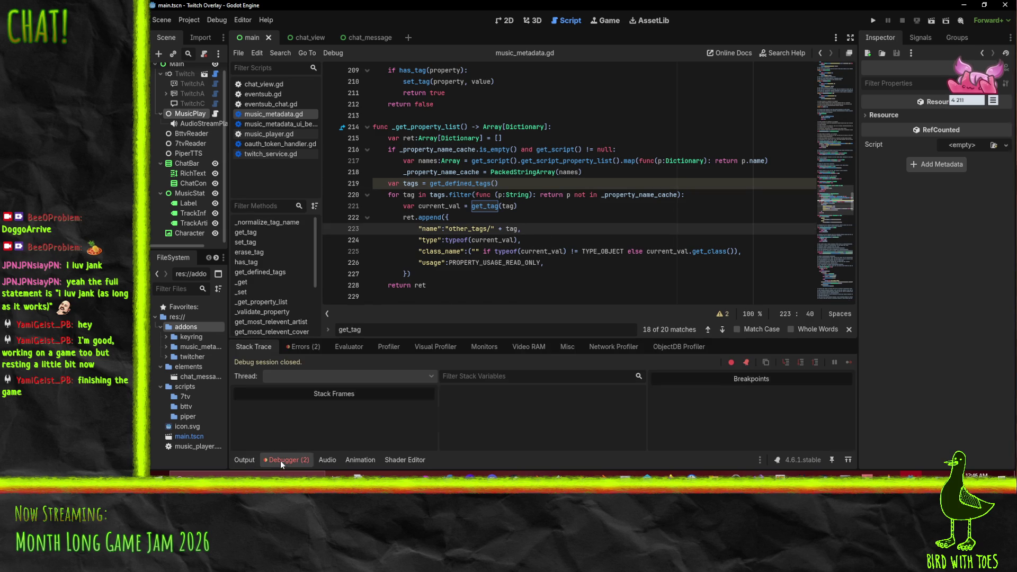
{"action": "left_click", "coordinate": [247, 459]}
{"action": "left_click", "coordinate": [507, 163]}
Step: Enable the MusicMetadata plugin in Project Settings' Plugins list
{"action": "left_click", "coordinate": [189, 22]}
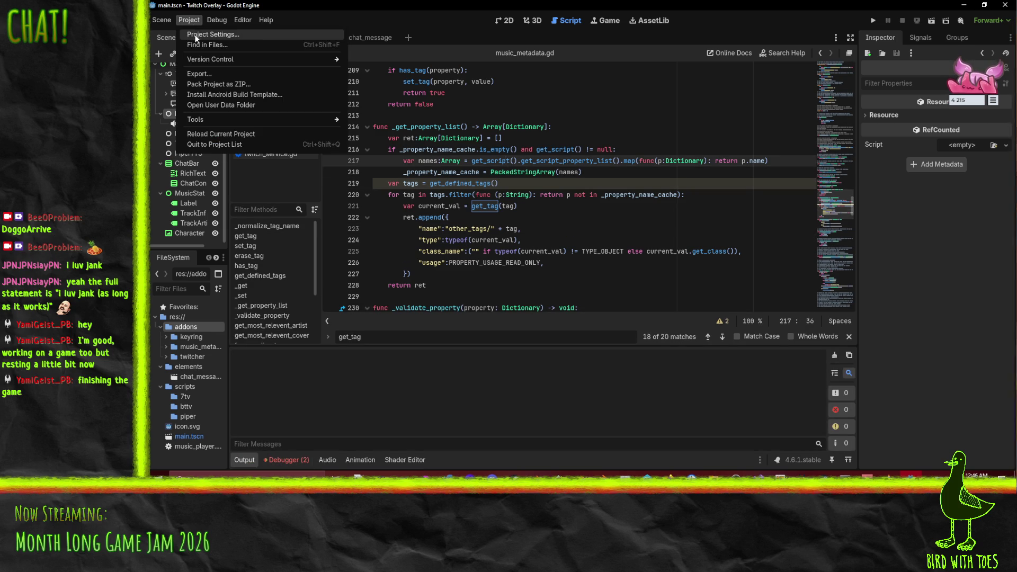
{"action": "left_click", "coordinate": [222, 34]}
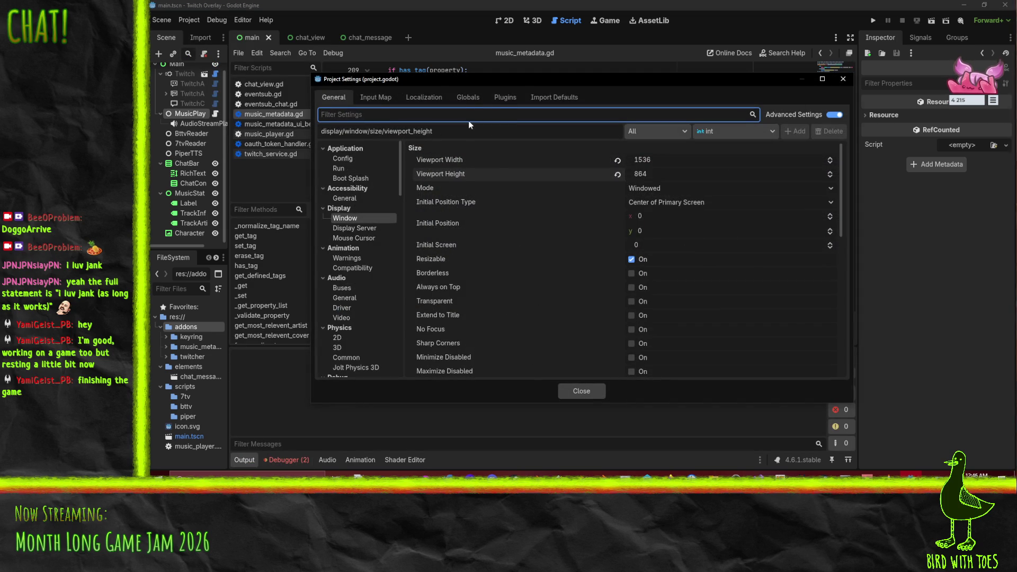
{"action": "left_click", "coordinate": [506, 99]}
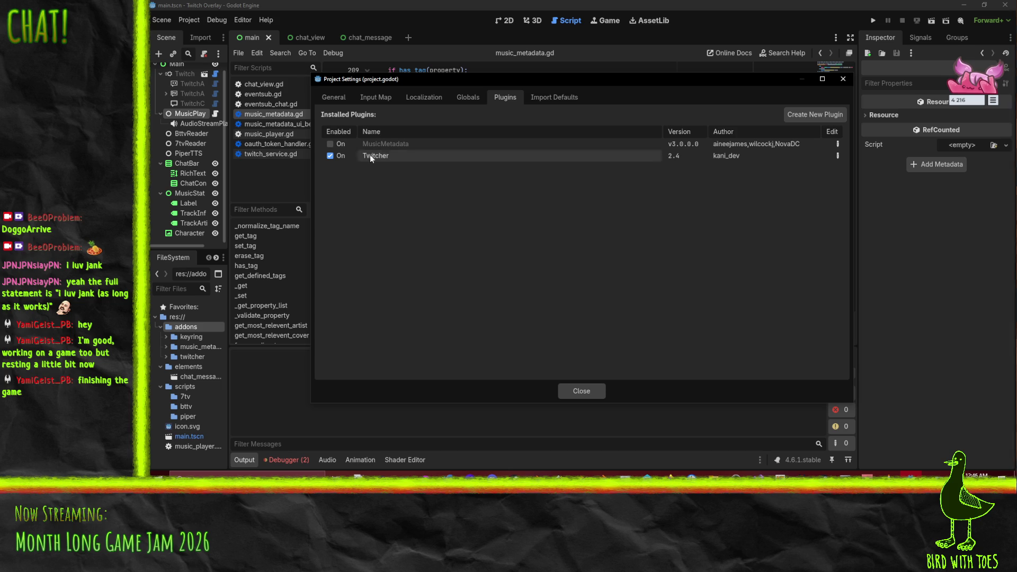
{"action": "left_click", "coordinate": [329, 144]}
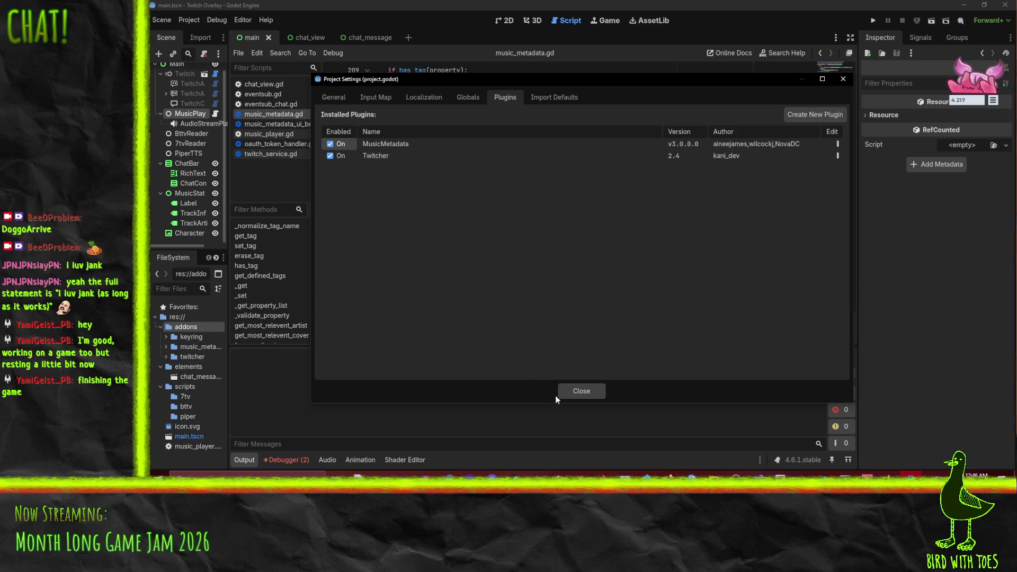
{"action": "left_click", "coordinate": [573, 390]}
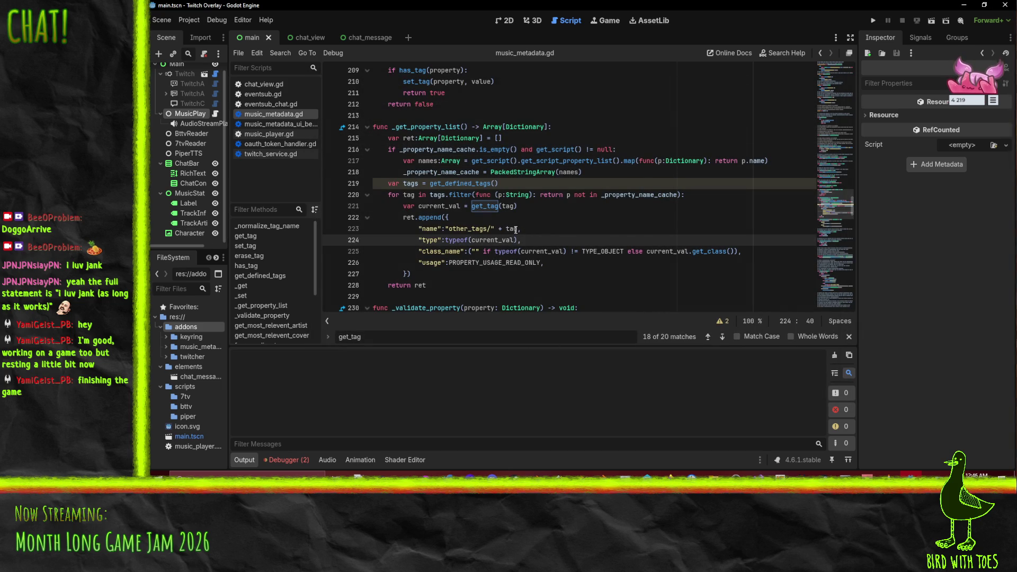
Step: Expand music_metadata in FileSystem and widen the side docks so file names show fully
{"action": "left_click", "coordinate": [165, 346]}
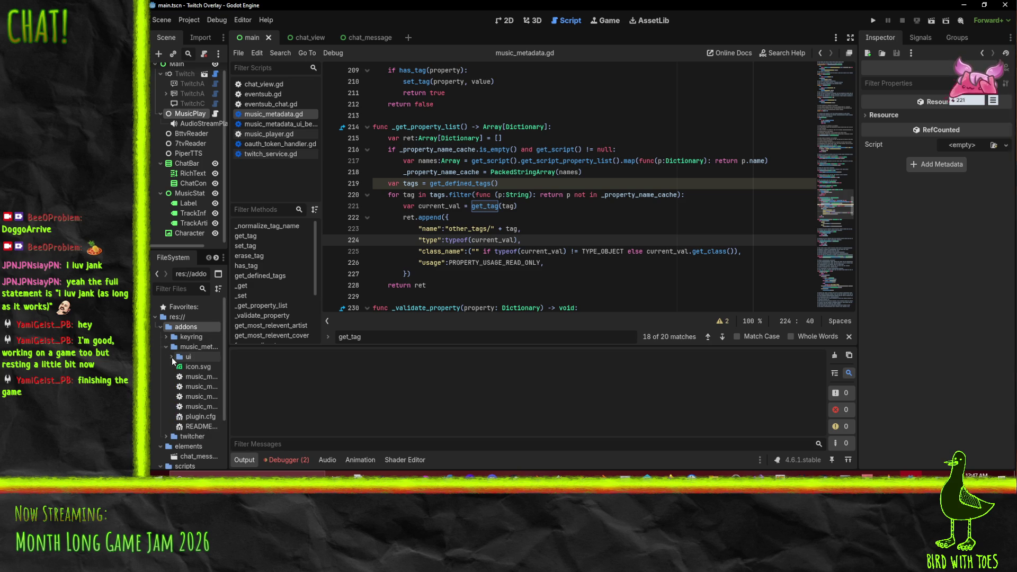
{"action": "left_click", "coordinate": [172, 357]}
{"action": "left_click", "coordinate": [171, 357]}
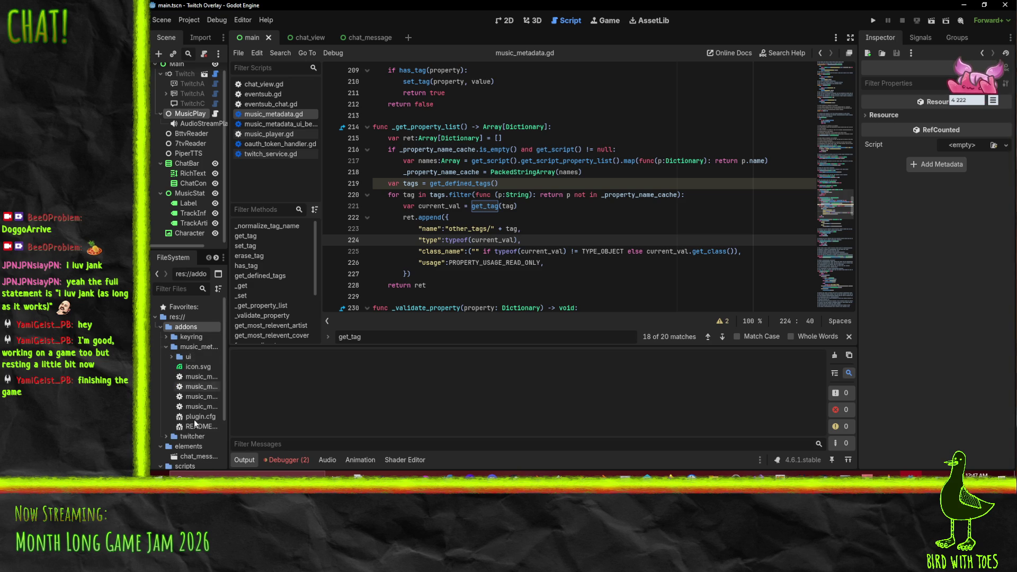
{"action": "mouse_move", "coordinate": [223, 375]}
{"action": "left_mouse_down"}
{"action": "mouse_move", "coordinate": [327, 375]}
{"action": "mouse_move", "coordinate": [288, 374]}
{"action": "left_mouse_up"}
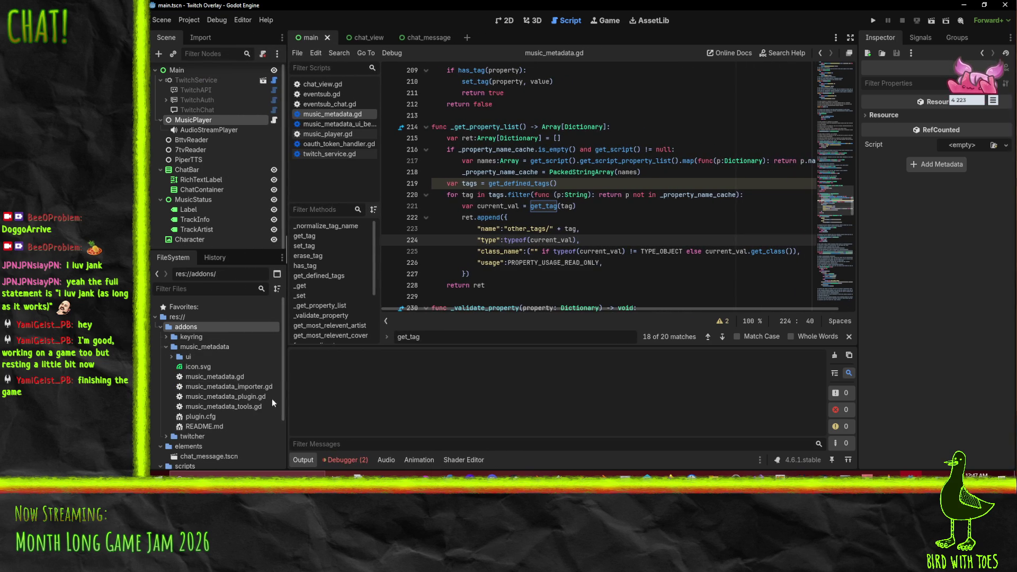
Step: Open music_metadata_plugin.gd in the script editor and scroll through it
{"action": "left_click", "coordinate": [230, 396]}
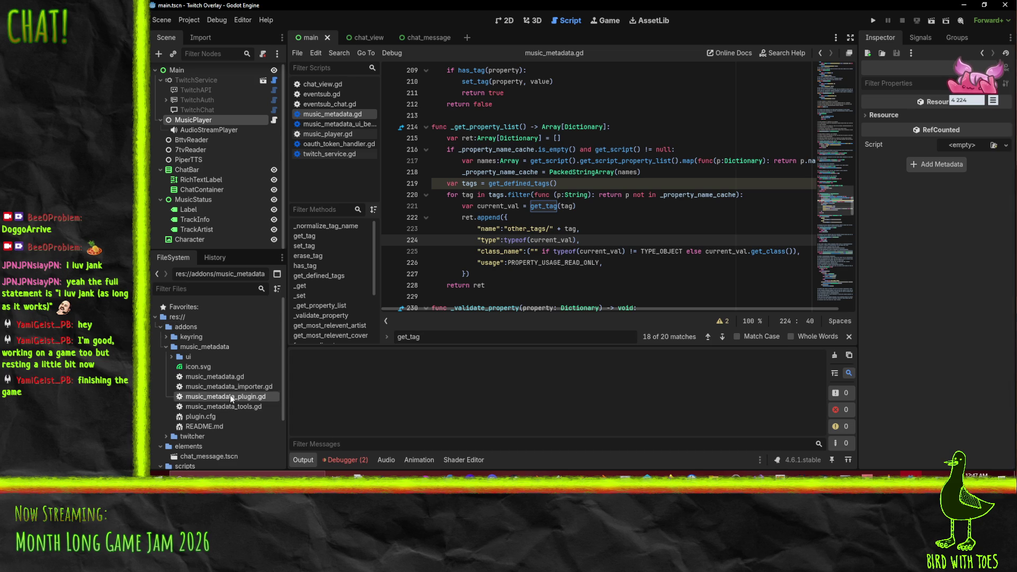
{"action": "right_click", "coordinate": [525, 173]}
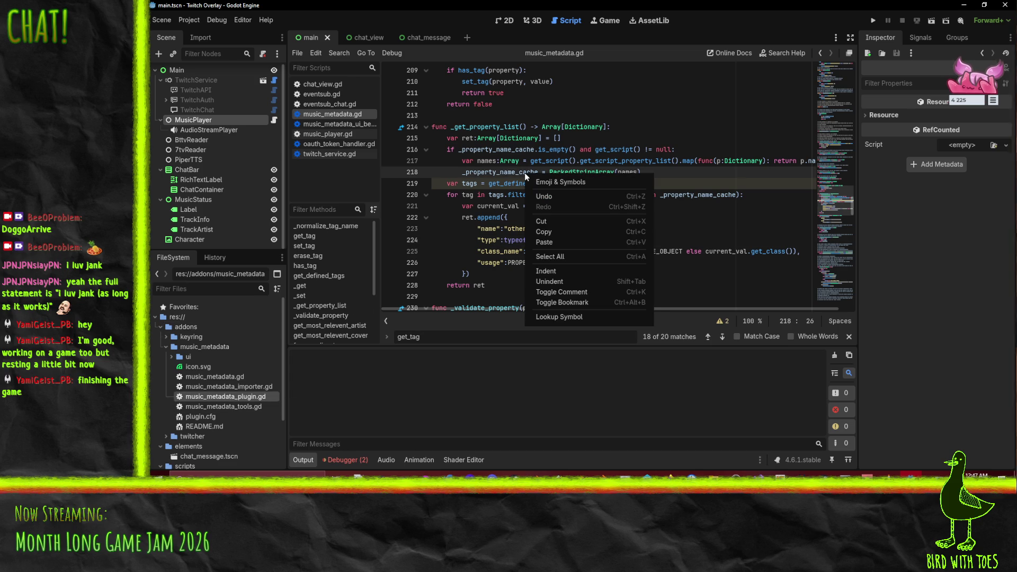
{"action": "double_click", "coordinate": [248, 398]}
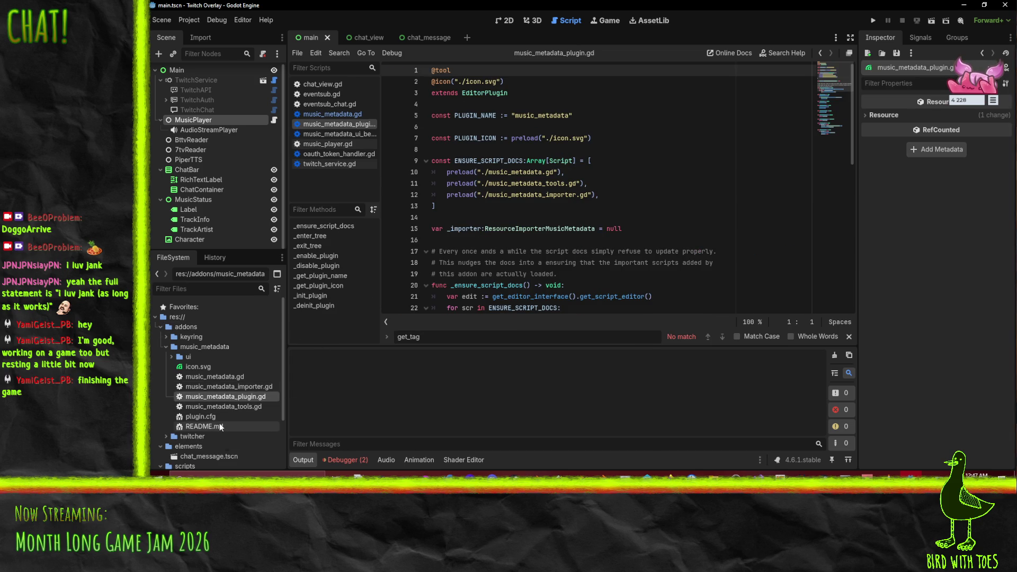
{"action": "scroll", "coordinate": [554, 154], "scroll_direction": "down", "scroll_amount": 2}
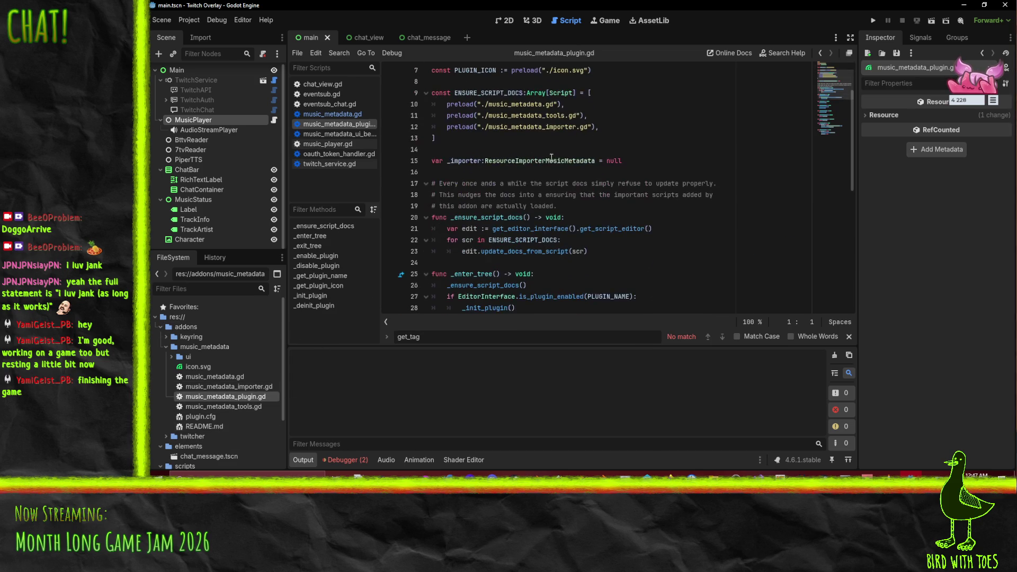
{"action": "scroll", "coordinate": [617, 233], "scroll_direction": "down", "scroll_amount": 8}
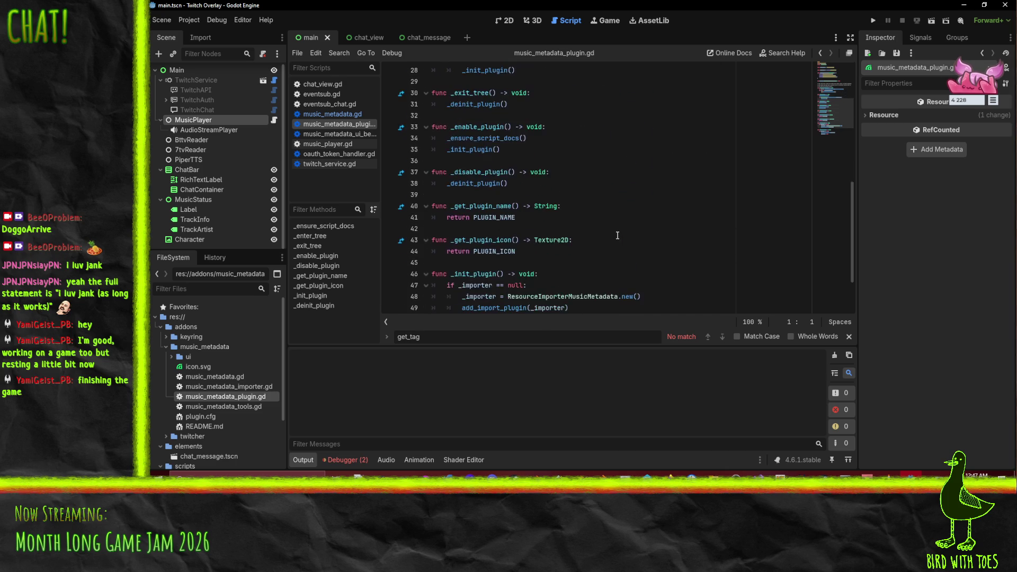
{"action": "scroll", "coordinate": [618, 234], "scroll_direction": "down", "scroll_amount": 1}
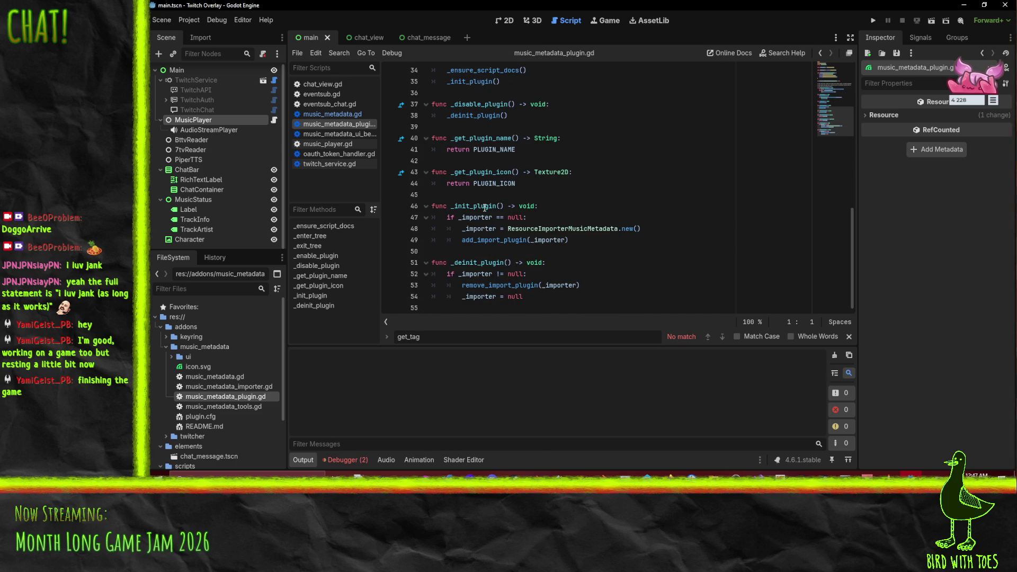
{"action": "scroll", "coordinate": [489, 248], "scroll_direction": "up", "scroll_amount": 11}
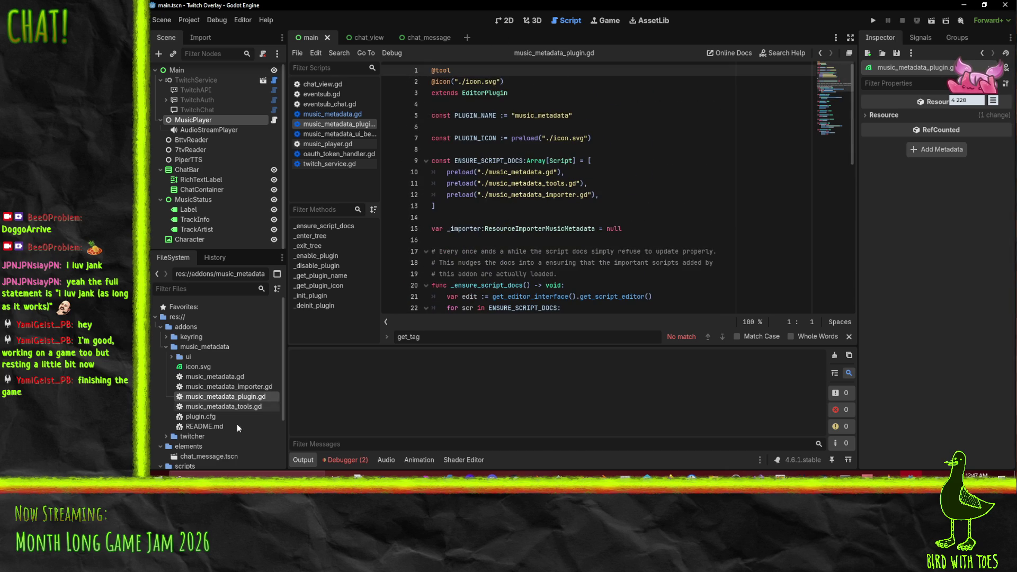
Step: Open music_metadata_tools.gd and view its ID3_GENRE_IDS genre map
{"action": "double_click", "coordinate": [223, 407]}
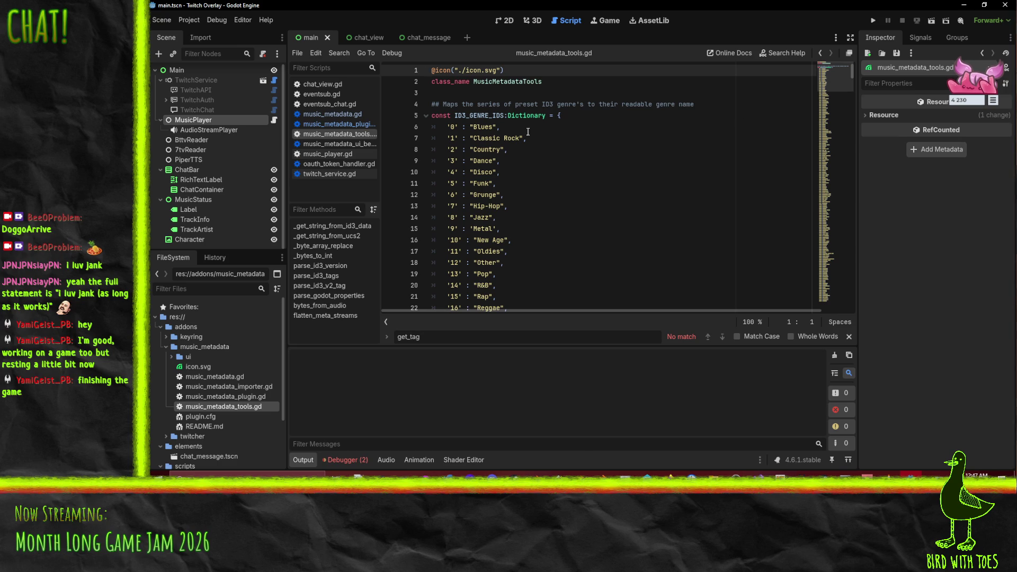
{"action": "scroll", "coordinate": [837, 120], "scroll_direction": "down", "scroll_amount": 20}
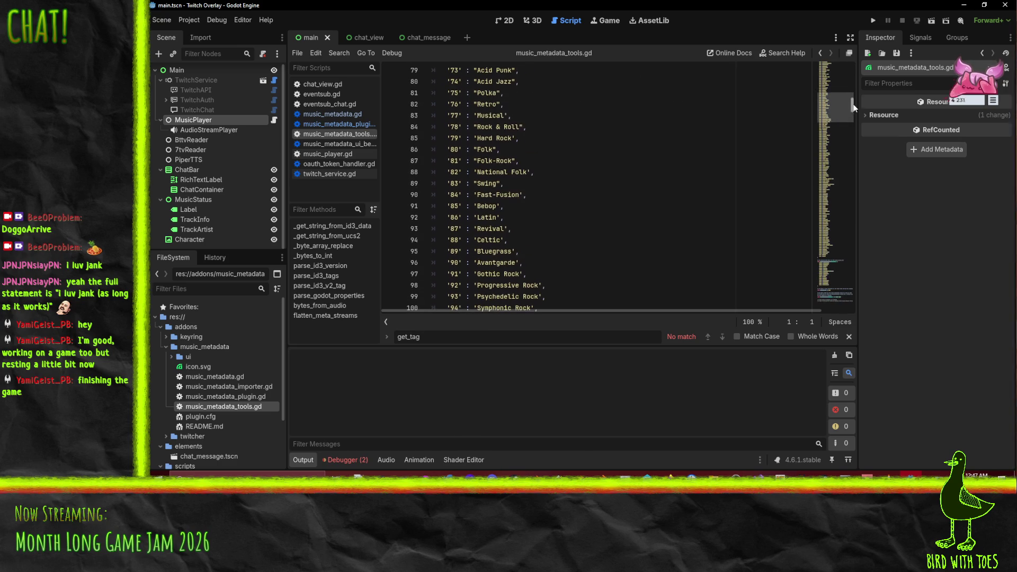
{"action": "mouse_move", "coordinate": [854, 107]}
{"action": "left_mouse_down"}
{"action": "mouse_move", "coordinate": [869, 313]}
{"action": "mouse_move", "coordinate": [869, 181]}
{"action": "mouse_move", "coordinate": [837, 79]}
{"action": "mouse_move", "coordinate": [808, 75]}
{"action": "left_mouse_up"}
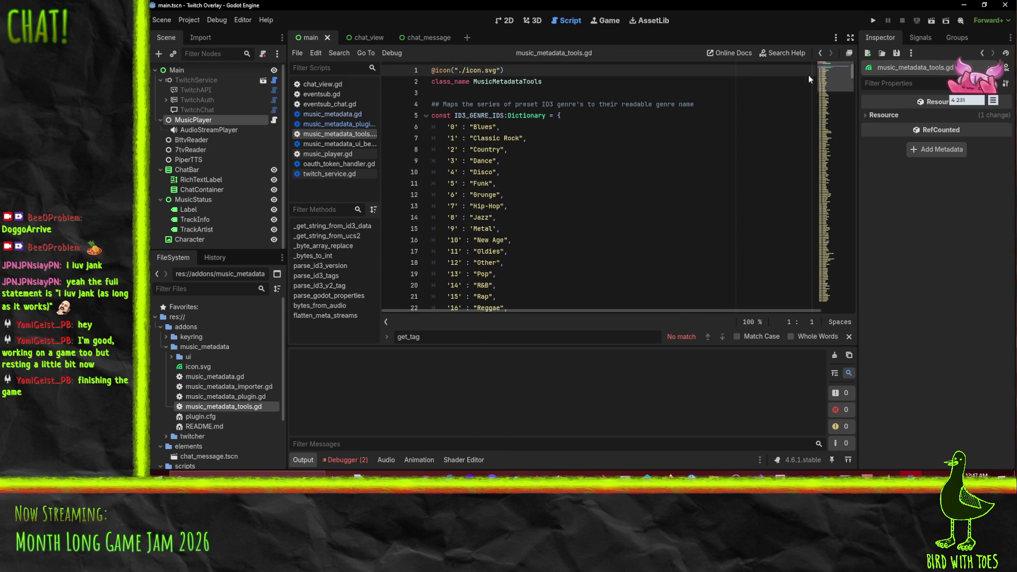
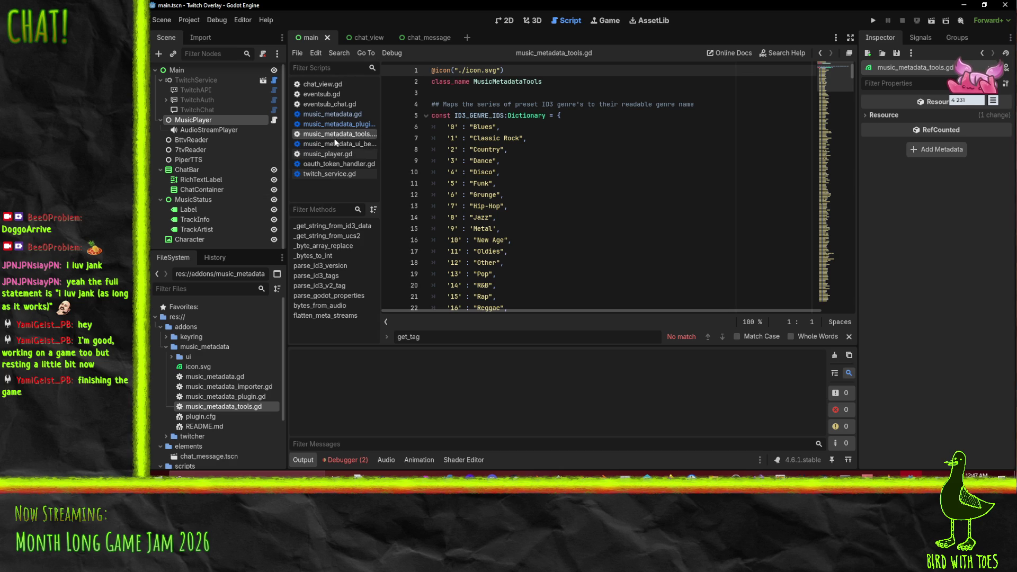
Step: Close the four MusicMetadata addon scripts and bring the MusicMetadata asset page forward in Firefox
{"action": "key", "text": "ctrl+w"}
{"action": "key", "text": "ctrl+w"}
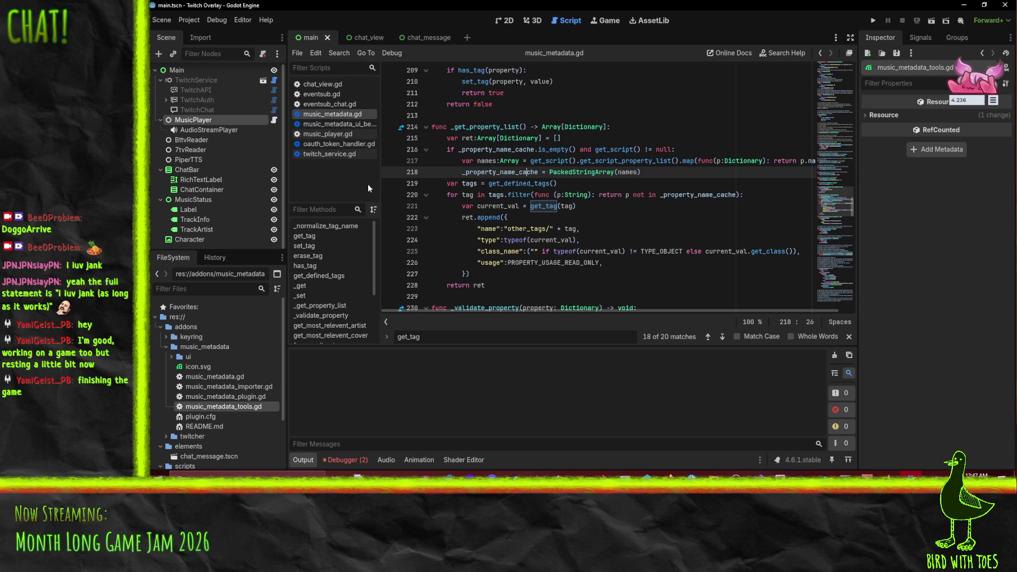
{"action": "key", "text": "ctrl+w"}
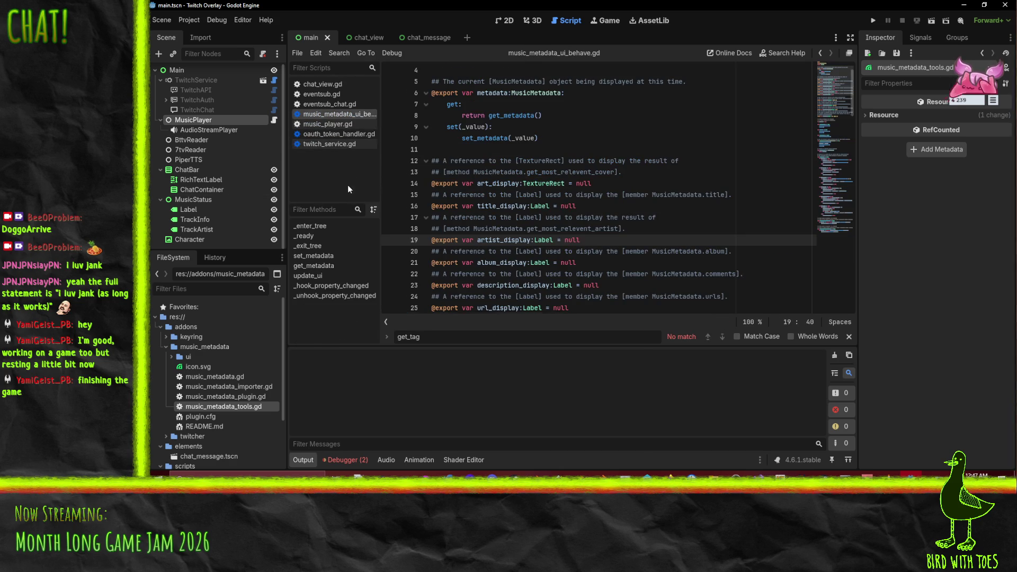
{"action": "key", "text": "ctrl+w"}
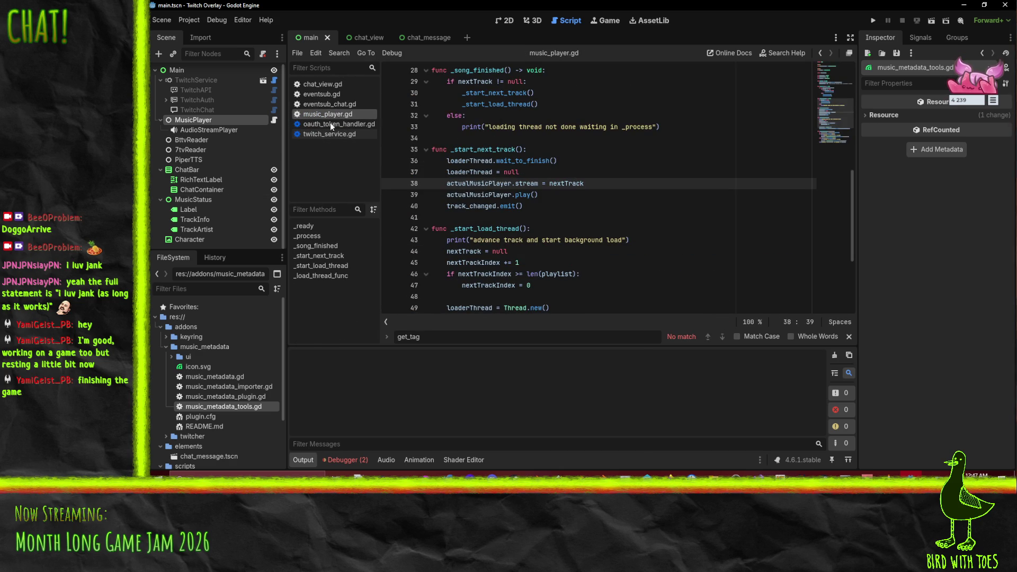
{"action": "left_click", "coordinate": [650, 201]}
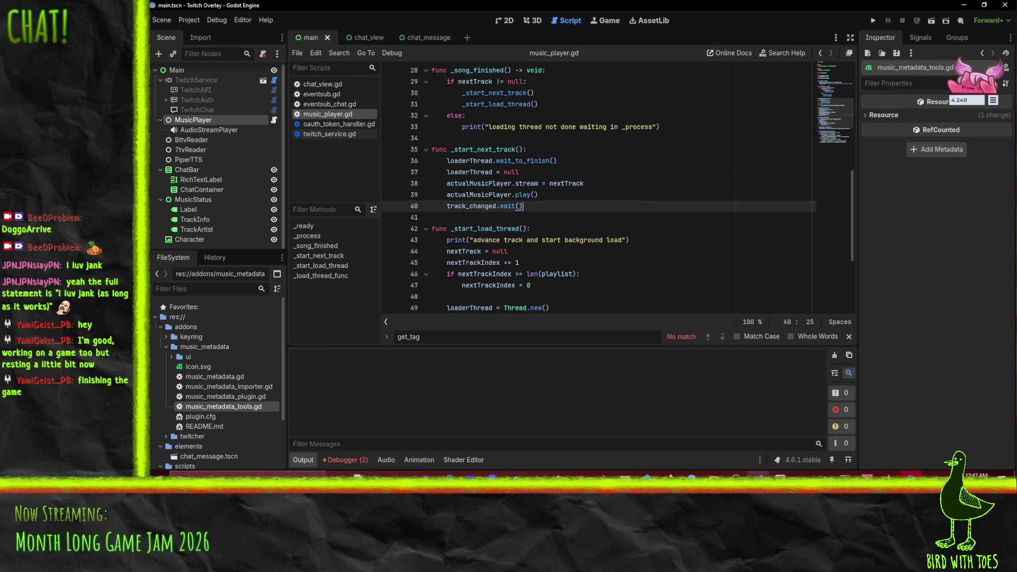
{"action": "left_click", "coordinate": [669, 474]}
{"action": "left_click", "coordinate": [596, 454]}
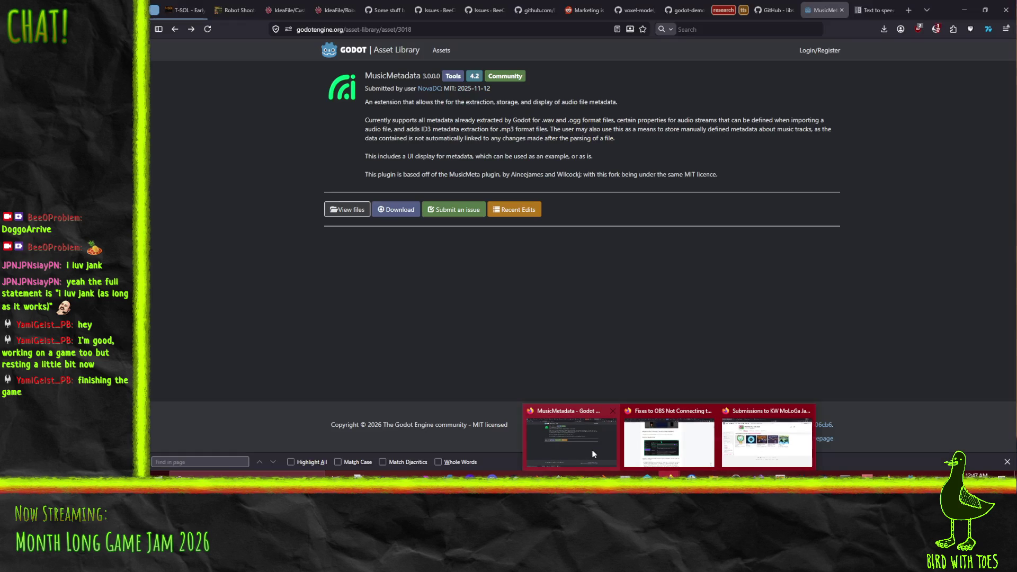
Step: Look over the Text to speech documentation page in its Firefox tab
{"action": "left_click", "coordinate": [784, 10]}
{"action": "left_click", "coordinate": [810, 5]}
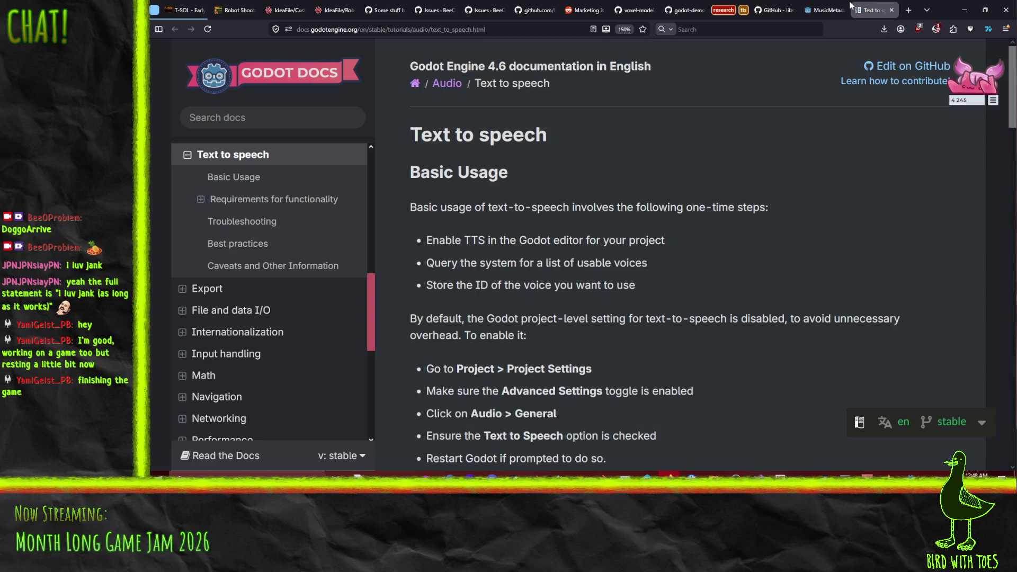
{"action": "left_click", "coordinate": [874, 10]}
{"action": "scroll", "coordinate": [647, 268], "scroll_direction": "down", "scroll_amount": 6}
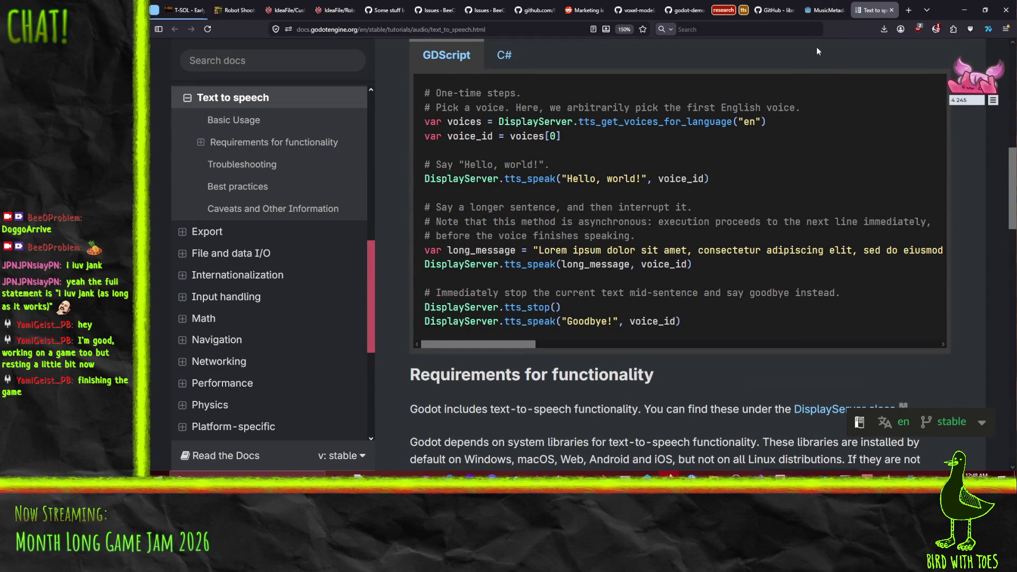
Step: Return from the MusicMetadata asset page to the 'godot audio metadata' search results
{"action": "left_click", "coordinate": [826, 10]}
{"action": "left_click", "coordinate": [175, 28]}
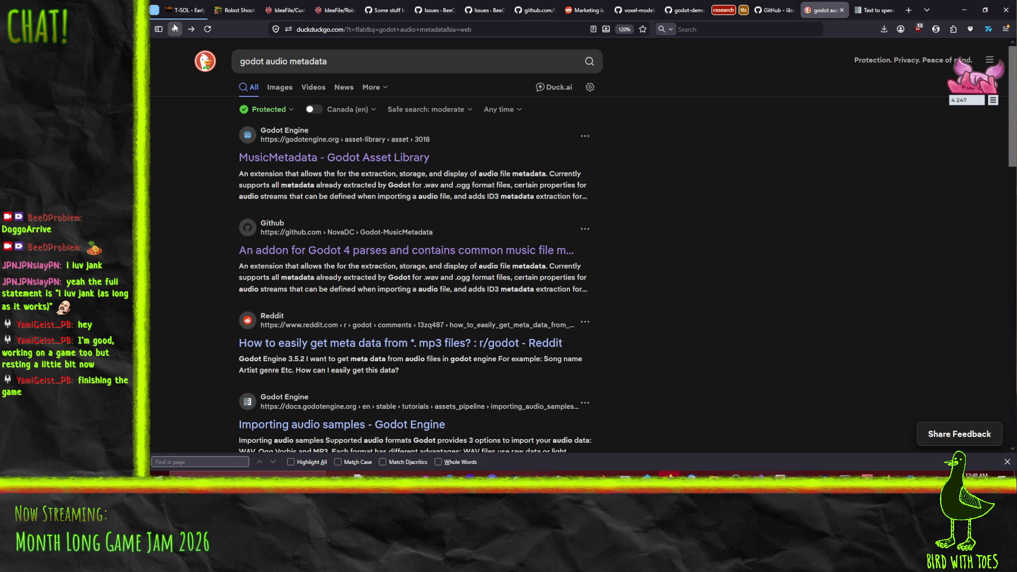
{"action": "left_click", "coordinate": [325, 159]}
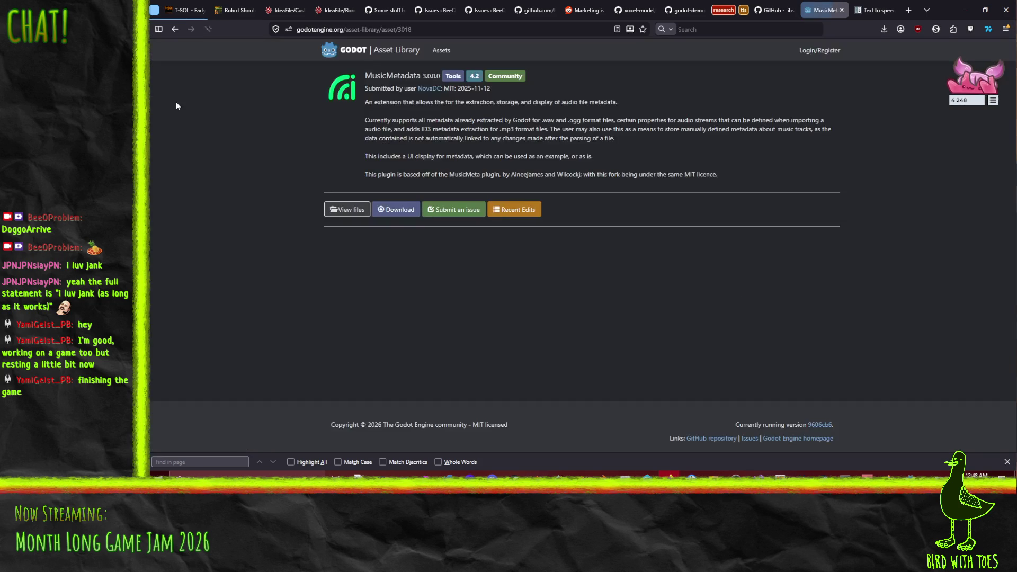
{"action": "left_click", "coordinate": [175, 29]}
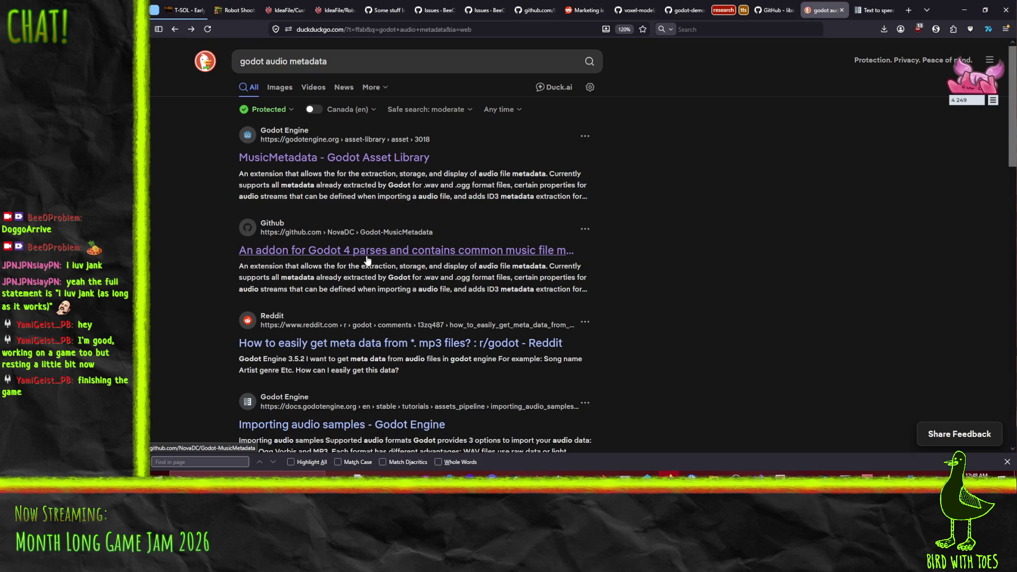
Step: Open the Reddit result in a background tab and the addon's GitHub repository result
{"action": "right_click", "coordinate": [416, 350]}
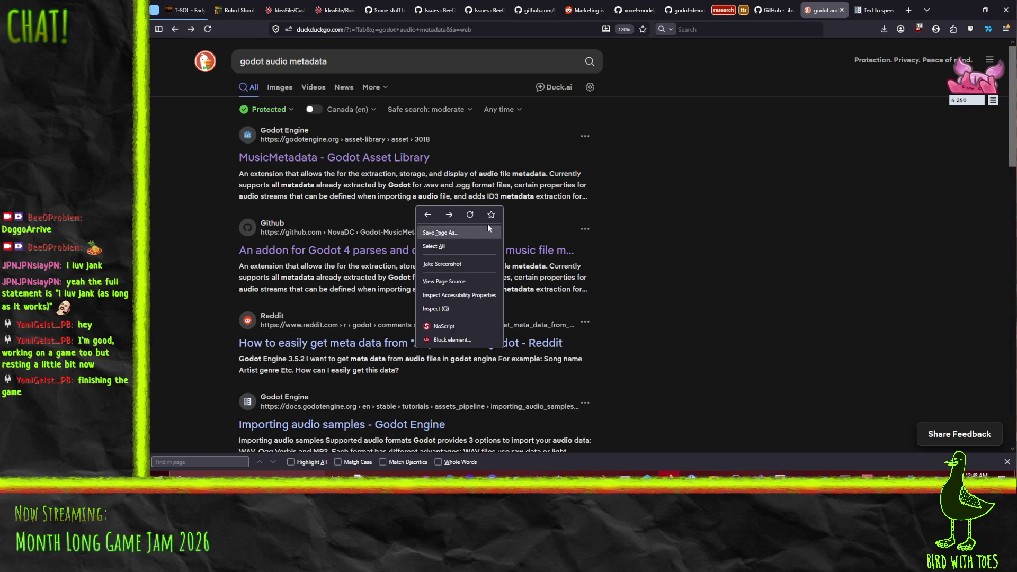
{"action": "key", "text": "Escape"}
{"action": "middle_click", "coordinate": [471, 346]}
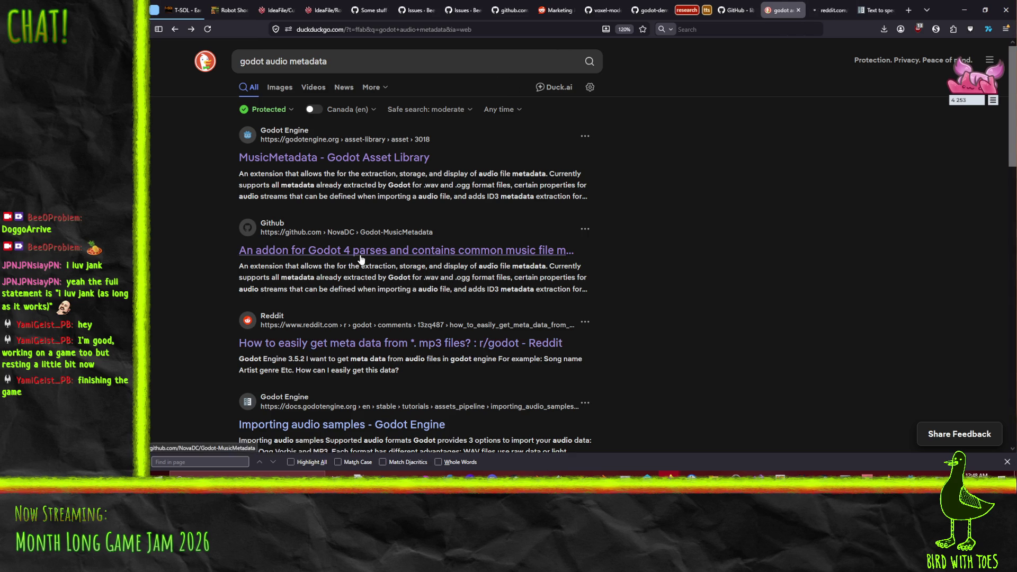
{"action": "left_click", "coordinate": [360, 258]}
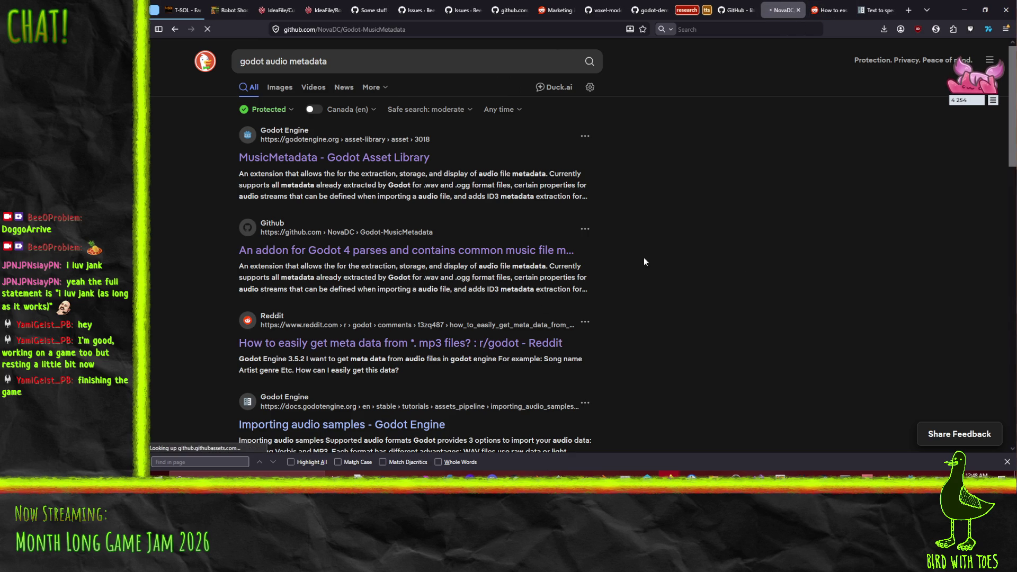
Step: Browse into the repository's addons, music_metadata and ui folders on GitHub
{"action": "scroll", "coordinate": [268, 290], "scroll_direction": "down", "scroll_amount": 5}
{"action": "scroll", "coordinate": [268, 289], "scroll_direction": "up", "scroll_amount": 3}
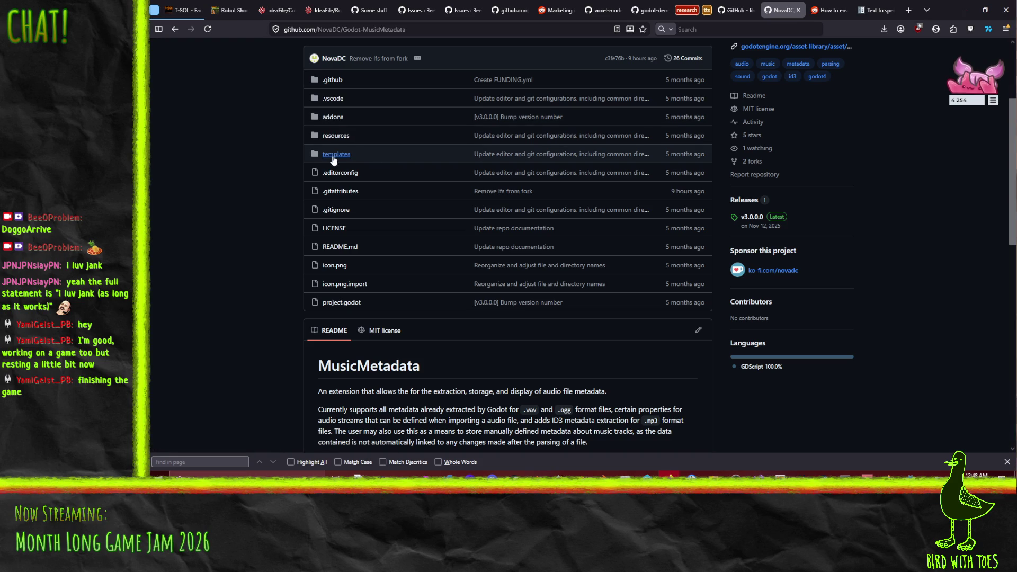
{"action": "left_click", "coordinate": [331, 118]}
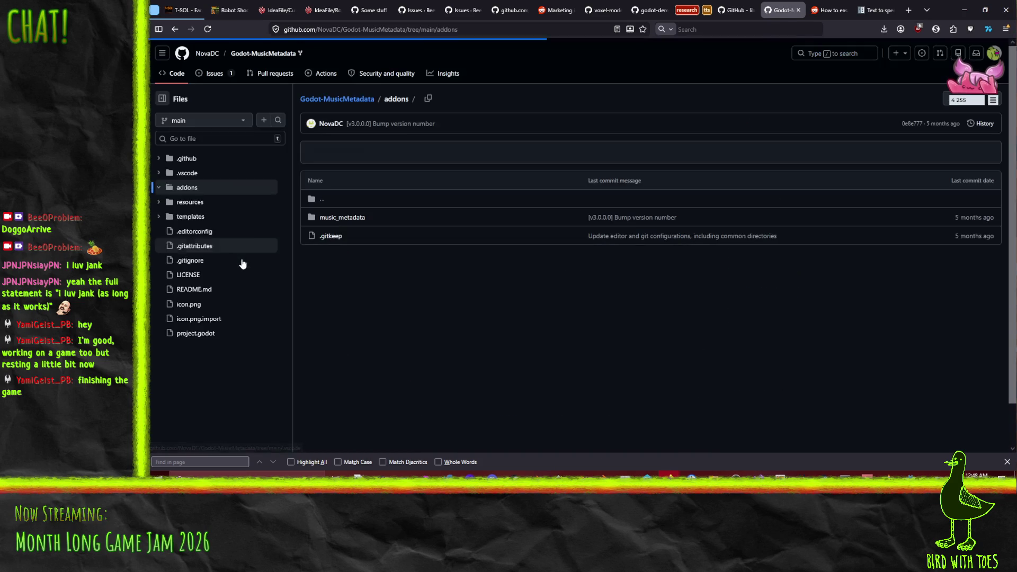
{"action": "left_click", "coordinate": [351, 218]}
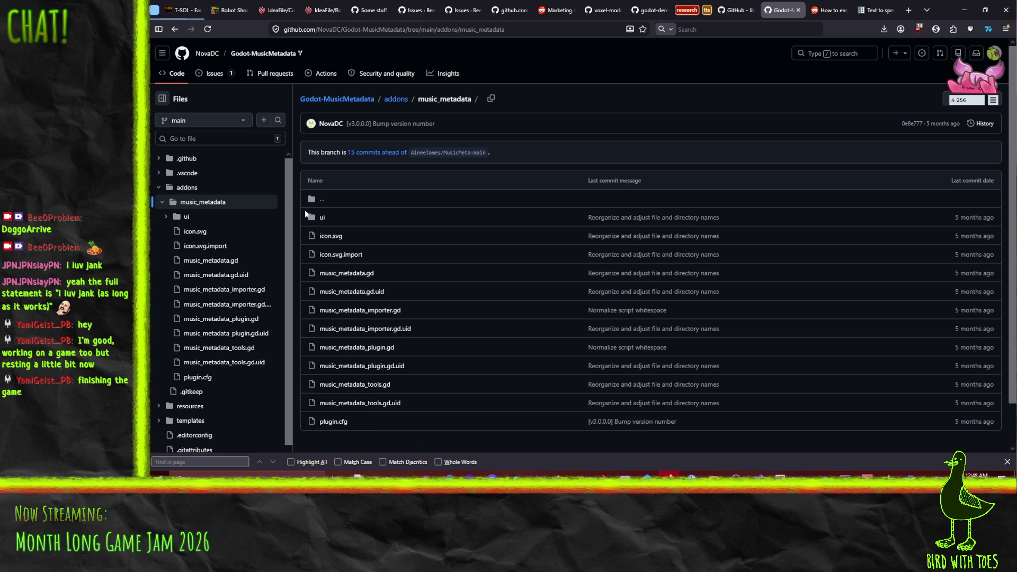
{"action": "left_click", "coordinate": [318, 218]}
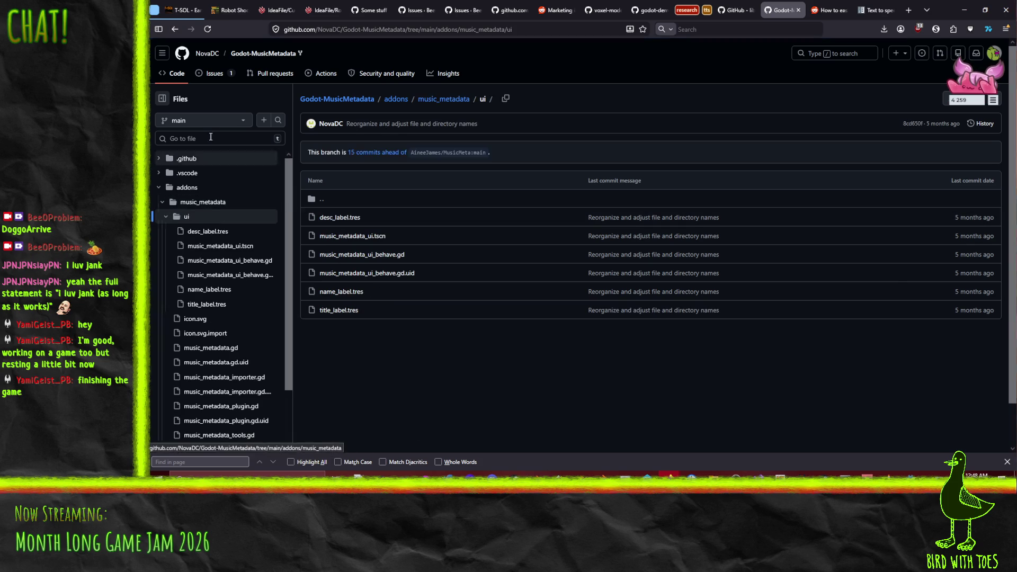
Step: Go back up to the addons folder and minimize Firefox to return to Godot
{"action": "left_click", "coordinate": [172, 32]}
{"action": "left_click", "coordinate": [172, 33]}
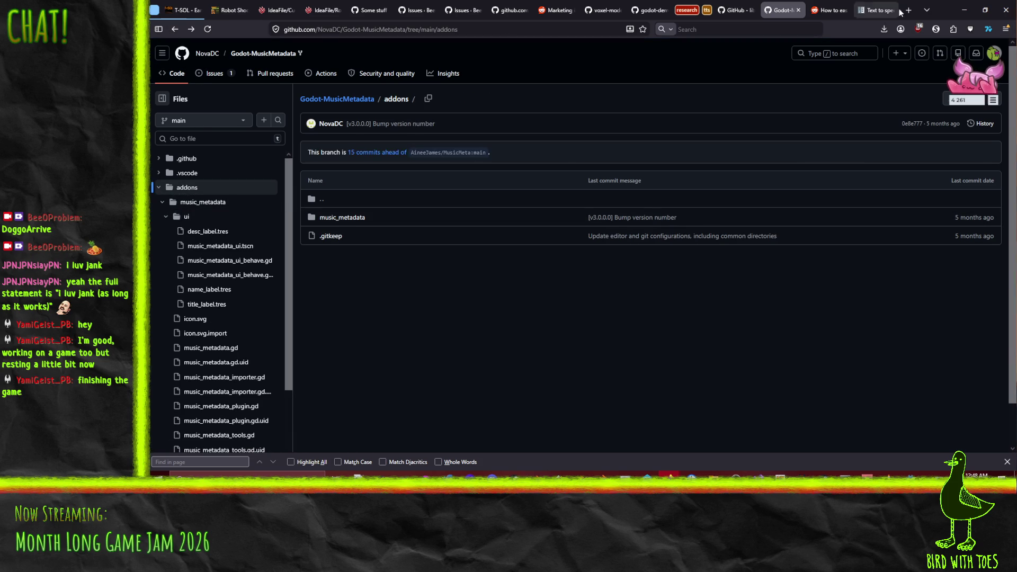
{"action": "left_click", "coordinate": [965, 10]}
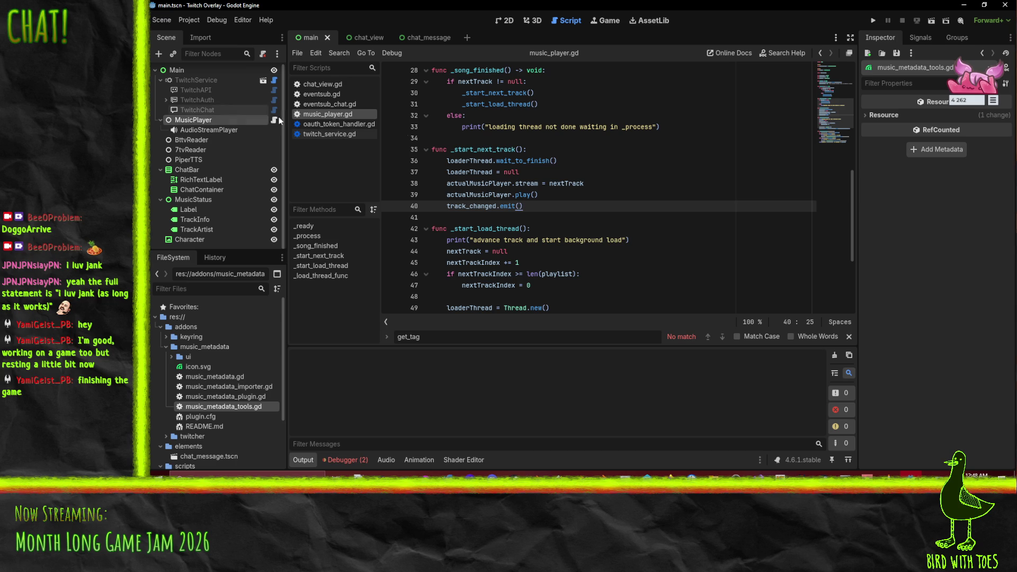
Step: Switch to the main scene's 2D view, search 'mus' for a child node under Main, then cancel
{"action": "right_click", "coordinate": [615, 150]}
{"action": "left_click", "coordinate": [508, 20]}
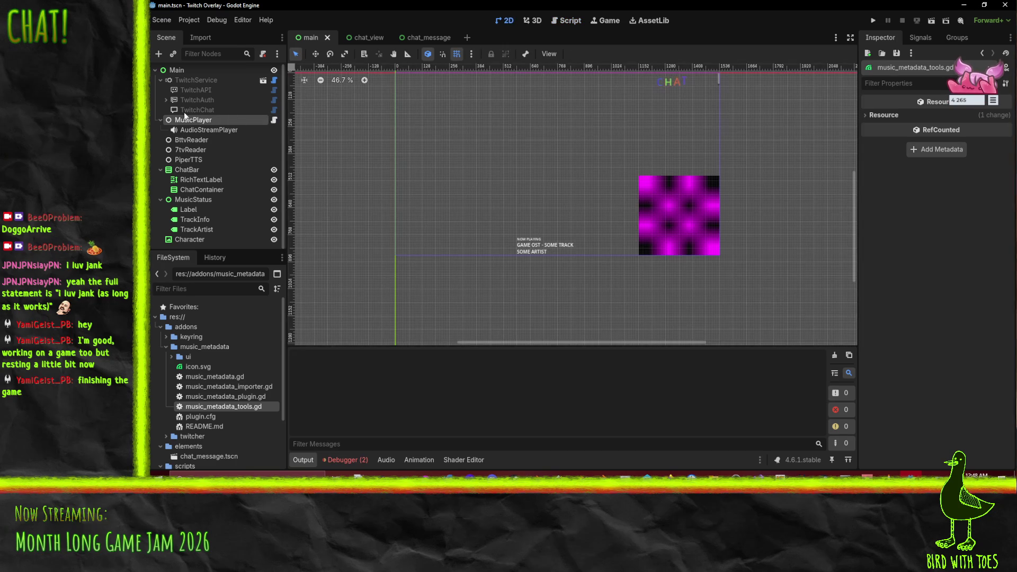
{"action": "right_click", "coordinate": [183, 65]}
{"action": "left_click", "coordinate": [234, 77]}
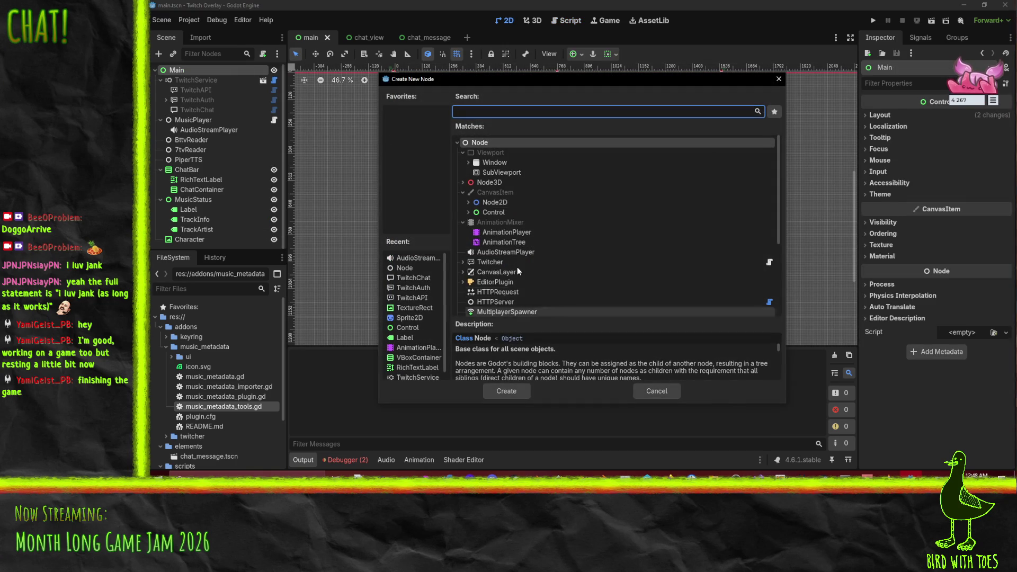
{"action": "type", "text": "mus"}
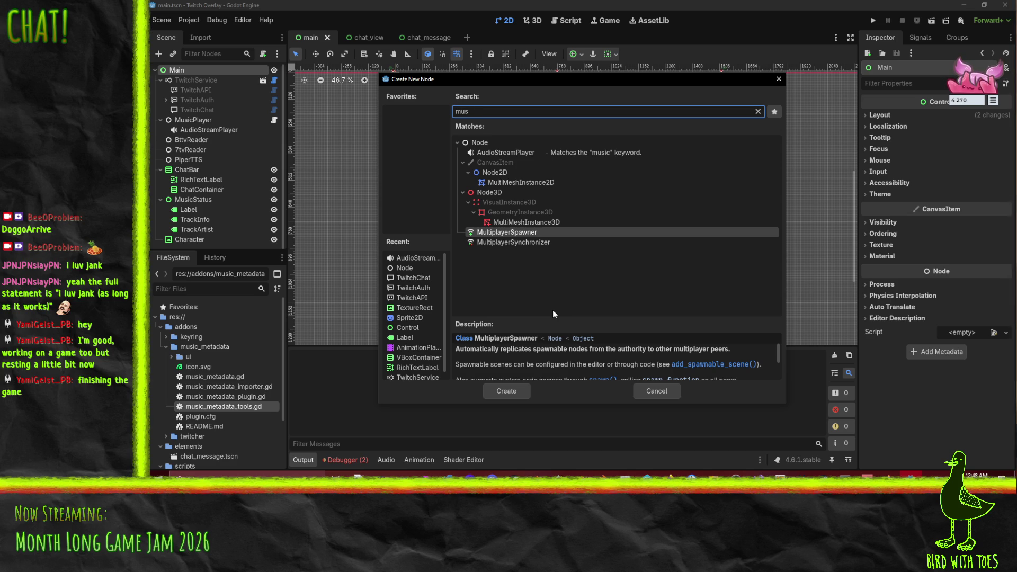
{"action": "left_click", "coordinate": [657, 391]}
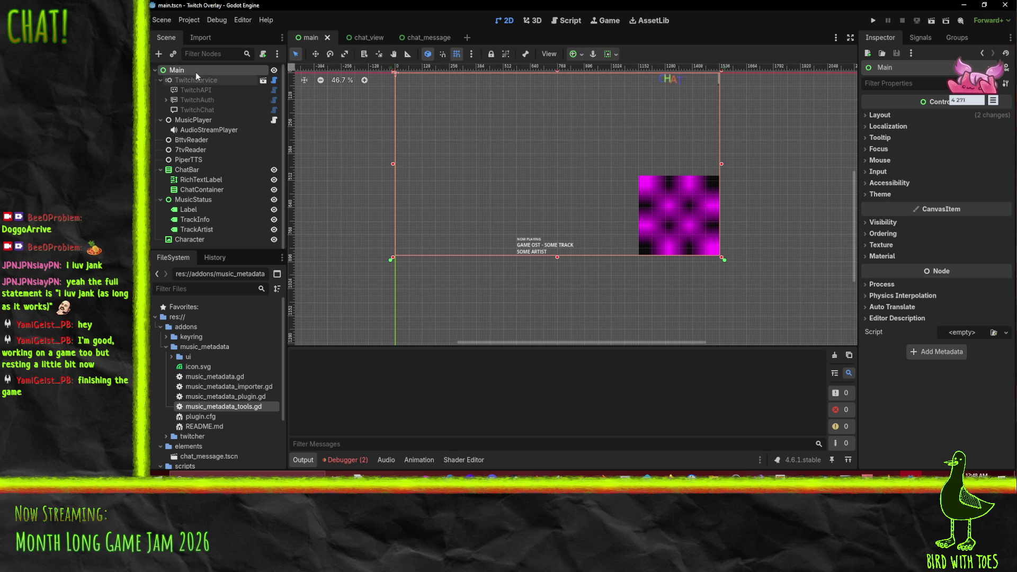
{"action": "left_click", "coordinate": [160, 327]}
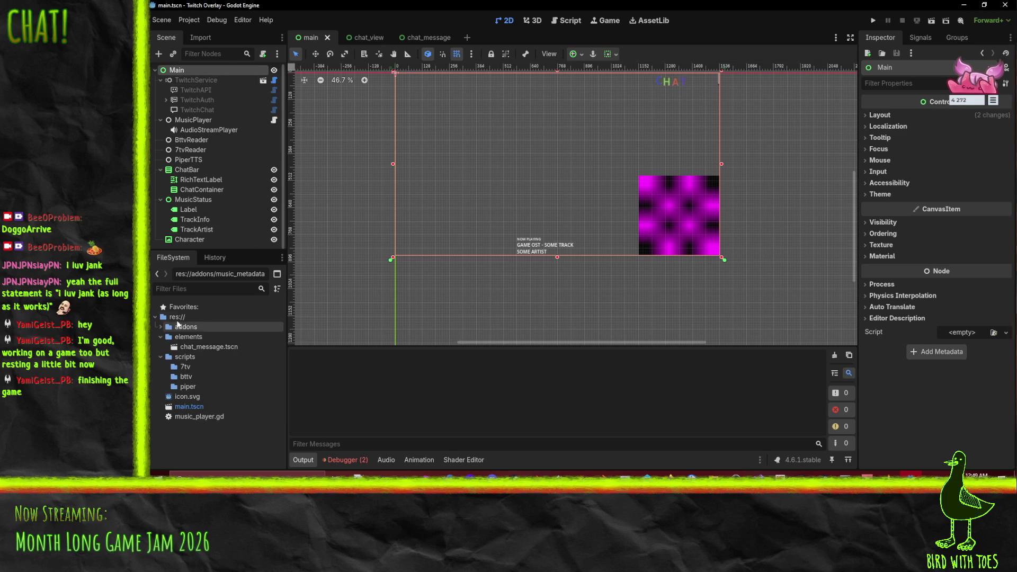
{"action": "right_click", "coordinate": [178, 318]}
{"action": "mouse_move", "coordinate": [209, 331]}
{"action": "left_click", "coordinate": [360, 365]}
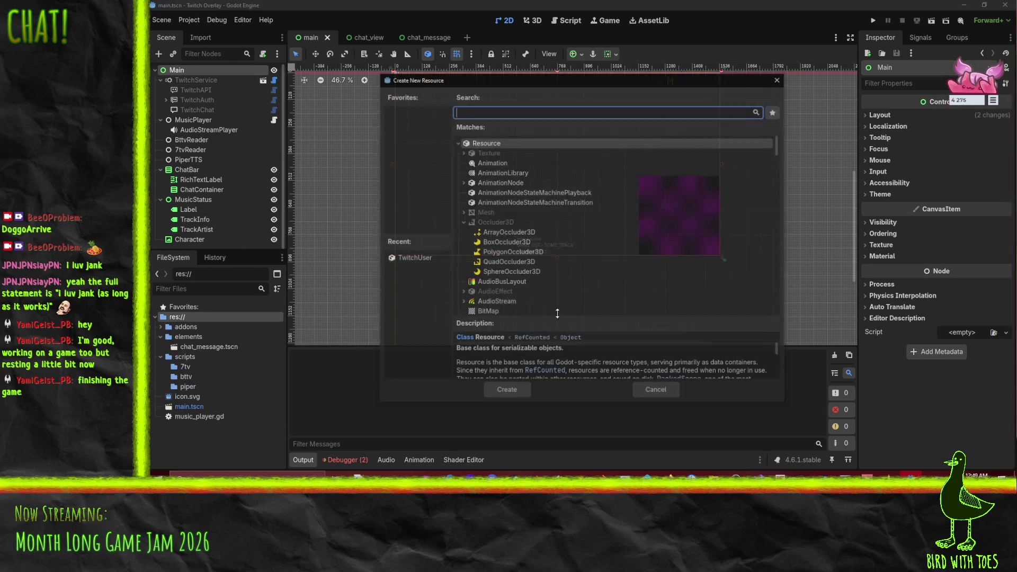
{"action": "type", "text": "mus"}
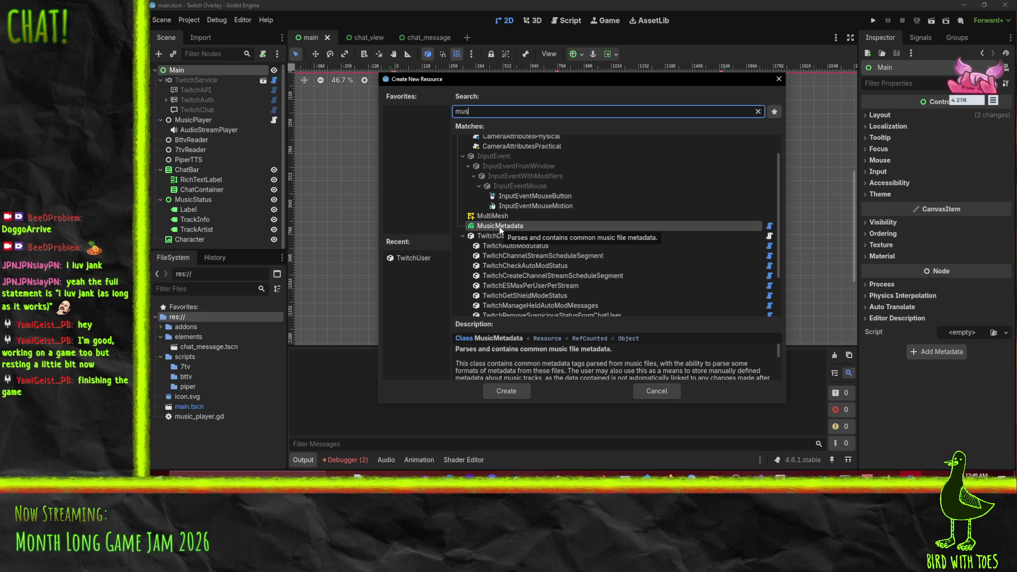
{"action": "scroll", "coordinate": [558, 375], "scroll_direction": "down", "scroll_amount": 2}
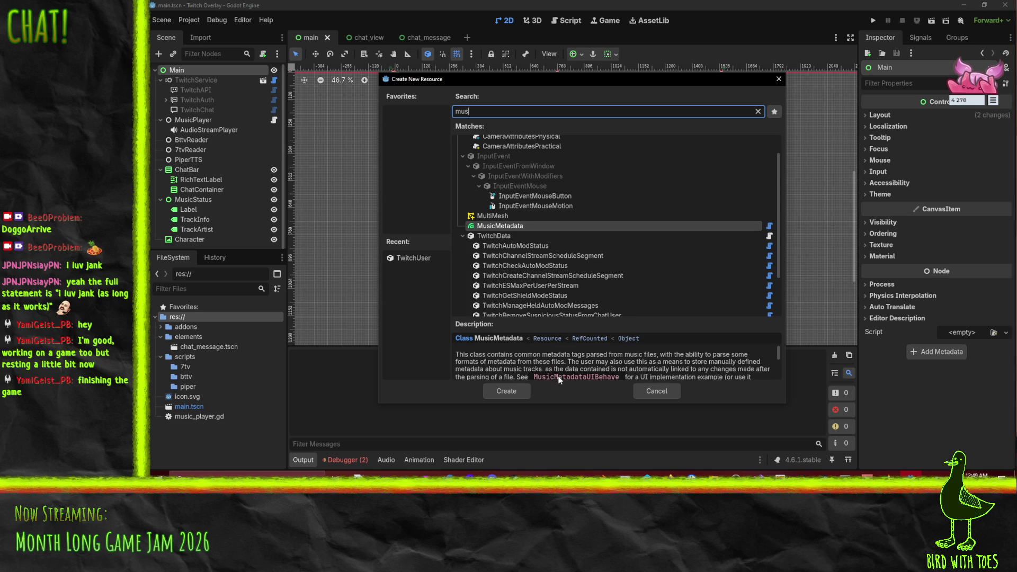
{"action": "scroll", "coordinate": [592, 382], "scroll_direction": "down", "scroll_amount": 1}
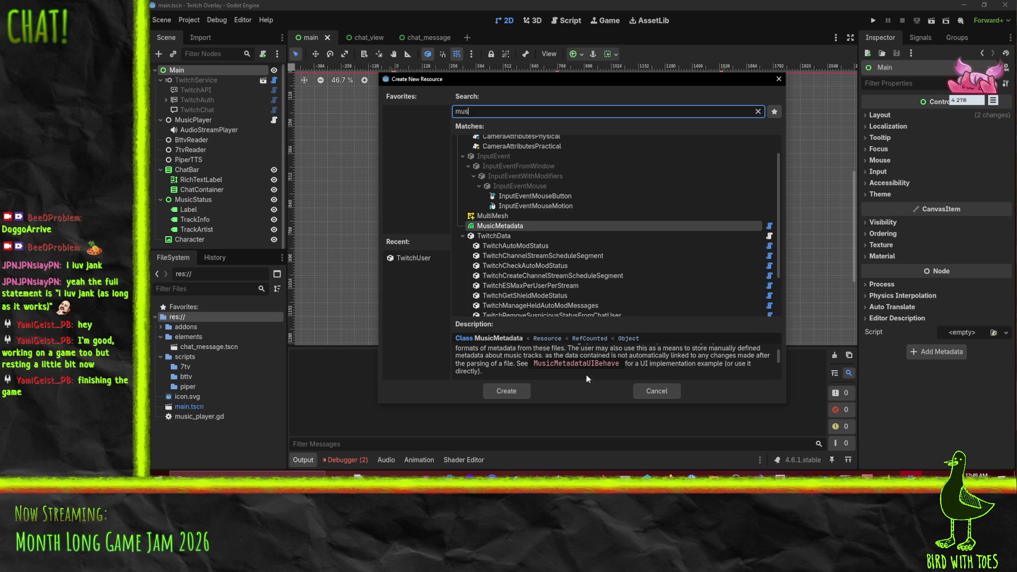
{"action": "scroll", "coordinate": [571, 369], "scroll_direction": "up", "scroll_amount": 1}
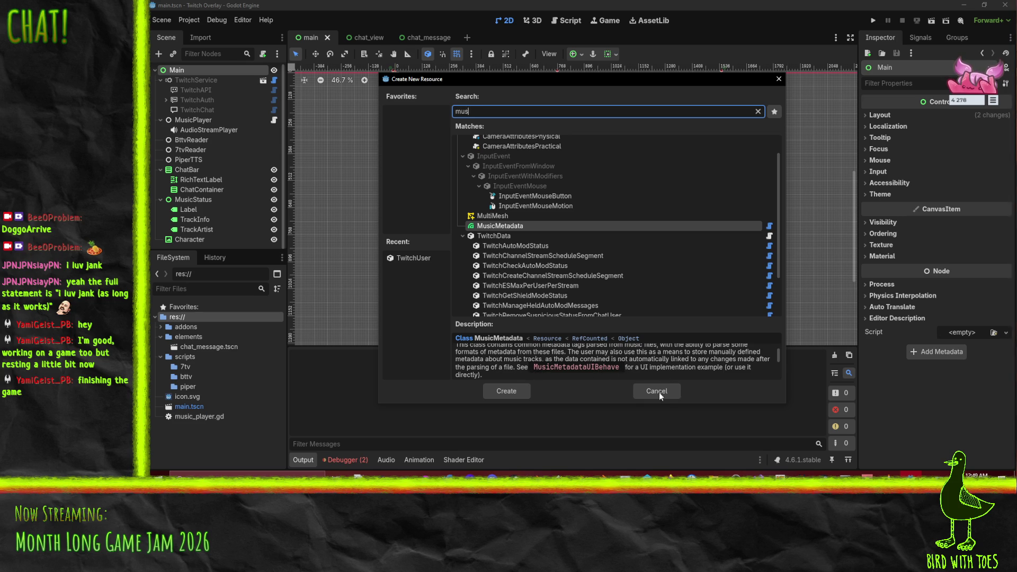
{"action": "left_click", "coordinate": [658, 392]}
{"action": "left_click", "coordinate": [160, 327]}
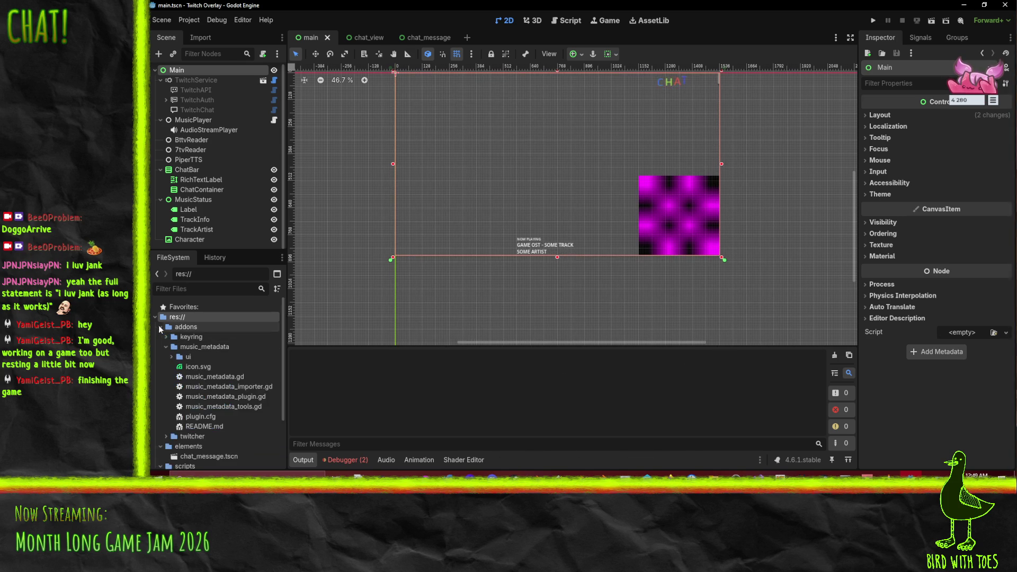
Step: Expand addons/music_metadata/ui in the FileSystem dock and open music_metadata_ui.tscn
{"action": "scroll", "coordinate": [180, 357], "scroll_direction": "down", "scroll_amount": 3}
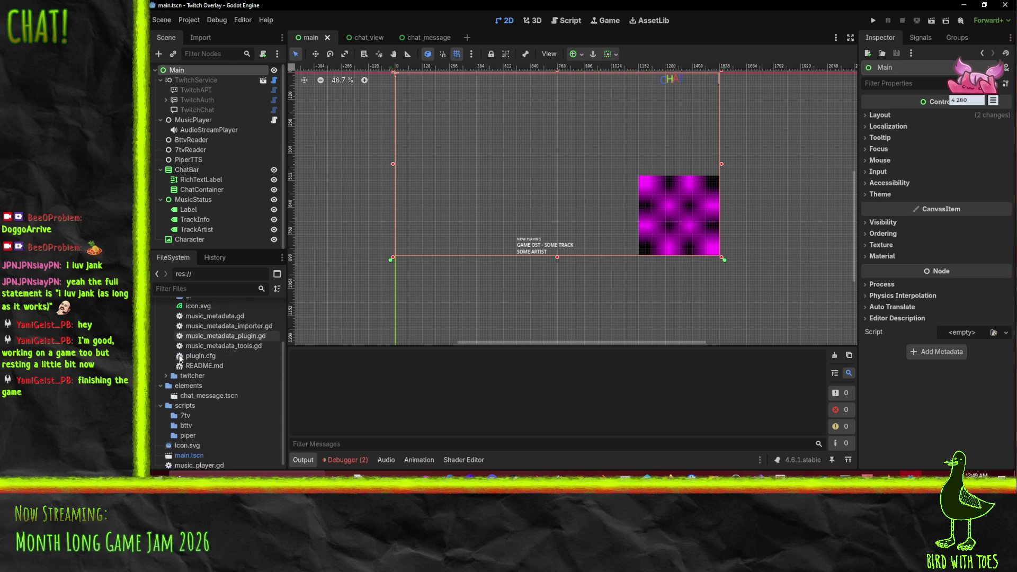
{"action": "scroll", "coordinate": [167, 312], "scroll_direction": "up", "scroll_amount": 1}
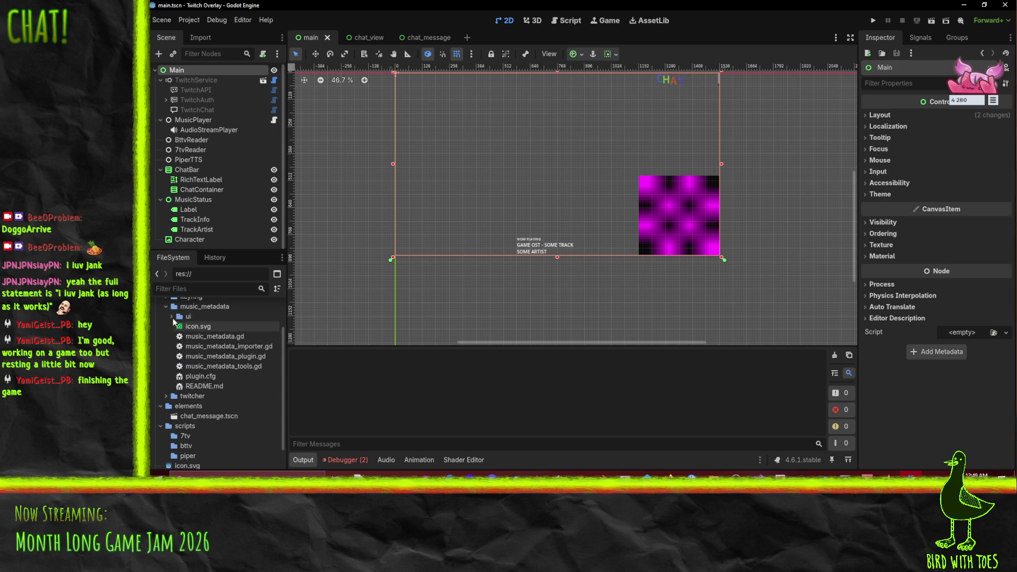
{"action": "left_click", "coordinate": [172, 316]}
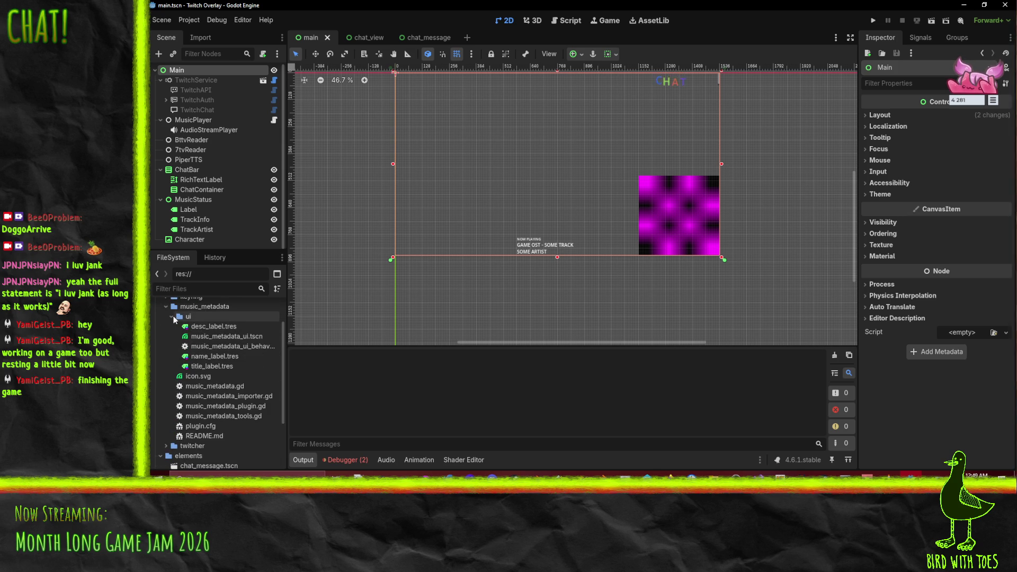
{"action": "double_click", "coordinate": [241, 335]}
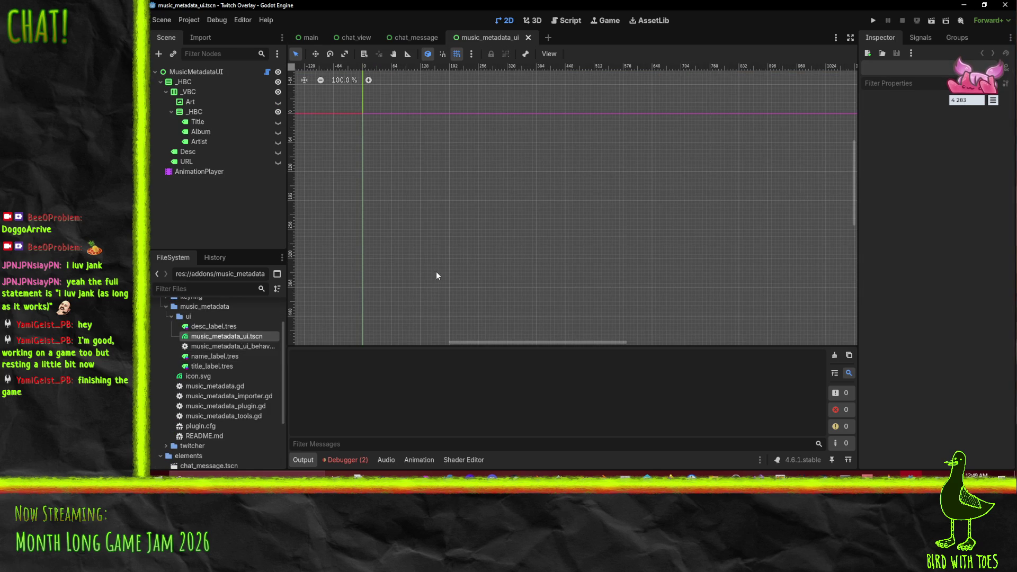
Step: Inspect the _HBC, Art and Desc nodes and the MusicMetadataUI root's Metadata property
{"action": "left_click", "coordinate": [183, 82]}
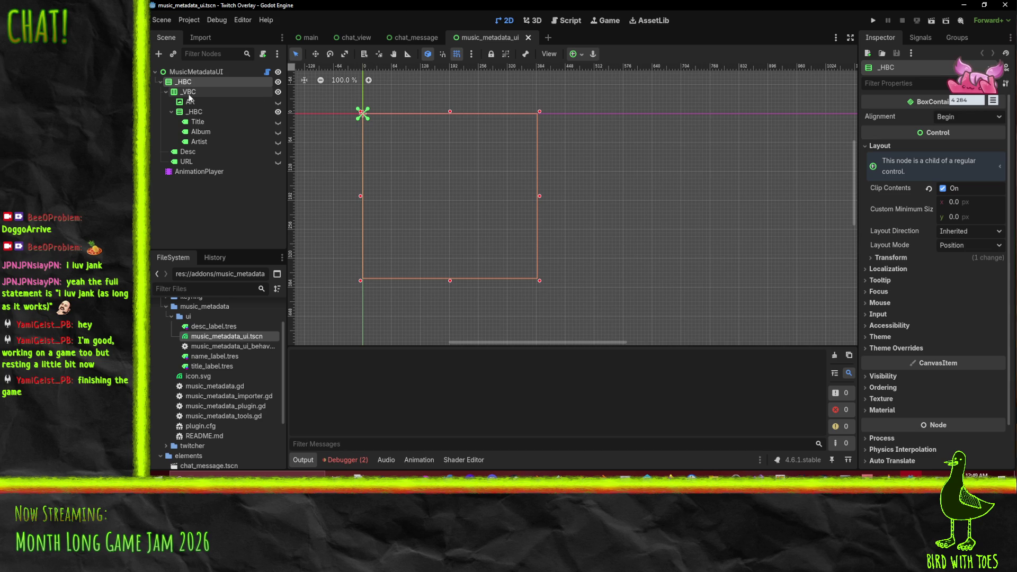
{"action": "left_click", "coordinate": [190, 101]}
{"action": "left_click", "coordinate": [192, 180]}
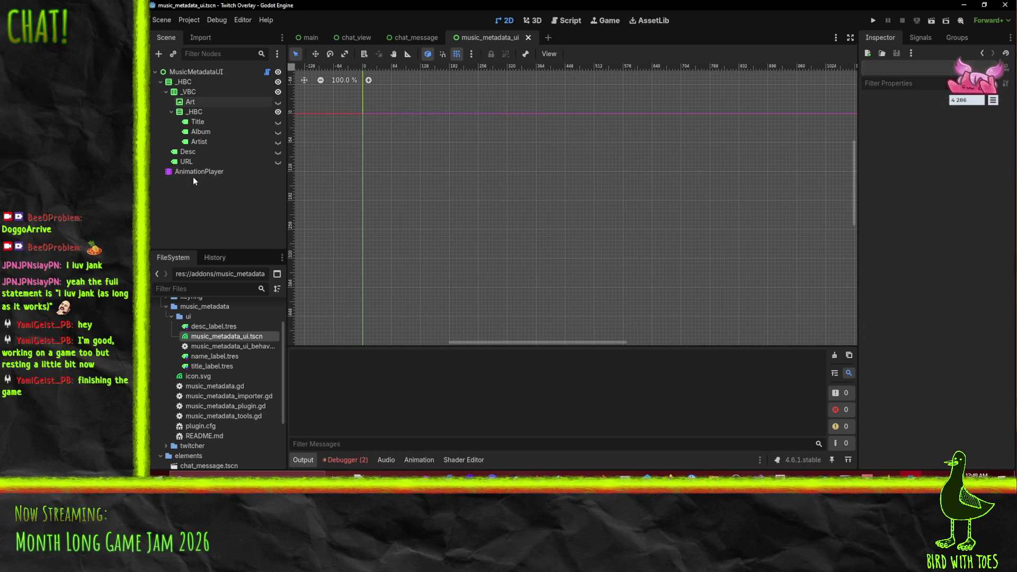
{"action": "left_click", "coordinate": [187, 152]}
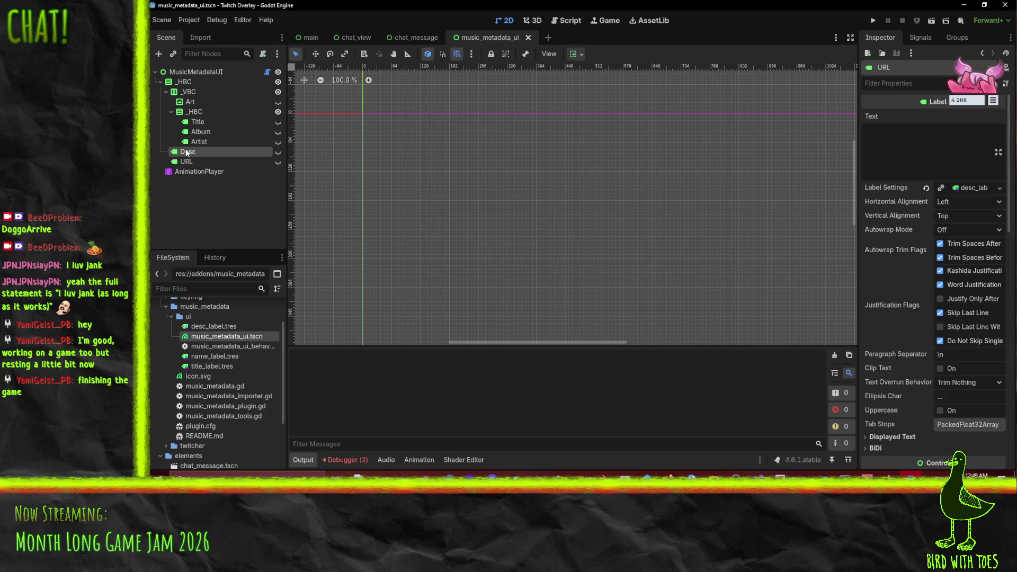
{"action": "left_click", "coordinate": [185, 72]}
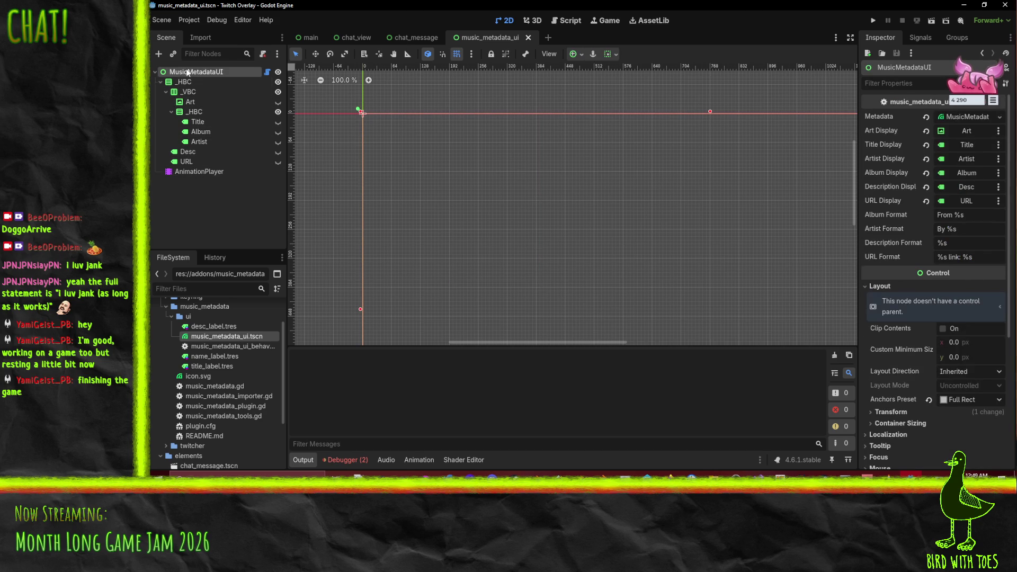
{"action": "left_click", "coordinate": [968, 116]}
{"action": "left_click", "coordinate": [968, 117]}
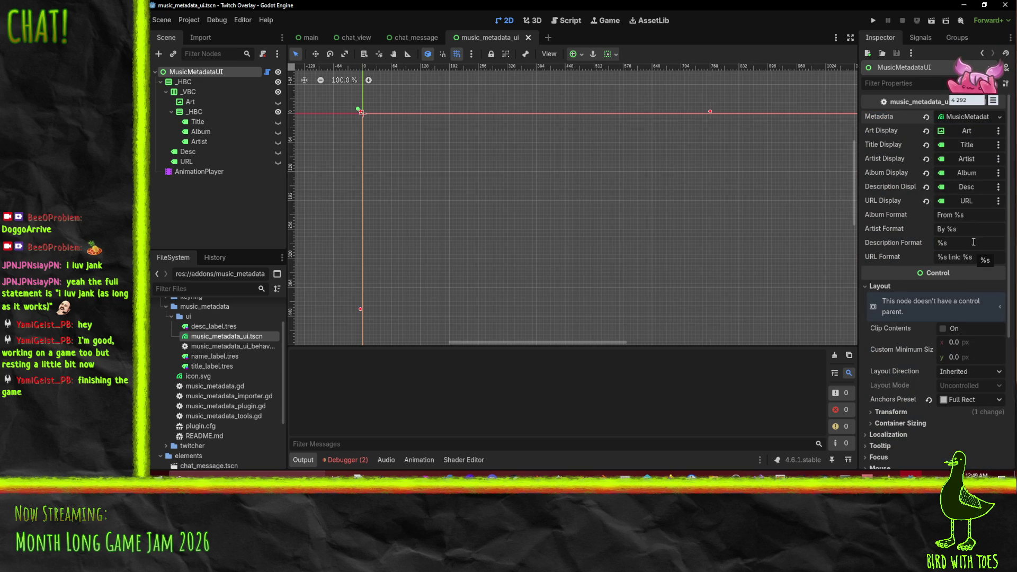
{"action": "scroll", "coordinate": [639, 211], "scroll_direction": "down", "scroll_amount": 5}
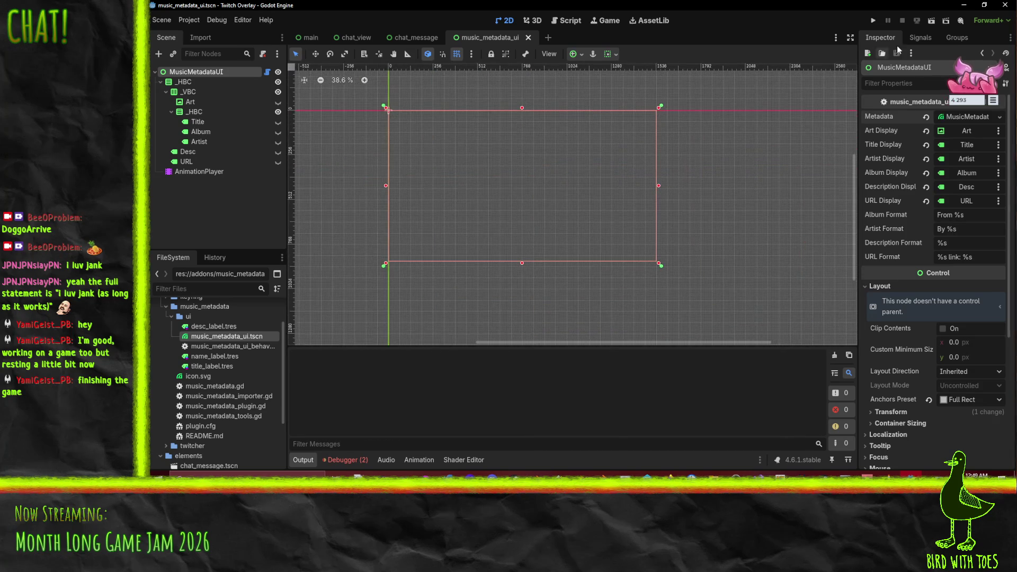
Step: Run the music_metadata_ui scene, stop it, and review the Metadata resource's properties again
{"action": "left_click", "coordinate": [932, 20]}
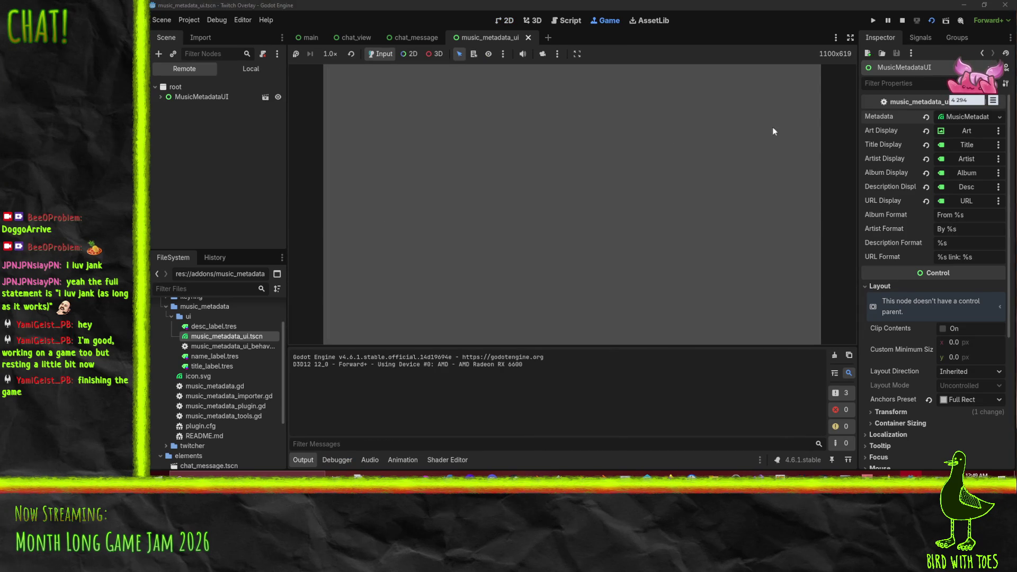
{"action": "left_click", "coordinate": [903, 20]}
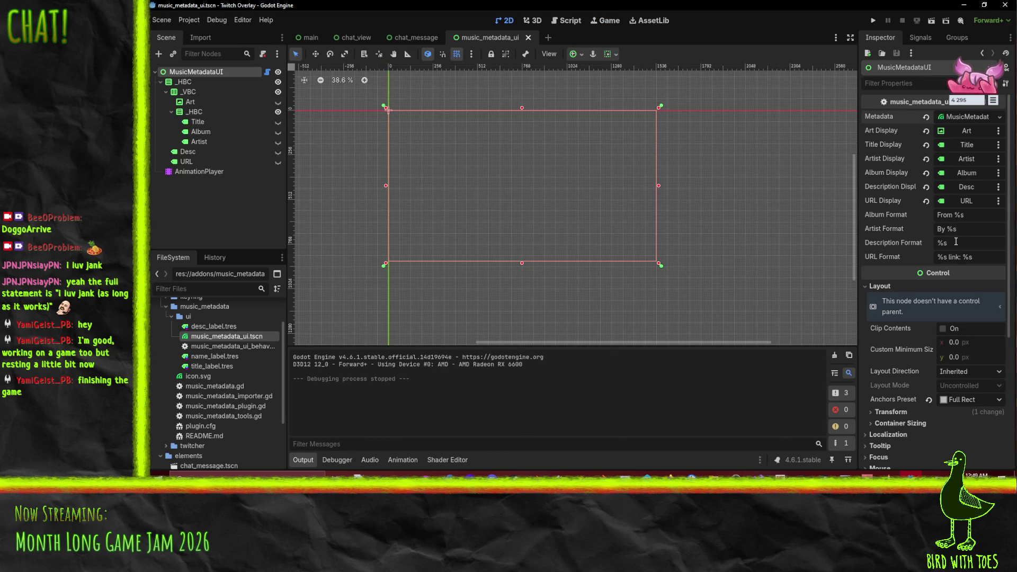
{"action": "left_click", "coordinate": [968, 119]}
{"action": "scroll", "coordinate": [920, 351], "scroll_direction": "down", "scroll_amount": 2}
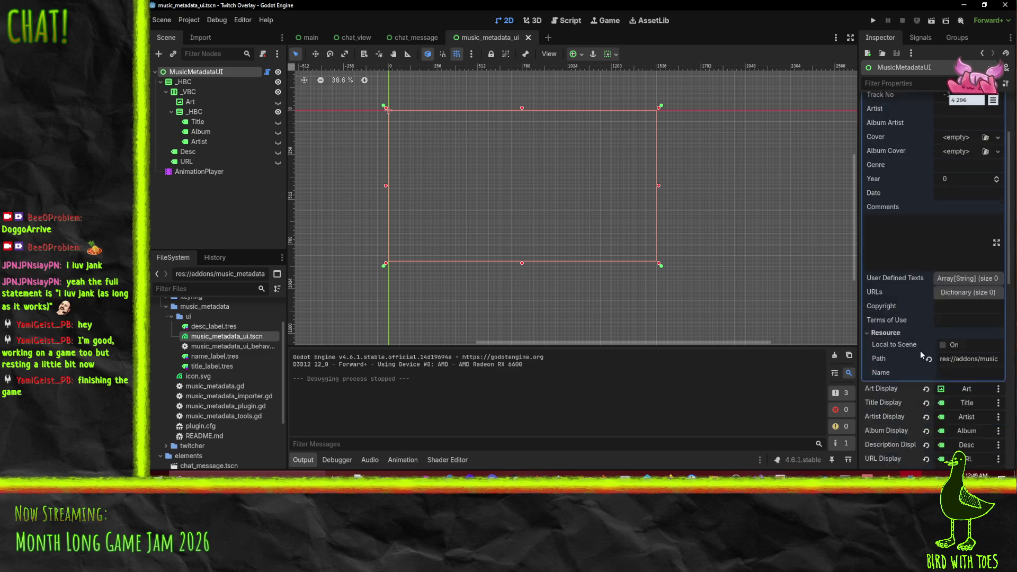
{"action": "scroll", "coordinate": [921, 351], "scroll_direction": "down", "scroll_amount": 3}
{"action": "scroll", "coordinate": [932, 265], "scroll_direction": "up", "scroll_amount": 5}
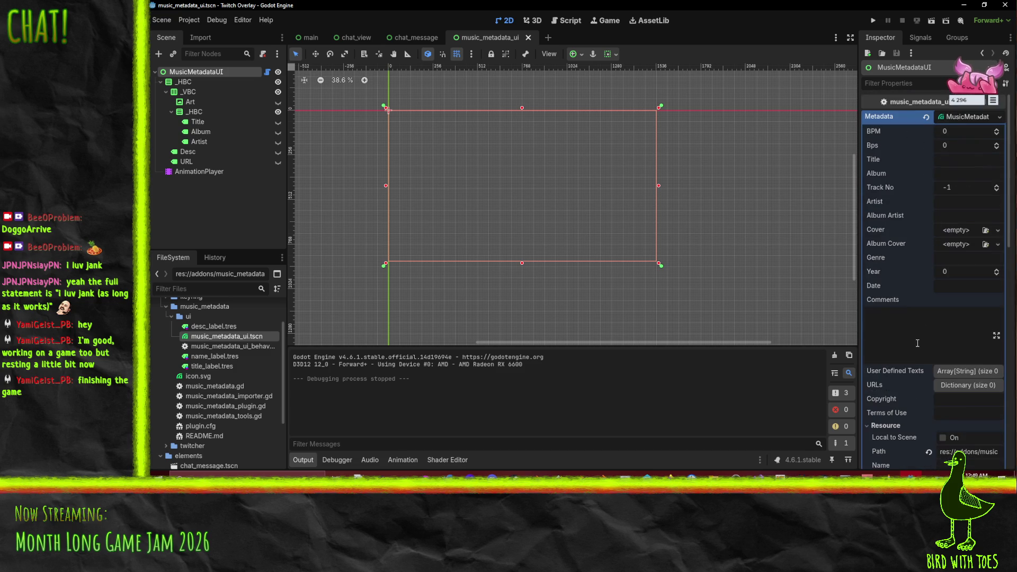
{"action": "left_click", "coordinate": [969, 119]}
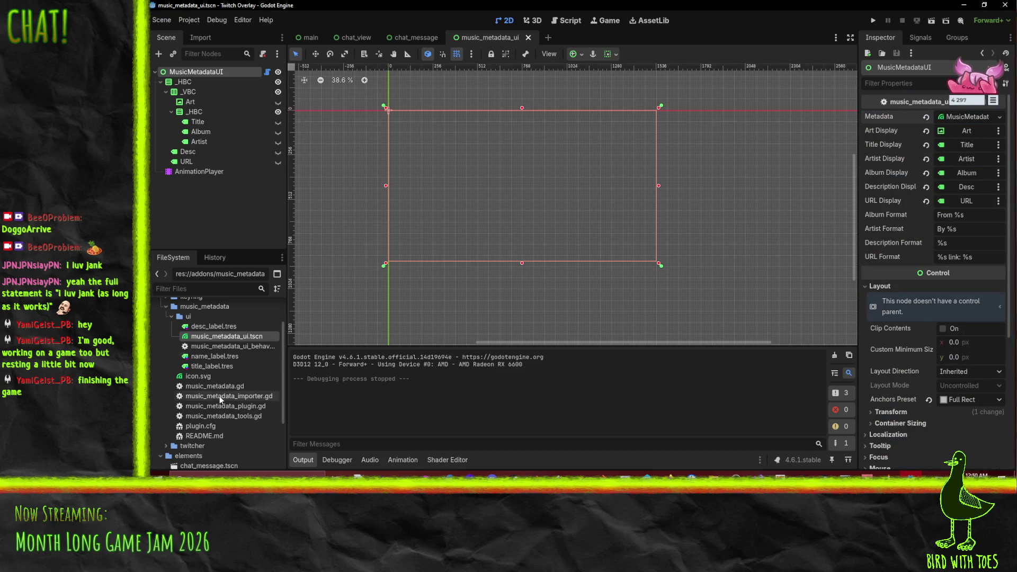
Step: Read through music_metadata_ui_behave.gd, then open music_metadata.gd at its tag helper functions
{"action": "double_click", "coordinate": [246, 344]}
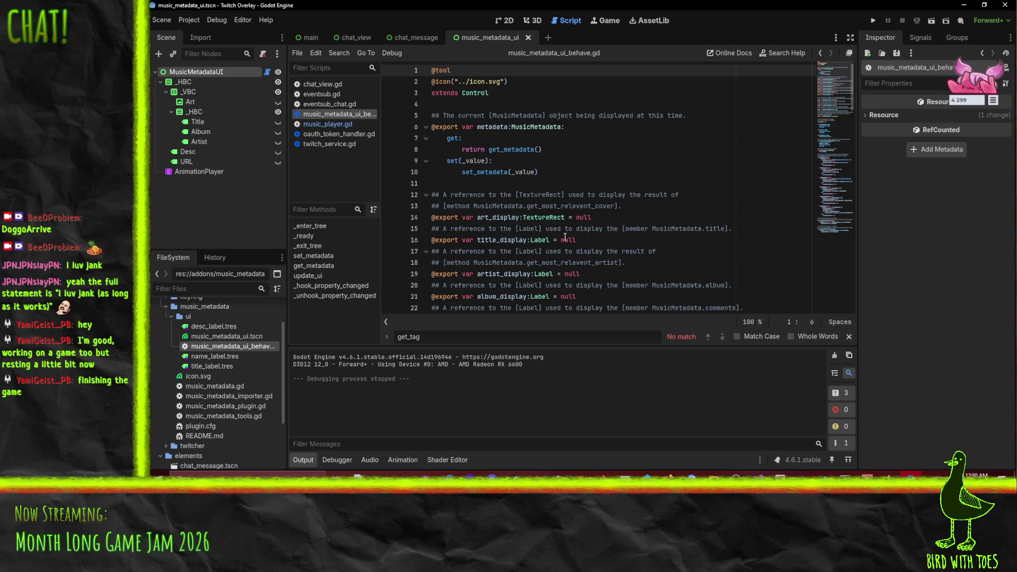
{"action": "scroll", "coordinate": [565, 237], "scroll_direction": "down", "scroll_amount": 8}
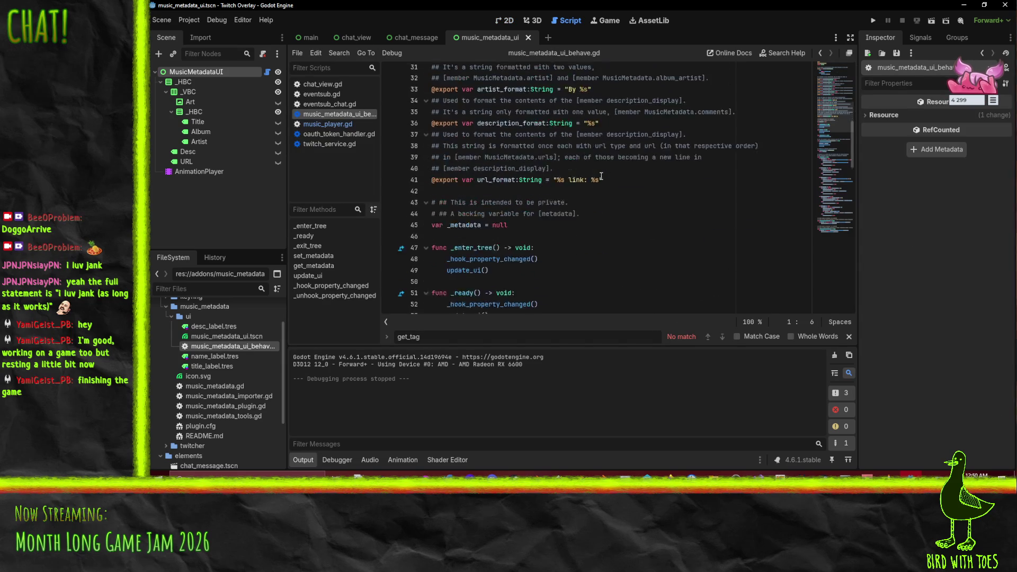
{"action": "scroll", "coordinate": [602, 177], "scroll_direction": "down", "scroll_amount": 4}
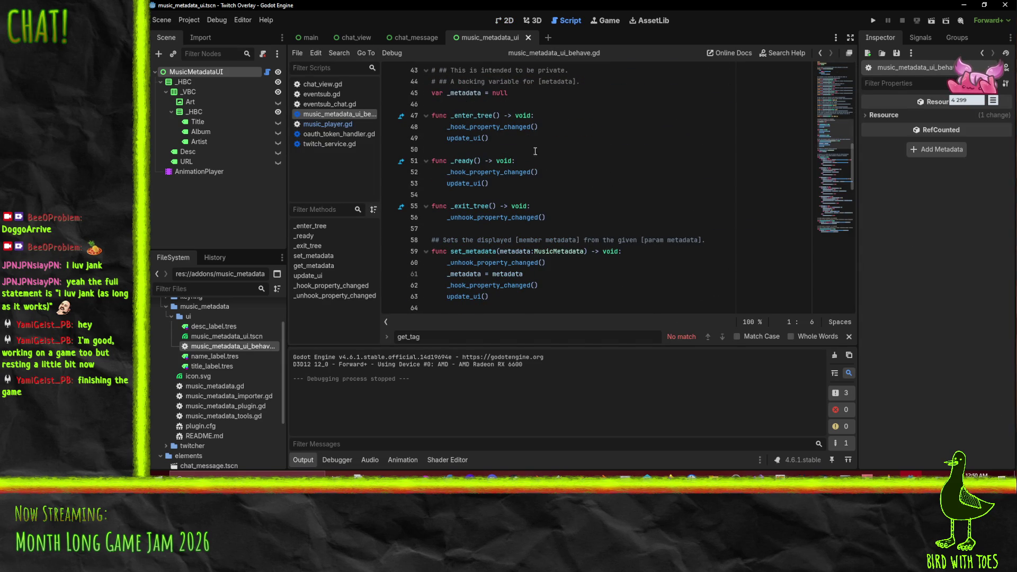
{"action": "scroll", "coordinate": [591, 153], "scroll_direction": "down", "scroll_amount": 7}
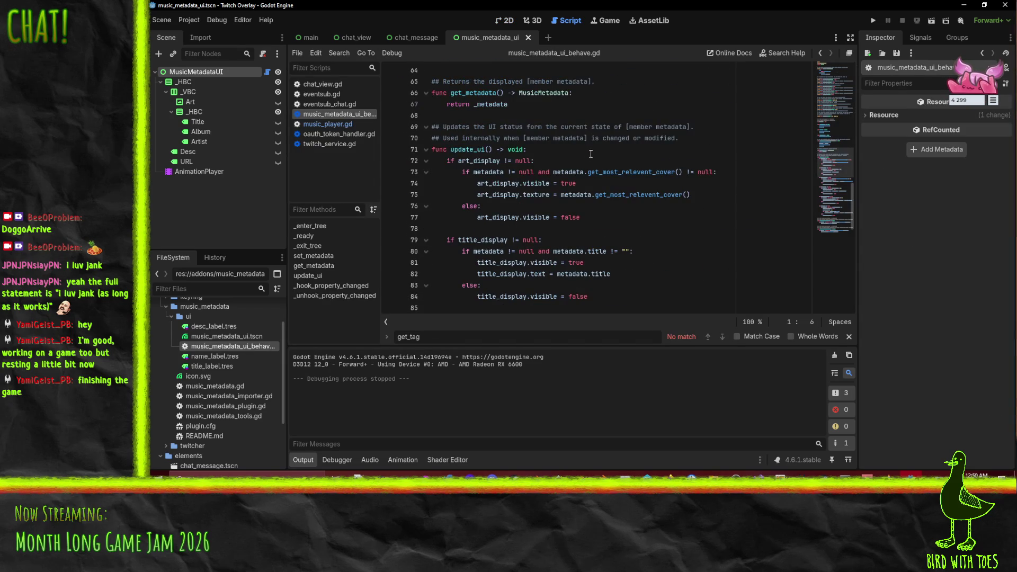
{"action": "scroll", "coordinate": [663, 154], "scroll_direction": "down", "scroll_amount": 8}
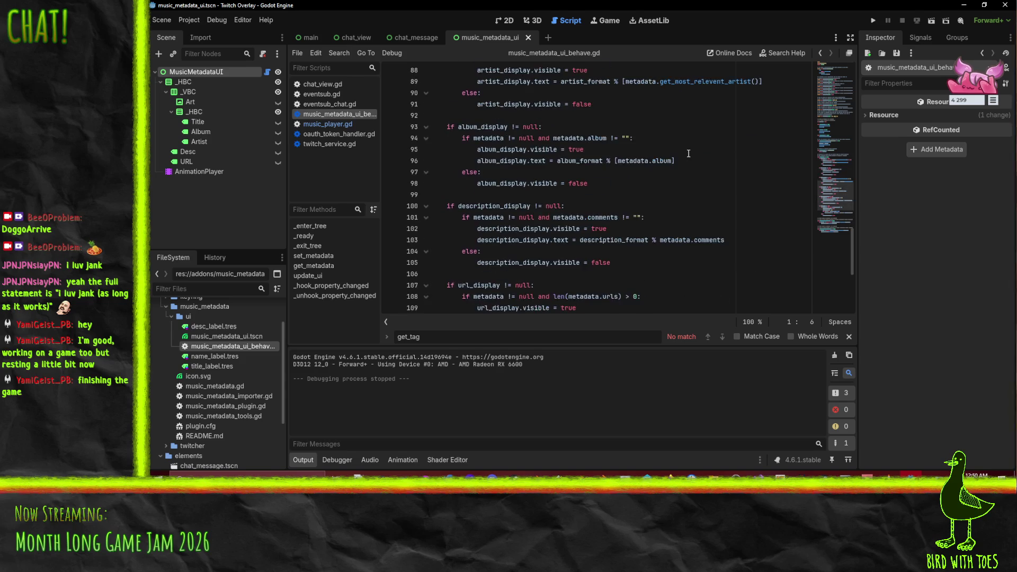
{"action": "scroll", "coordinate": [689, 153], "scroll_direction": "down", "scroll_amount": 6}
{"action": "scroll", "coordinate": [587, 194], "scroll_direction": "up", "scroll_amount": 6}
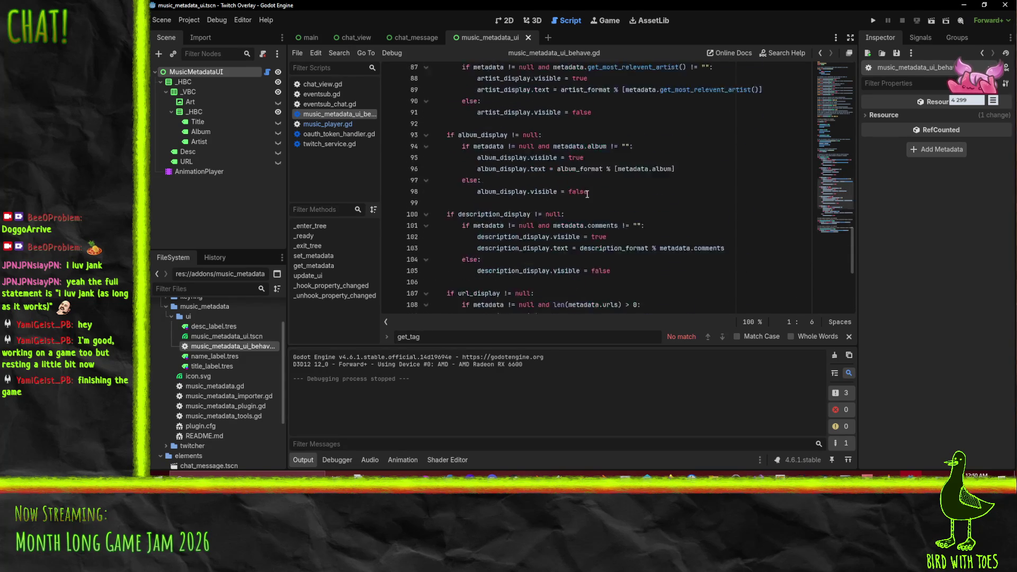
{"action": "scroll", "coordinate": [588, 194], "scroll_direction": "up", "scroll_amount": 20}
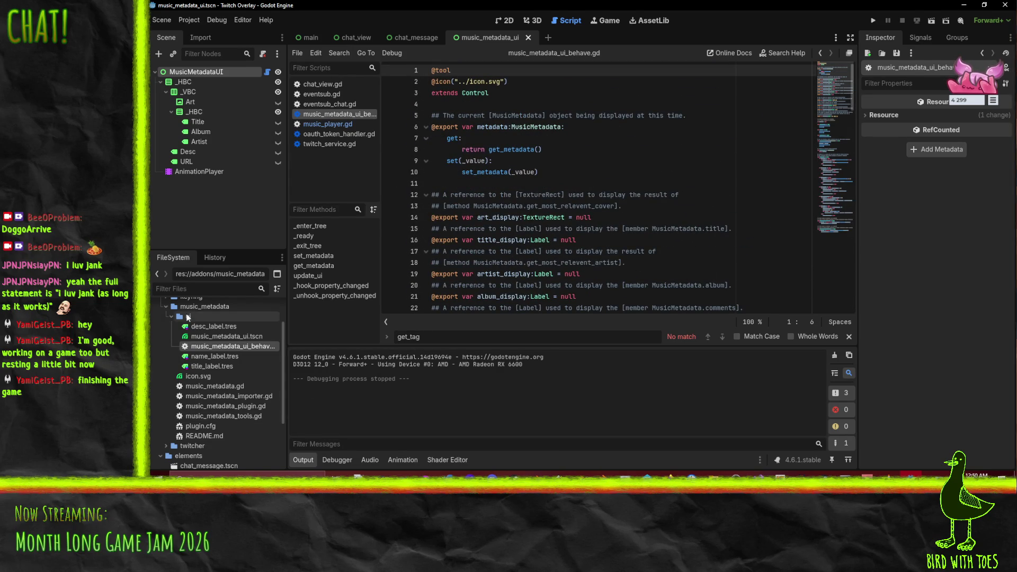
{"action": "double_click", "coordinate": [237, 386]}
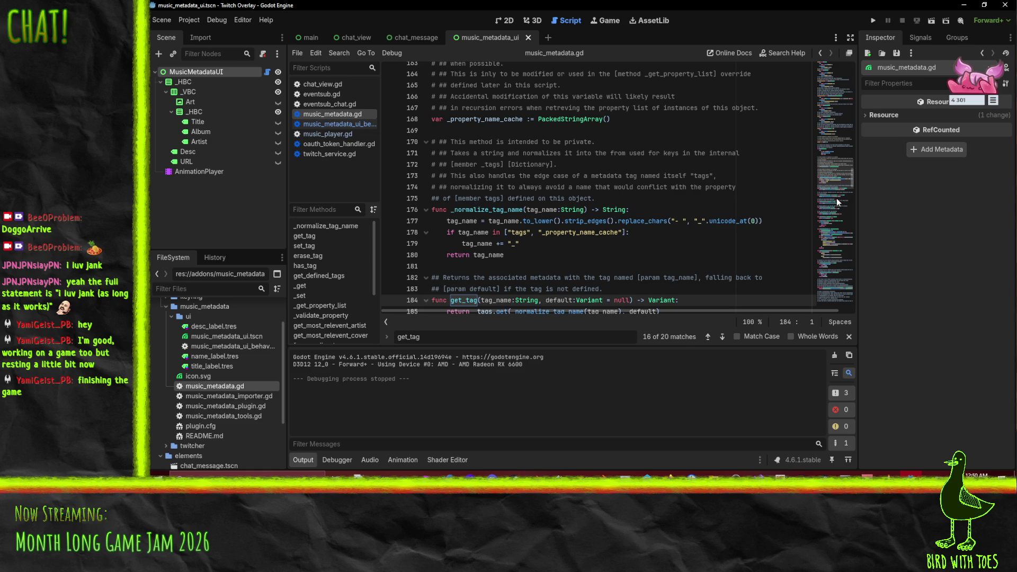
Step: Open music_metadata_importer.gd and read its _import code down to the ResourceSaver save call
{"action": "double_click", "coordinate": [236, 395]}
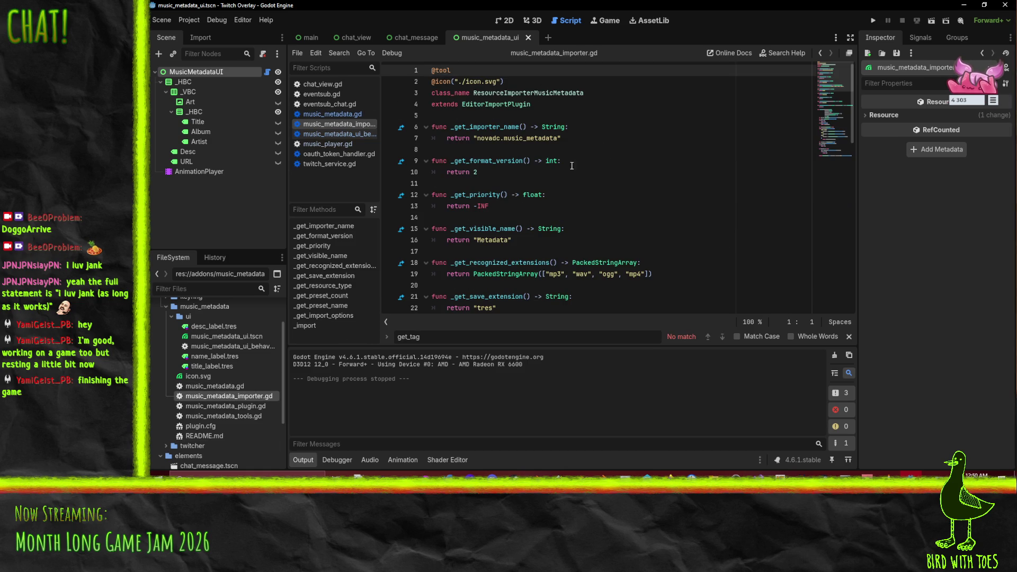
{"action": "scroll", "coordinate": [507, 102], "scroll_direction": "down", "scroll_amount": 1}
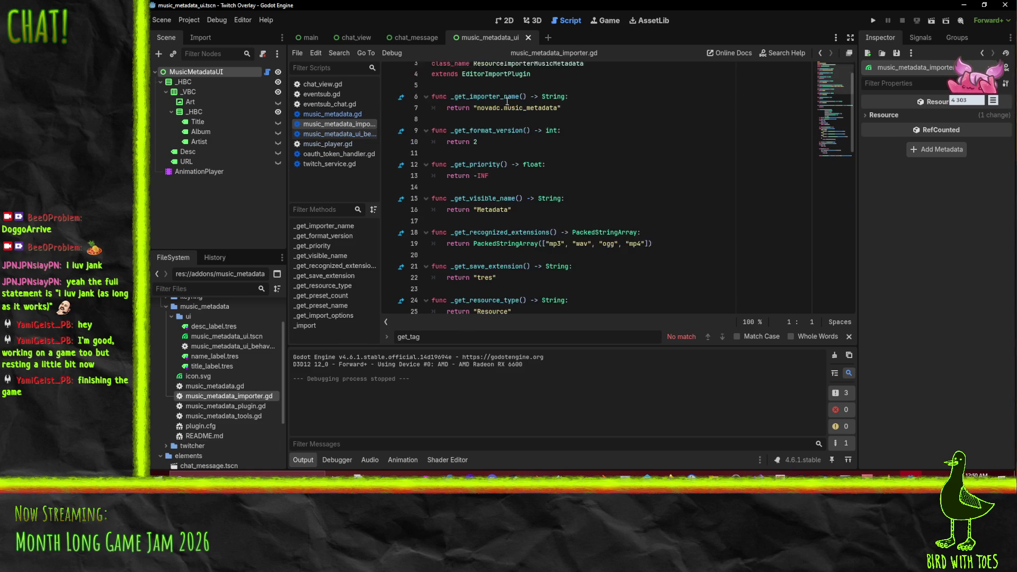
{"action": "scroll", "coordinate": [599, 135], "scroll_direction": "down", "scroll_amount": 5}
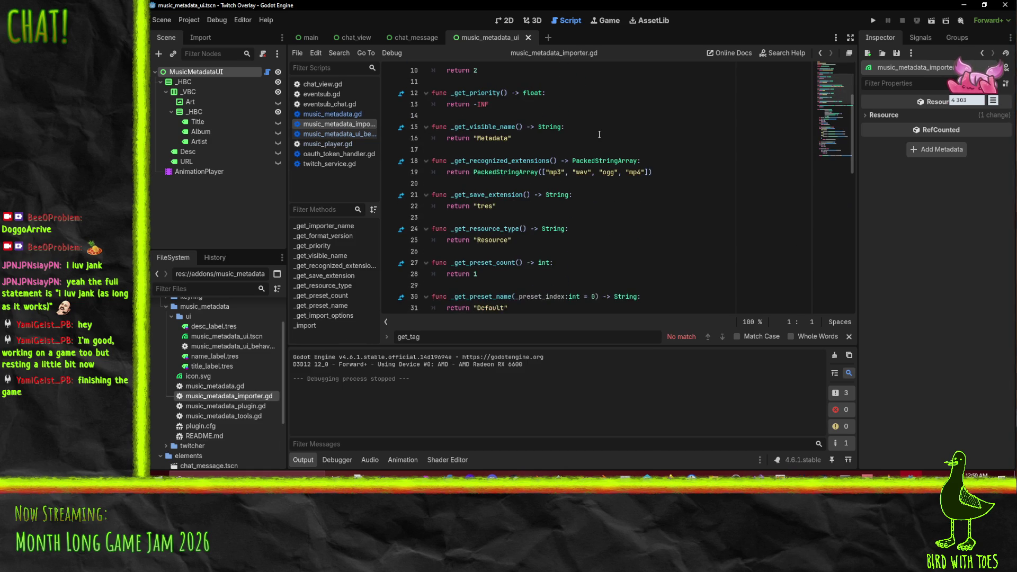
{"action": "scroll", "coordinate": [653, 217], "scroll_direction": "down", "scroll_amount": 6}
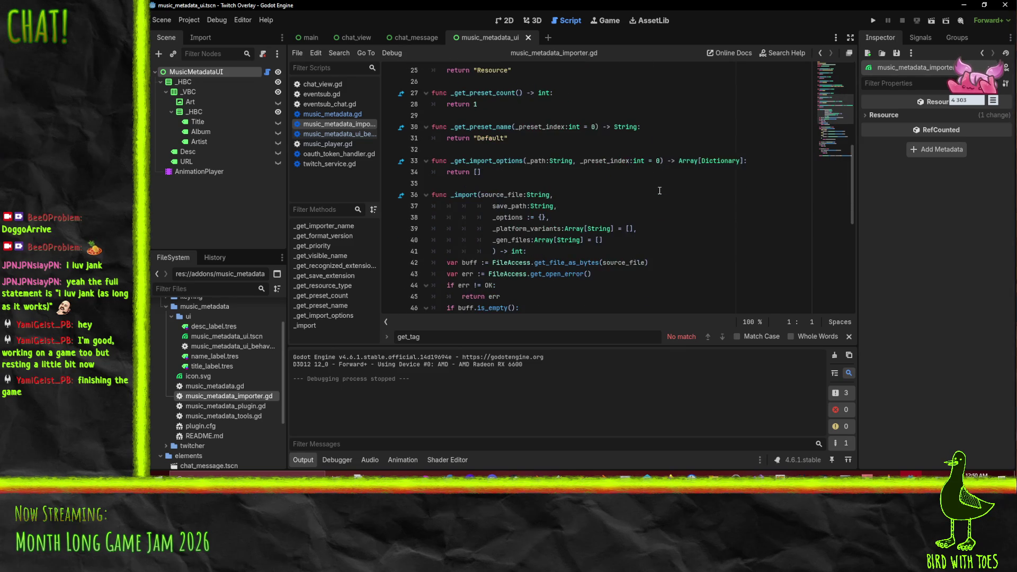
{"action": "scroll", "coordinate": [673, 231], "scroll_direction": "down", "scroll_amount": 4}
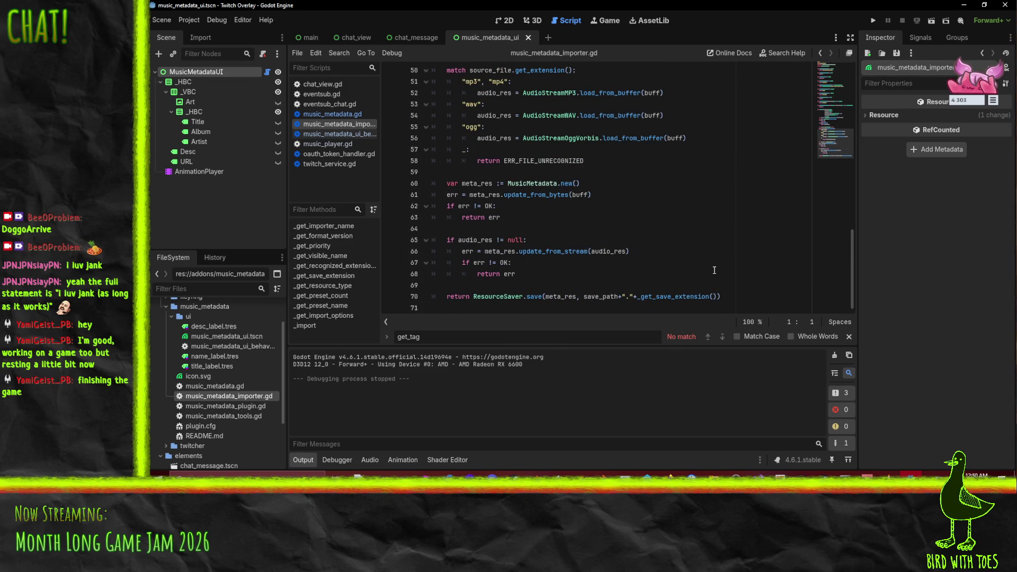
{"action": "scroll", "coordinate": [714, 270], "scroll_direction": "up", "scroll_amount": 1}
{"action": "scroll", "coordinate": [715, 270], "scroll_direction": "down", "scroll_amount": 1}
{"action": "scroll", "coordinate": [233, 408], "scroll_direction": "up", "scroll_amount": 2}
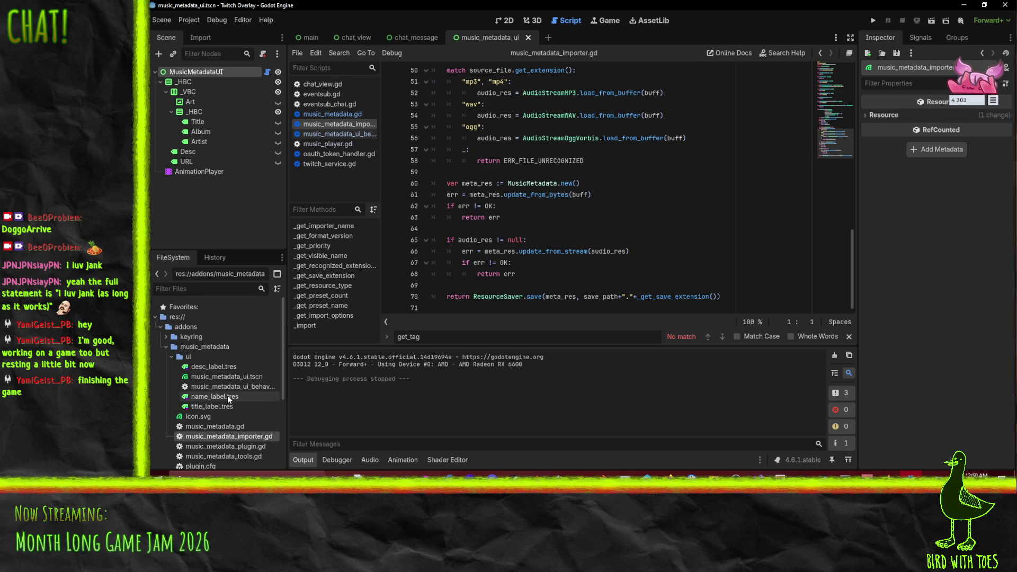
{"action": "scroll", "coordinate": [208, 329], "scroll_direction": "down", "scroll_amount": 3}
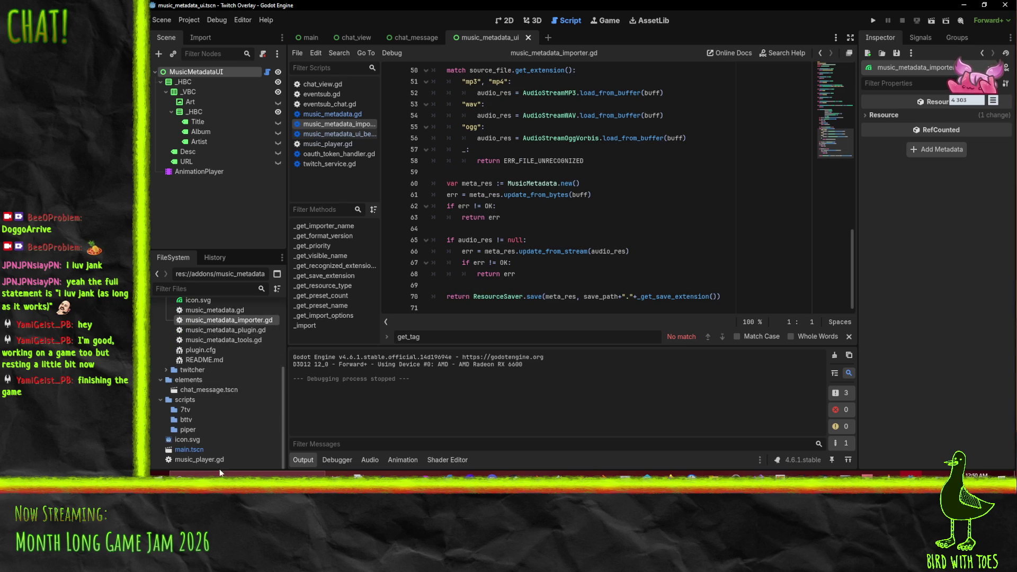
{"action": "scroll", "coordinate": [230, 437], "scroll_direction": "up", "scroll_amount": 3}
Step: Start a new resource from the res:// folder menu, cancel it, then dismiss the folder menu again
{"action": "right_click", "coordinate": [178, 317]}
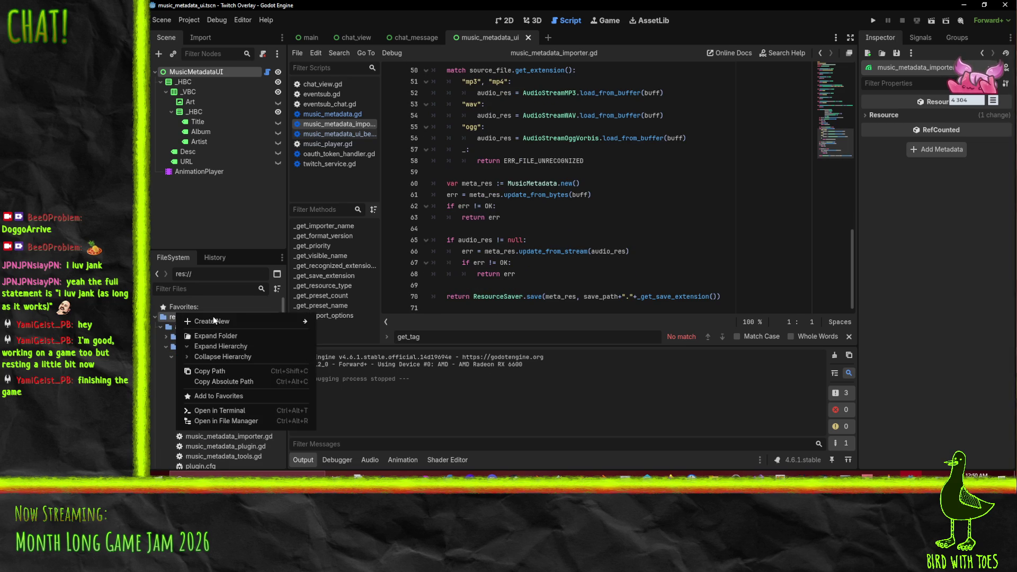
{"action": "mouse_move", "coordinate": [237, 326]}
{"action": "left_click", "coordinate": [347, 353]}
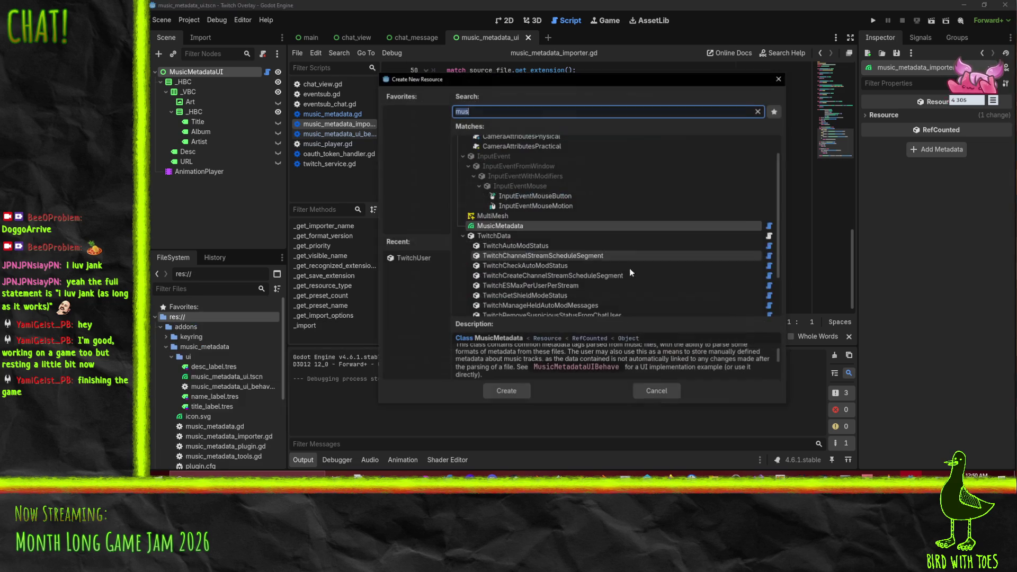
{"action": "scroll", "coordinate": [588, 244], "scroll_direction": "down", "scroll_amount": 3}
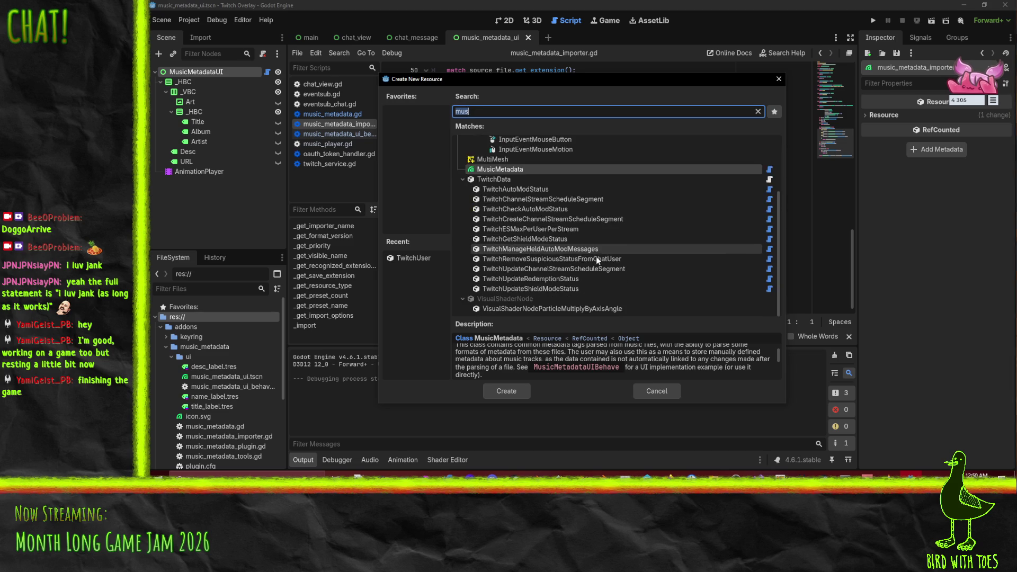
{"action": "scroll", "coordinate": [604, 263], "scroll_direction": "up", "scroll_amount": 3}
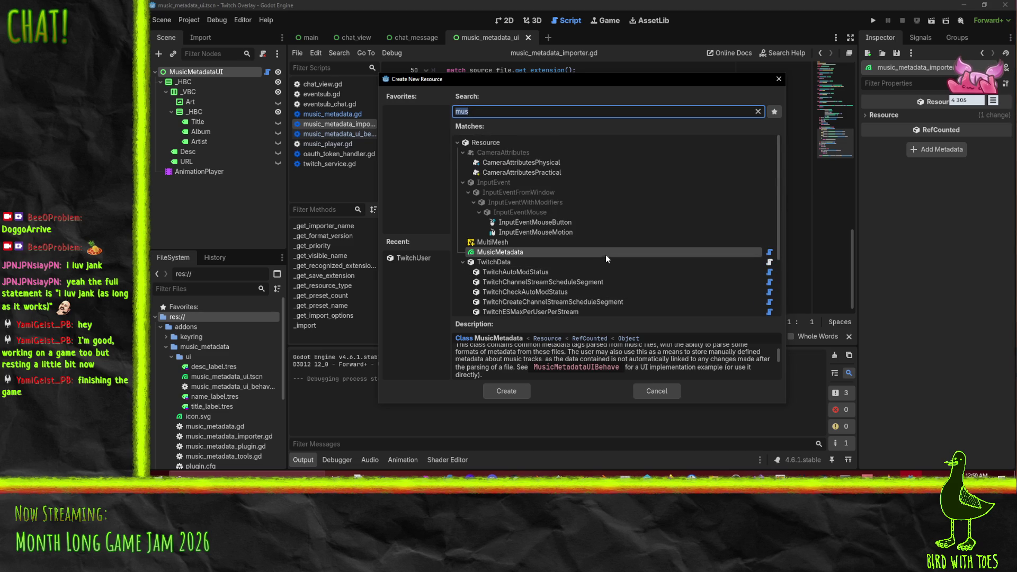
{"action": "left_click", "coordinate": [665, 392]}
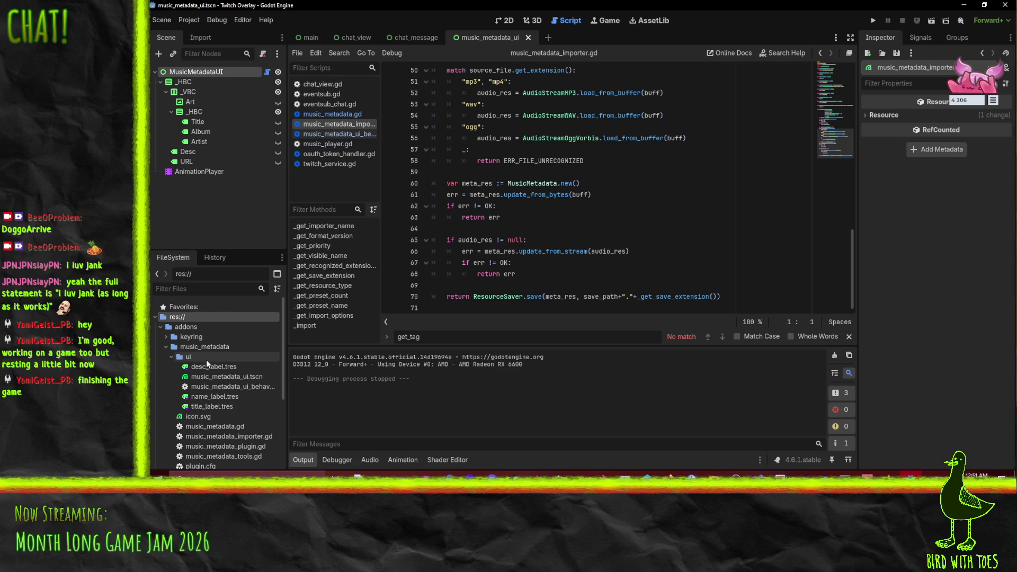
{"action": "right_click", "coordinate": [174, 318]}
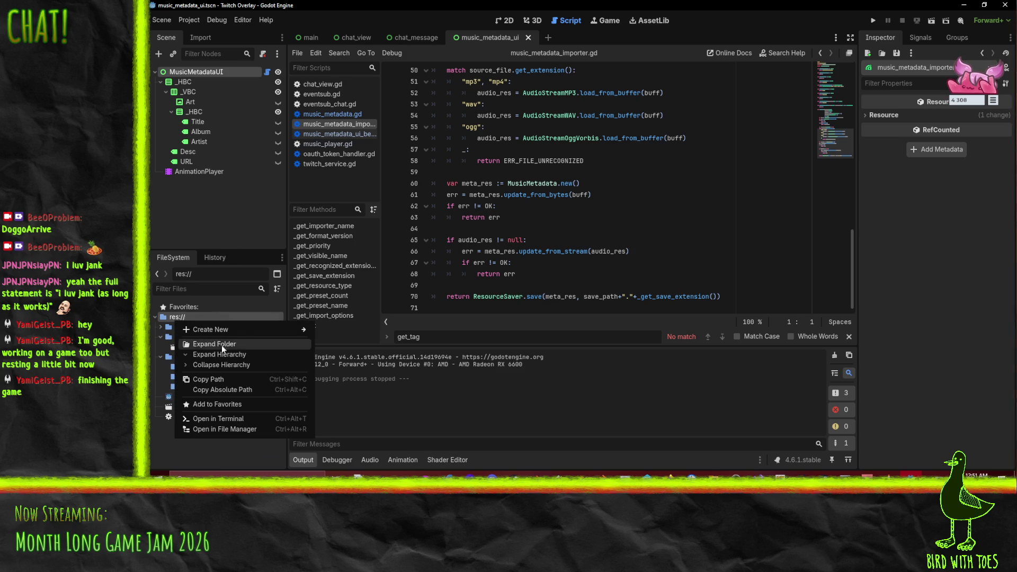
{"action": "left_click", "coordinate": [542, 409]}
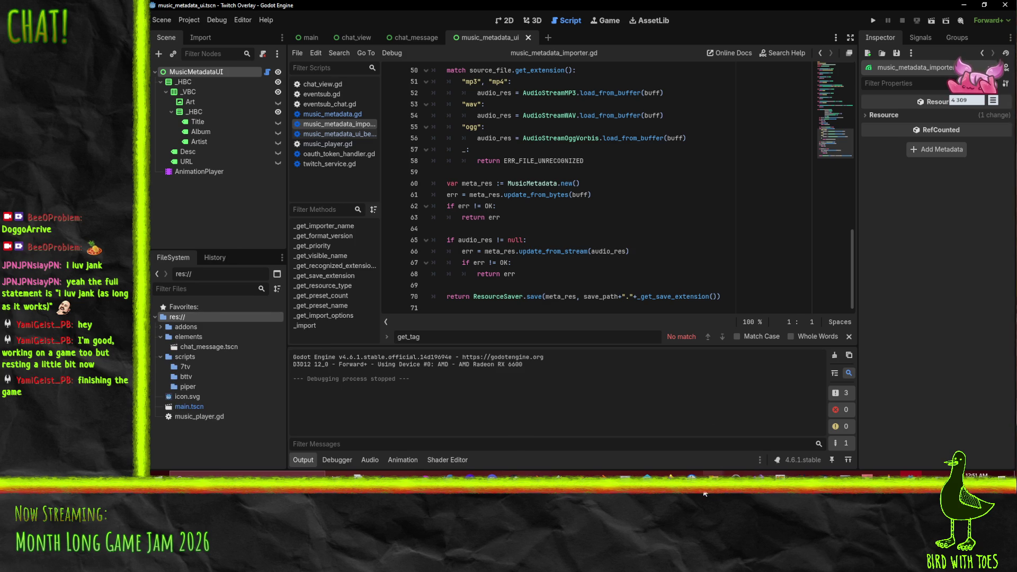
Step: Back in Firefox, return to the Godot-MusicMetadata repo root and follow the README's 'MusicMeta' link
{"action": "mouse_move", "coordinate": [692, 474]}
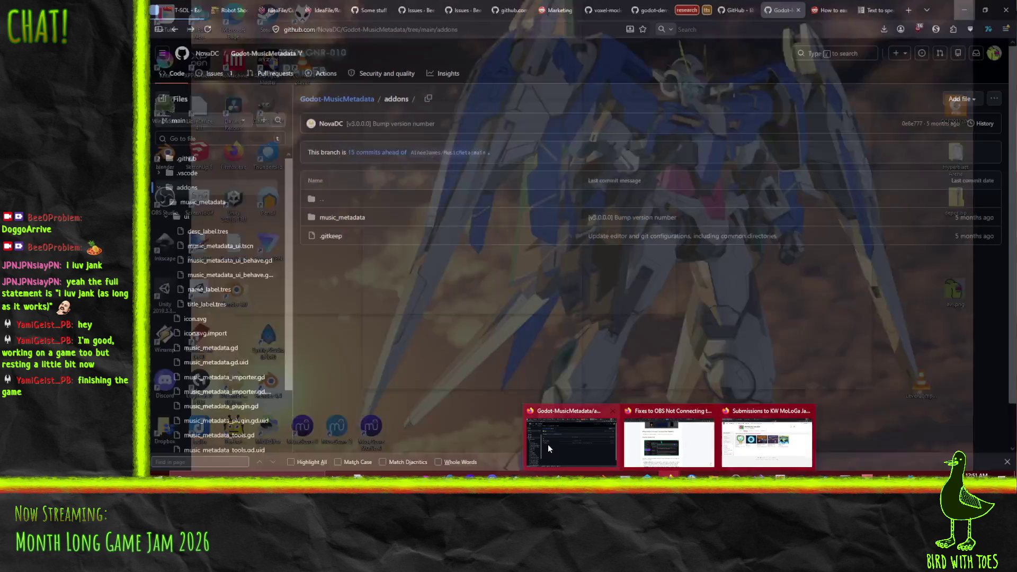
{"action": "left_click", "coordinate": [548, 445]}
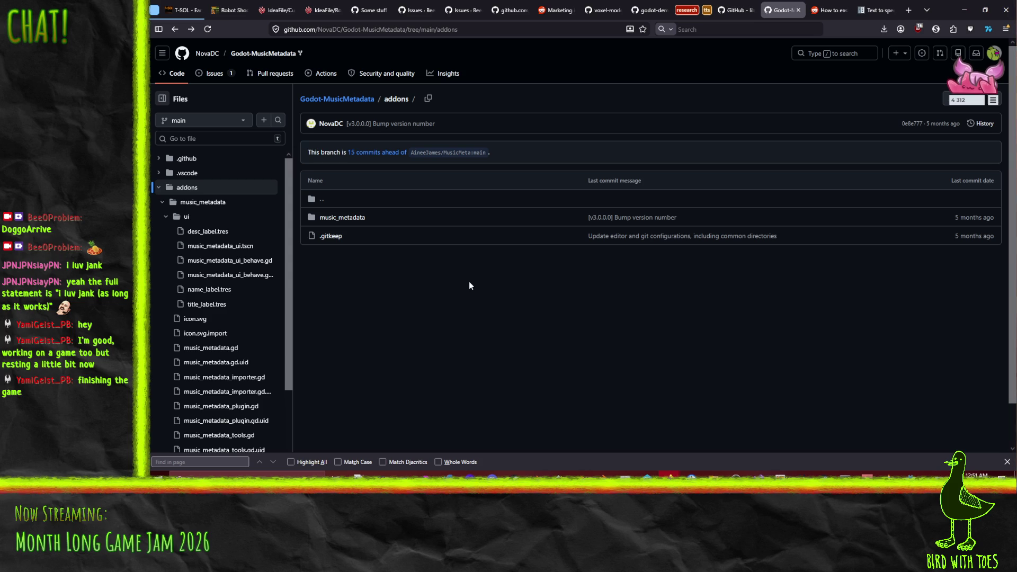
{"action": "scroll", "coordinate": [472, 283], "scroll_direction": "down", "scroll_amount": 1}
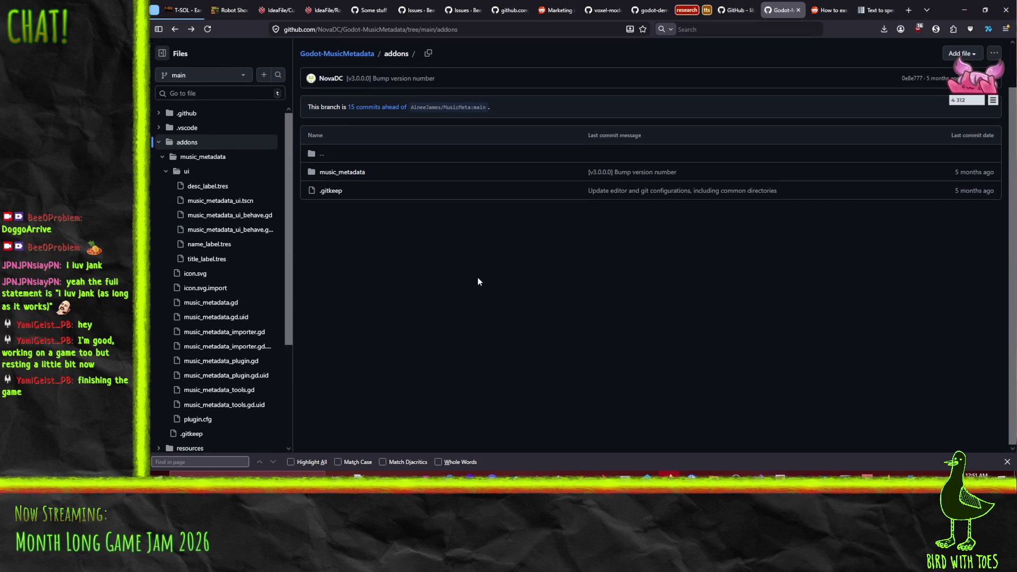
{"action": "left_click", "coordinate": [170, 31]}
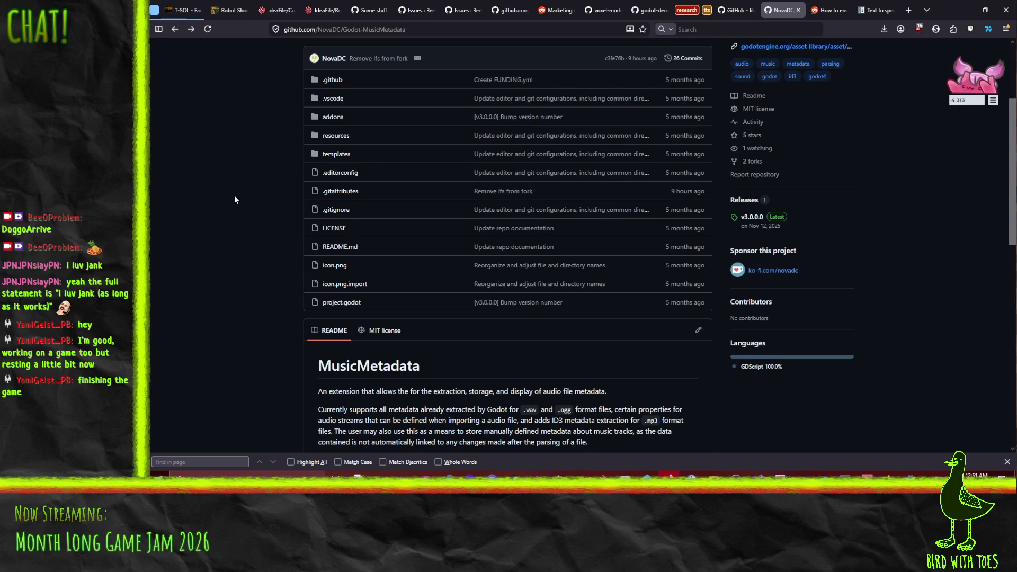
{"action": "scroll", "coordinate": [233, 204], "scroll_direction": "down", "scroll_amount": 6}
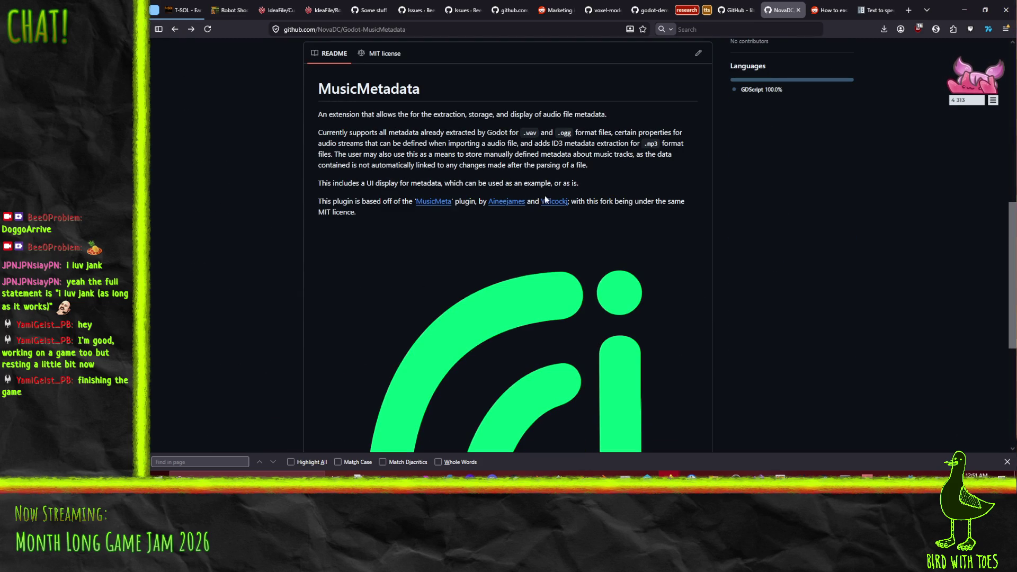
{"action": "left_click", "coordinate": [443, 203]}
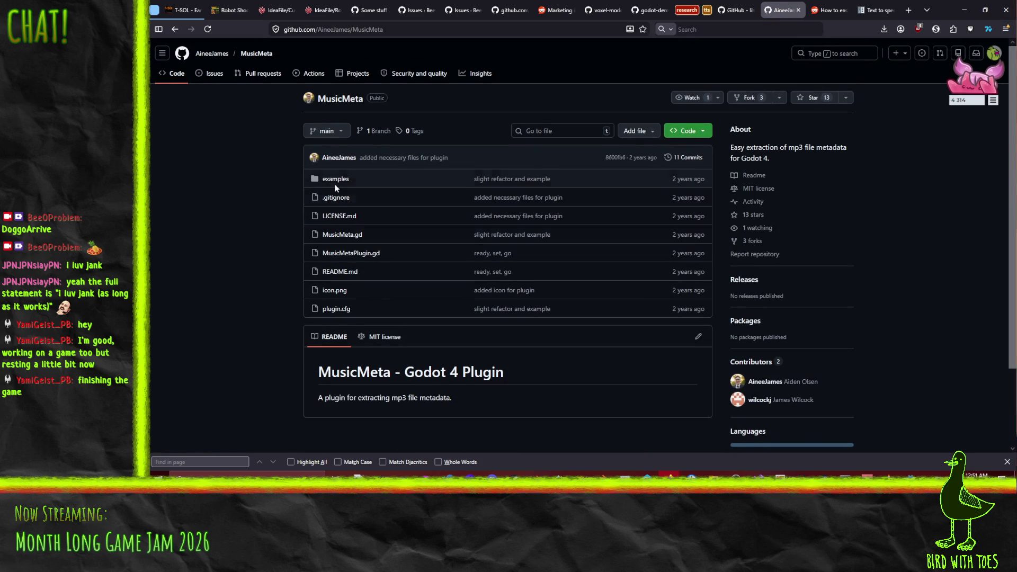
{"action": "left_click", "coordinate": [336, 179]}
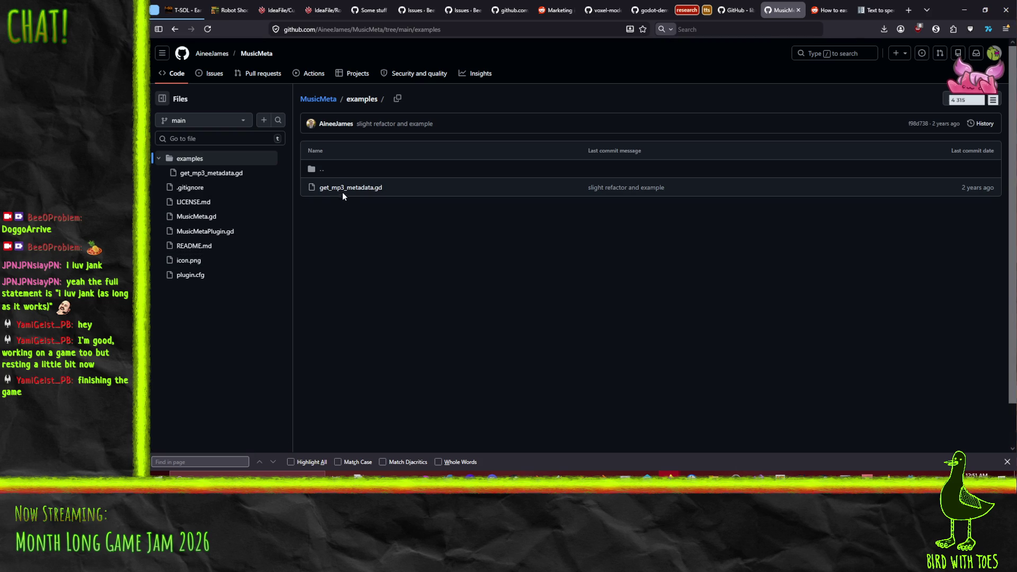
{"action": "left_click", "coordinate": [343, 190]}
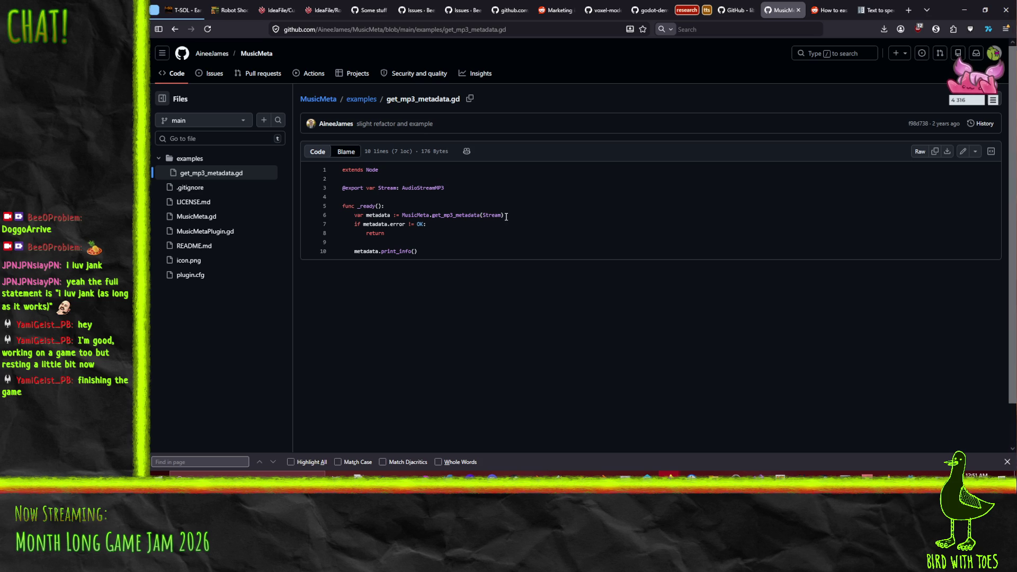
{"action": "left_click", "coordinate": [175, 30]}
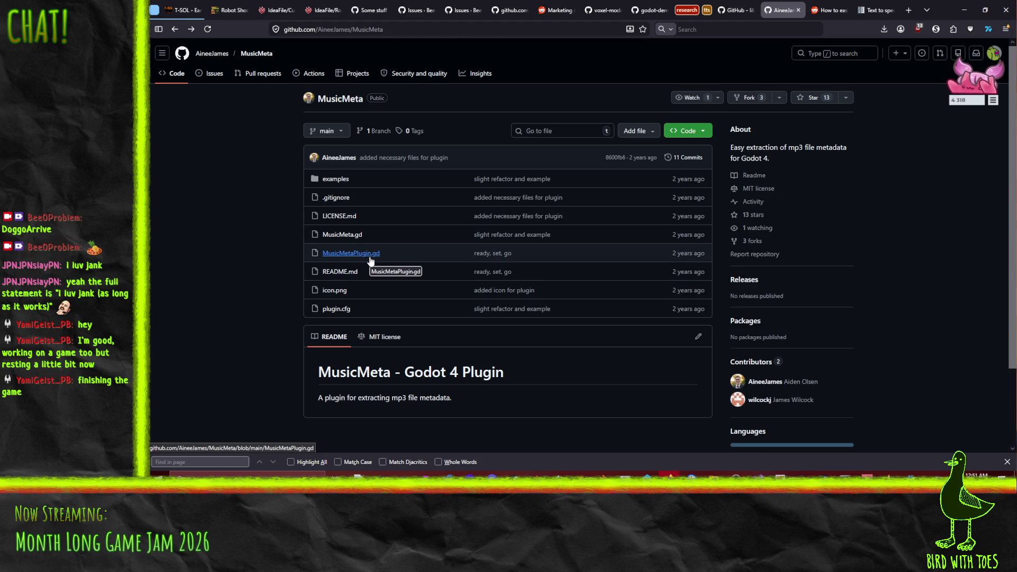
{"action": "left_click", "coordinate": [175, 30]}
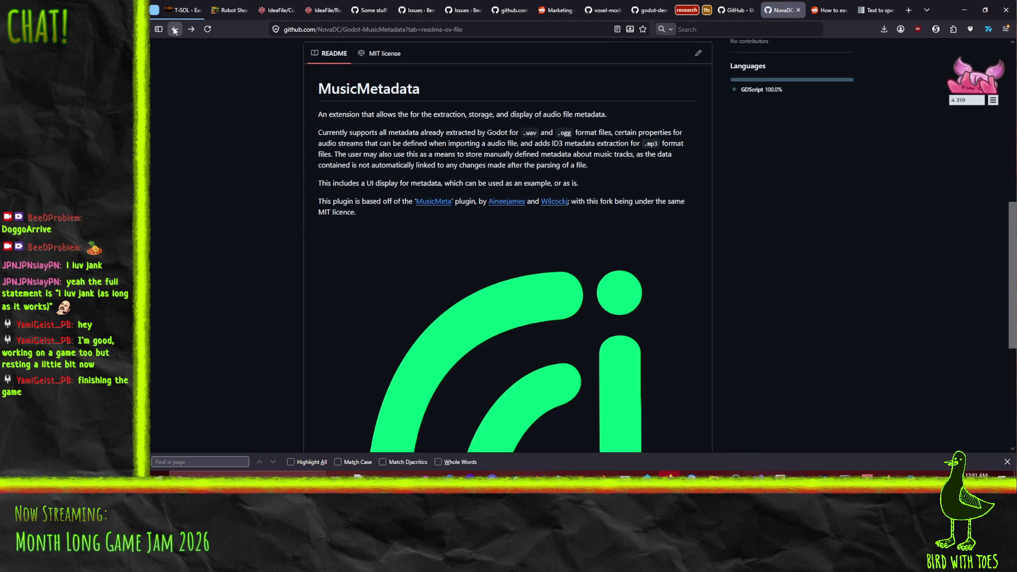
{"action": "scroll", "coordinate": [257, 221], "scroll_direction": "up", "scroll_amount": 6}
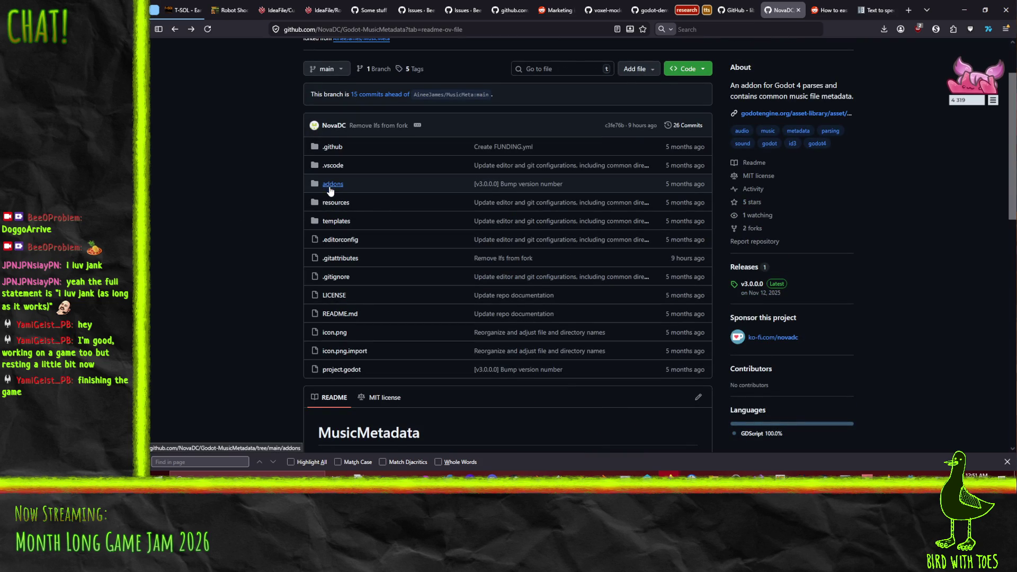
{"action": "left_click", "coordinate": [191, 31]}
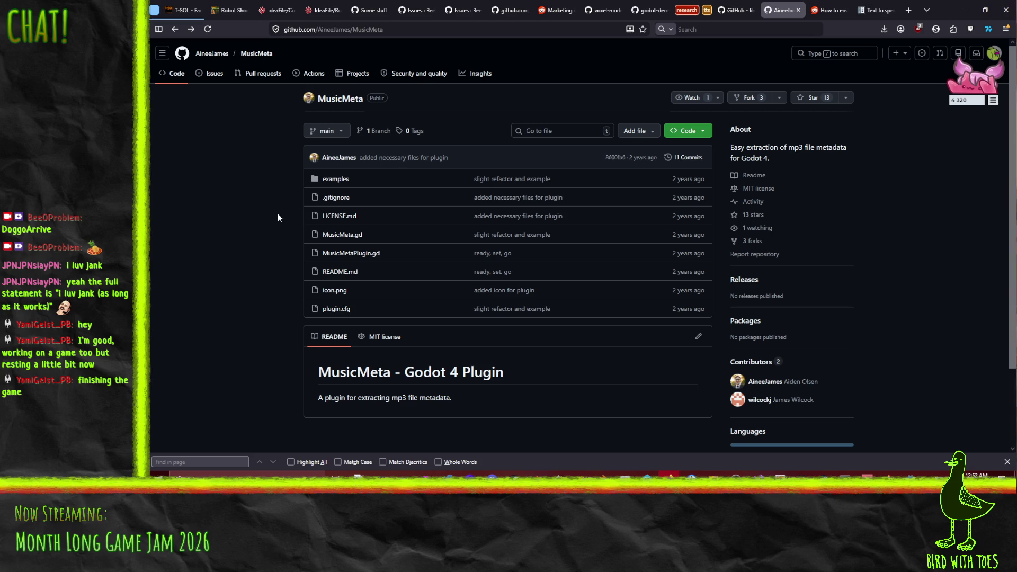
{"action": "left_click", "coordinate": [352, 235]}
{"action": "scroll", "coordinate": [605, 275], "scroll_direction": "down", "scroll_amount": 15}
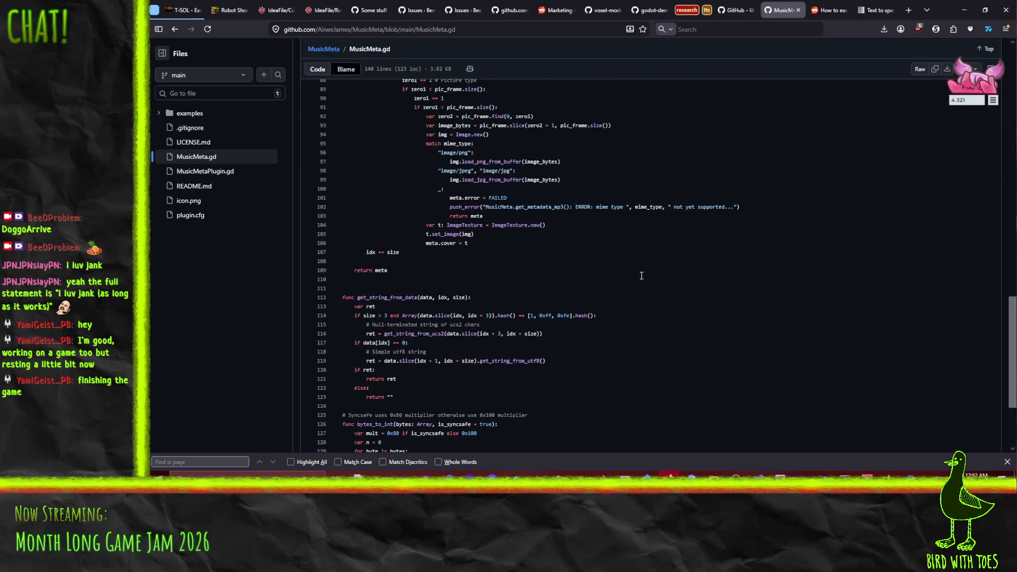
{"action": "scroll", "coordinate": [636, 260], "scroll_direction": "up", "scroll_amount": 15}
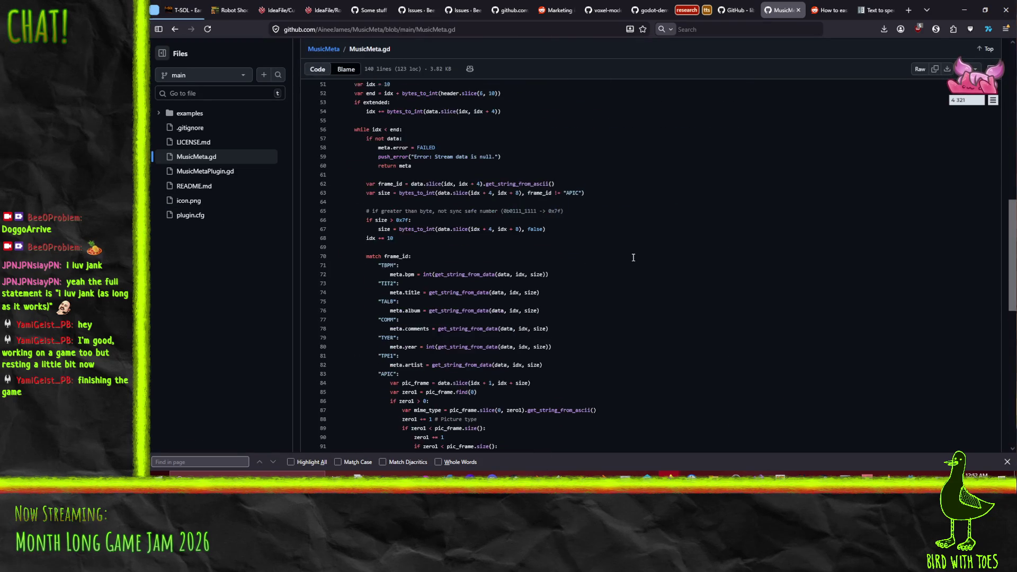
{"action": "left_click", "coordinate": [175, 30]}
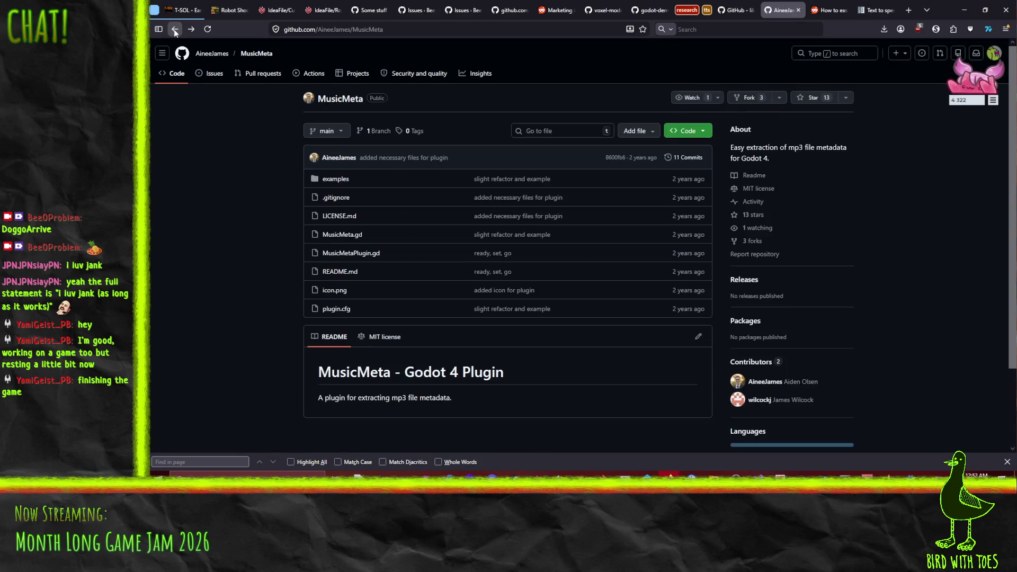
Step: Return to the Godot-MusicMetadata fork and open addons/music_metadata
{"action": "left_click", "coordinate": [175, 29]}
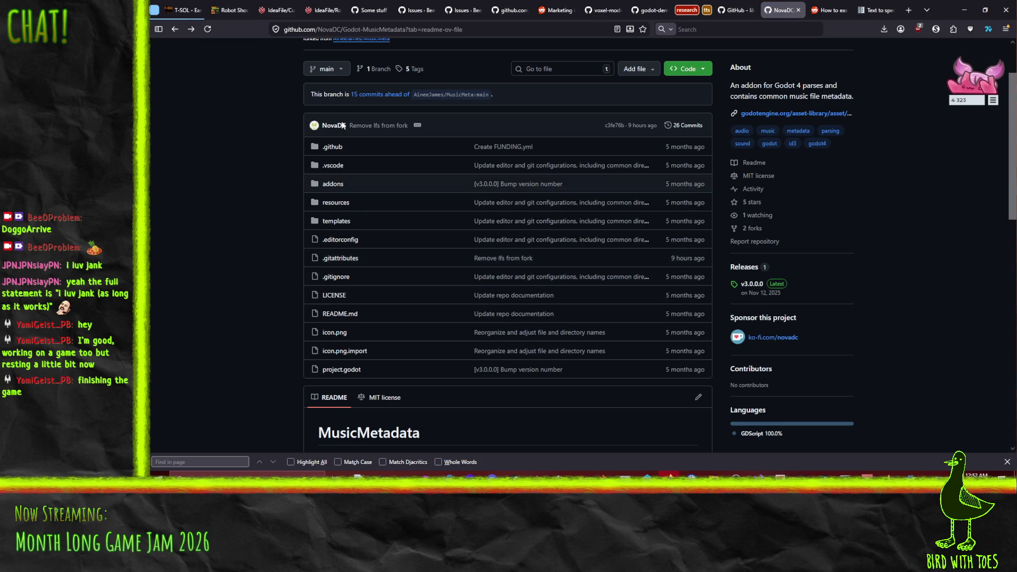
{"action": "left_click", "coordinate": [173, 30]}
{"action": "scroll", "coordinate": [230, 243], "scroll_direction": "down", "scroll_amount": 1}
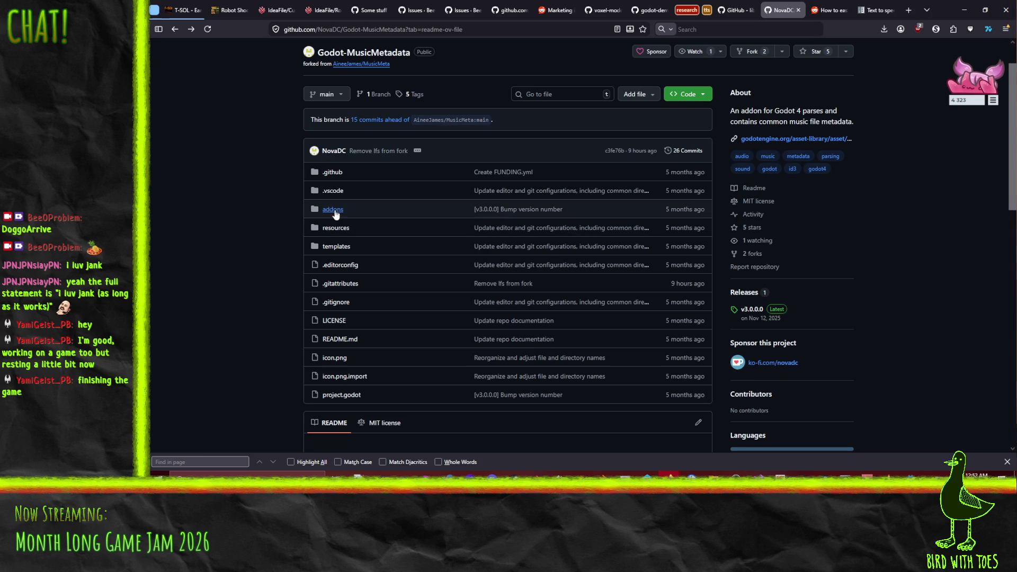
{"action": "left_click", "coordinate": [335, 211]}
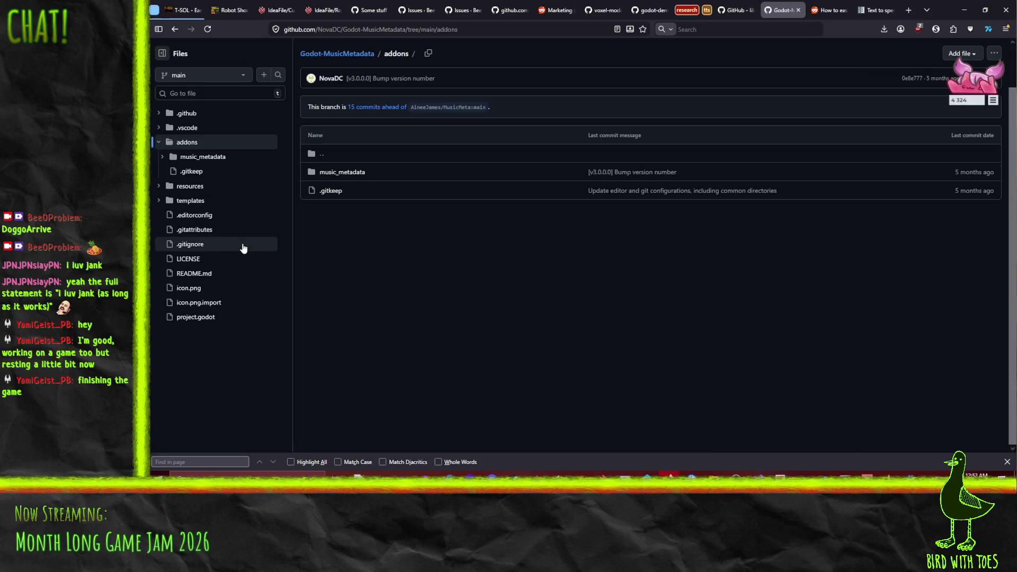
{"action": "left_click", "coordinate": [331, 173]}
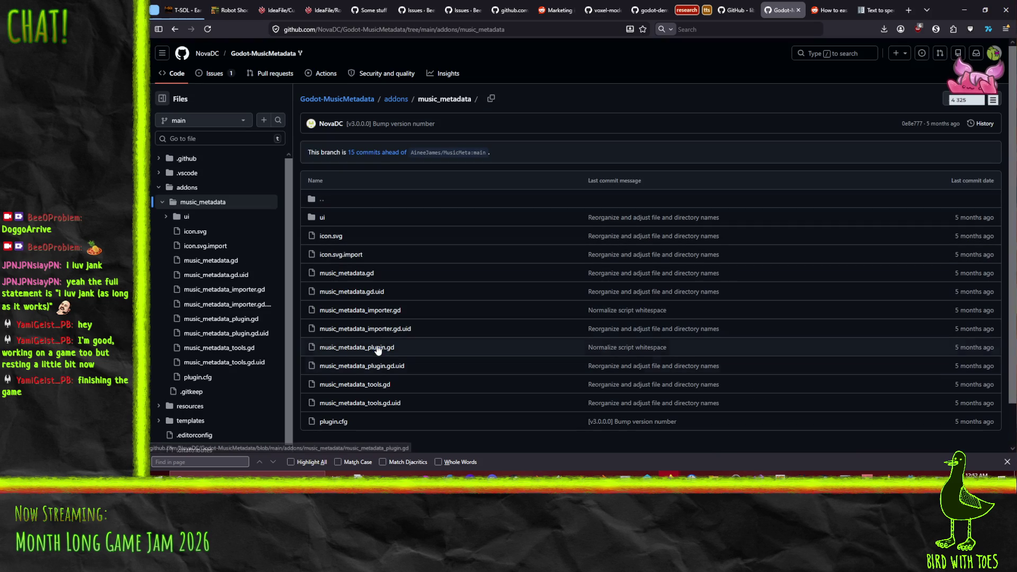
Step: Scroll through the 554-line music_metadata_tools.gd, then go back to the folder listing
{"action": "left_click", "coordinate": [366, 385]}
{"action": "scroll", "coordinate": [492, 245], "scroll_direction": "down", "scroll_amount": 20}
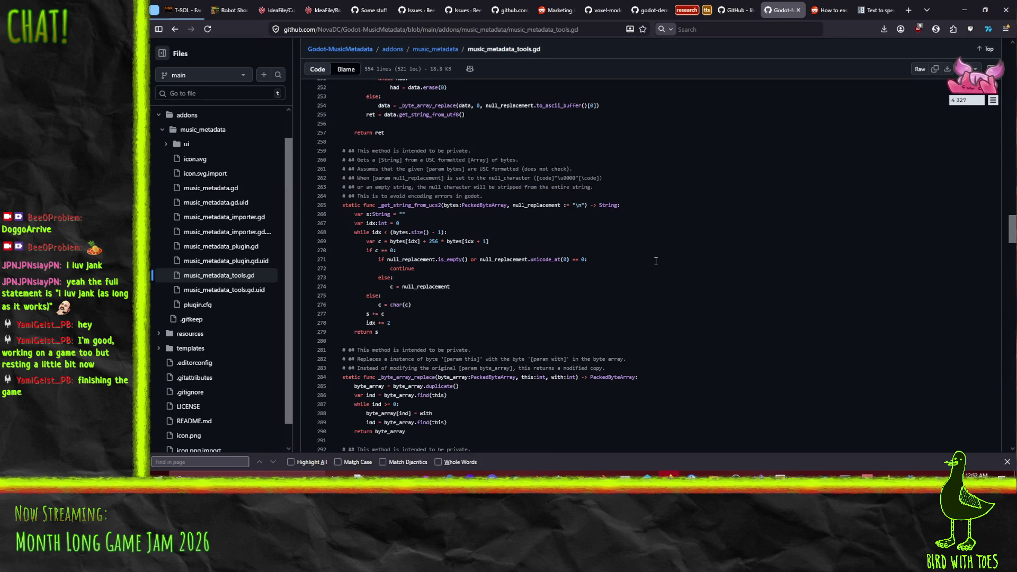
{"action": "scroll", "coordinate": [656, 261], "scroll_direction": "down", "scroll_amount": 20}
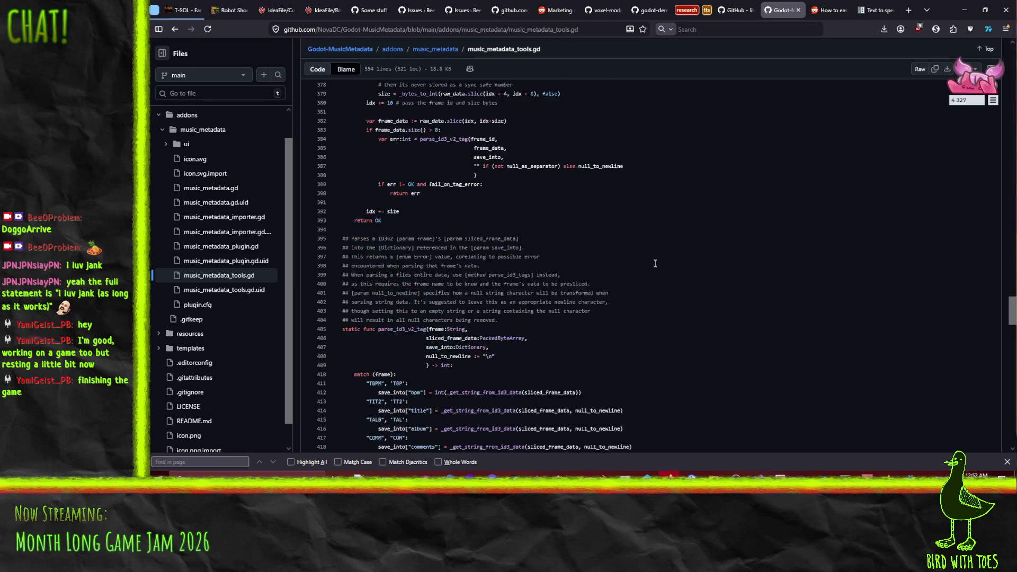
{"action": "scroll", "coordinate": [652, 266], "scroll_direction": "down", "scroll_amount": 12}
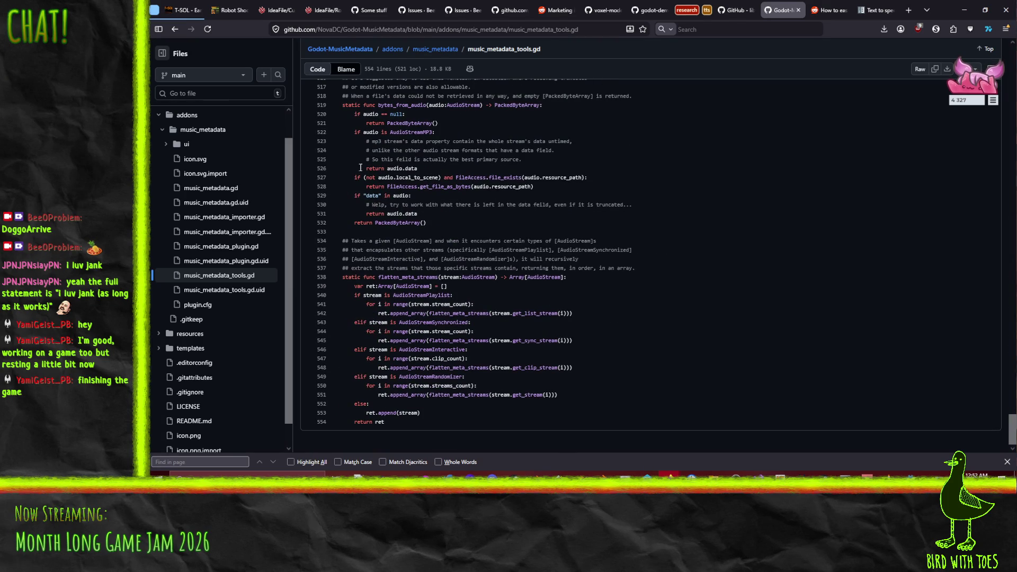
{"action": "left_click", "coordinate": [176, 30]}
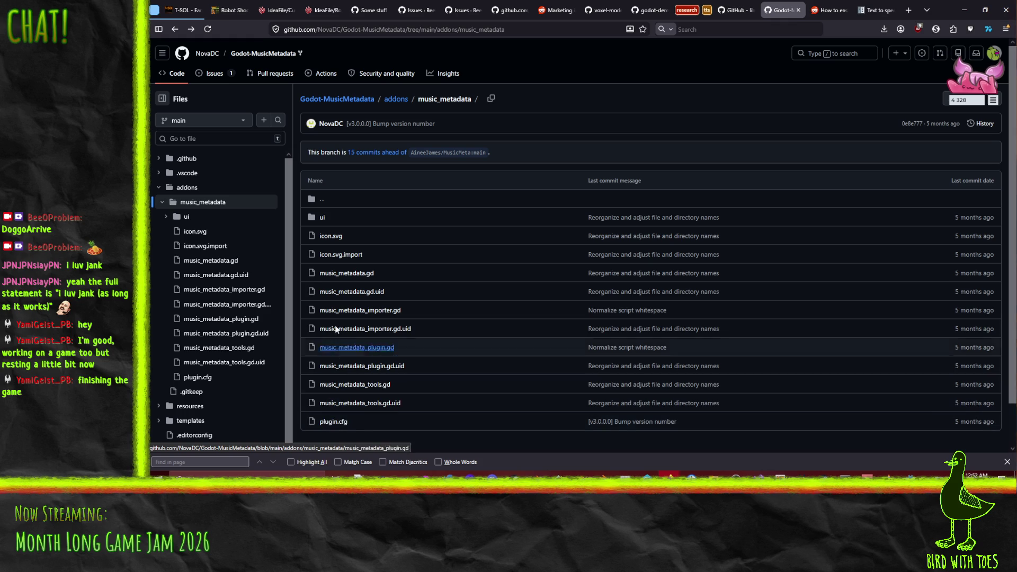
Step: Read through the fork's 373-line music_metadata.gd on GitHub
{"action": "left_click", "coordinate": [343, 274]}
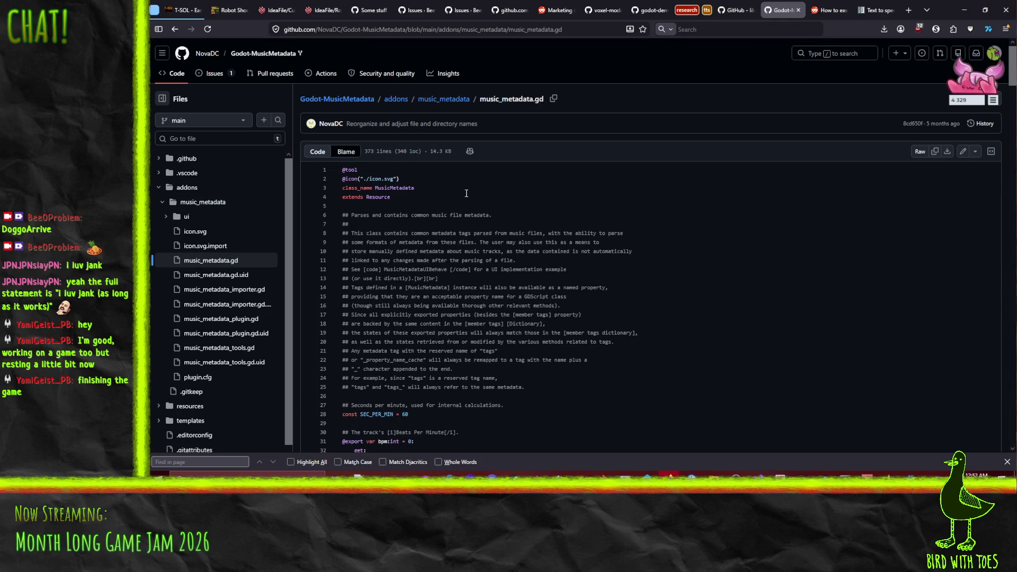
{"action": "scroll", "coordinate": [468, 193], "scroll_direction": "down", "scroll_amount": 3}
{"action": "scroll", "coordinate": [487, 248], "scroll_direction": "up", "scroll_amount": 3}
{"action": "scroll", "coordinate": [434, 215], "scroll_direction": "down", "scroll_amount": 10}
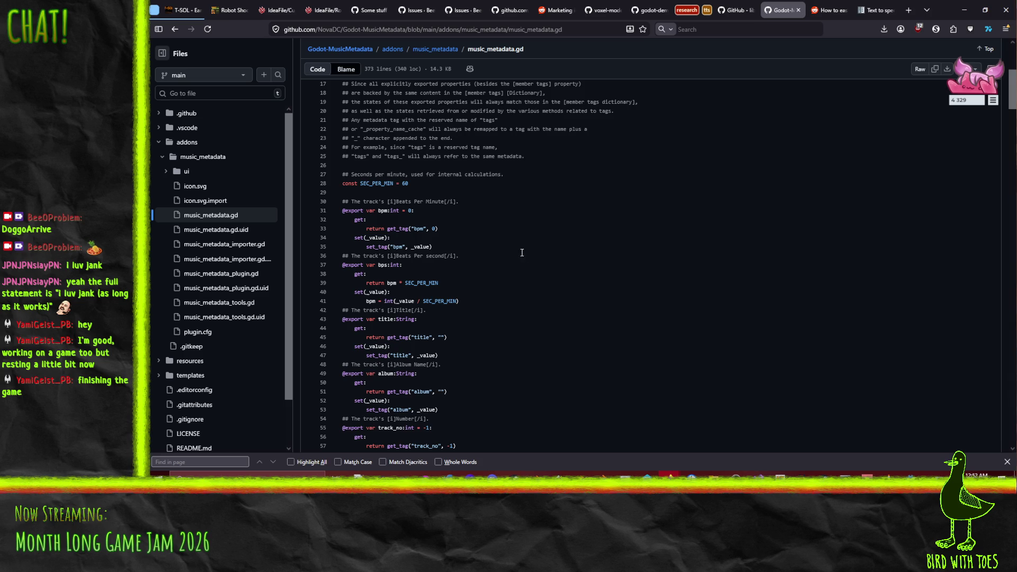
{"action": "scroll", "coordinate": [549, 252], "scroll_direction": "down", "scroll_amount": 6}
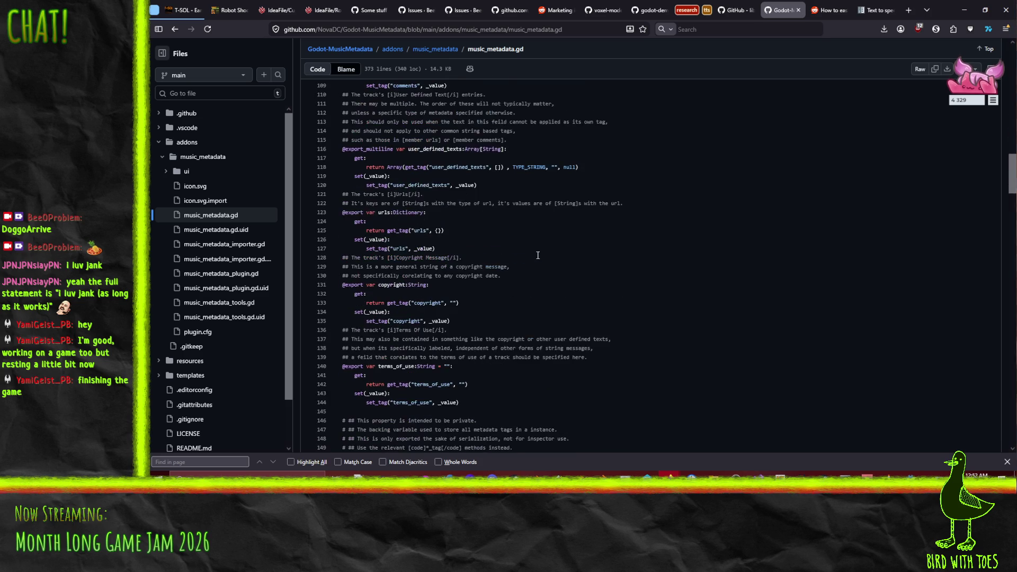
{"action": "scroll", "coordinate": [549, 254], "scroll_direction": "down", "scroll_amount": 6}
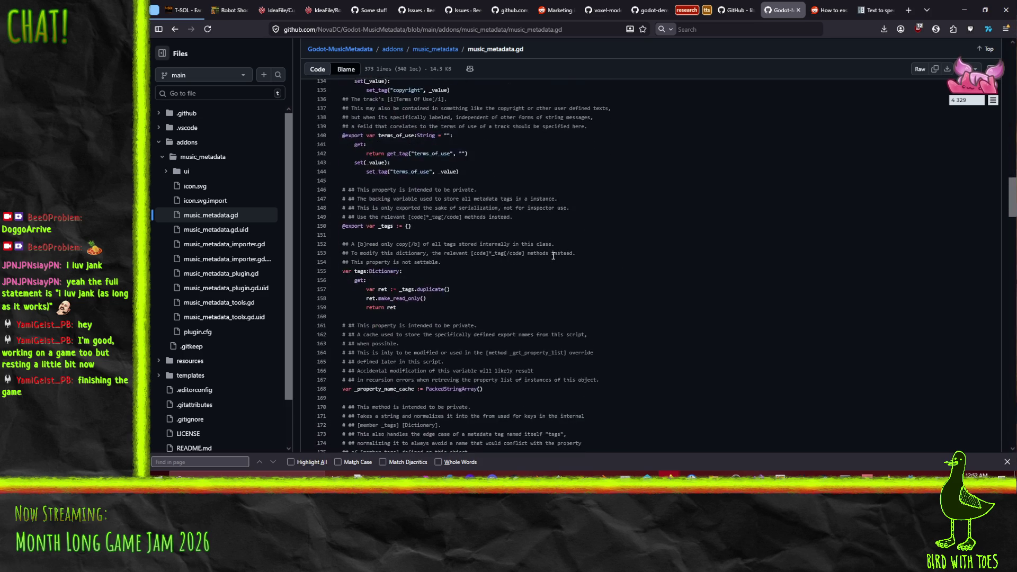
{"action": "scroll", "coordinate": [555, 258], "scroll_direction": "down", "scroll_amount": 11}
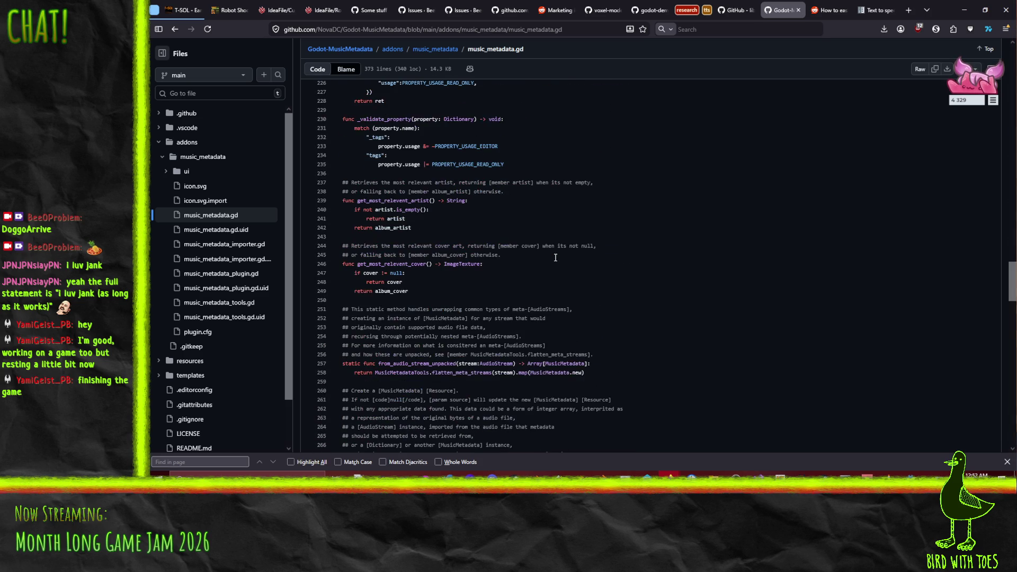
{"action": "scroll", "coordinate": [635, 260], "scroll_direction": "up", "scroll_amount": 2}
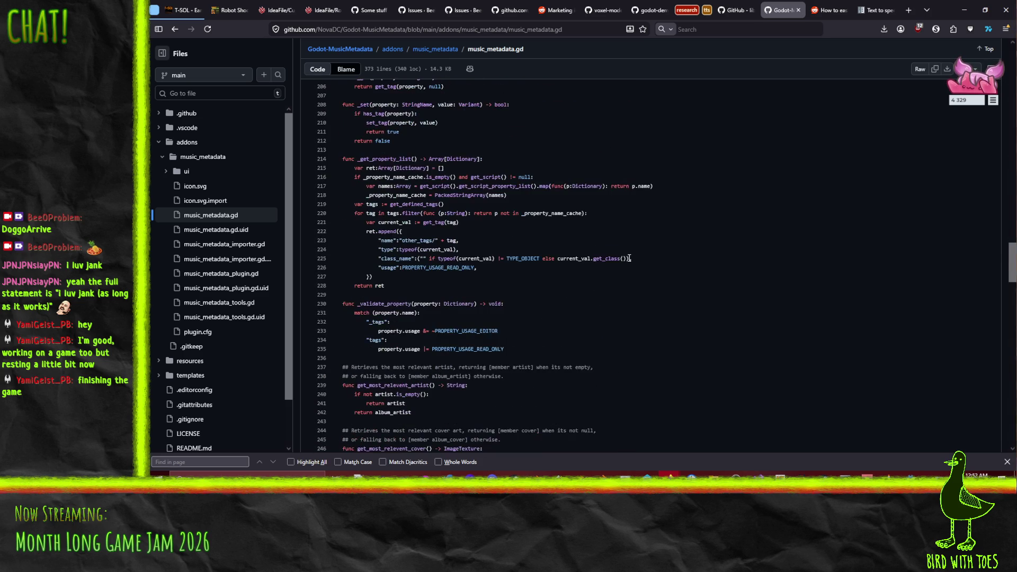
{"action": "scroll", "coordinate": [630, 258], "scroll_direction": "up", "scroll_amount": 3}
{"action": "scroll", "coordinate": [627, 258], "scroll_direction": "down", "scroll_amount": 4}
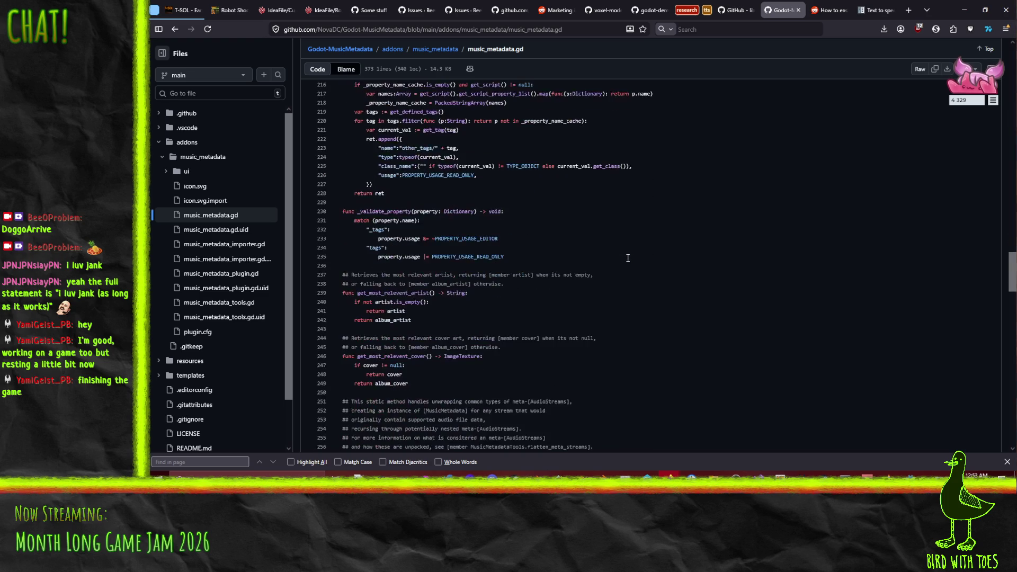
{"action": "scroll", "coordinate": [626, 259], "scroll_direction": "down", "scroll_amount": 2}
{"action": "scroll", "coordinate": [626, 259], "scroll_direction": "down", "scroll_amount": 1}
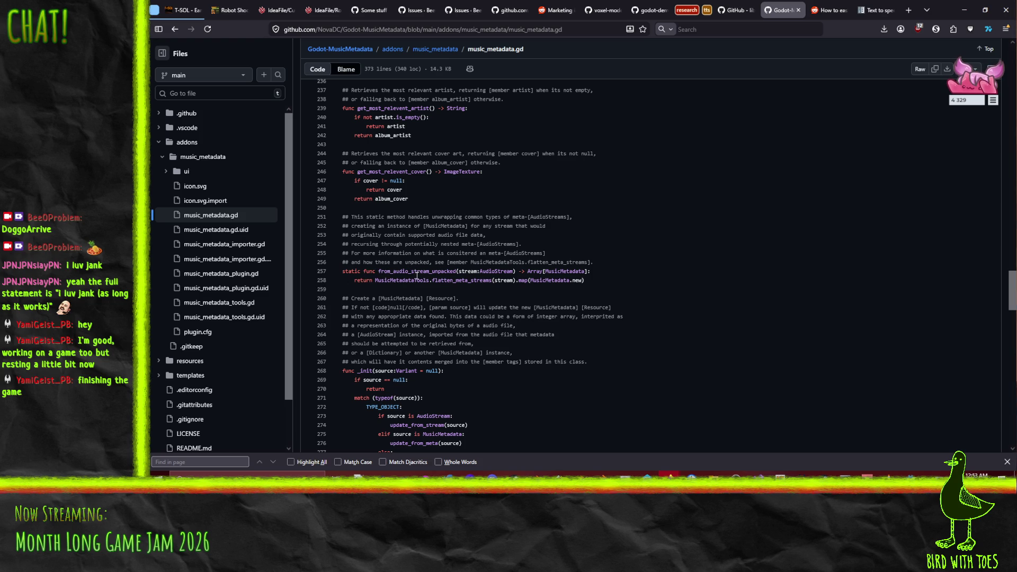
Step: Show references for from_audio_stream_unpacked, then return to the Godot script editor
{"action": "left_click", "coordinate": [417, 275]}
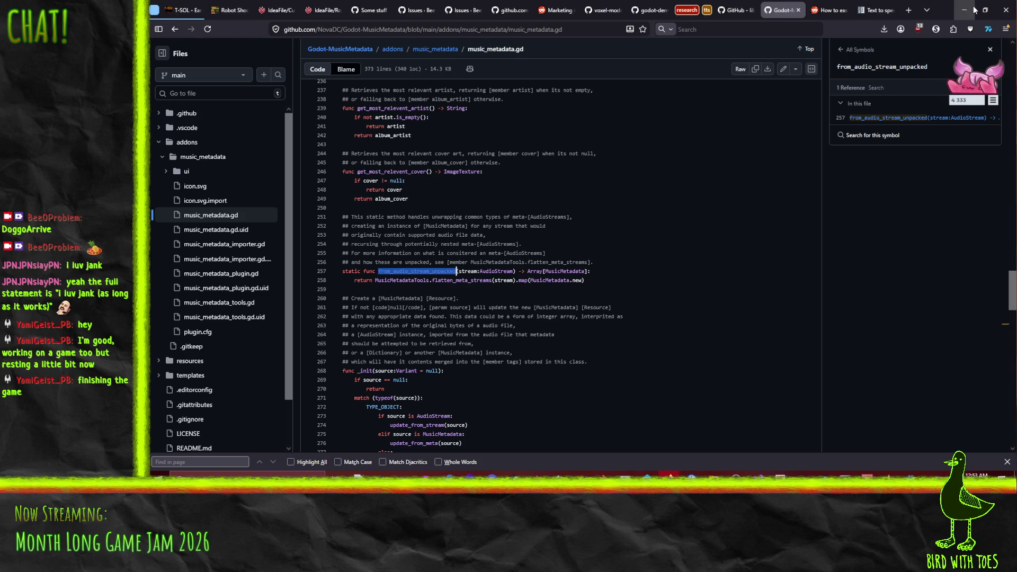
{"action": "key", "text": "alt+Tab"}
{"action": "left_click", "coordinate": [619, 189]}
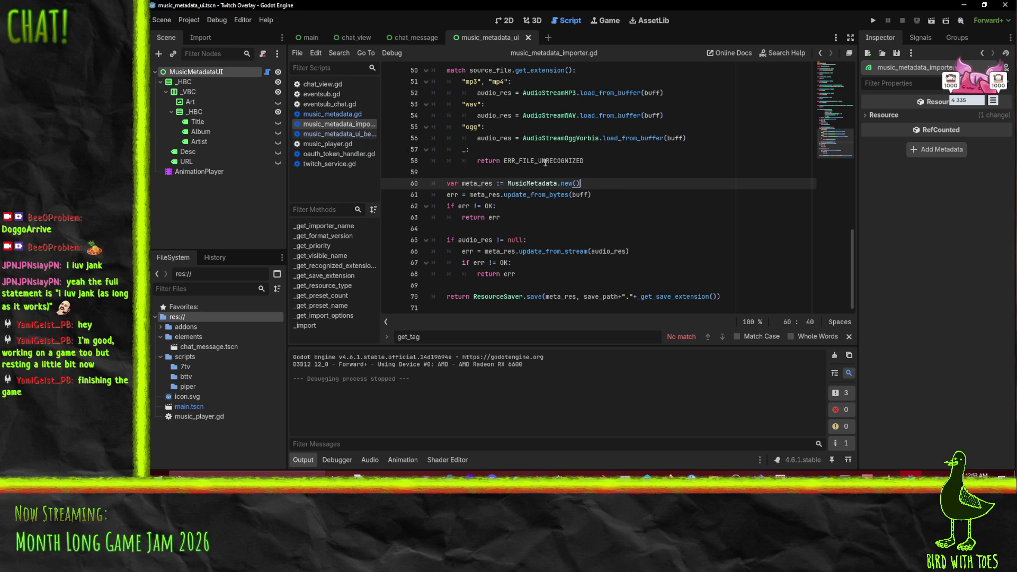
Step: In music_player.gd, declare a local var _nextTrack at the start of _load_thread_func
{"action": "left_click", "coordinate": [331, 145]}
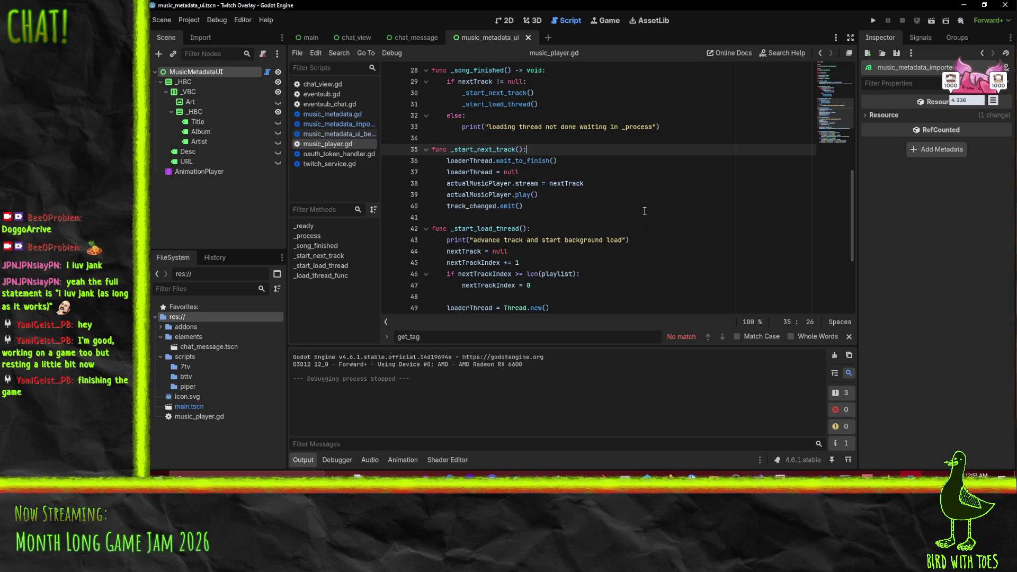
{"action": "scroll", "coordinate": [622, 206], "scroll_direction": "down", "scroll_amount": 4}
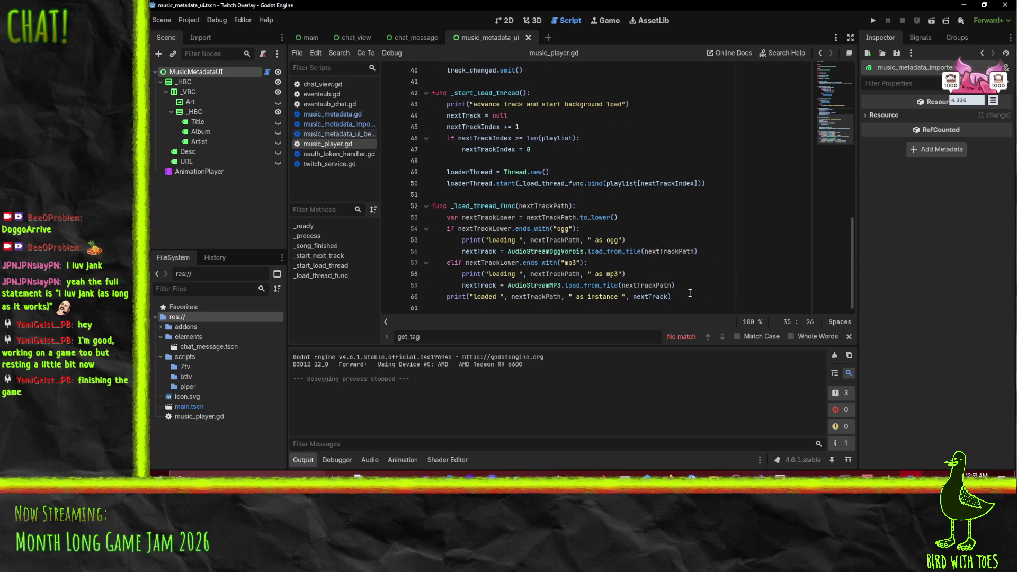
{"action": "left_click", "coordinate": [686, 288]}
{"action": "key", "text": "Return"}
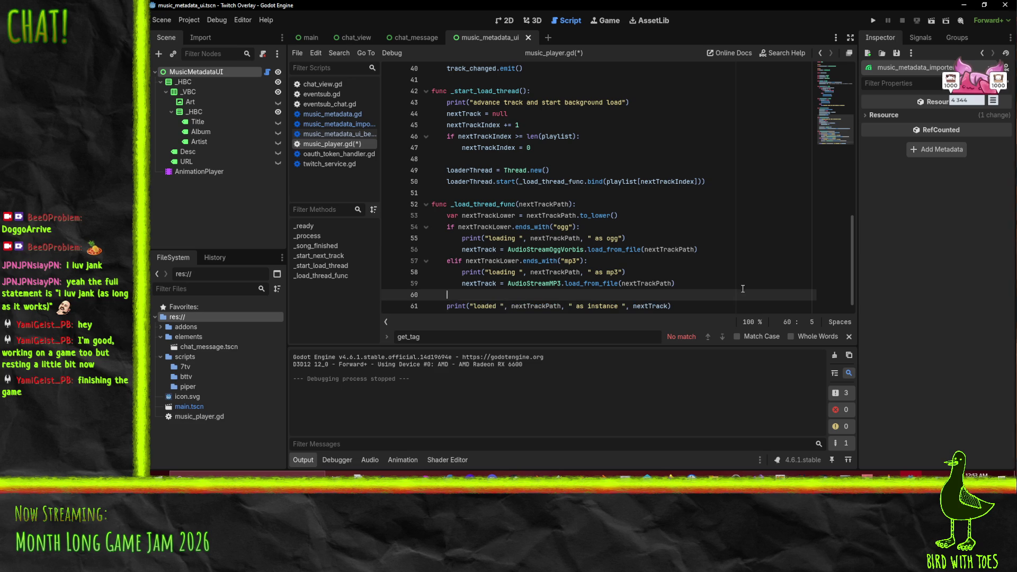
{"action": "key", "text": "Up"}
{"action": "key", "text": "Up"}
{"action": "key", "text": "Up"}
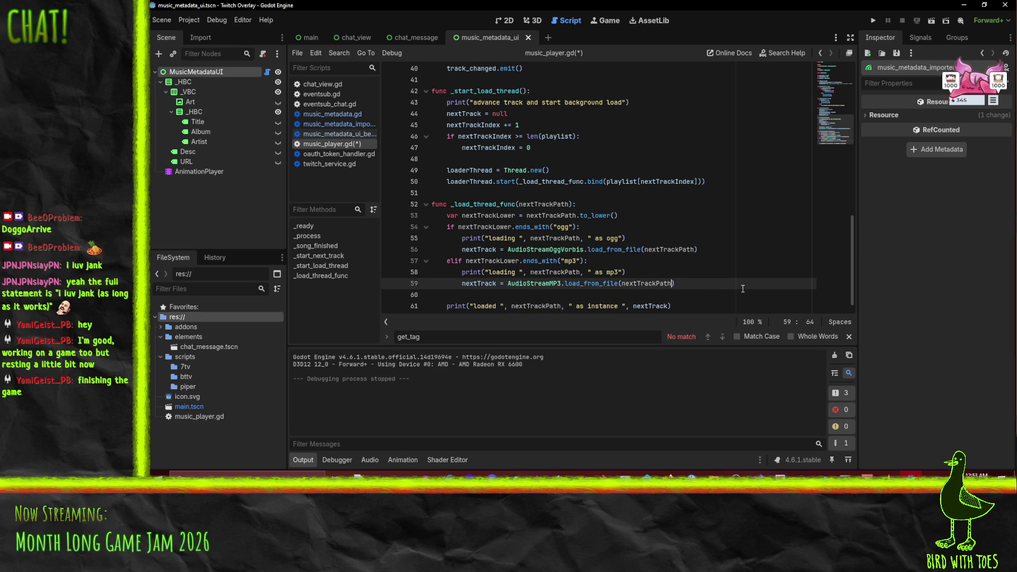
{"action": "key", "text": "End"}
{"action": "key", "text": "Return"}
{"action": "type", "text": "var"}
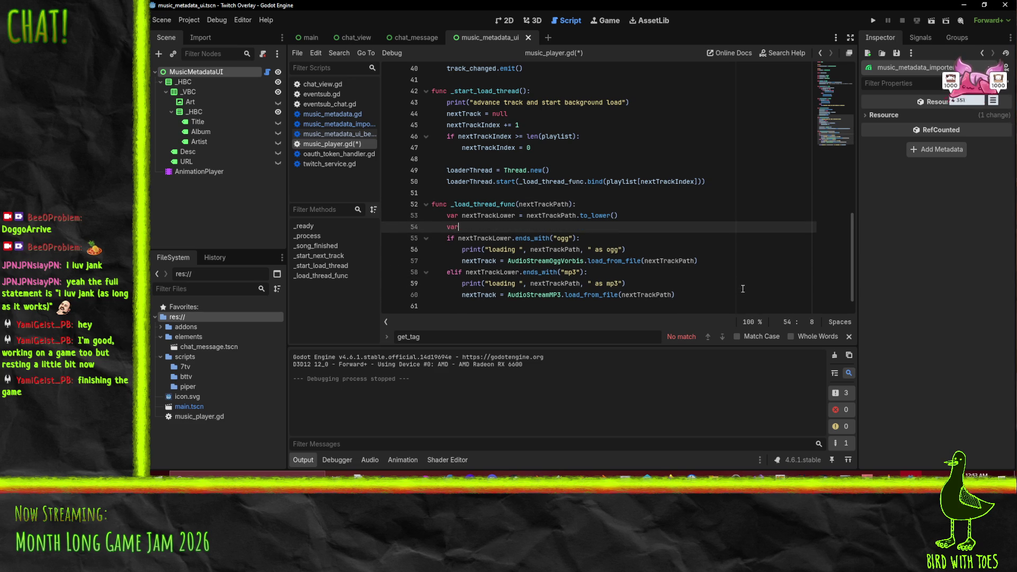
{"action": "type", "text": " nettTrack"}
{"action": "key", "text": "Left"}
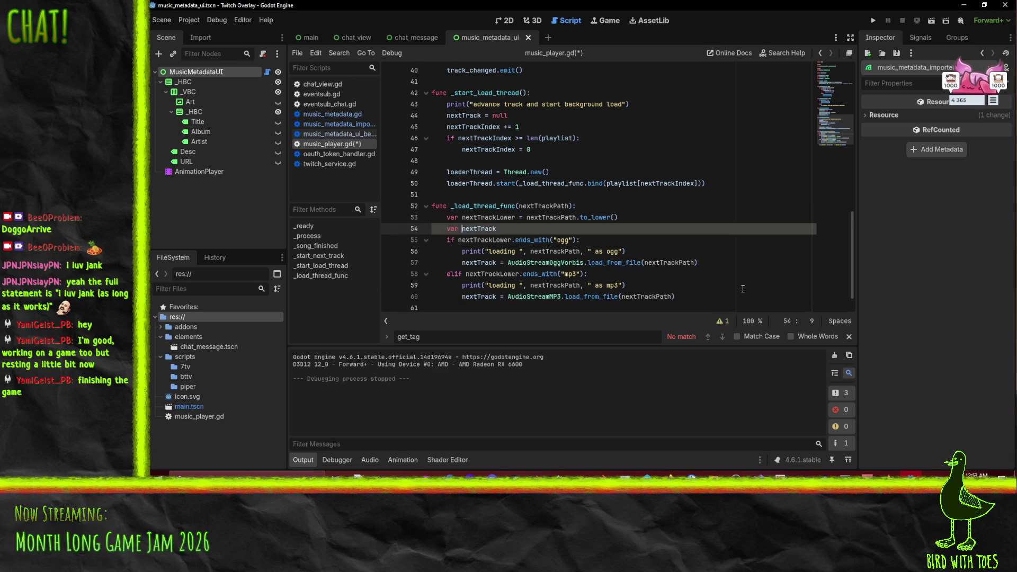
{"action": "type", "text": "_"}
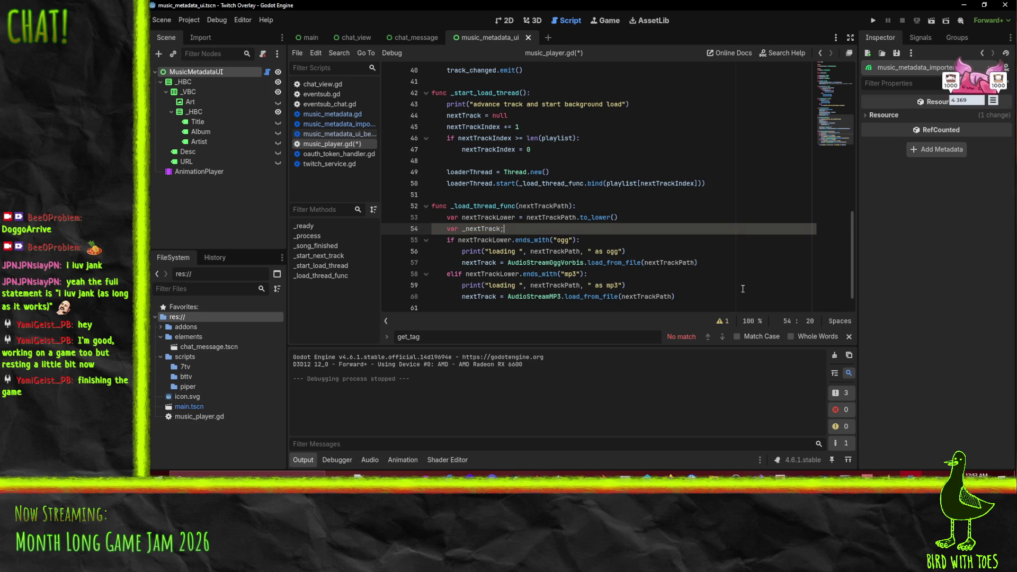
Step: Rename nextTrack to _nextTrack on the ogg and mp3 loading lines
{"action": "key", "text": "Down"}
{"action": "key", "text": "Down"}
{"action": "key", "text": "Down"}
{"action": "key", "text": "Home"}
{"action": "type", "text": "_"}
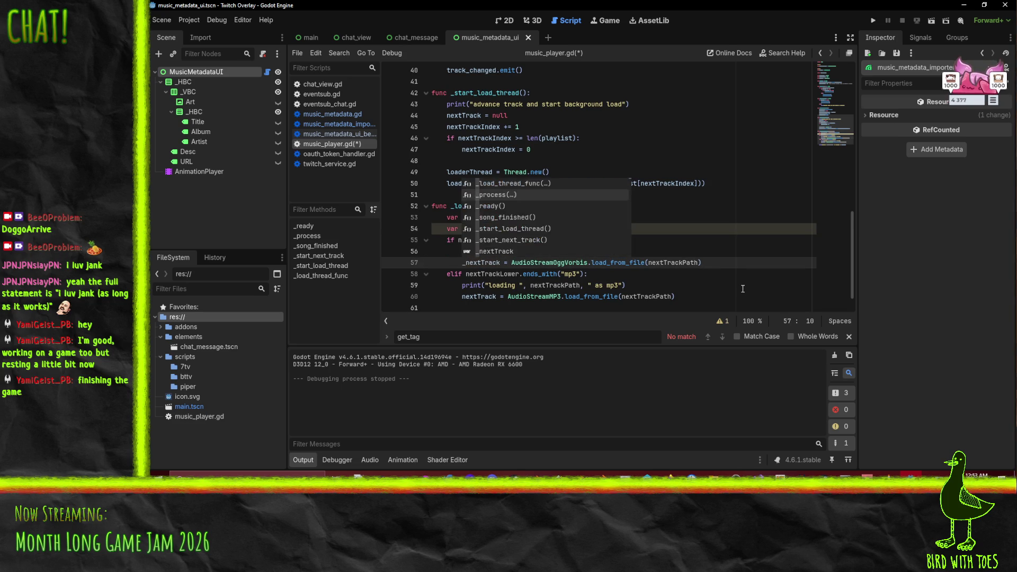
{"action": "key", "text": "Down"}
{"action": "key", "text": "Down"}
{"action": "key", "text": "Escape"}
{"action": "key", "text": "Escape"}
{"action": "key", "text": "Down"}
{"action": "key", "text": "Down"}
{"action": "key", "text": "Down"}
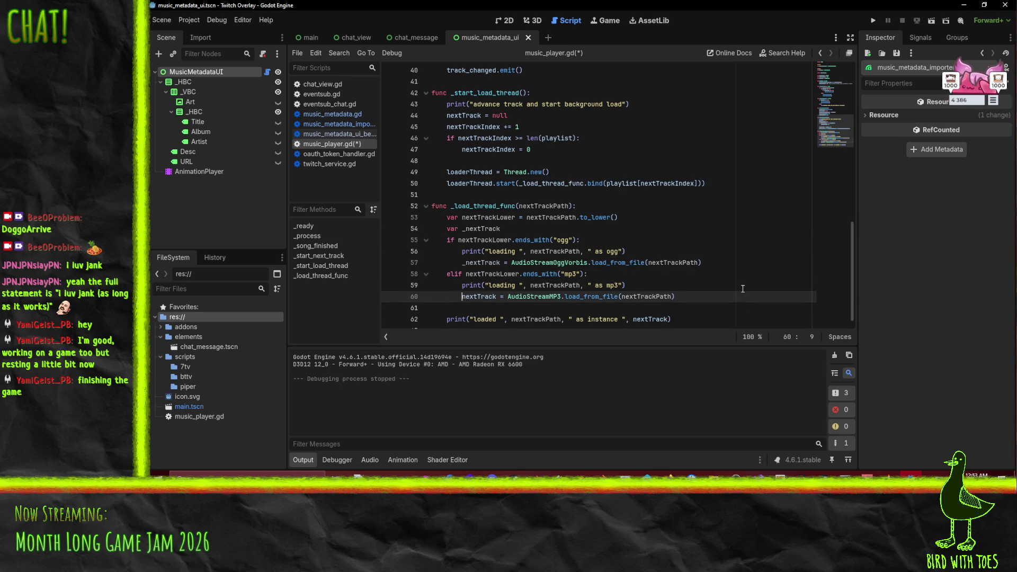
{"action": "type", "text": "_"}
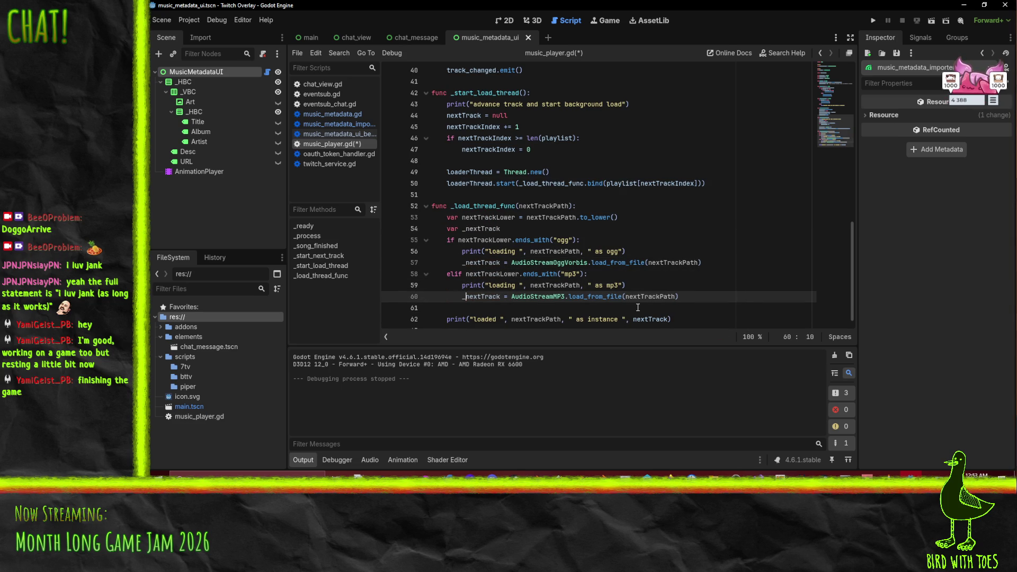
{"action": "left_click", "coordinate": [634, 320]}
{"action": "type", "text": "_"}
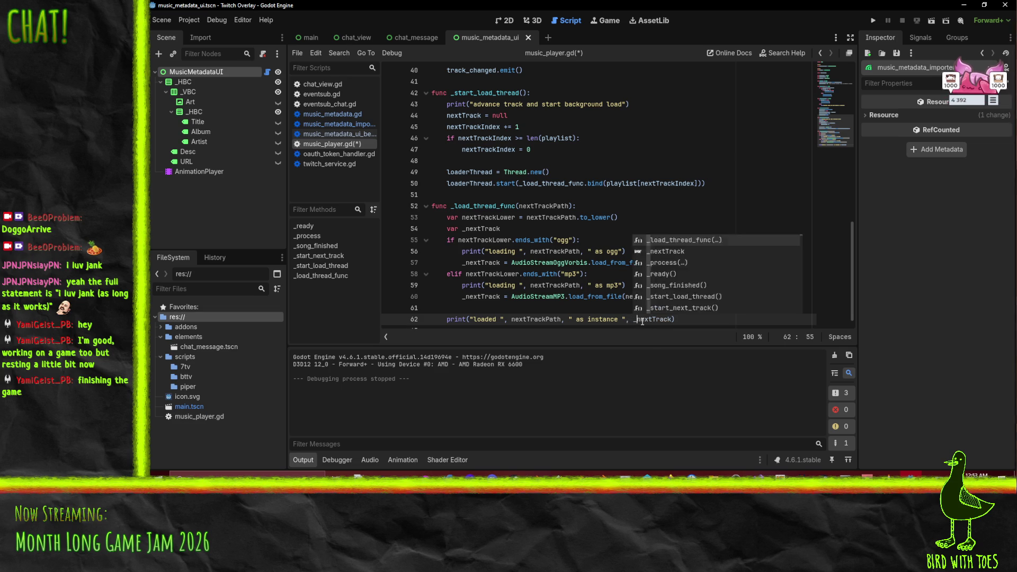
Step: Add var meta = MusicMetadata.from_audio_stream_unpacked(_nextTrack) on line 63
{"action": "key", "text": "End"}
{"action": "key", "text": "Return"}
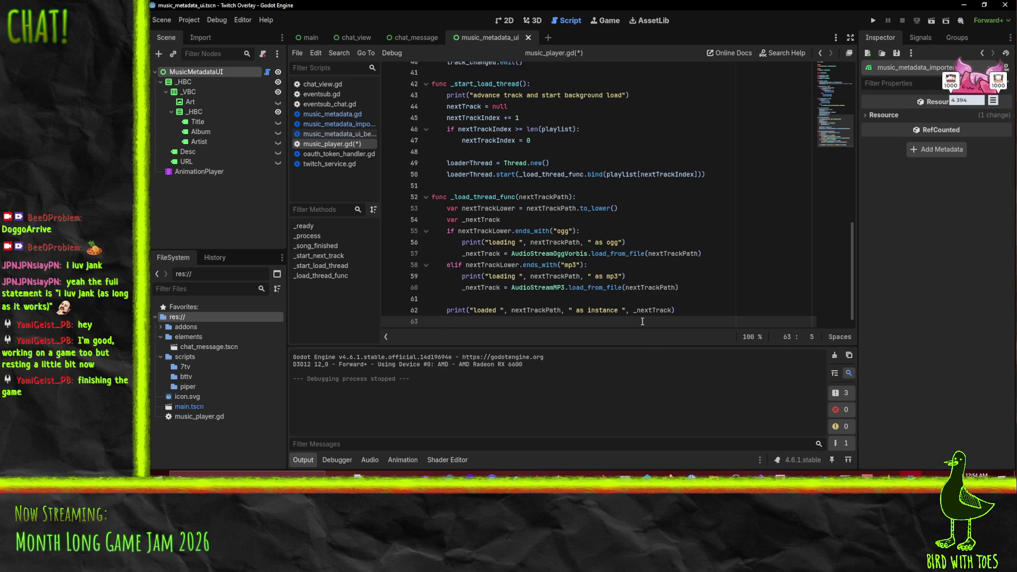
{"action": "type", "text": "from_audio_stream_unpacked"}
{"action": "key", "text": "ctrl+z"}
{"action": "type", "text": "MusicM"}
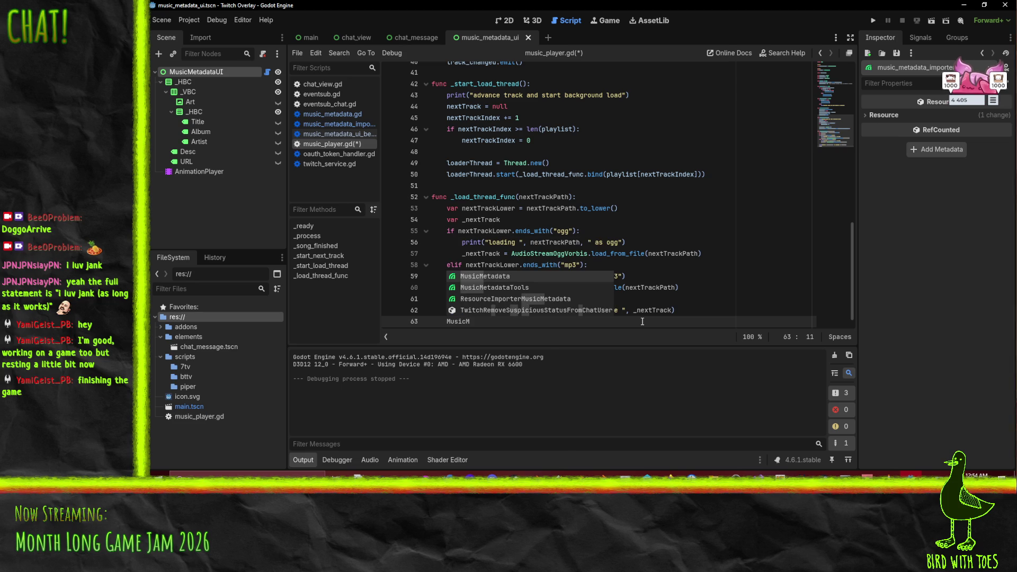
{"action": "type", "text": "."}
{"action": "key", "text": "Return"}
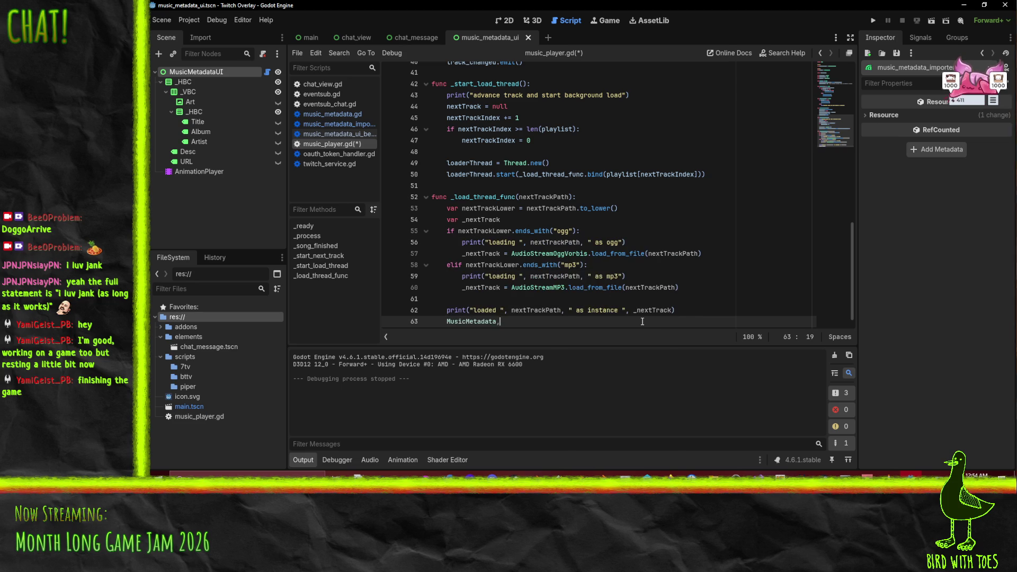
{"action": "type", "text": "."}
{"action": "key", "text": "Return"}
{"action": "type", "text": "("}
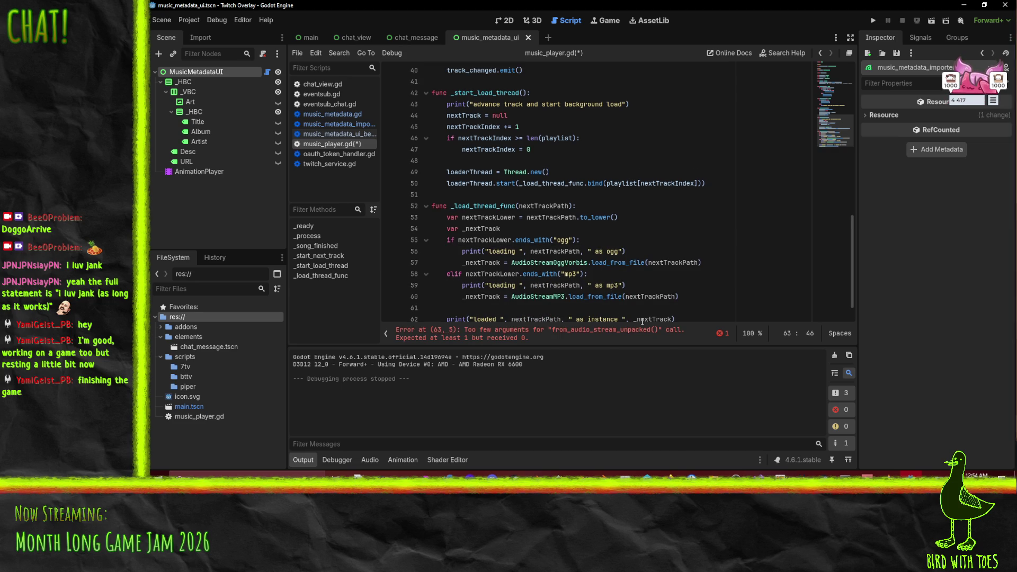
{"action": "type", "text": "_nextTrack"}
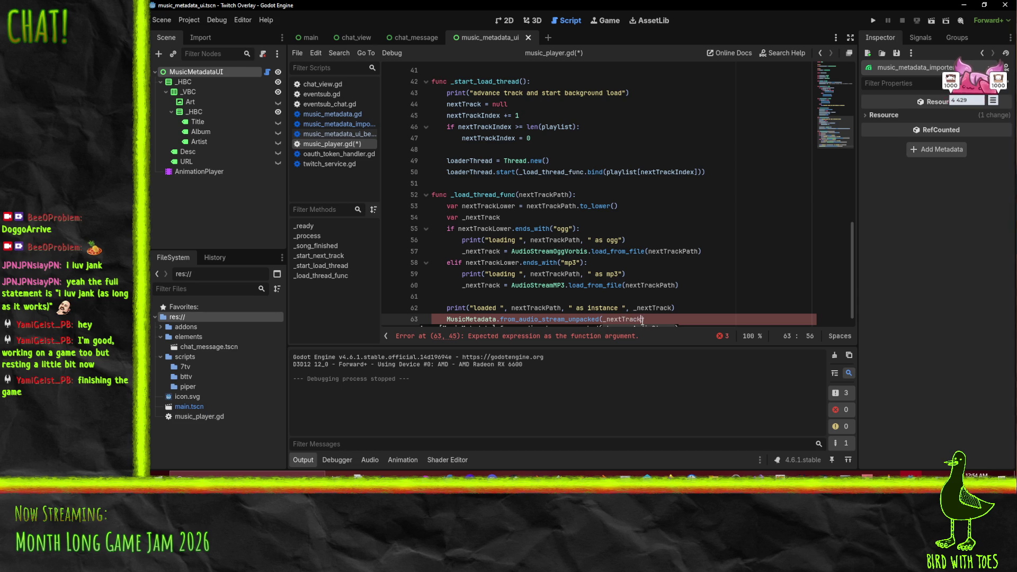
{"action": "key", "text": "Home"}
{"action": "type", "text": "var meta ="}
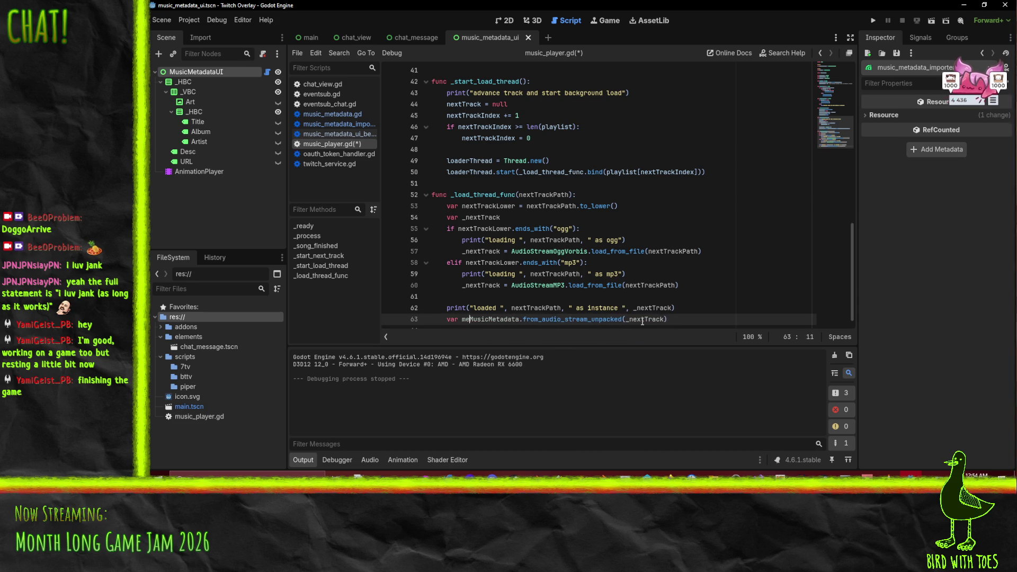
Step: Add print(meta) followed by nextTrack = _nextTrack after the meta line
{"action": "key", "text": "End"}
{"action": "key", "text": "Return"}
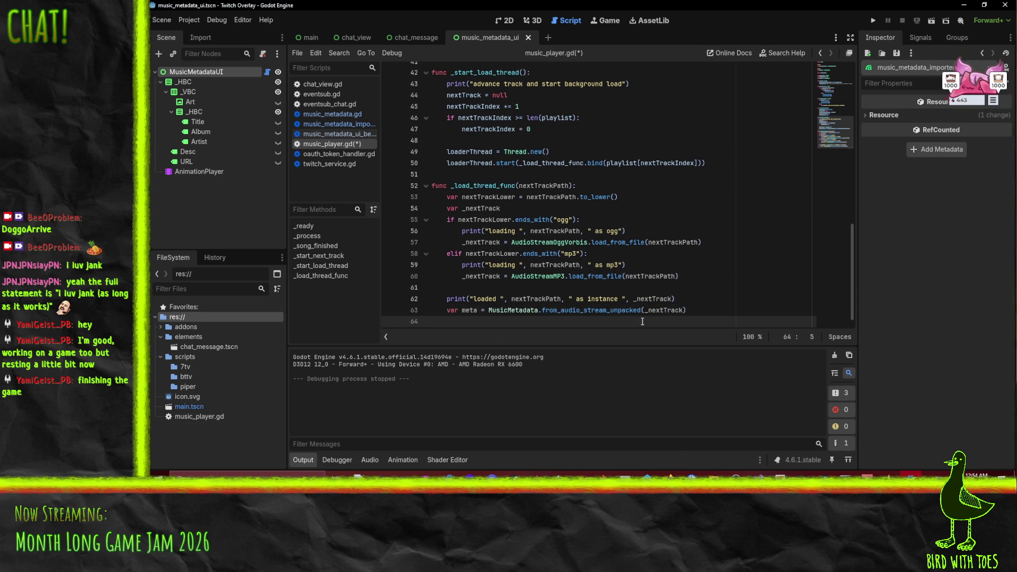
{"action": "type", "text": "nextTrack ="}
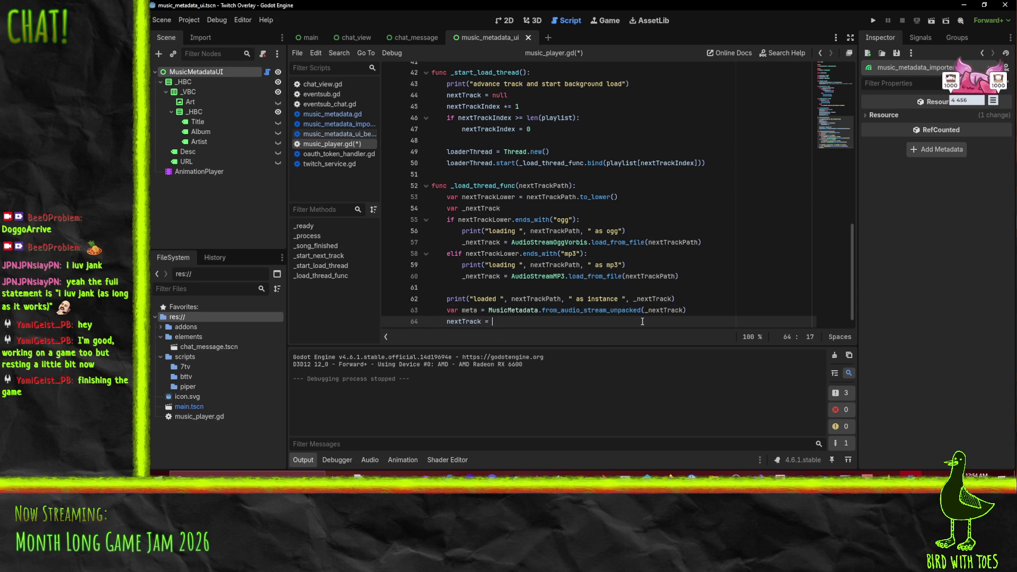
{"action": "scroll", "coordinate": [642, 322], "scroll_direction": "up", "scroll_amount": 1}
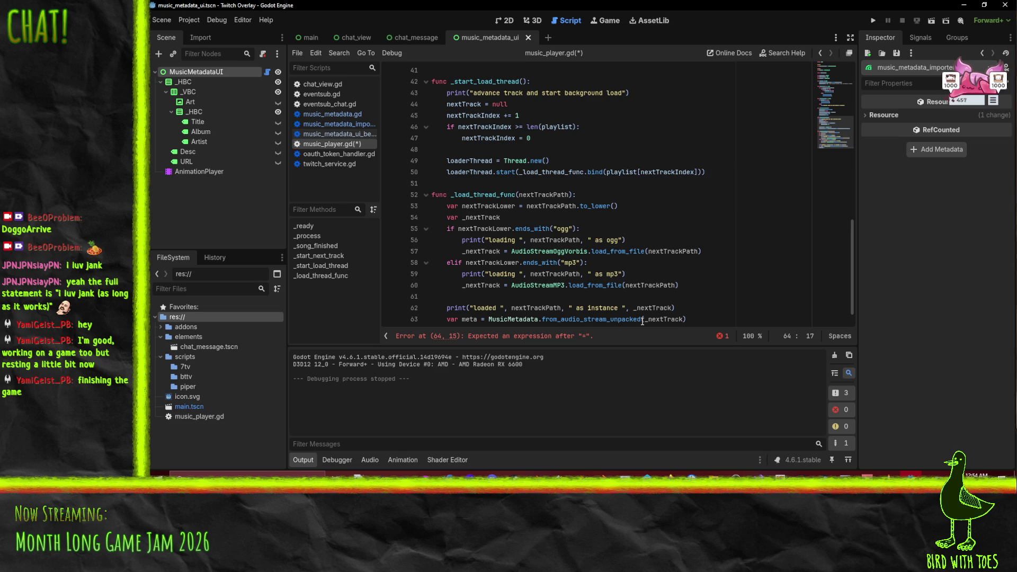
{"action": "type", "text": "_nextTrack"}
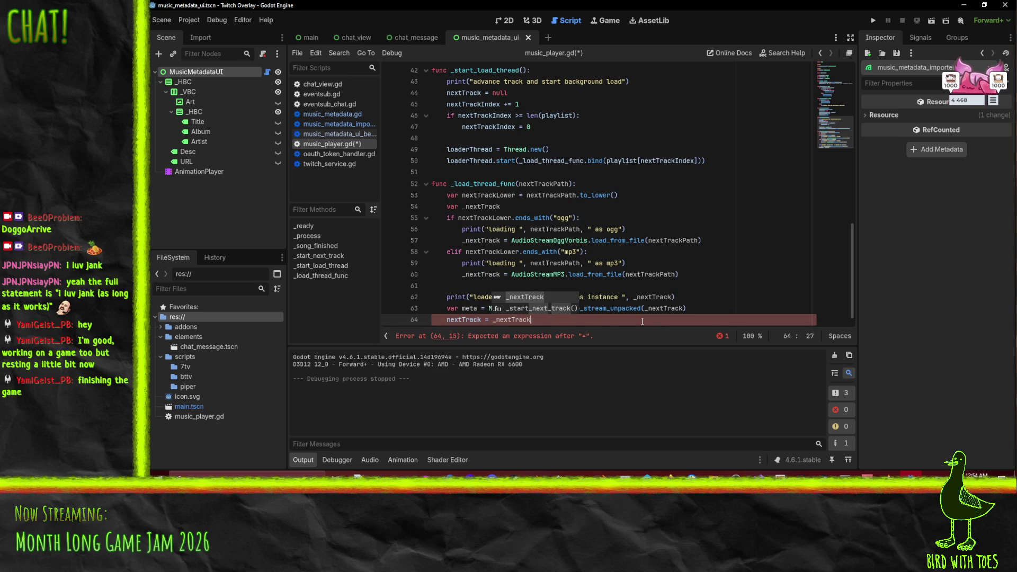
{"action": "key", "text": "ctrl+shift+k"}
{"action": "key", "text": "Return"}
{"action": "type", "text": "p"}
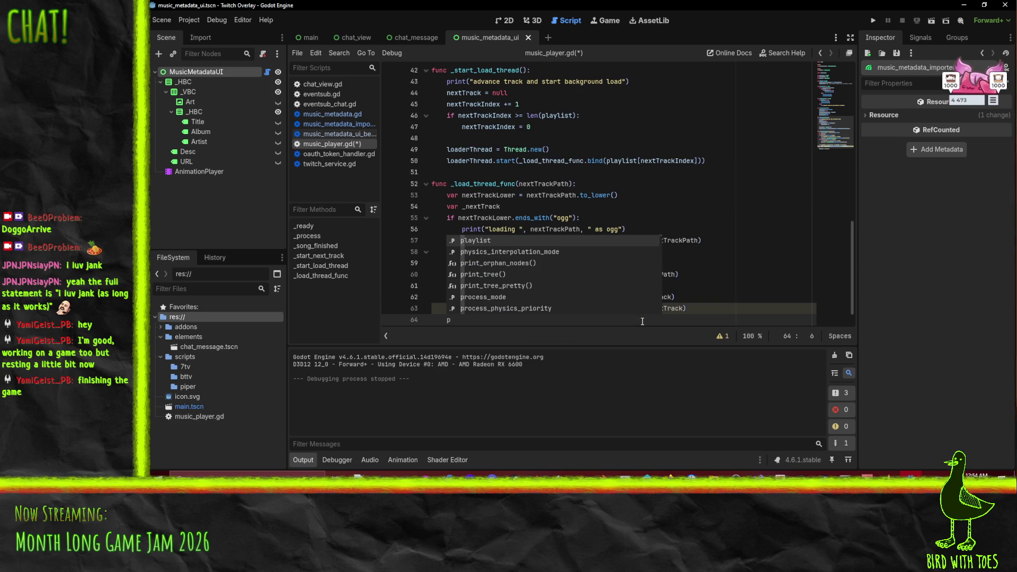
{"action": "type", "text": "rint(meta)"}
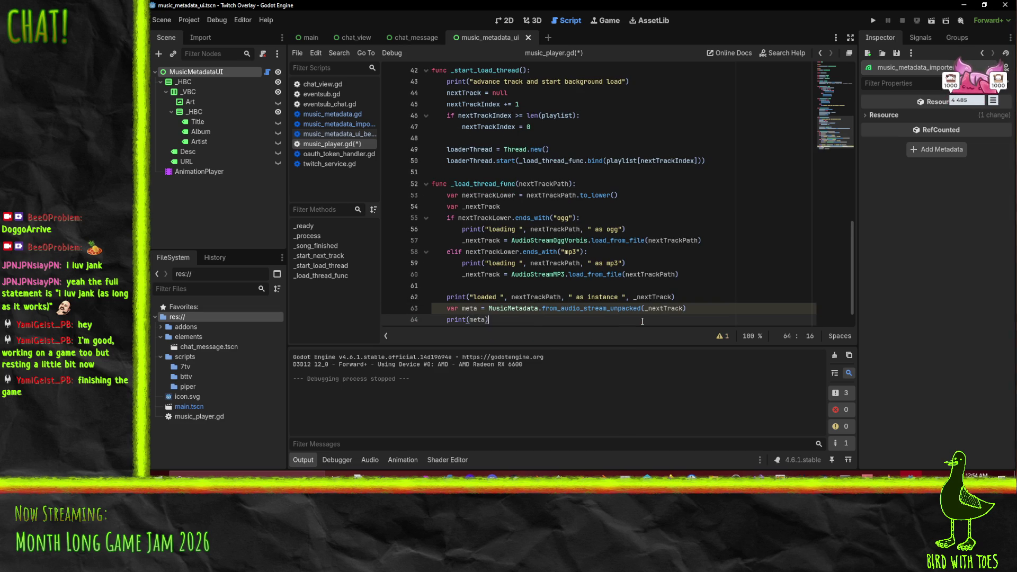
Step: Set a breakpoint on the print(meta) line and save music_player.gd
{"action": "scroll", "coordinate": [530, 313], "scroll_direction": "down", "scroll_amount": 1}
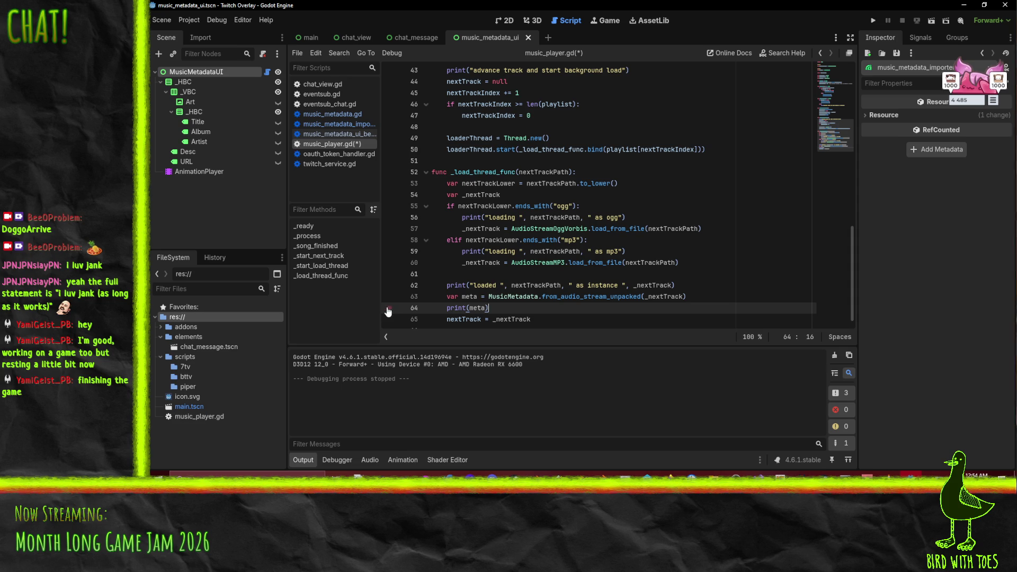
{"action": "left_click", "coordinate": [388, 308]}
{"action": "left_click", "coordinate": [729, 286]}
{"action": "key", "text": "ctrl+s"}
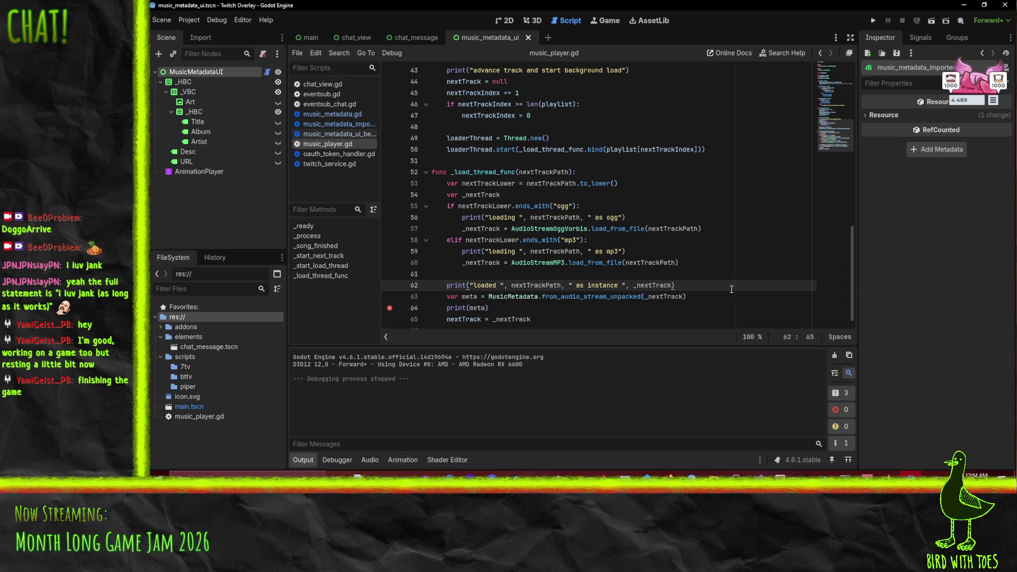
{"action": "left_click", "coordinate": [963, 90]}
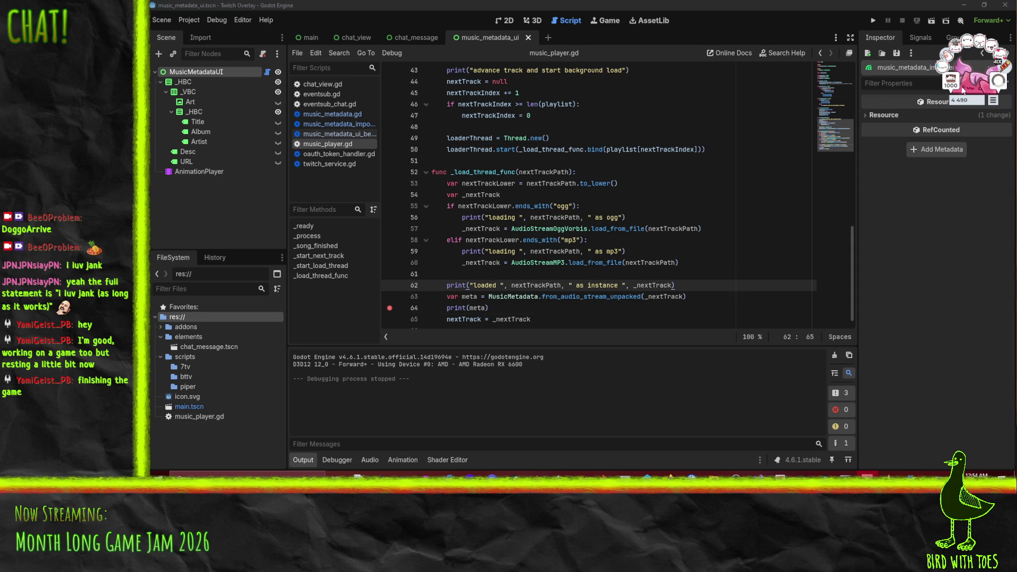
{"action": "left_click", "coordinate": [683, 228]}
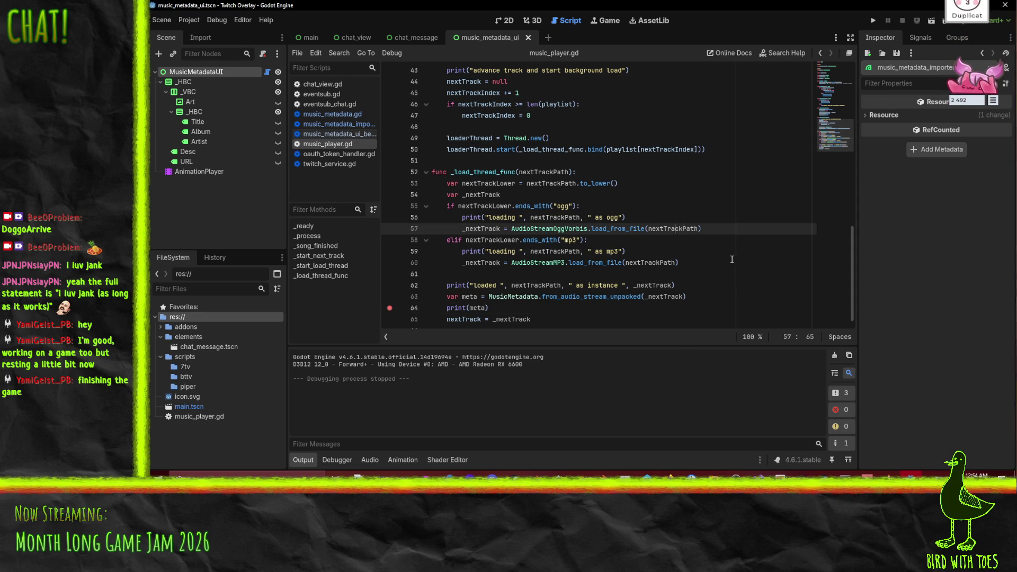
Step: Run the overlay and continue until it breaks on the Array[MusicMetadata] return-type error at line 258
{"action": "left_click", "coordinate": [874, 21]}
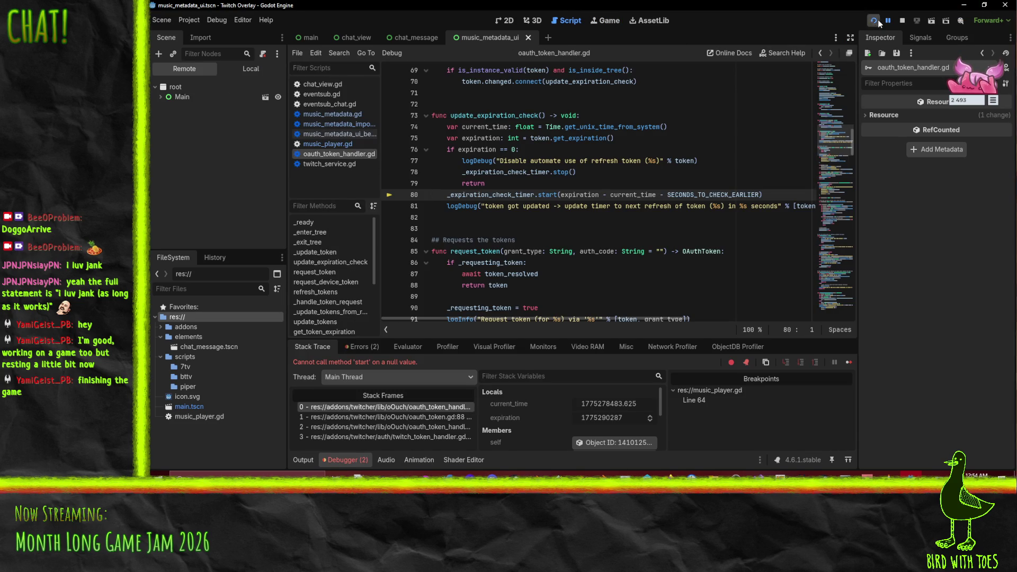
{"action": "left_click", "coordinate": [889, 21]}
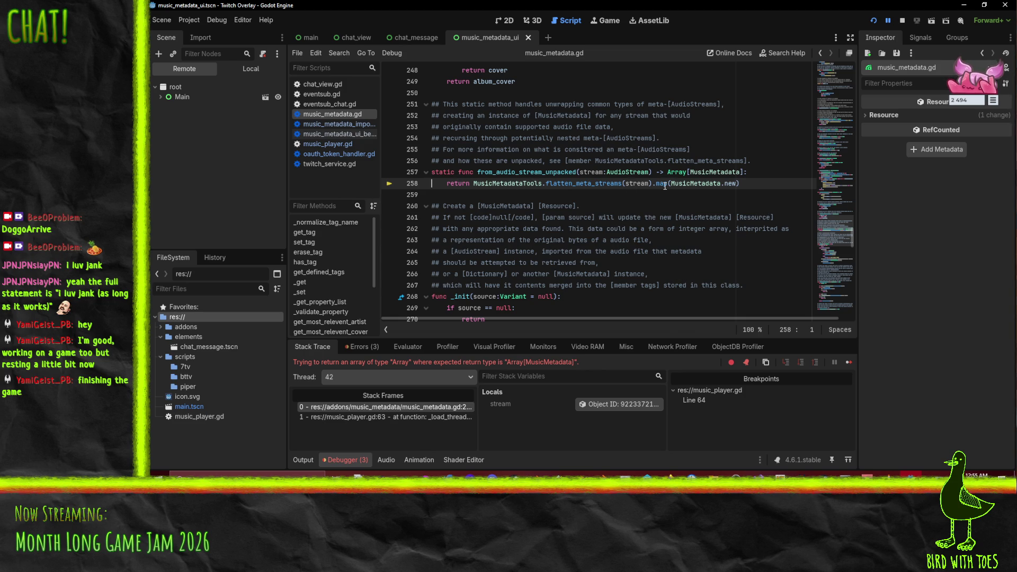
{"action": "mouse_move", "coordinate": [665, 186]}
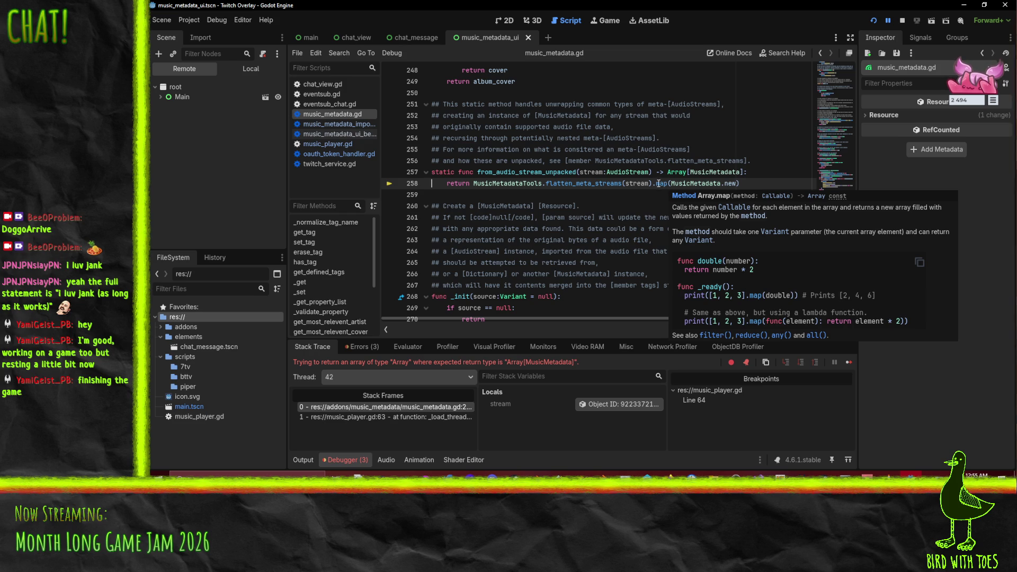
{"action": "mouse_move", "coordinate": [507, 183]}
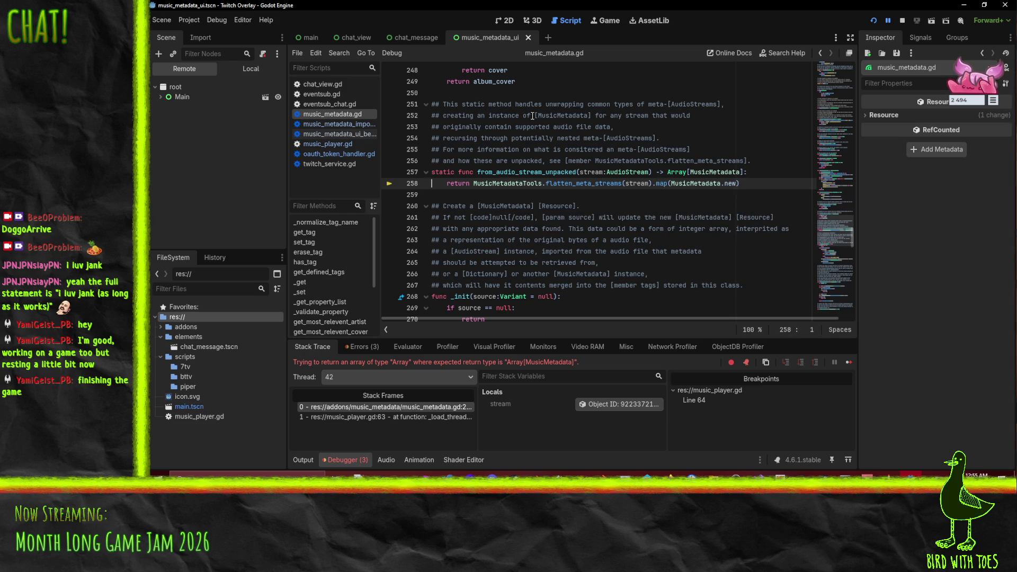
{"action": "mouse_move", "coordinate": [582, 183]}
{"action": "mouse_move", "coordinate": [708, 187]}
{"action": "mouse_move", "coordinate": [663, 183]}
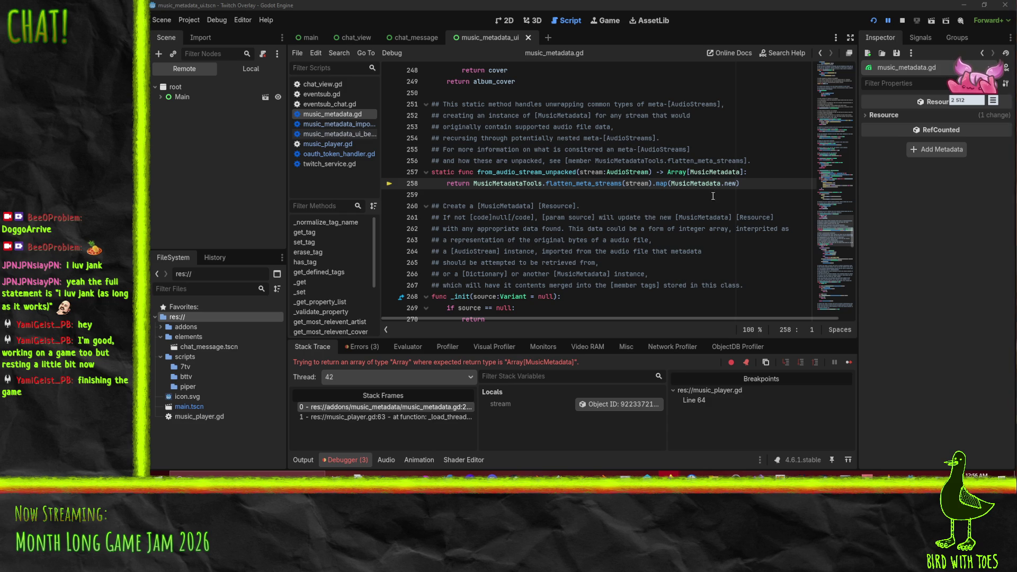
Step: Wrap line 258's returned result in Array[MusicMetadata](...)
{"action": "left_click_drag", "start_coordinate": [688, 171], "coordinate": [744, 171]}
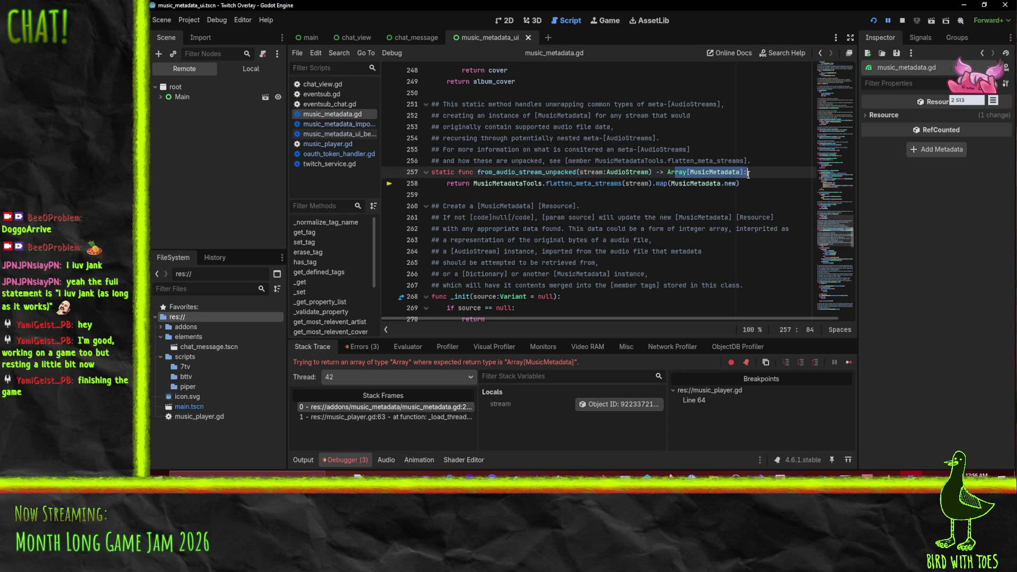
{"action": "key", "text": "ctrl+c"}
{"action": "left_click", "coordinate": [473, 183]}
{"action": "key", "text": "ctrl+v"}
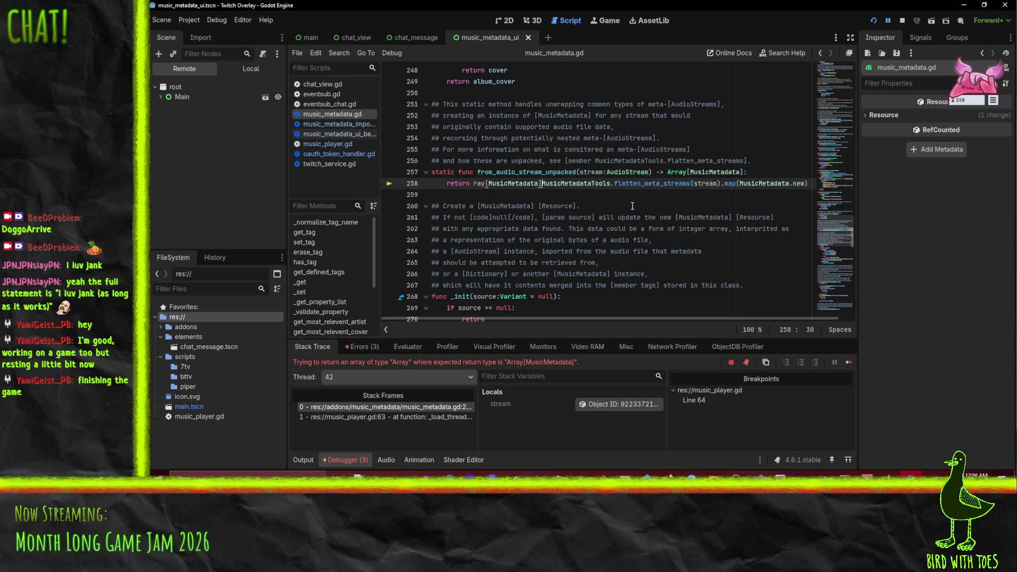
{"action": "type", "text": "("}
{"action": "key", "text": "End"}
{"action": "type", "text": ")"}
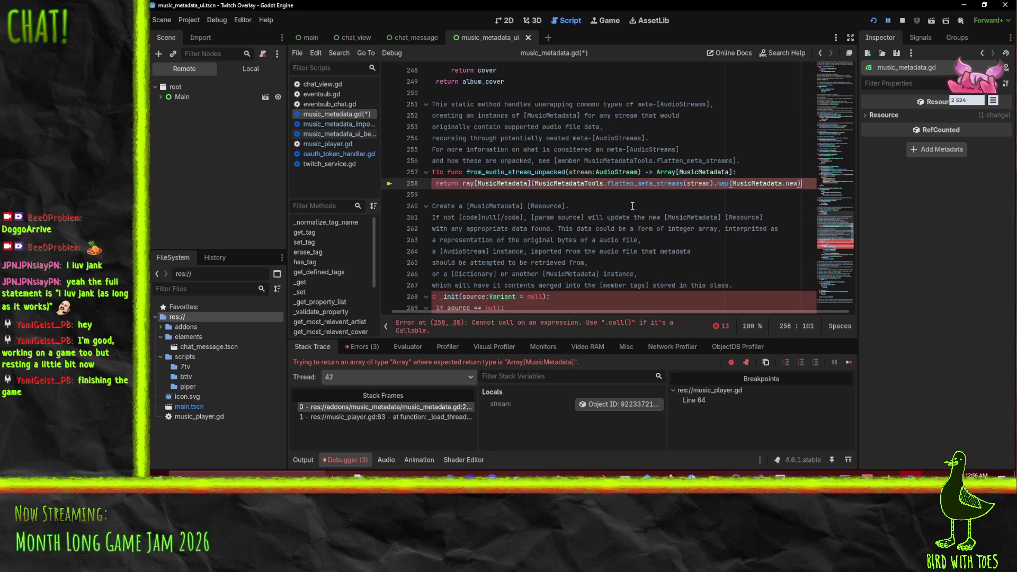
Step: Undo the Array[MusicMetadata] wrapper and save the restored script
{"action": "key", "text": "Up"}
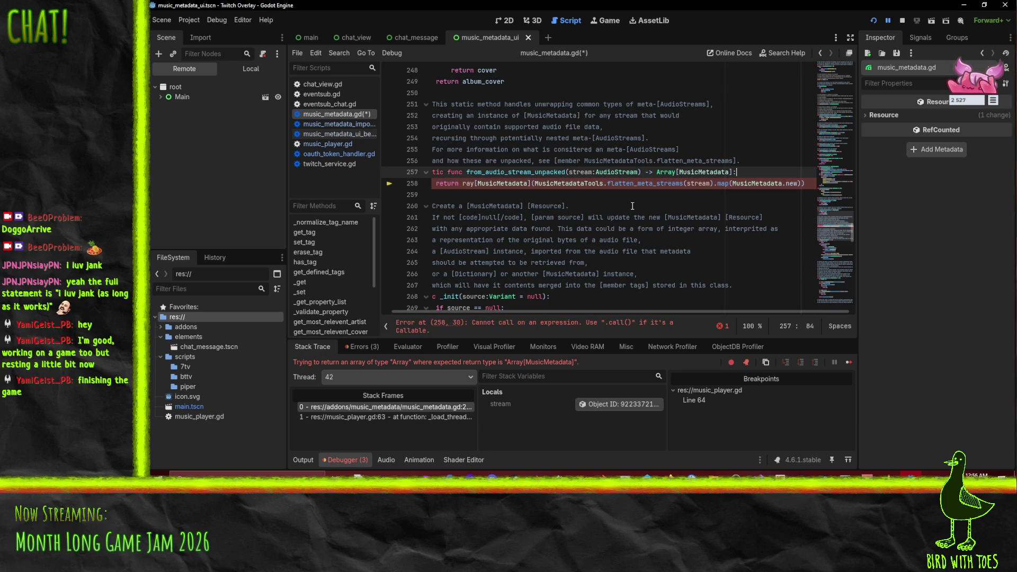
{"action": "key", "text": "Down"}
{"action": "key", "text": "Home"}
{"action": "key", "text": "Right"}
{"action": "key", "text": "Right"}
{"action": "key", "text": "Right"}
{"action": "type", "text": "Ar"}
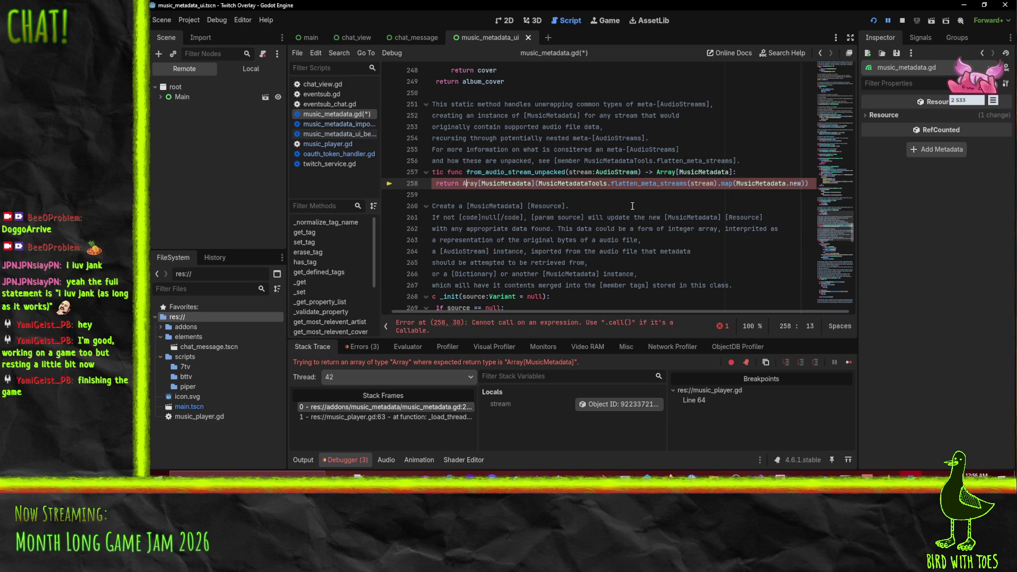
{"action": "type", "text": "r"}
{"action": "left_click", "coordinate": [627, 150]}
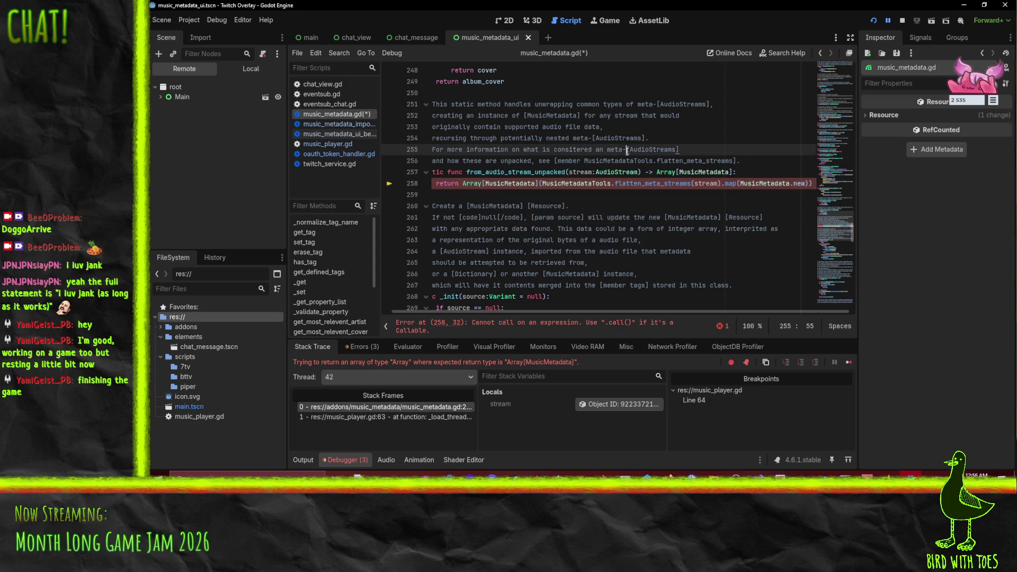
{"action": "left_click", "coordinate": [513, 184]}
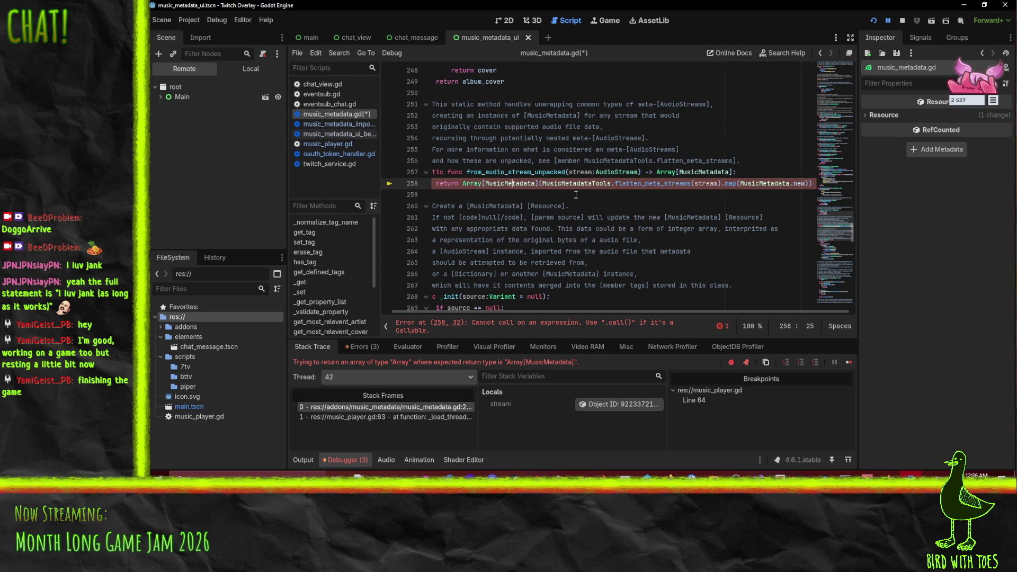
{"action": "key", "text": "ctrl+z"}
{"action": "key", "text": "ctrl+z"}
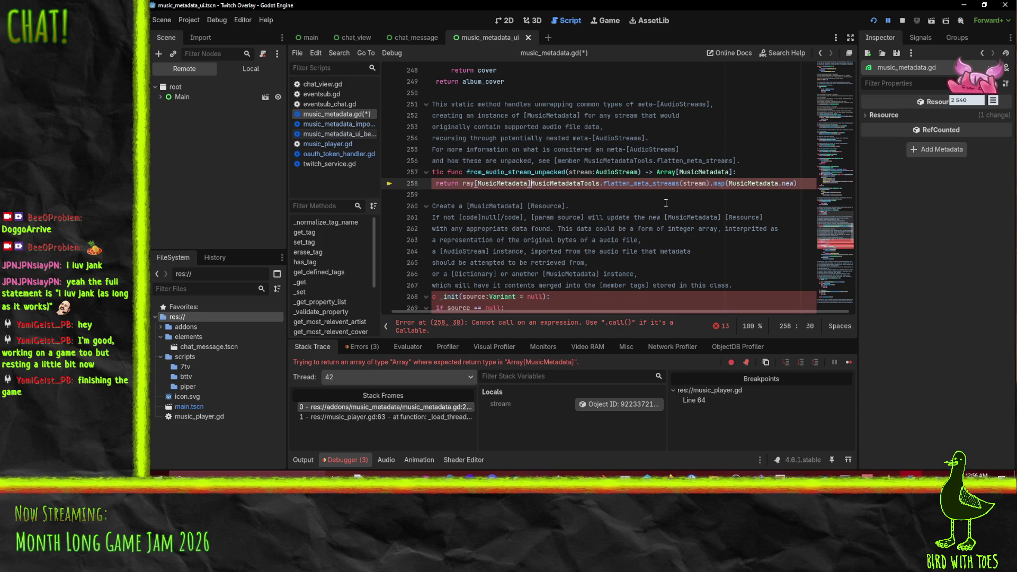
{"action": "key", "text": "ctrl+y"}
{"action": "key", "text": "ctrl+y"}
{"action": "key", "text": "ctrl+s"}
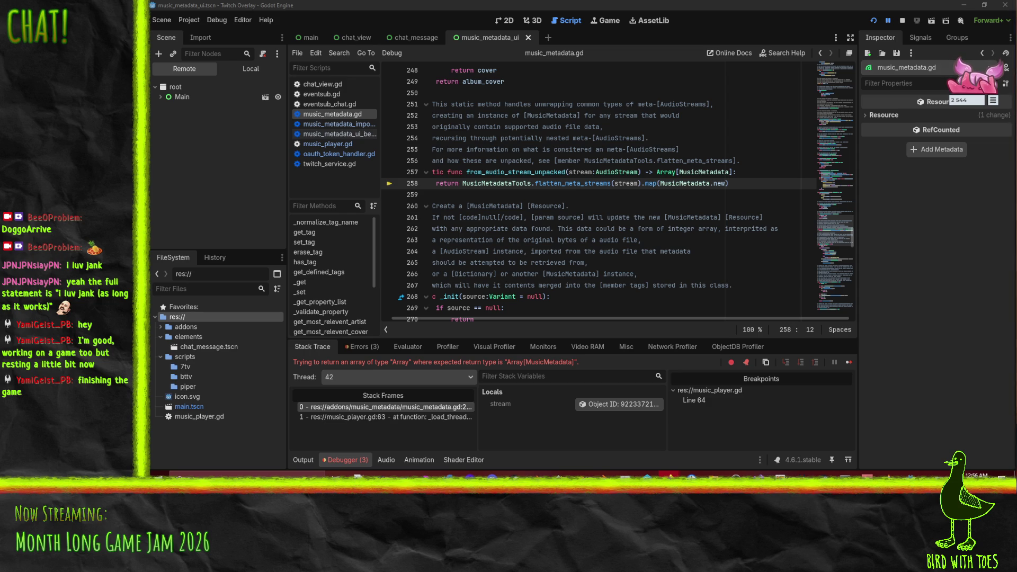
Step: Append 'as Array[MusicMetadata]' to the return statement on line 258
{"action": "left_click", "coordinate": [594, 185]}
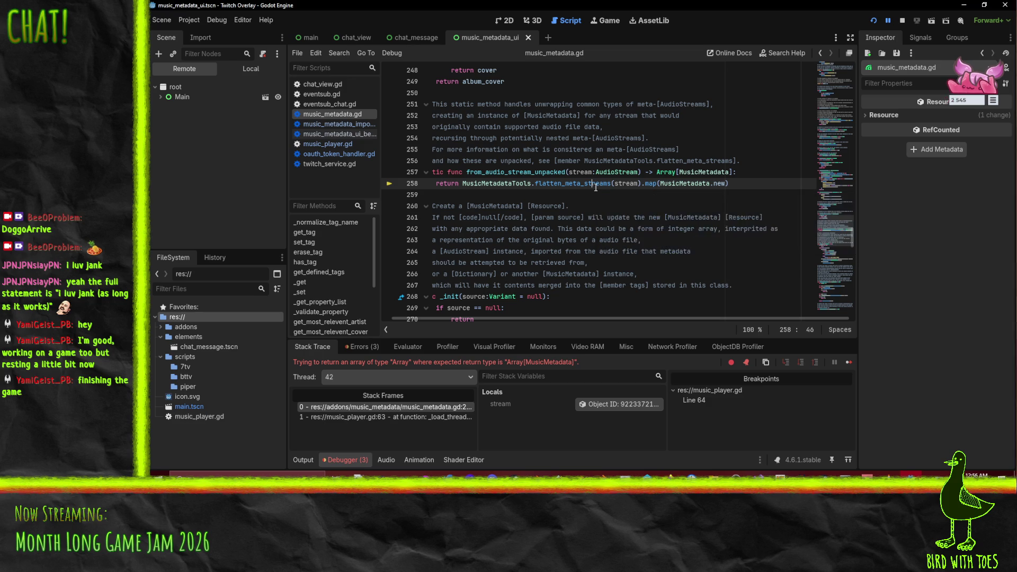
{"action": "type", "text": " as ray[MusicMetadata]"}
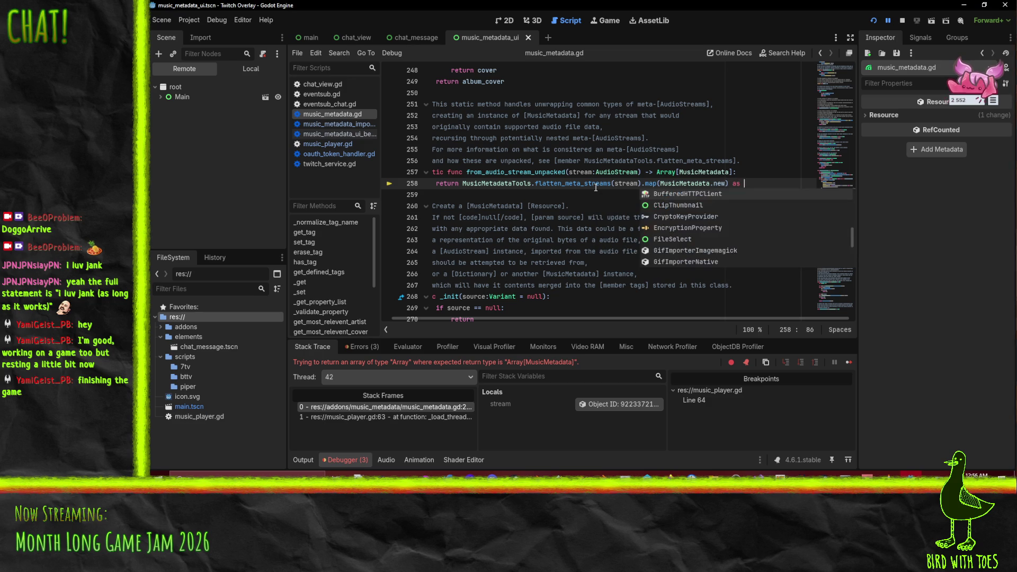
{"action": "key", "text": "Left"}
{"action": "key", "text": "Left"}
{"action": "key", "text": "Left"}
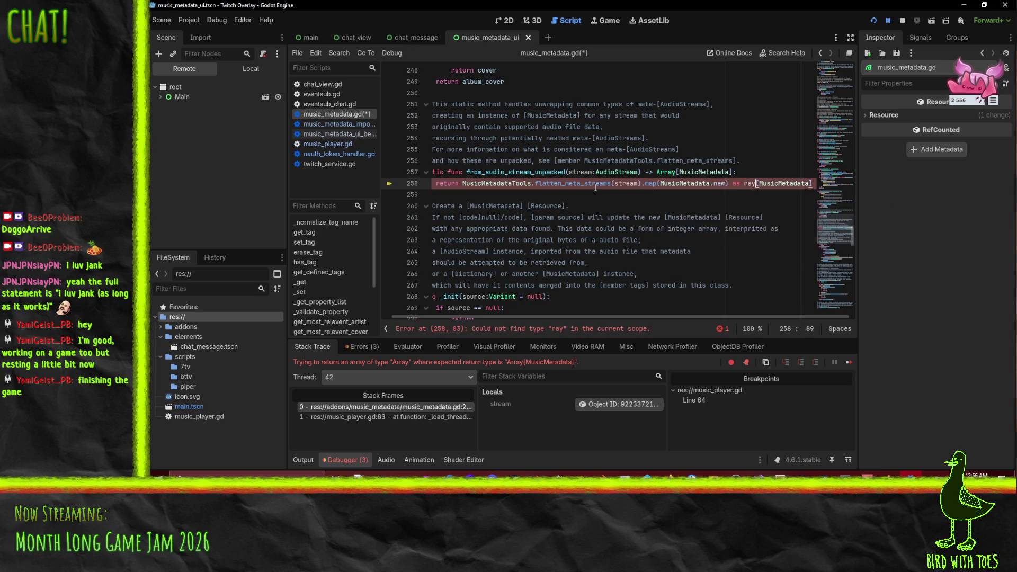
{"action": "type", "text": "Ar"}
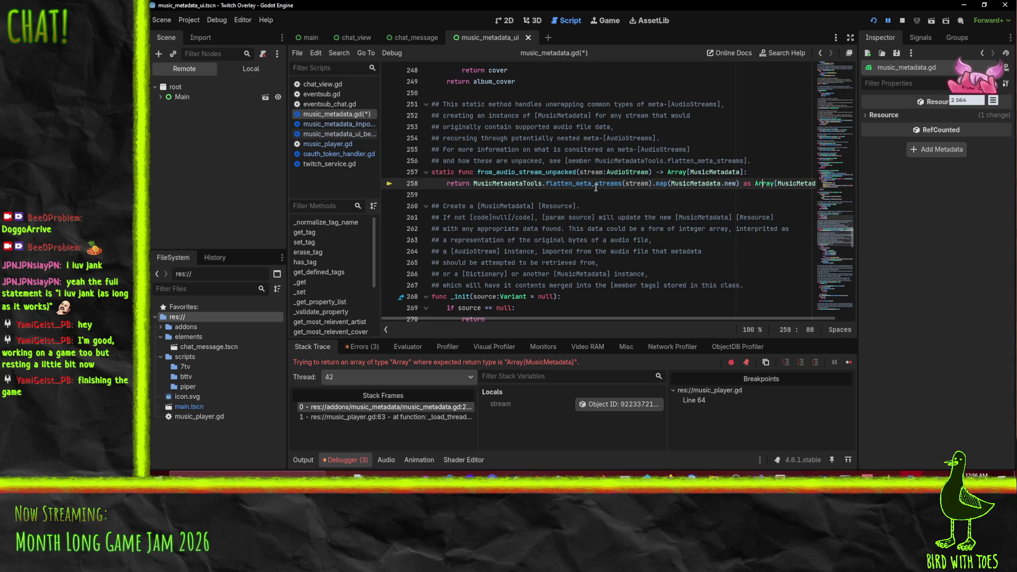
Step: Continue to the line 64 breakpoint, confirm meta is an empty array, and resume
{"action": "left_click", "coordinate": [888, 21]}
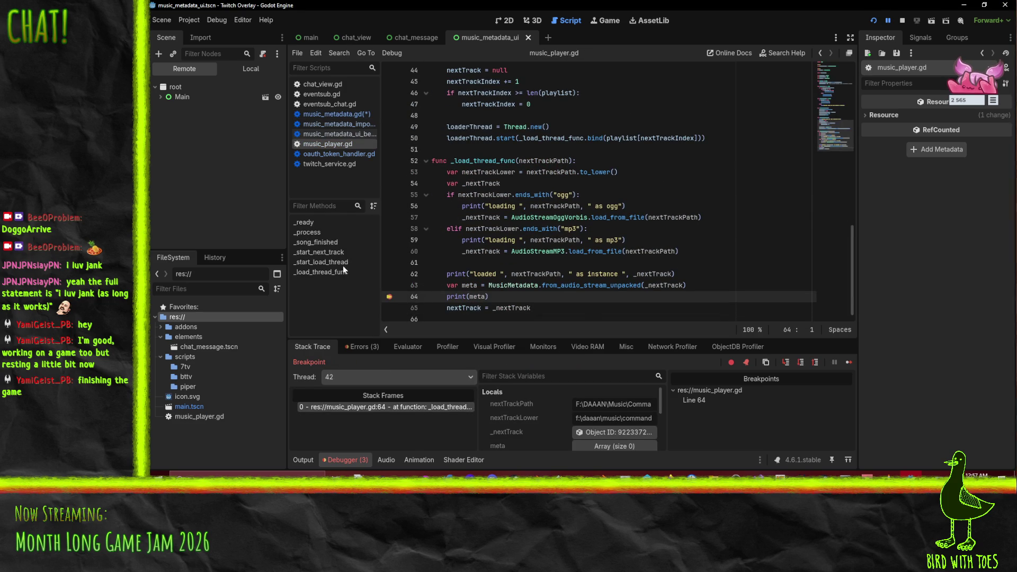
{"action": "mouse_move", "coordinate": [475, 297]}
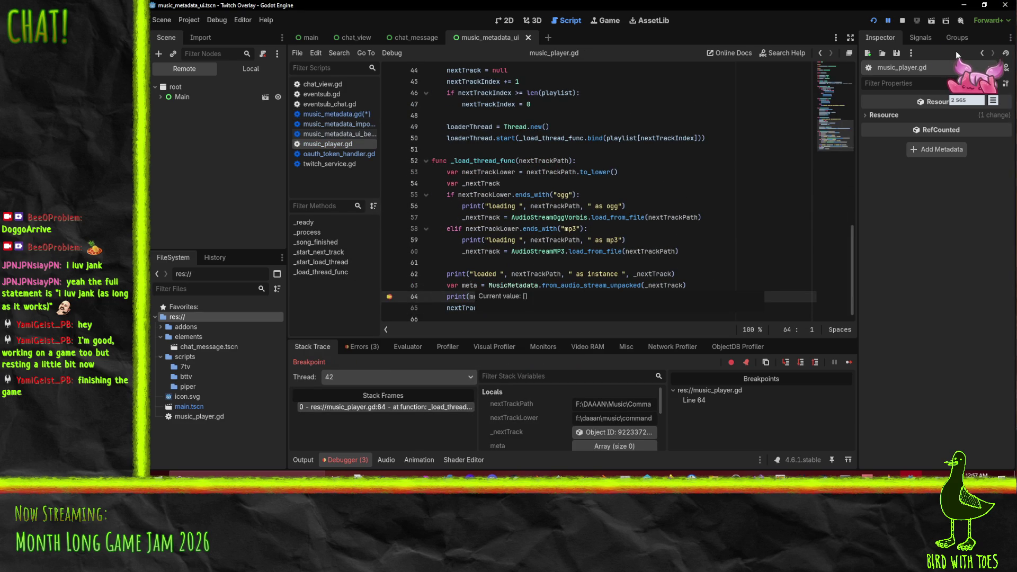
{"action": "left_click", "coordinate": [889, 22]}
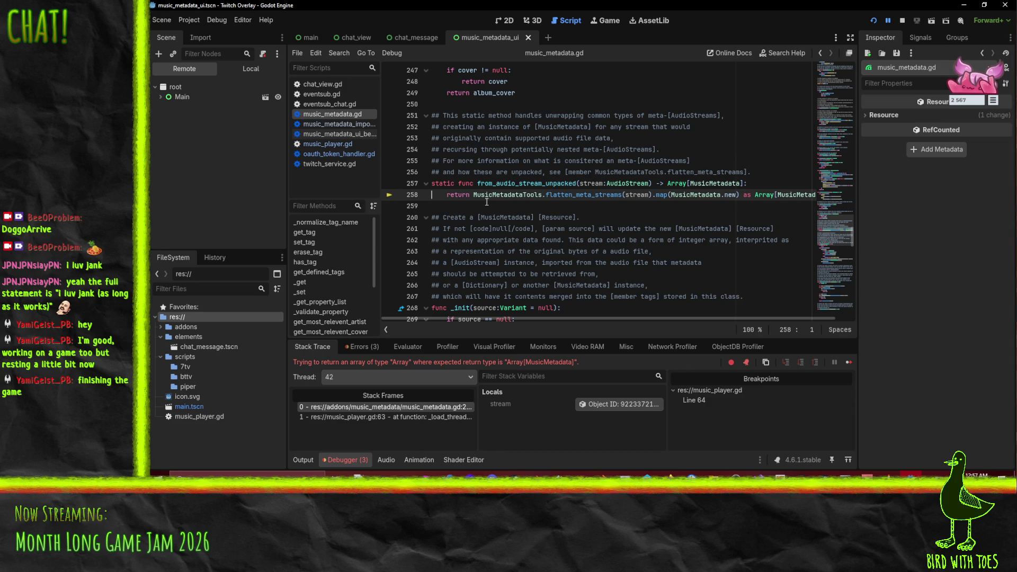
Step: Stop the overlay and delete the 'as Array[MusicMetadata]' cast from line 258
{"action": "left_click", "coordinate": [903, 20]}
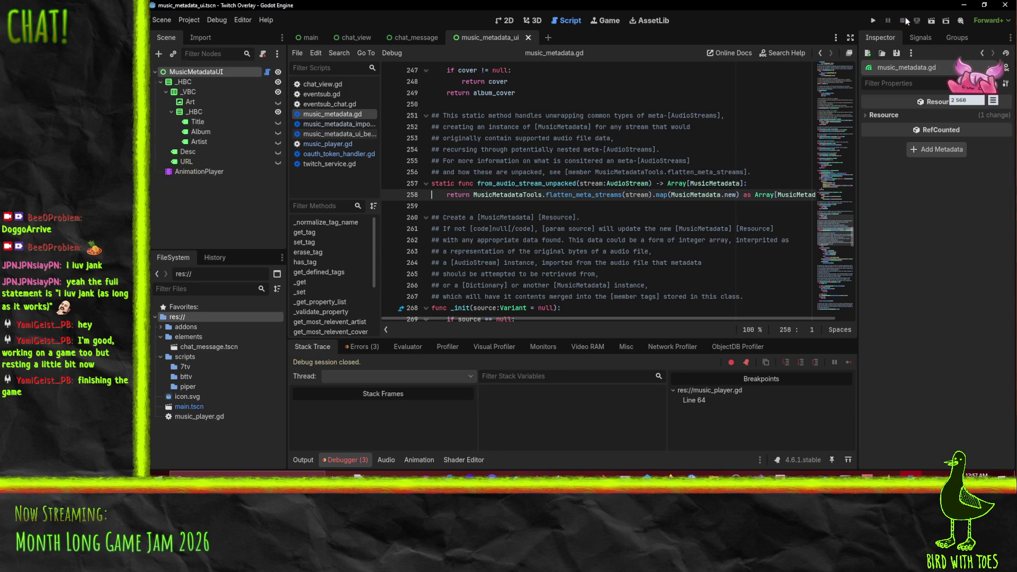
{"action": "key", "text": "ctrl+Right"}
{"action": "left_click", "coordinate": [737, 194]}
{"action": "key", "text": "shift+End"}
{"action": "key", "text": "BackSpace"}
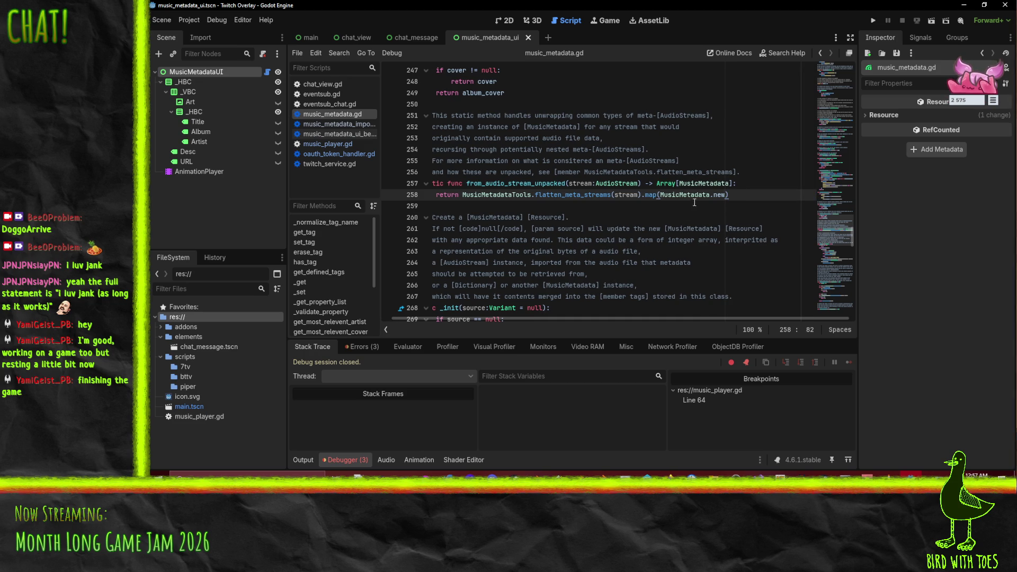
Step: Change line 257's return type to plain Array, save, and run the overlay again
{"action": "double_click", "coordinate": [692, 183]}
{"action": "key", "text": "End"}
{"action": "key", "text": "BackSpace"}
{"action": "key", "text": "BackSpace"}
{"action": "key", "text": "BackSpace"}
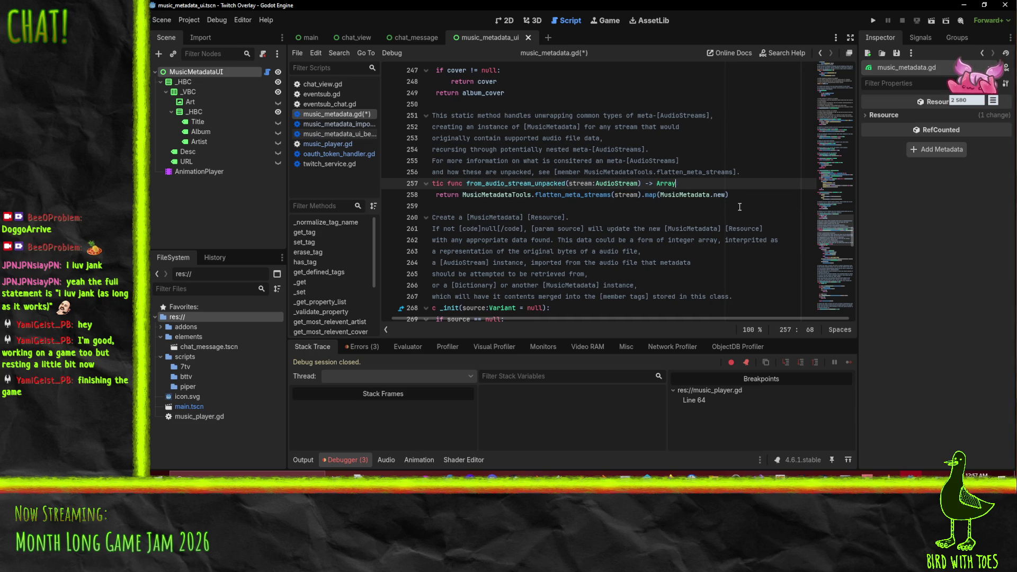
{"action": "type", "text": ":"}
{"action": "key", "text": "Escape"}
{"action": "left_click", "coordinate": [530, 204]}
{"action": "left_click", "coordinate": [542, 184]}
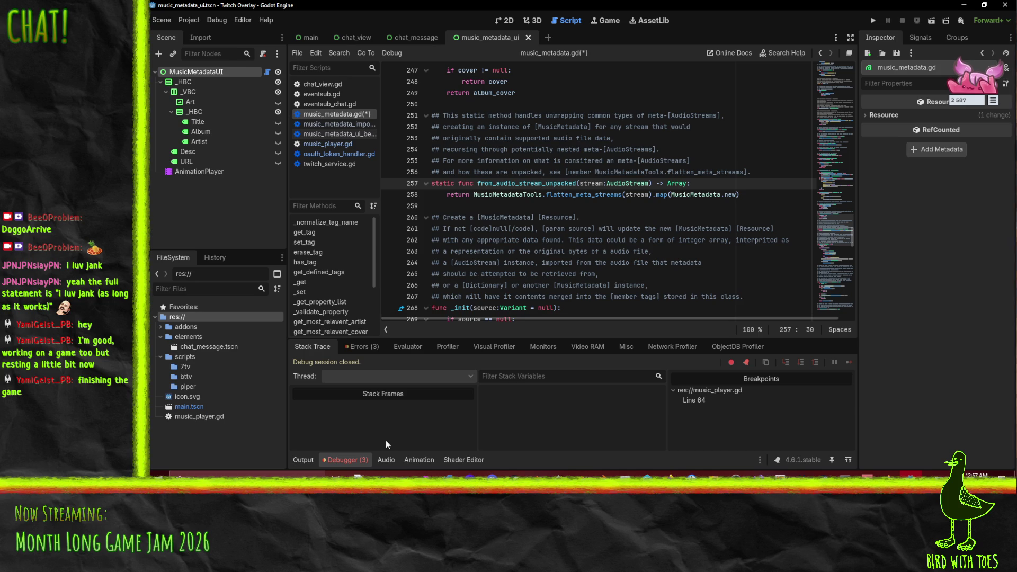
{"action": "key", "text": "ctrl+s"}
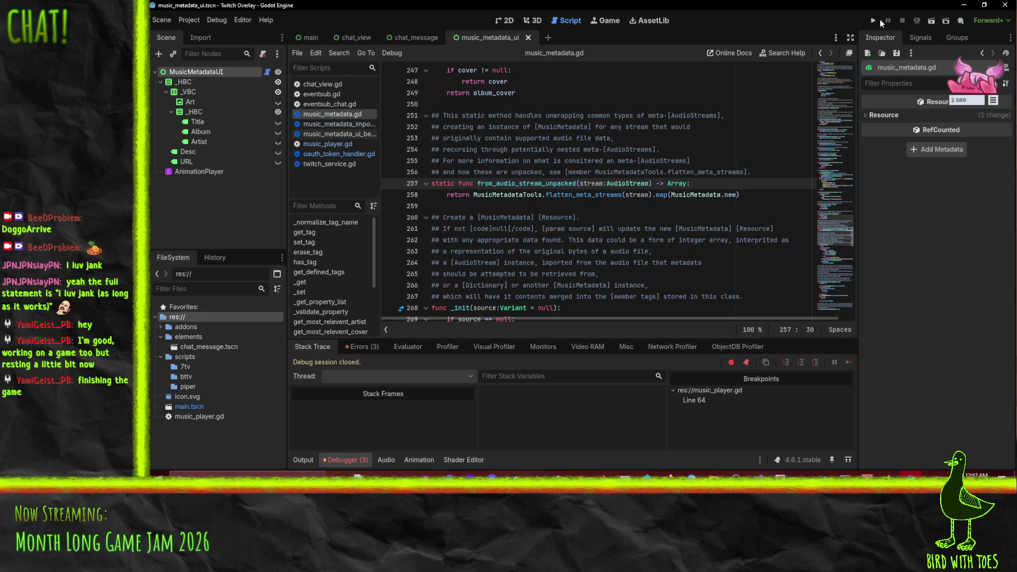
{"action": "left_click", "coordinate": [874, 22]}
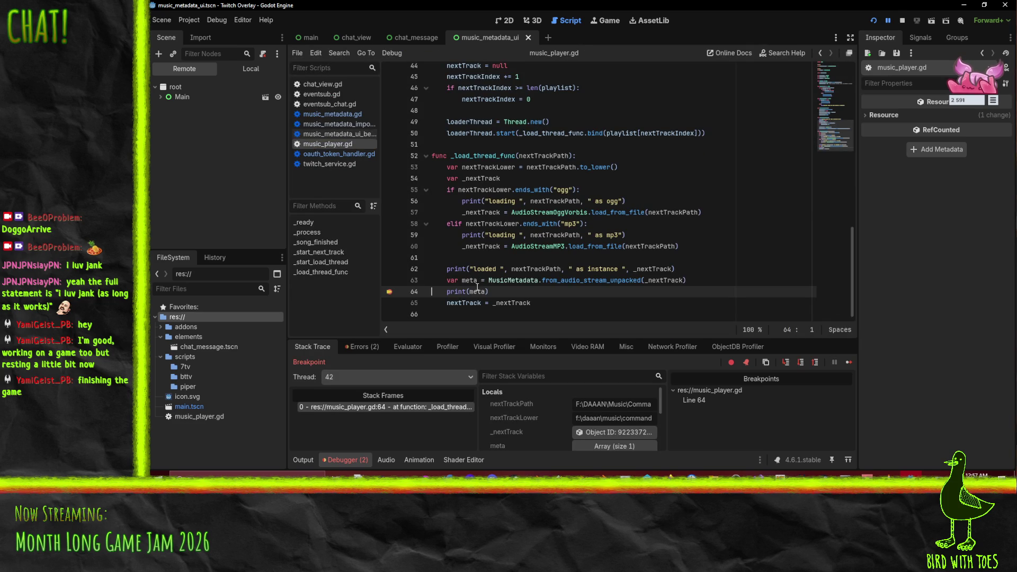
Step: Append 'as Array' to the from_audio_stream_unpacked(_nextTrack) assignment on line 63
{"action": "mouse_move", "coordinate": [479, 290]}
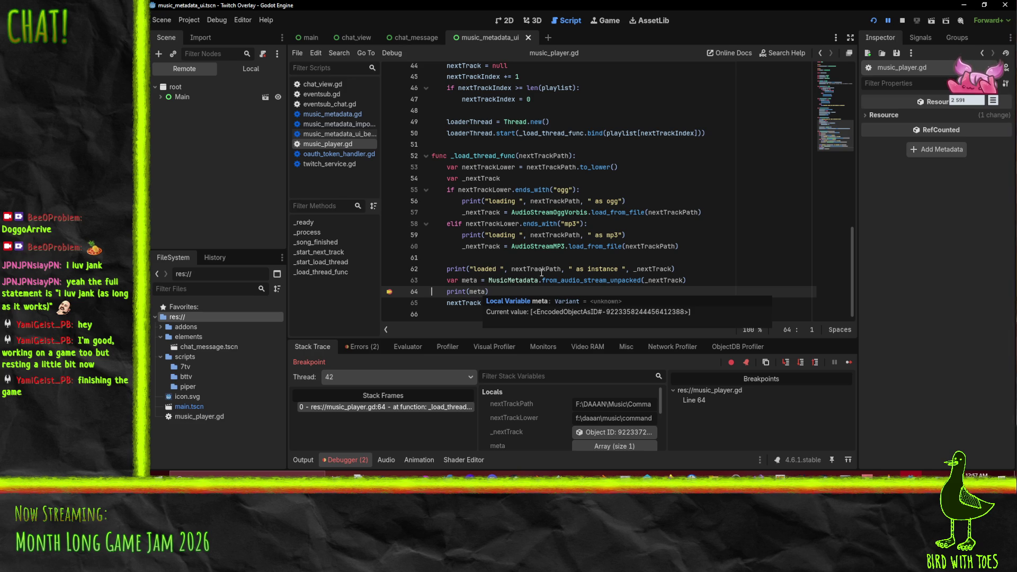
{"action": "left_click", "coordinate": [698, 278]}
{"action": "type", "text": "as"}
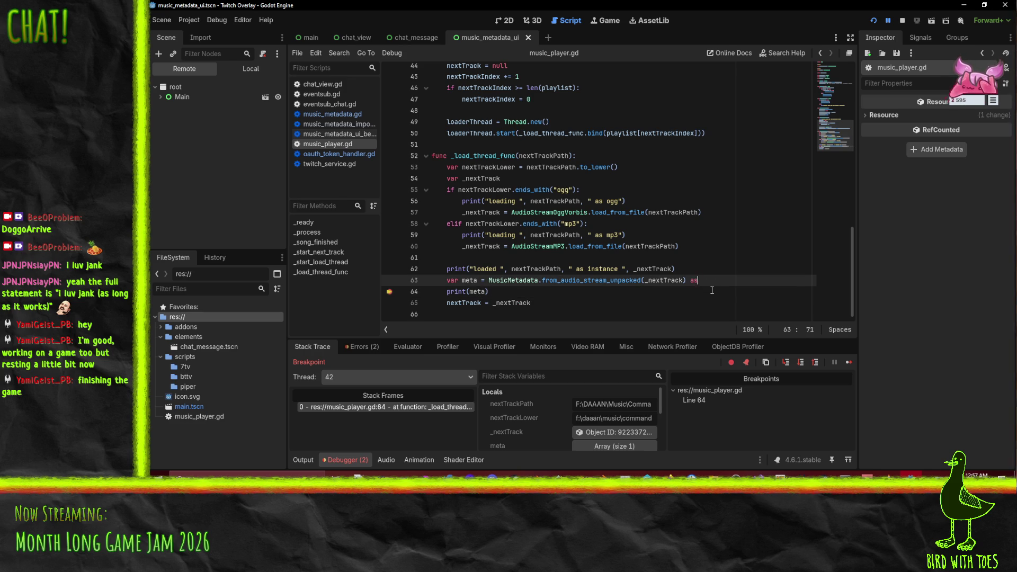
{"action": "type", "text": " Array"}
{"action": "left_click", "coordinate": [696, 245]}
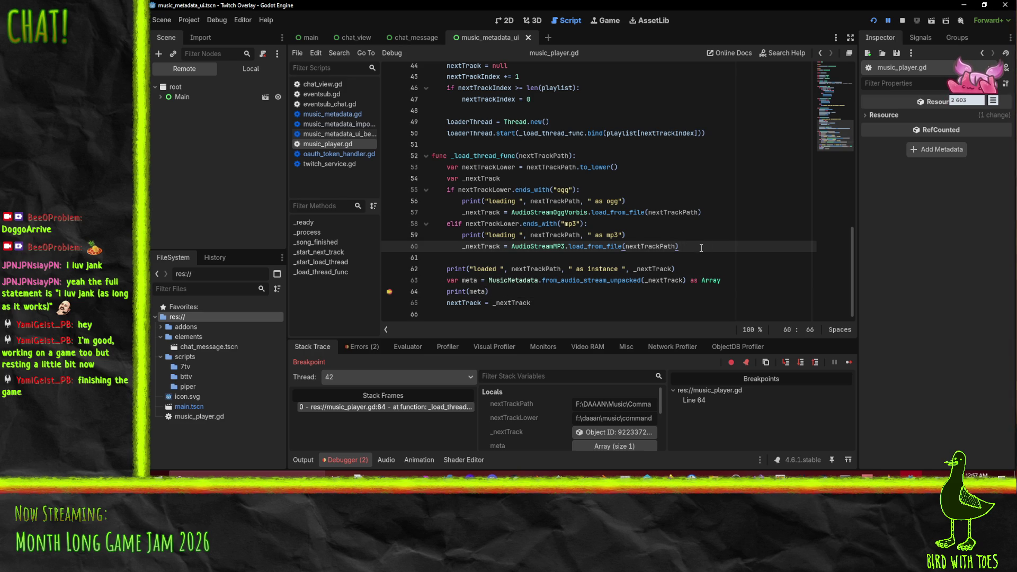